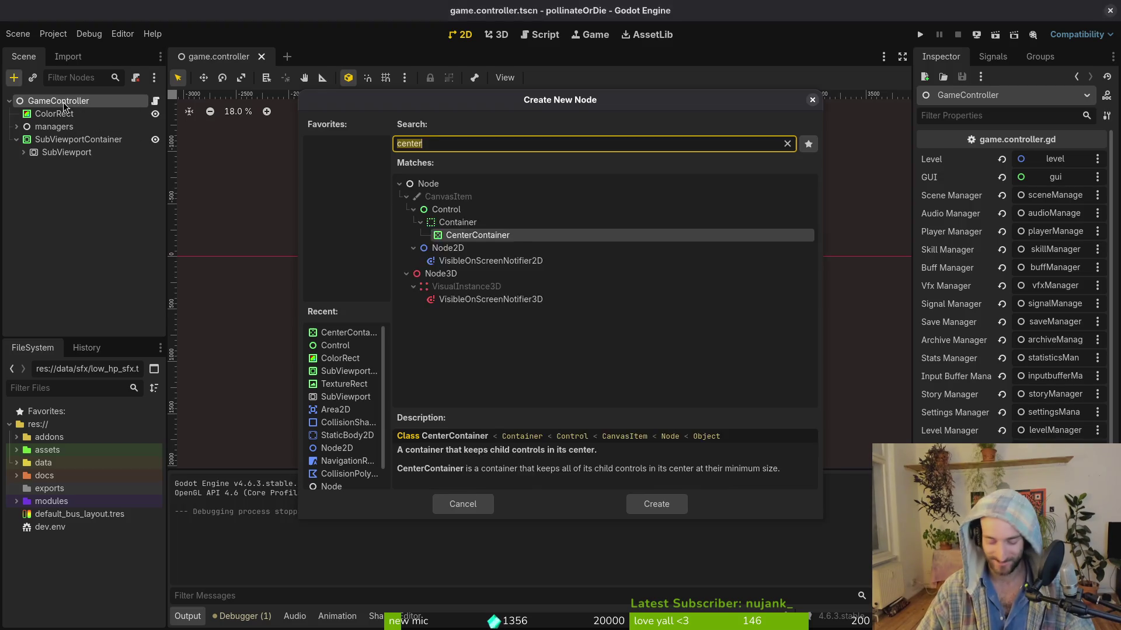
Step: Add a TextureRect, move SubViewport to the scene root, and delete the empty SubViewportContainer
{"action": "key", "text": "Return"}
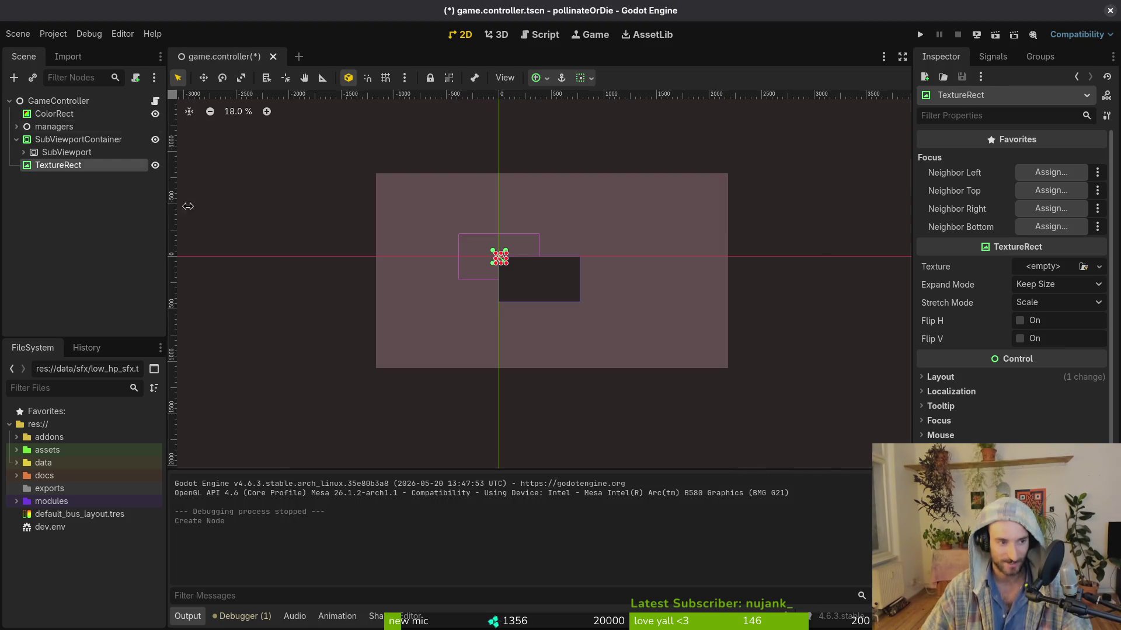
{"action": "left_click_drag", "start_coordinate": [47, 152], "coordinate": [53, 171]}
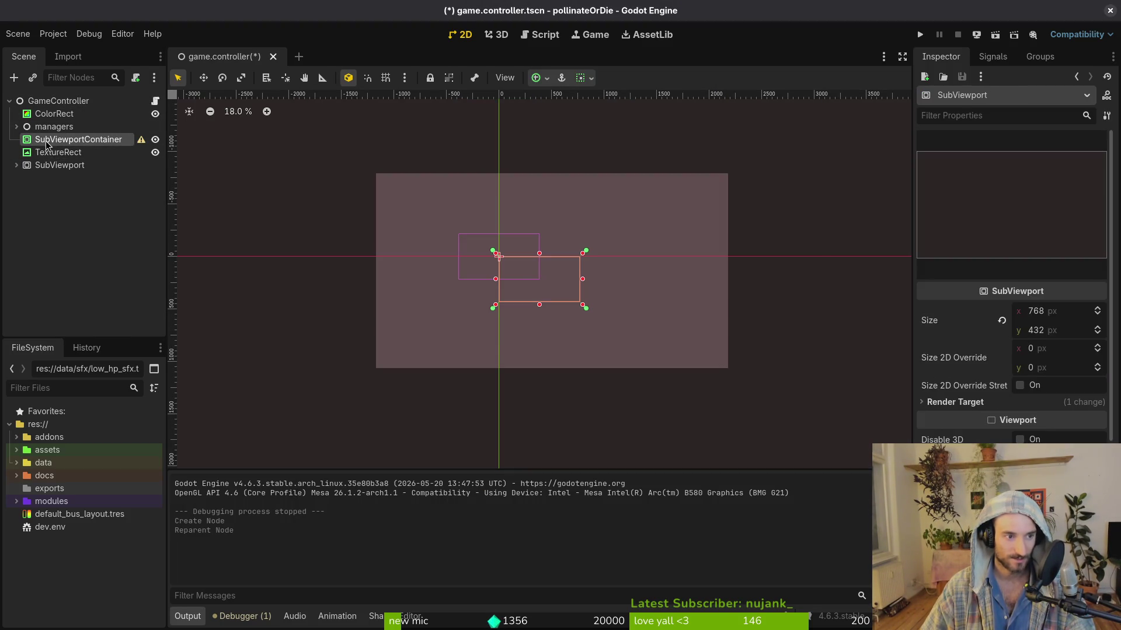
{"action": "left_click", "coordinate": [53, 139]}
{"action": "key", "text": "Delete"}
{"action": "key", "text": "Return"}
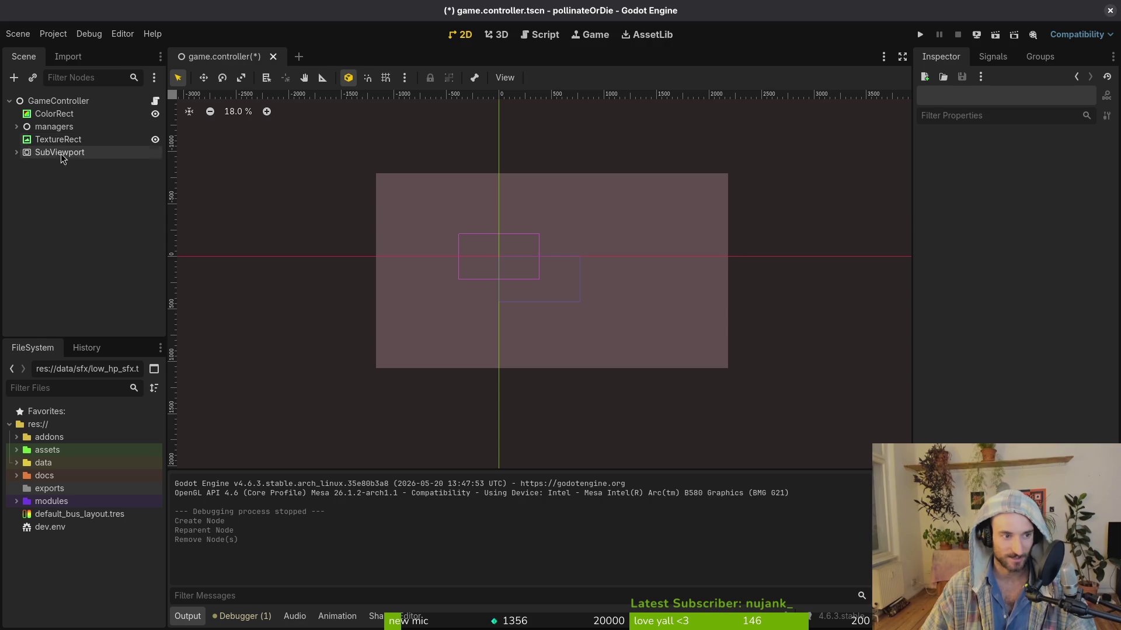
Step: Give the TextureRect a new ViewportTexture sourced from SubViewport and save the scene
{"action": "left_click", "coordinate": [64, 140]}
{"action": "left_click", "coordinate": [1039, 267]}
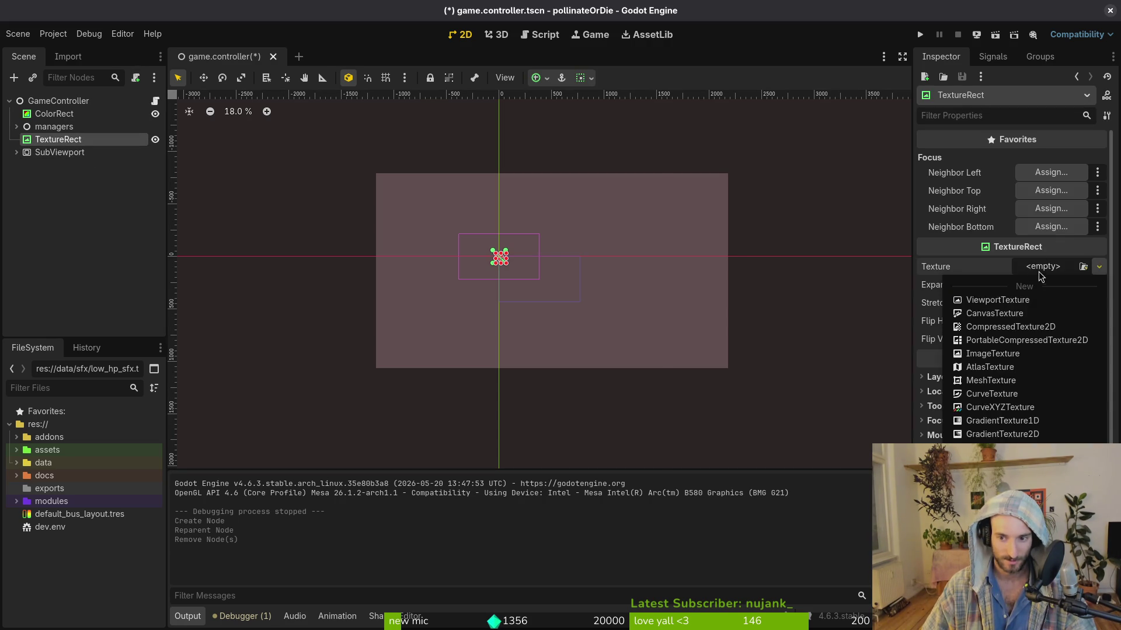
{"action": "left_click", "coordinate": [957, 297]}
{"action": "left_click", "coordinate": [528, 183]}
{"action": "left_click", "coordinate": [607, 506]}
{"action": "key", "text": "ctrl+s"}
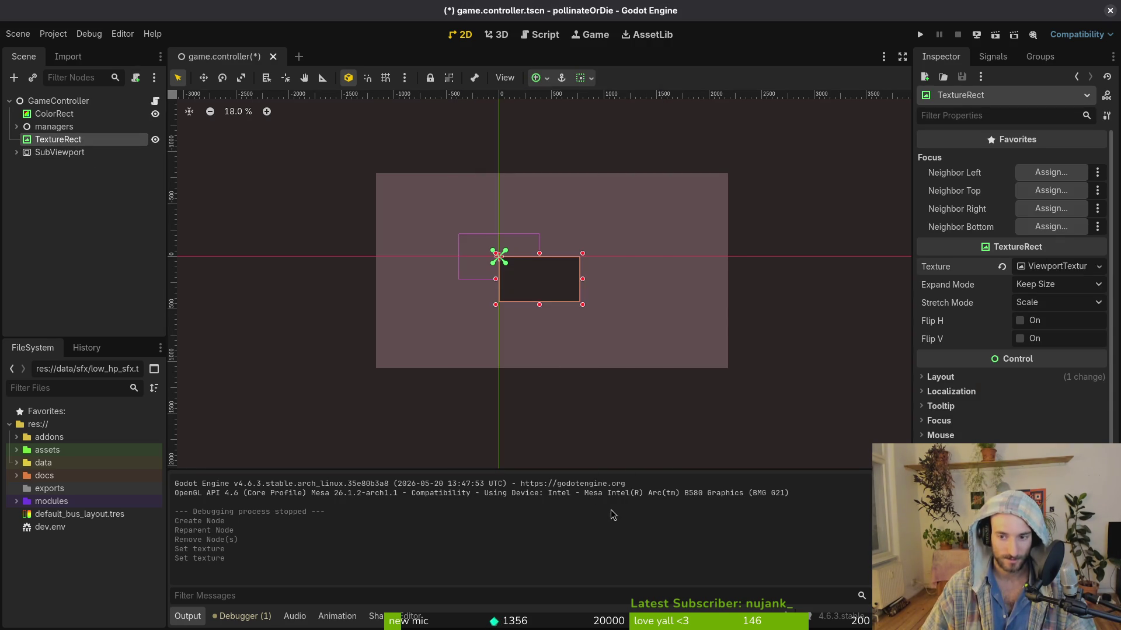
Step: Set the TextureRect's Stretch Mode to Keep and run the game
{"action": "left_click", "coordinate": [64, 152]}
{"action": "left_click", "coordinate": [61, 140]}
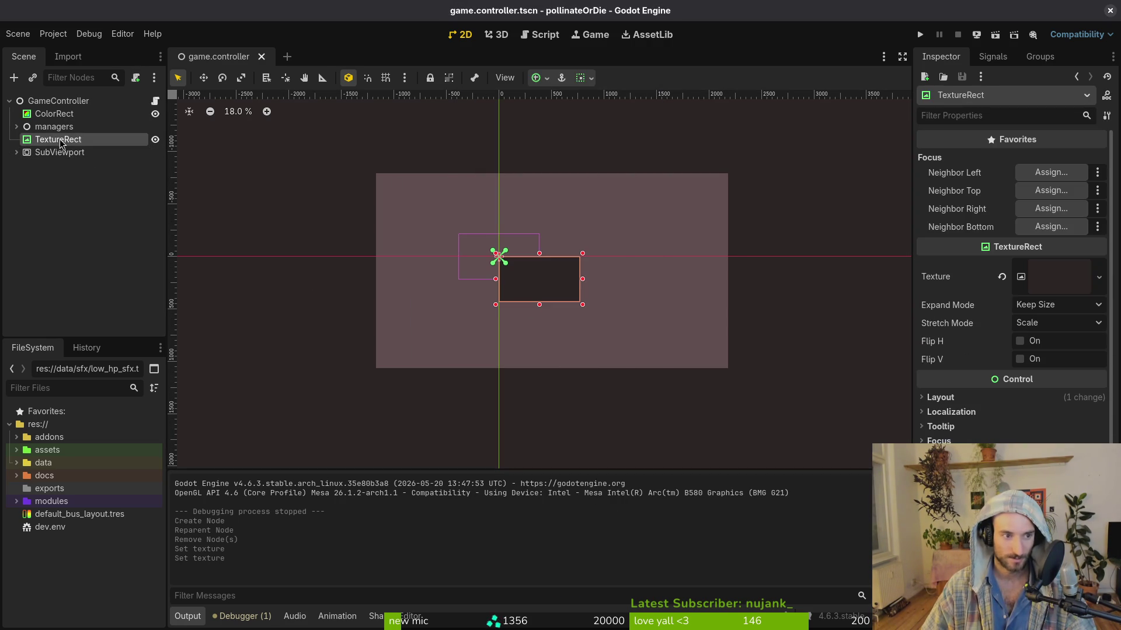
{"action": "left_click", "coordinate": [1050, 323]}
{"action": "left_click", "coordinate": [1036, 371]}
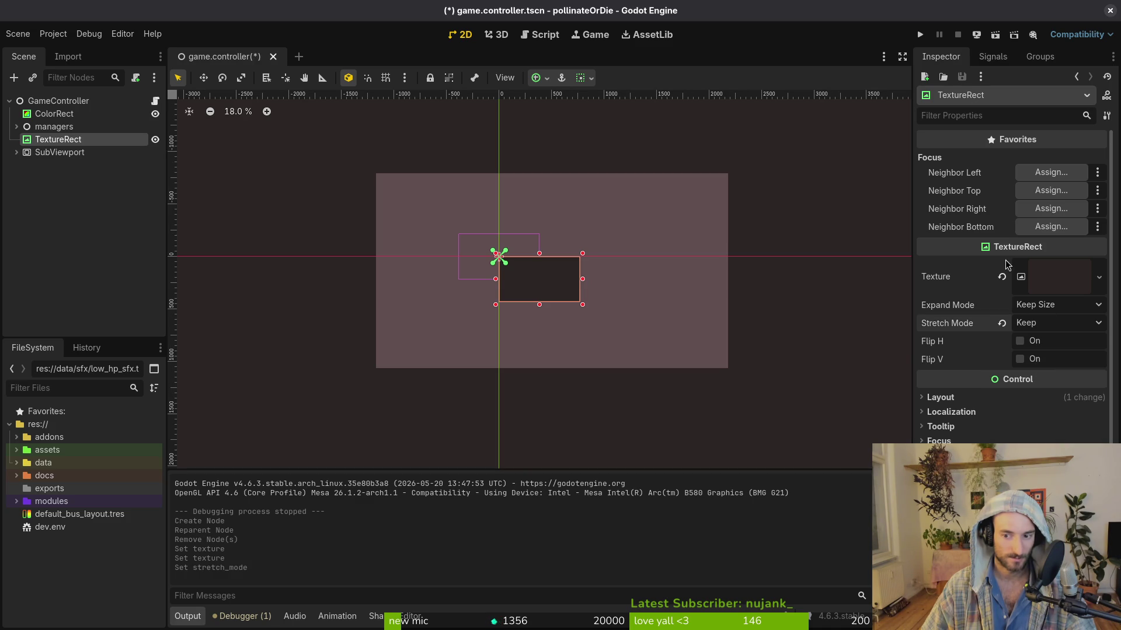
{"action": "left_click", "coordinate": [921, 35]}
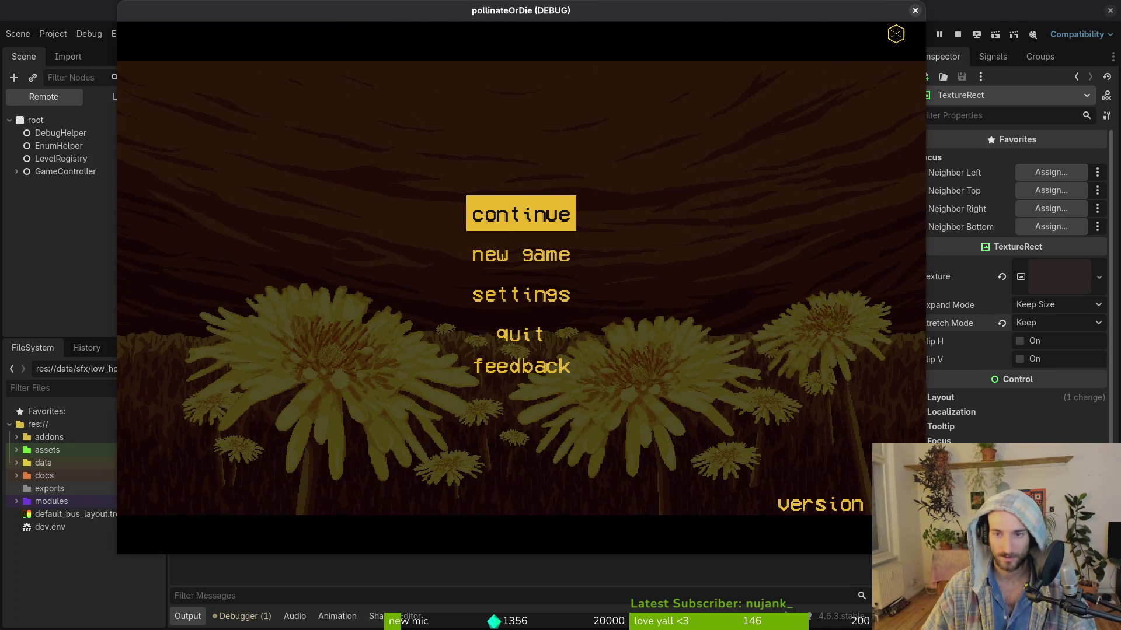
Step: Close the running game and review the SubViewport and TextureRect properties
{"action": "left_click", "coordinate": [916, 12]}
{"action": "left_click", "coordinate": [53, 150]}
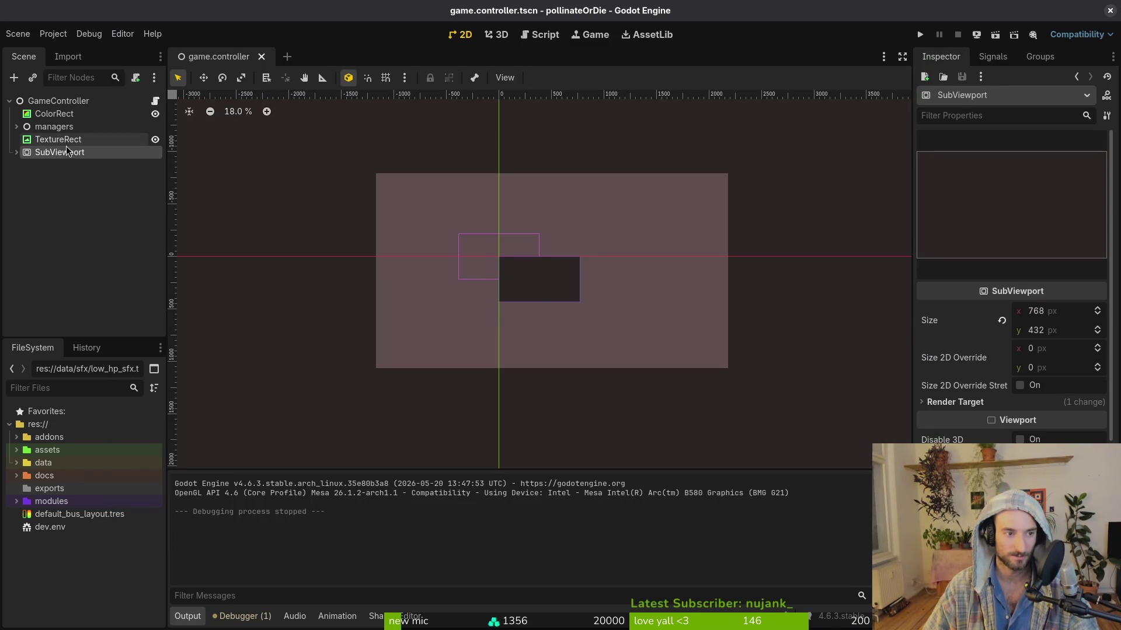
{"action": "left_click", "coordinate": [58, 145]}
{"action": "left_click", "coordinate": [58, 153]}
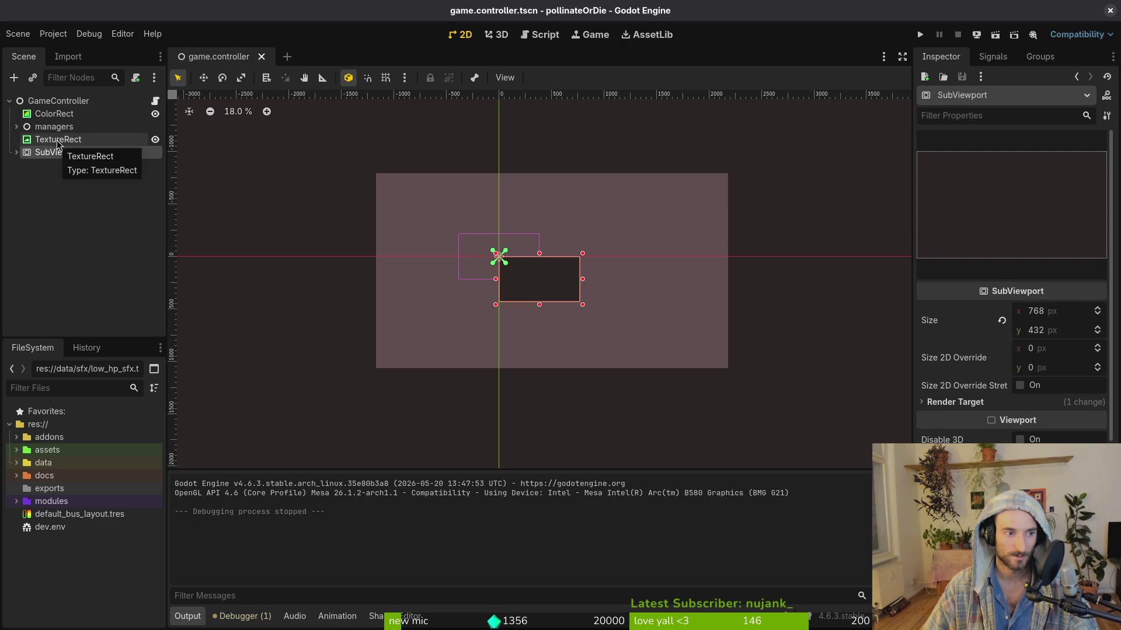
{"action": "left_click", "coordinate": [58, 143]}
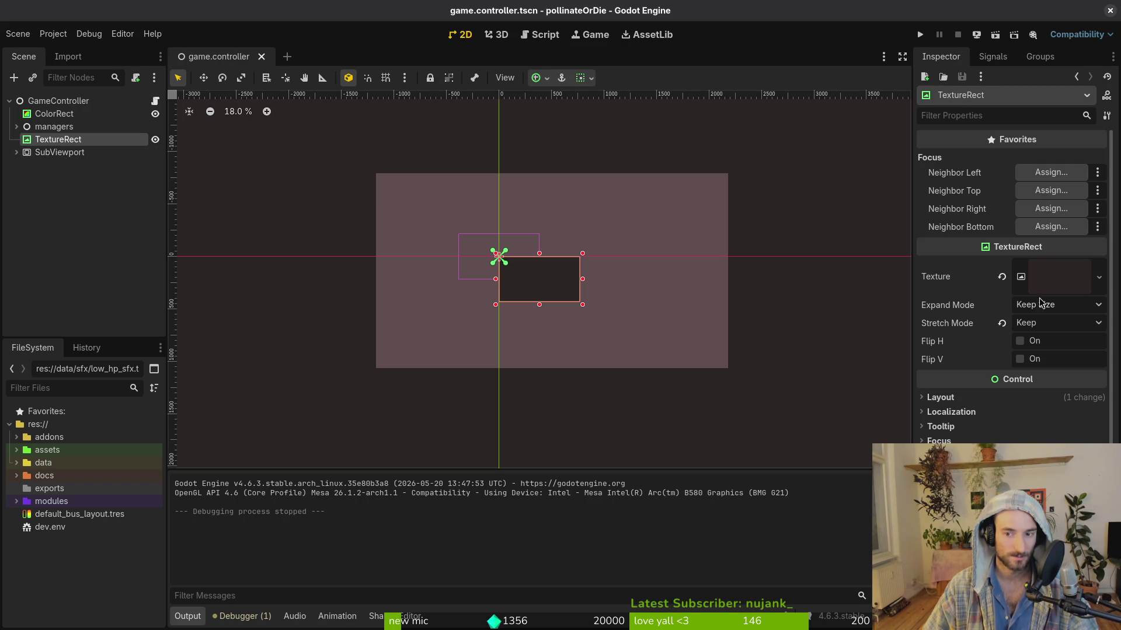
Step: In Project Settings, set Display > Window Stretch Mode to disabled
{"action": "left_click", "coordinate": [53, 33]}
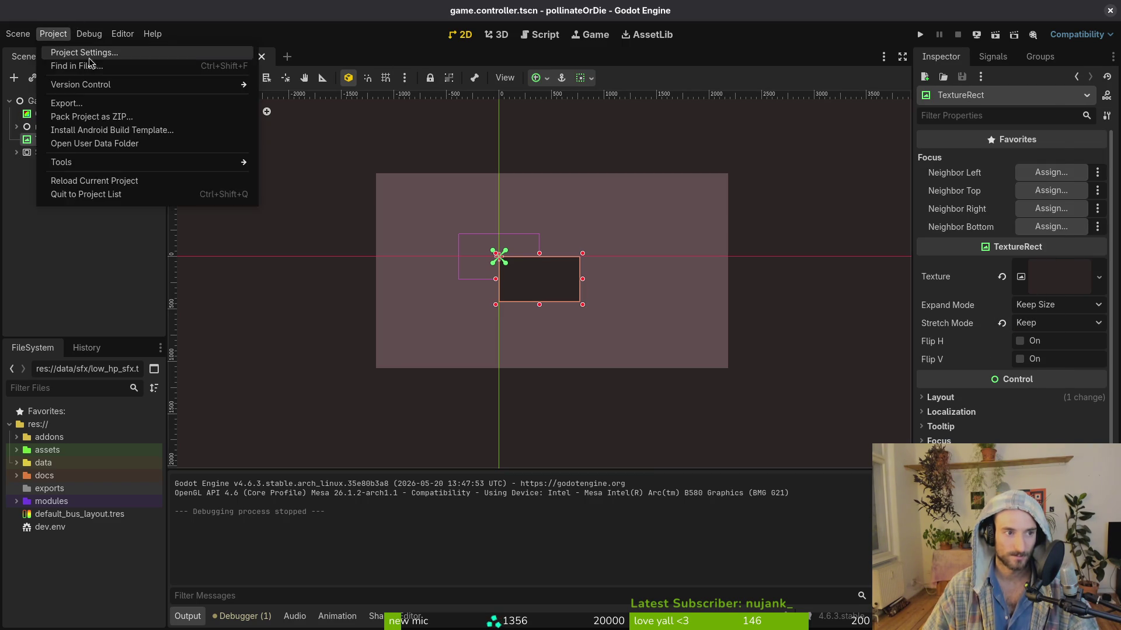
{"action": "left_click", "coordinate": [89, 54]}
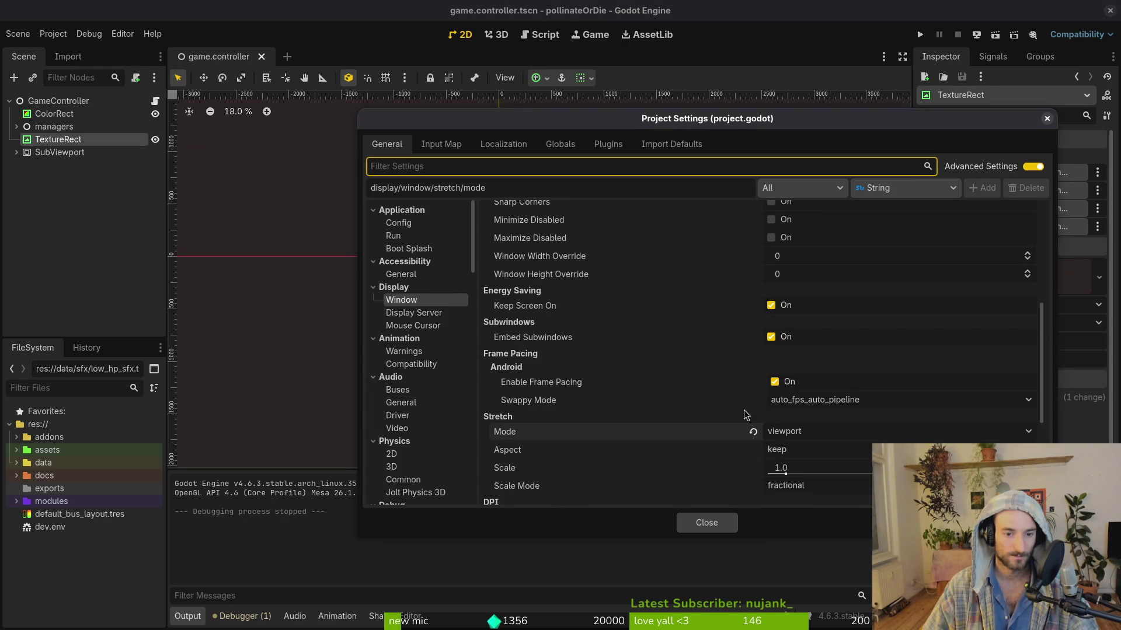
{"action": "scroll", "coordinate": [758, 419], "scroll_direction": "down", "scroll_amount": 3}
{"action": "left_click", "coordinate": [791, 359]}
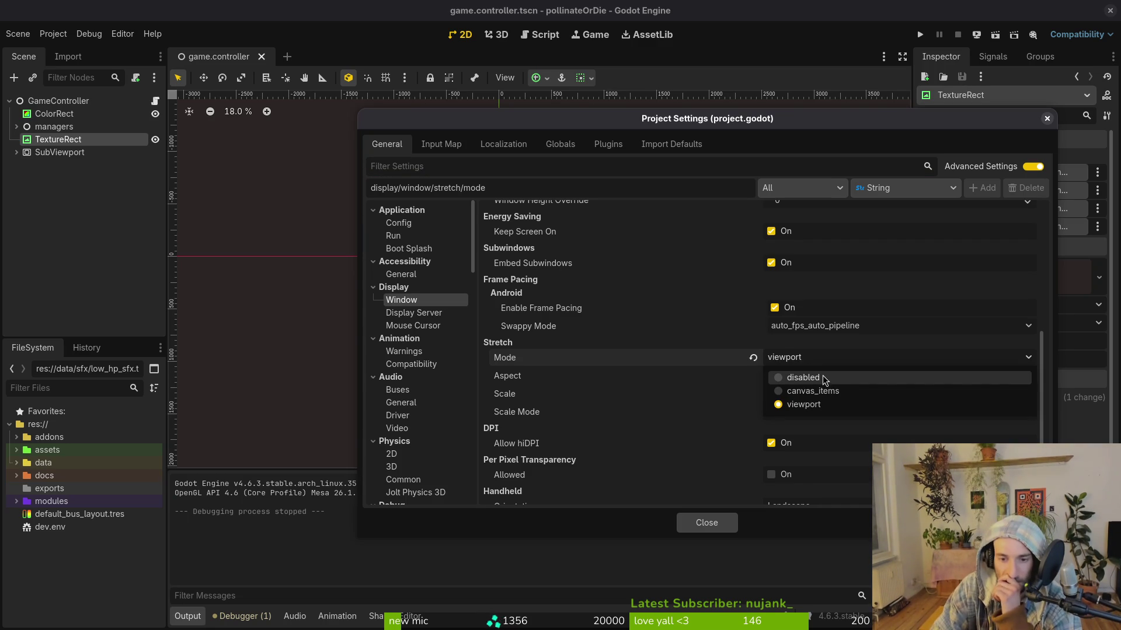
{"action": "left_click", "coordinate": [862, 380]}
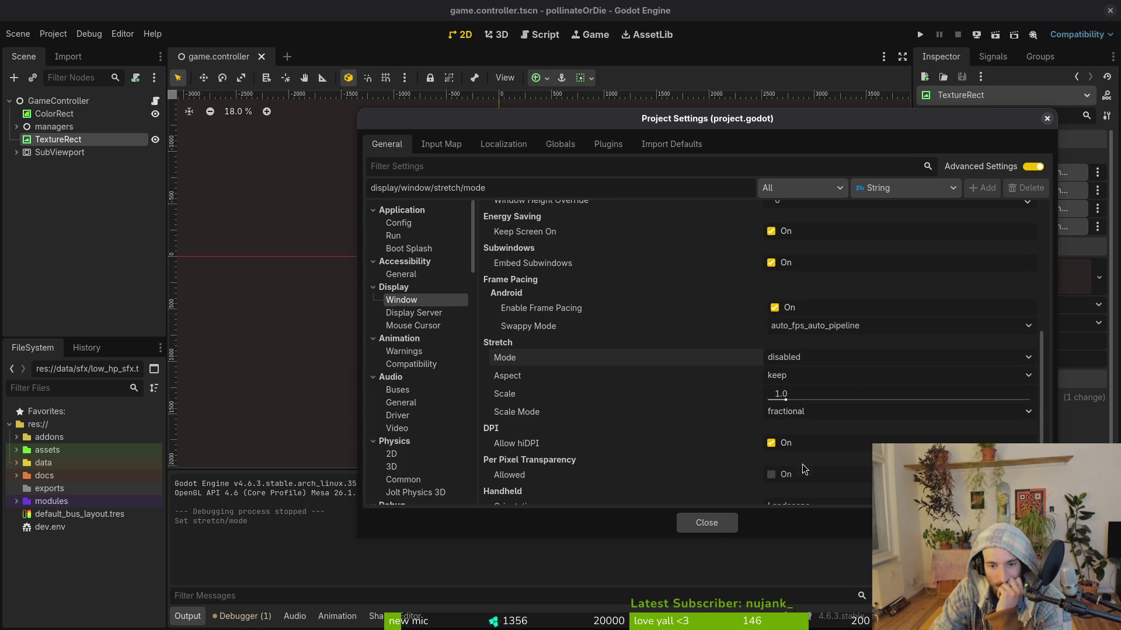
{"action": "left_click", "coordinate": [723, 523]}
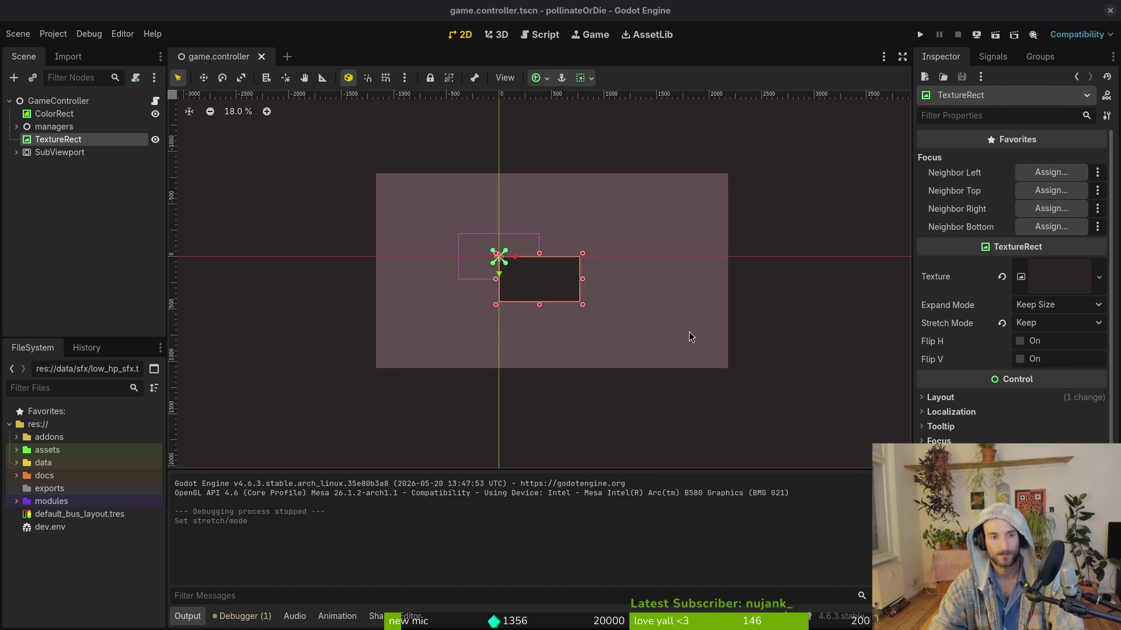
Step: In the script, change NATIVE_WIDTH from 768 to 768*2
{"action": "key", "text": "alt+Tab"}
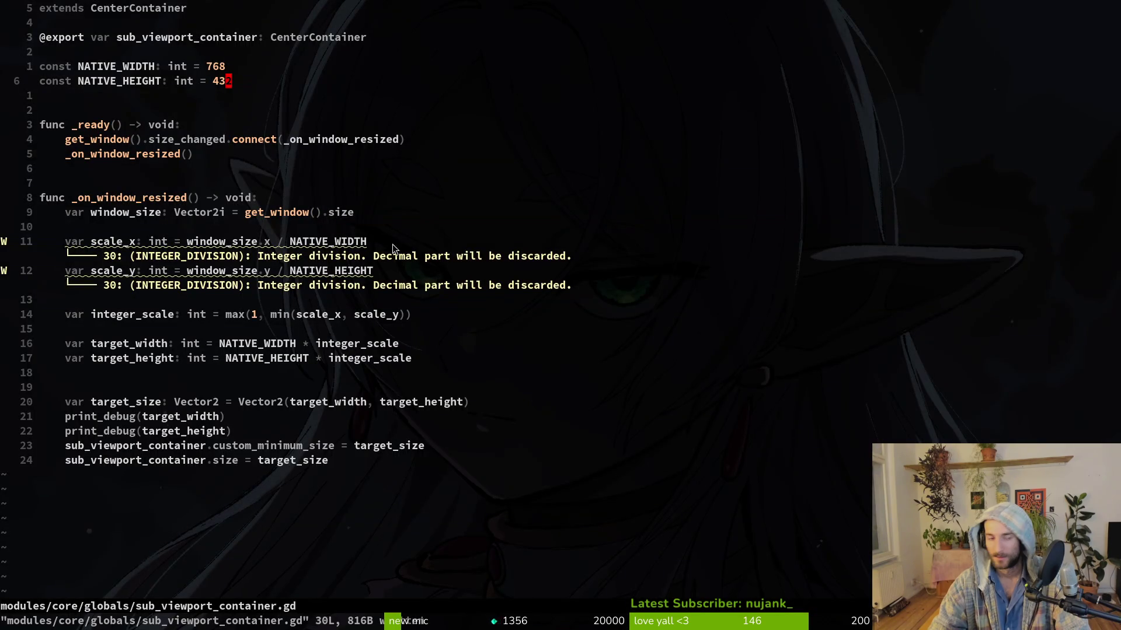
{"action": "left_click", "coordinate": [222, 69]}
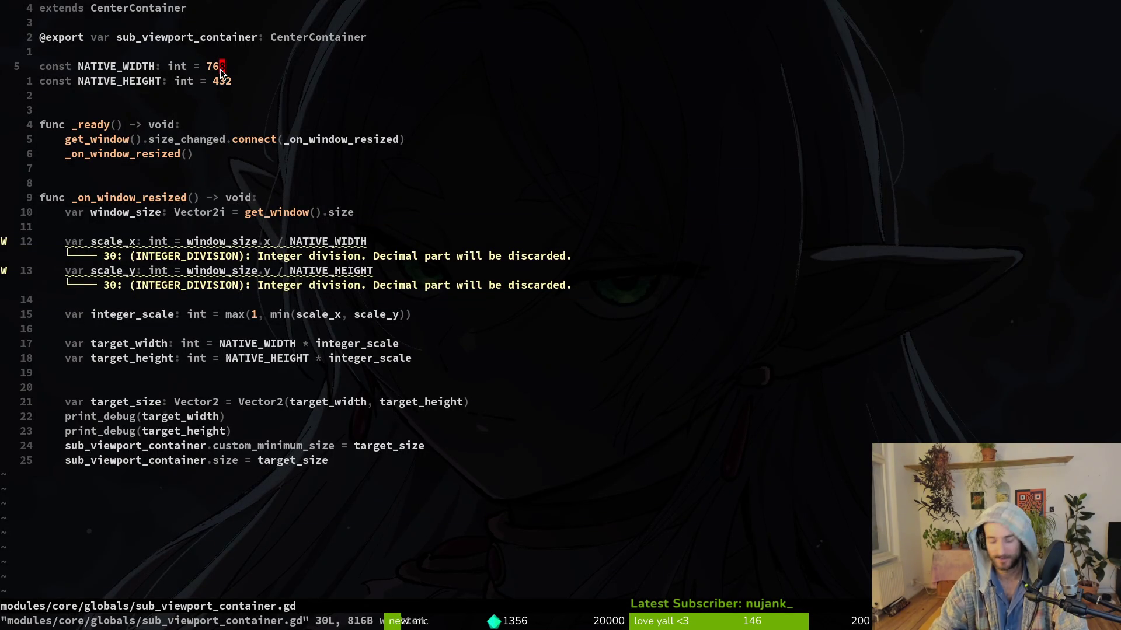
{"action": "key", "text": "c"}
{"action": "key", "text": "i"}
{"action": "key", "text": "w"}
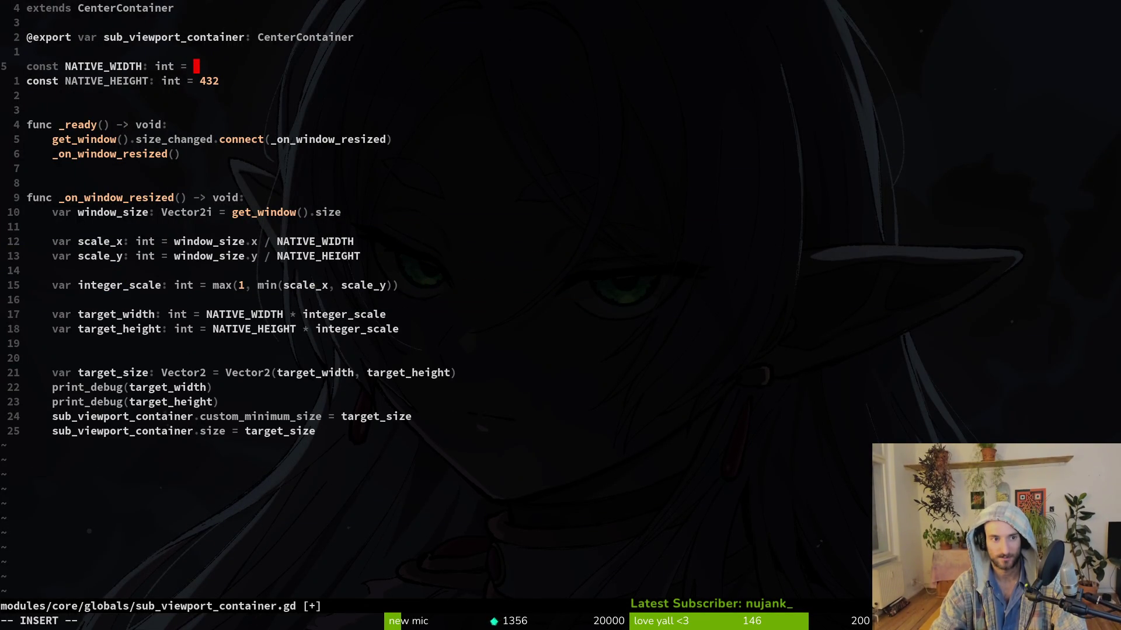
{"action": "key", "text": "Escape"}
{"action": "key", "text": "u"}
{"action": "type", "text": "aA*2"}
{"action": "key", "text": "Escape"}
Step: Change NATIVE_HEIGHT to 432*2, save the script, and rerun the game in Godot
{"action": "key", "text": "j"}
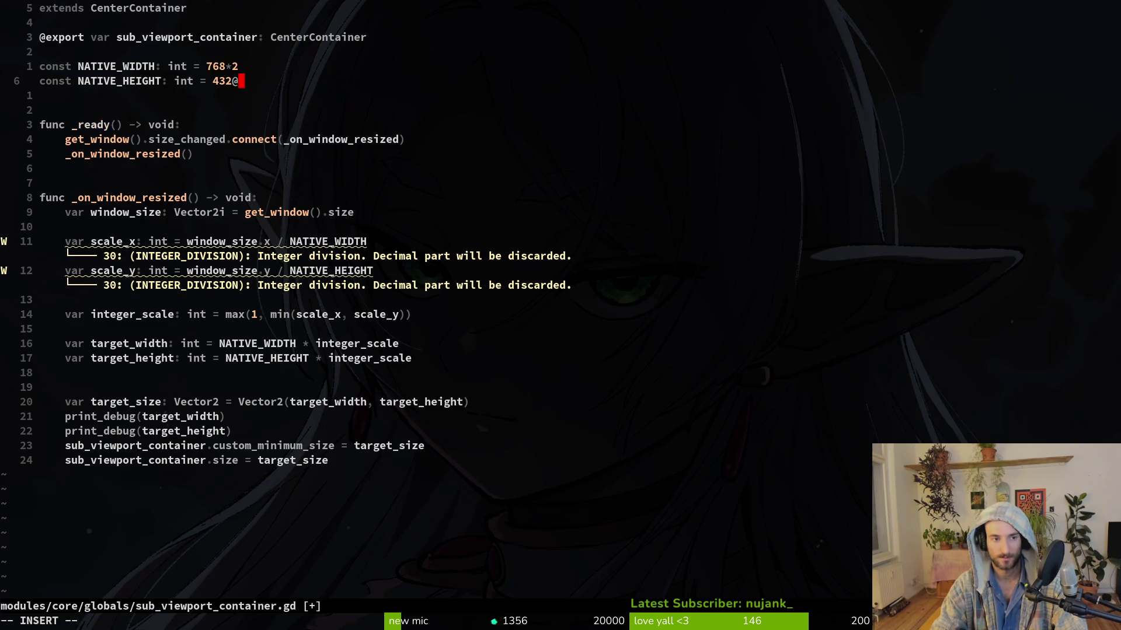
{"action": "key", "text": "BackSpace"}
{"action": "type", "text": "2"}
{"action": "key", "text": "Escape"}
{"action": "type", "text": ":w"}
{"action": "key", "text": "Return"}
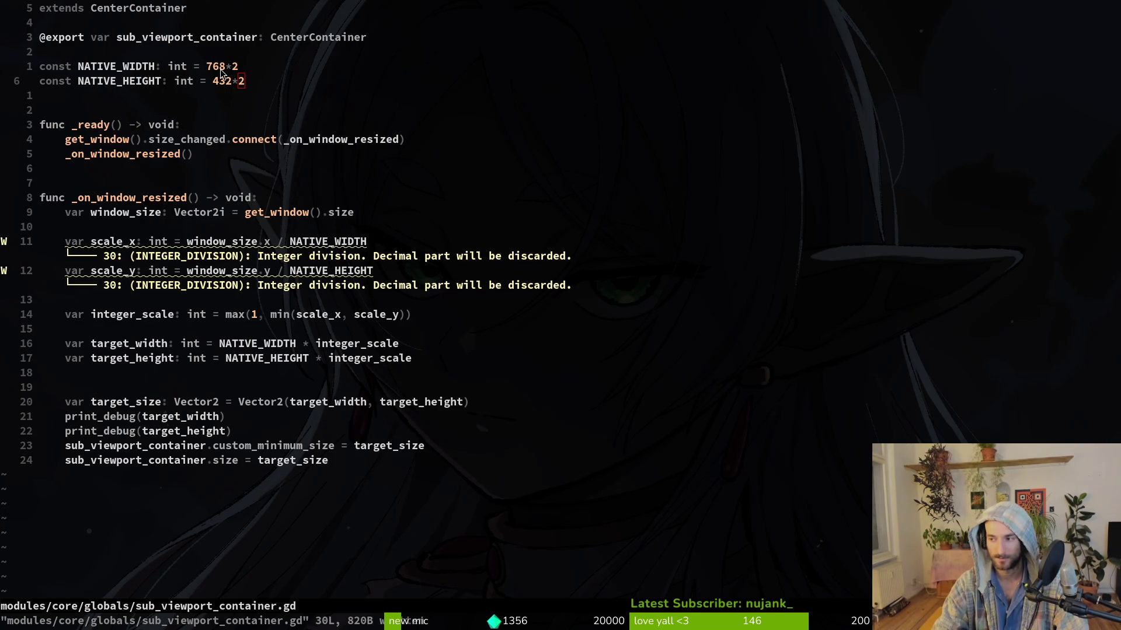
{"action": "key", "text": "alt+Tab"}
{"action": "key", "text": "F5"}
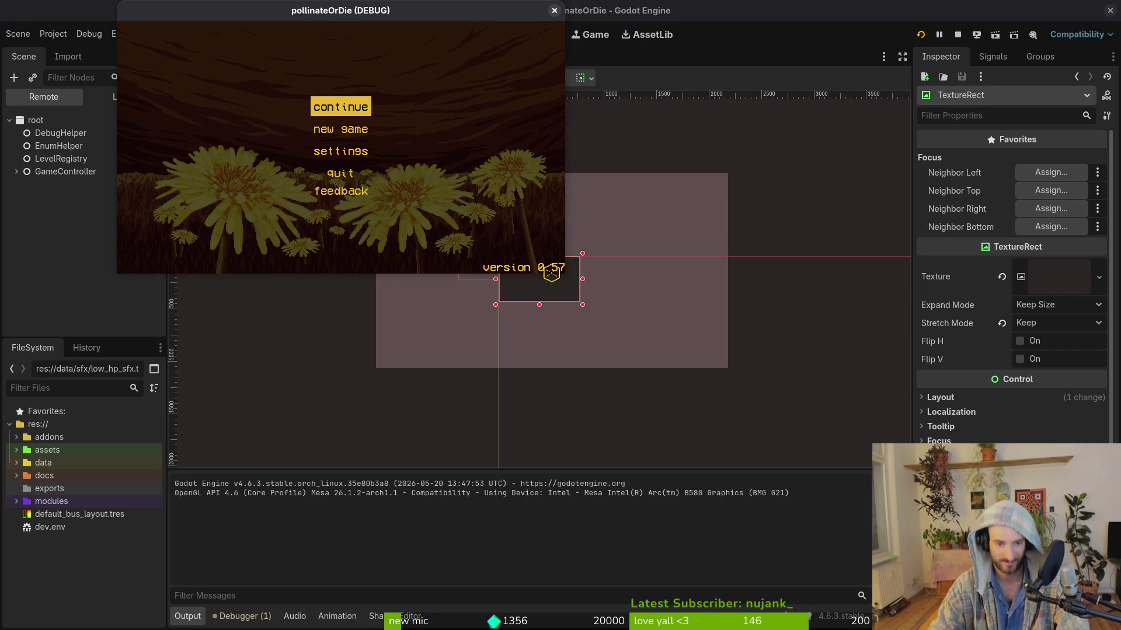
Step: Test the doubled resolution in an enlarged game window, then revert the constants to 768 and 432 and save
{"action": "mouse_move", "coordinate": [574, 282]}
{"action": "left_mouse_down"}
{"action": "mouse_move", "coordinate": [732, 395]}
{"action": "mouse_move", "coordinate": [655, 475]}
{"action": "mouse_move", "coordinate": [1068, 607]}
{"action": "mouse_move", "coordinate": [828, 453]}
{"action": "mouse_move", "coordinate": [793, 412]}
{"action": "mouse_move", "coordinate": [1021, 622]}
{"action": "mouse_move", "coordinate": [1072, 622]}
{"action": "mouse_move", "coordinate": [891, 467]}
{"action": "mouse_move", "coordinate": [709, 350]}
{"action": "mouse_move", "coordinate": [598, 301]}
{"action": "mouse_move", "coordinate": [835, 520]}
{"action": "mouse_move", "coordinate": [1026, 554]}
{"action": "mouse_move", "coordinate": [555, 213]}
{"action": "mouse_move", "coordinate": [674, 375]}
{"action": "left_mouse_up"}
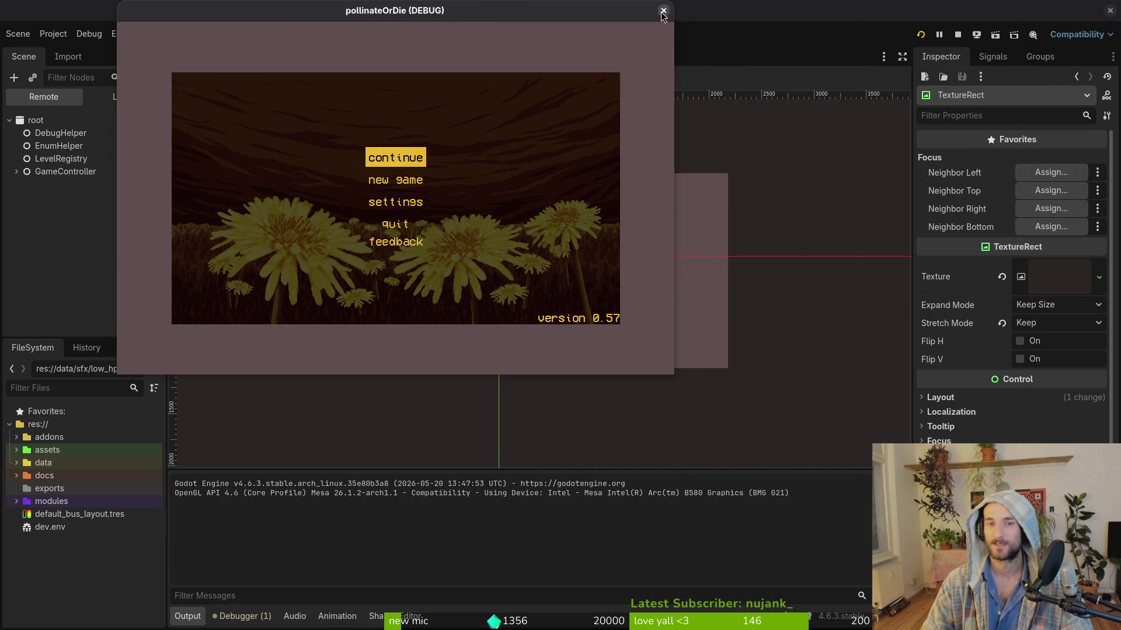
{"action": "left_click", "coordinate": [664, 12]}
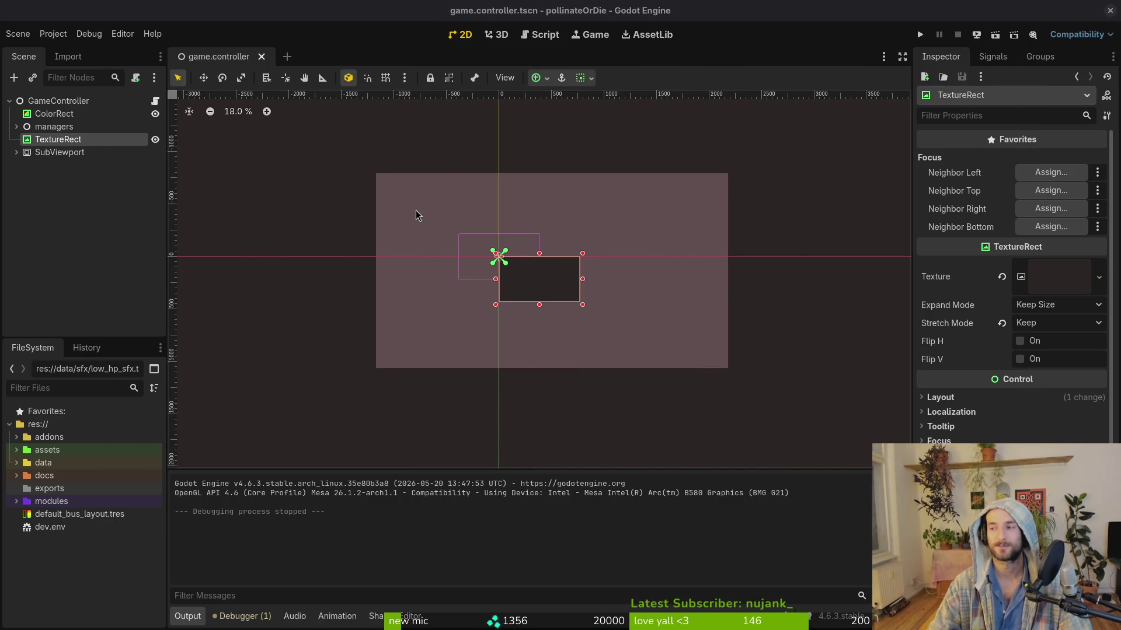
{"action": "key", "text": "super+1"}
{"action": "type", "text": "u:w"}
{"action": "key", "text": "Return"}
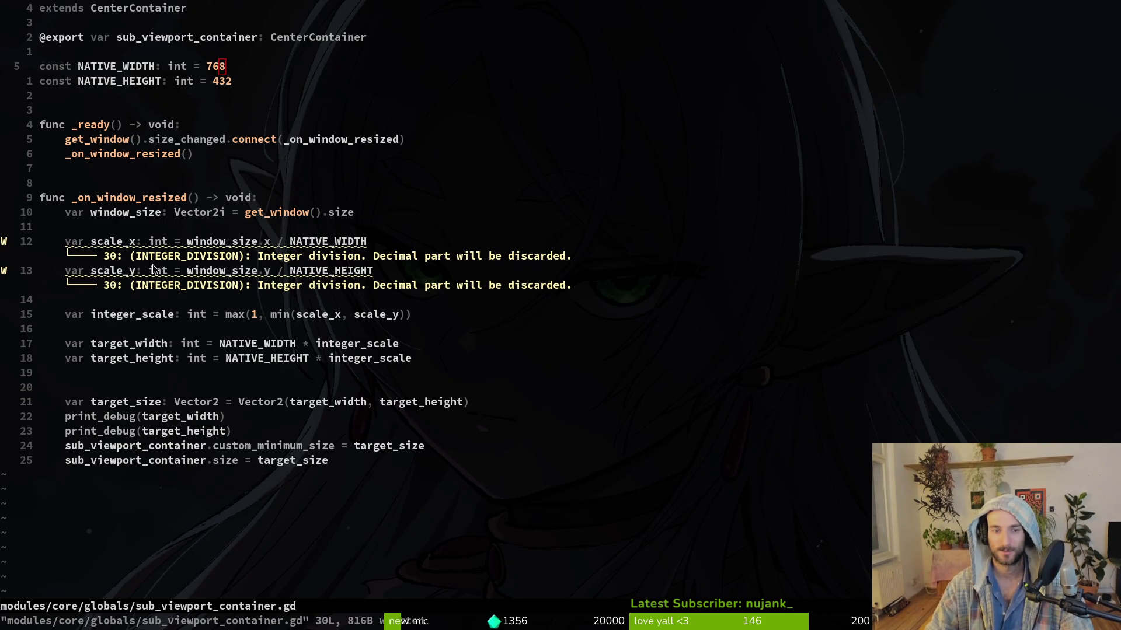
{"action": "key", "text": "super+2"}
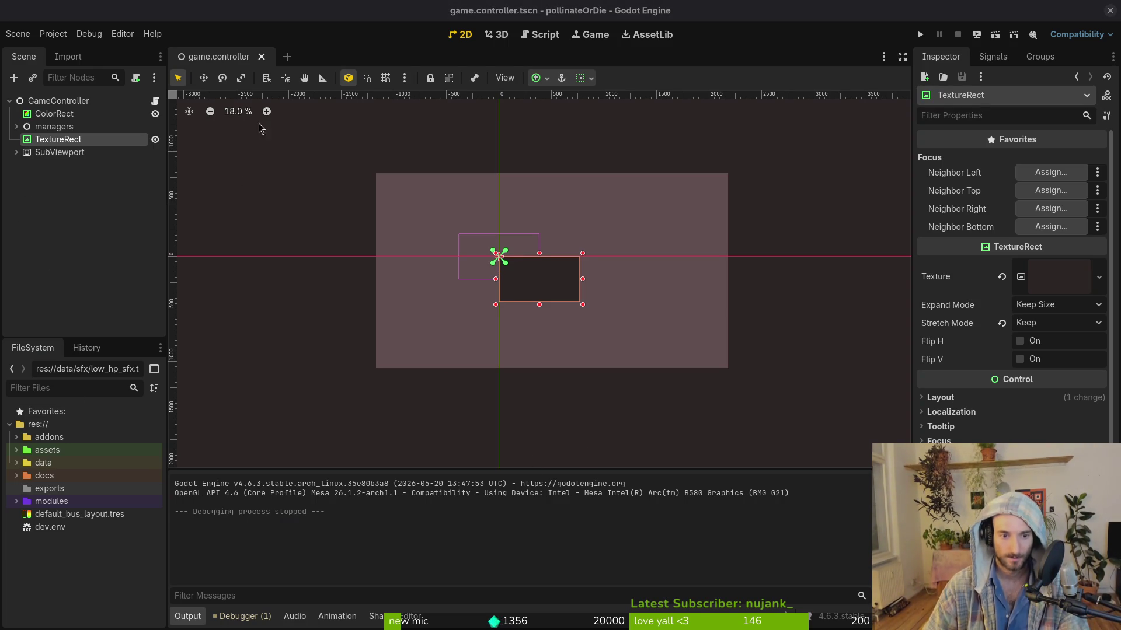
Step: Attach the existing sub_viewport_container.gd script to the TextureRect and switch to it in Neovim
{"action": "left_click", "coordinate": [57, 153]}
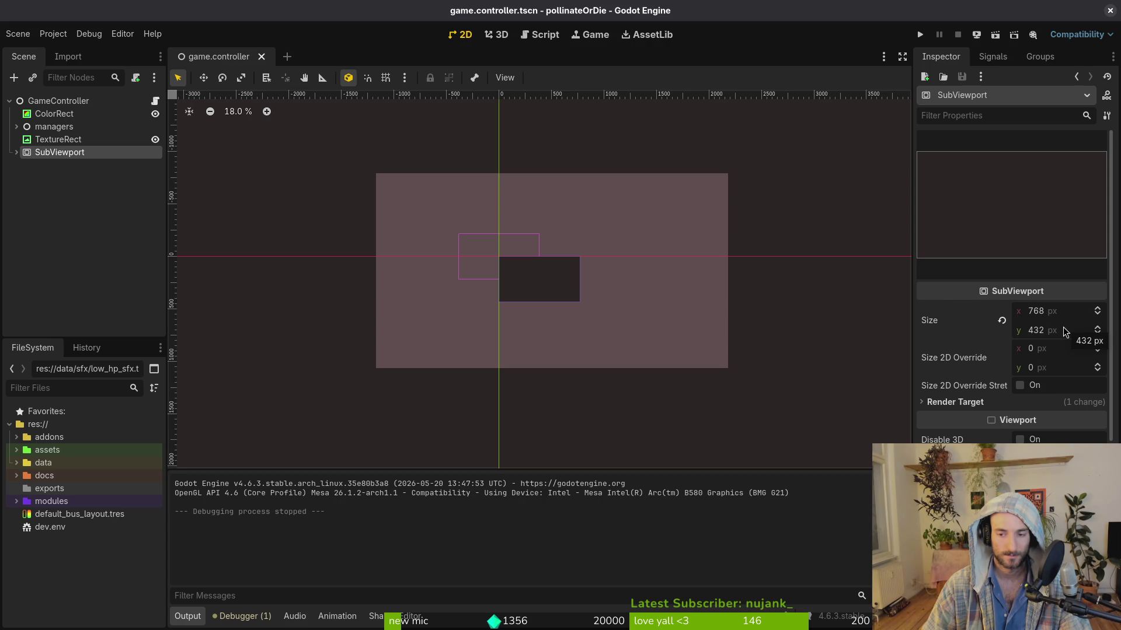
{"action": "left_click", "coordinate": [82, 141]}
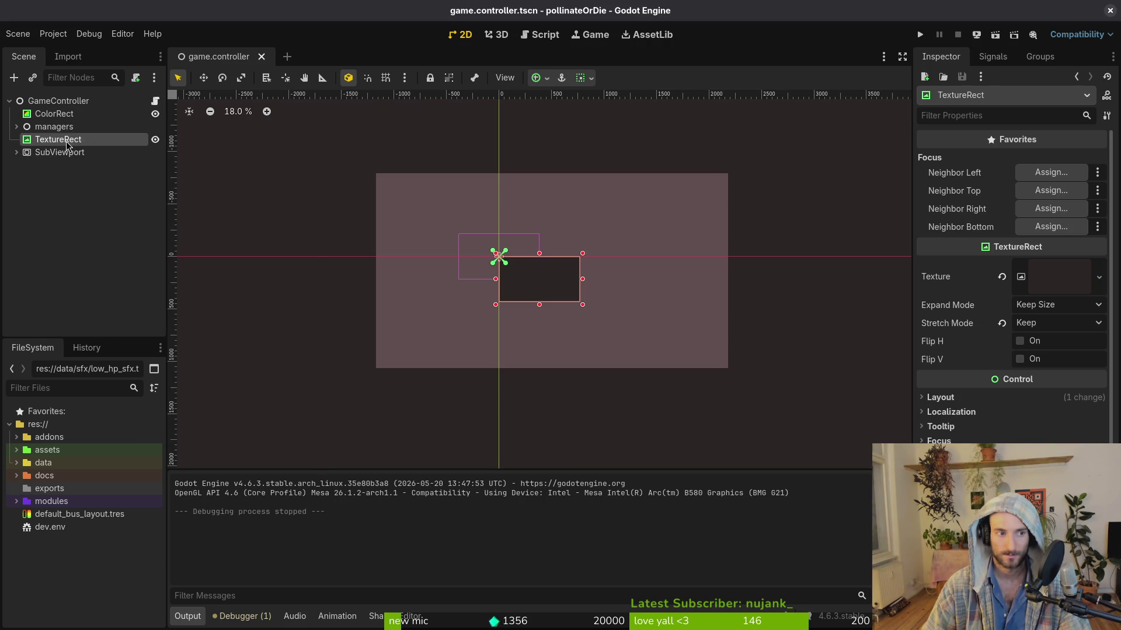
{"action": "right_click", "coordinate": [65, 141]}
{"action": "left_click", "coordinate": [108, 248]}
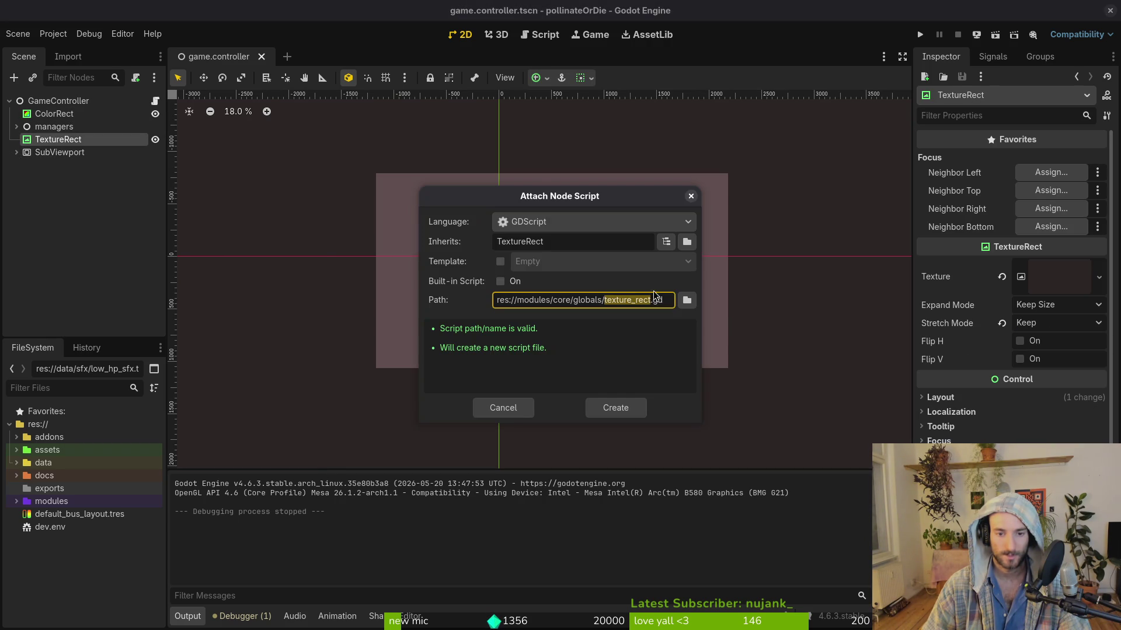
{"action": "left_click", "coordinate": [687, 300]}
{"action": "left_click", "coordinate": [618, 192]}
{"action": "left_click", "coordinate": [659, 505]}
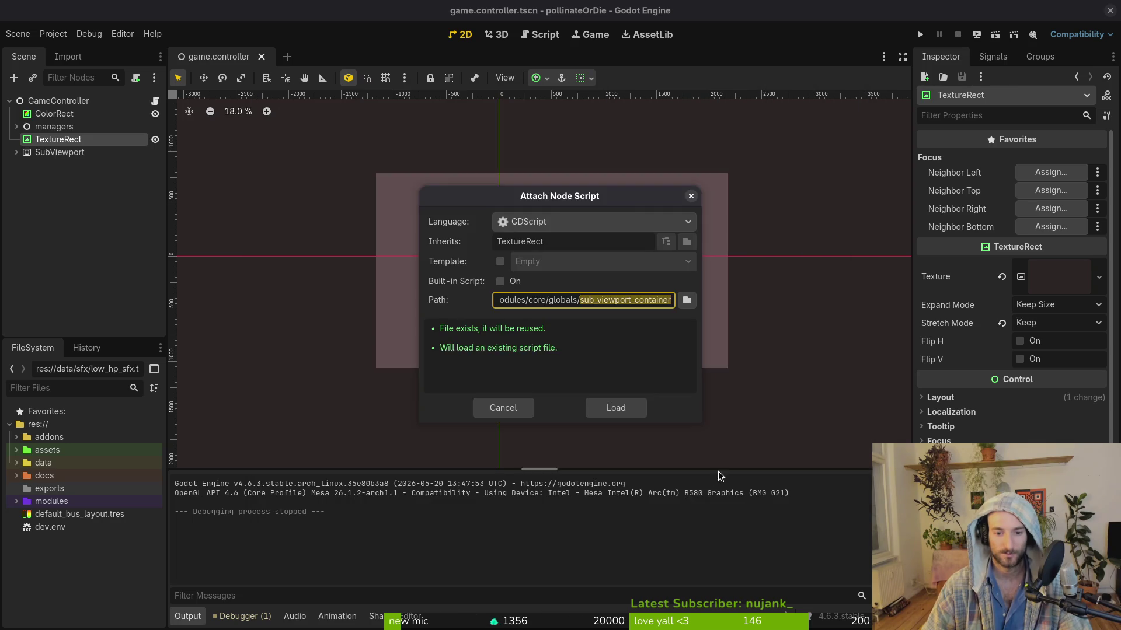
{"action": "left_click", "coordinate": [640, 407]}
{"action": "key", "text": "alt+Tab"}
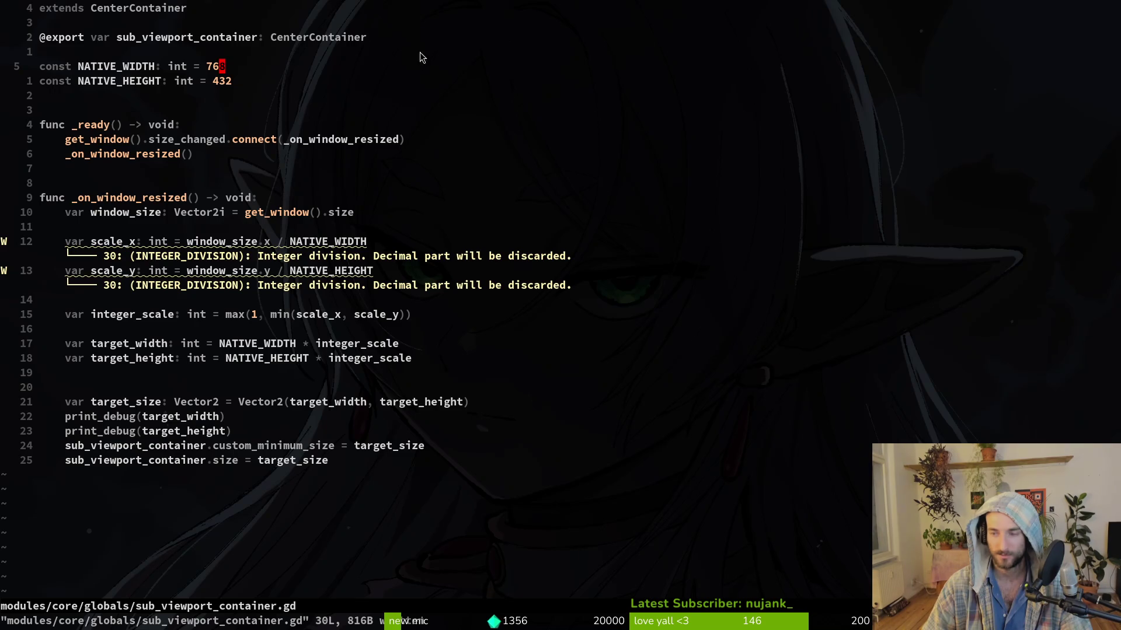
Step: Change the script's base class to extends TextureRect and save
{"action": "type", "text": "ciwTex"}
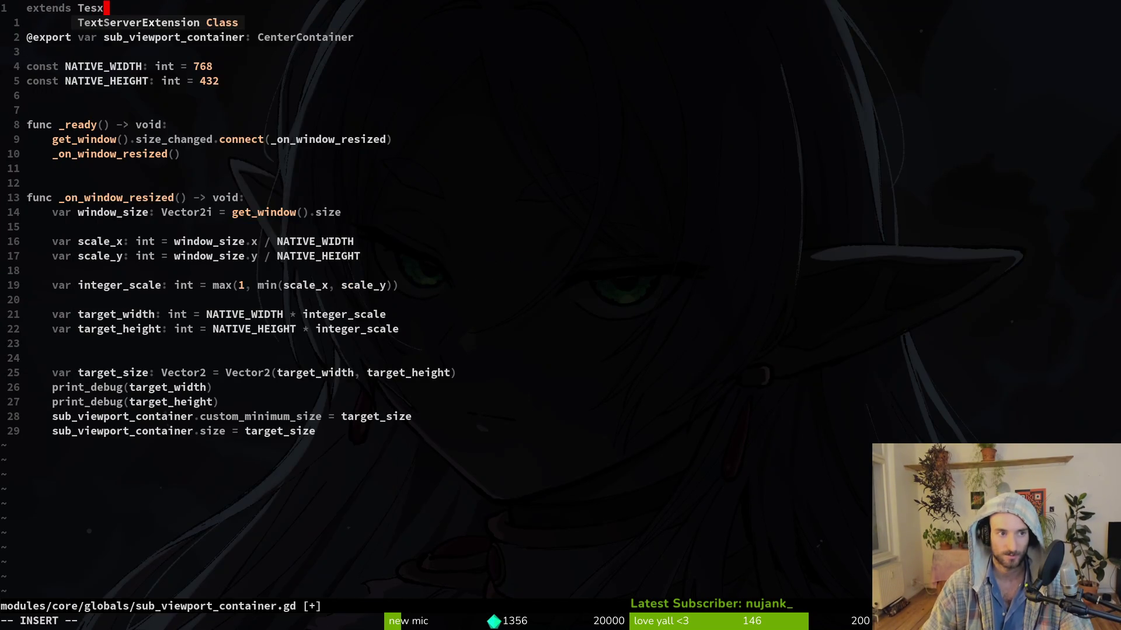
{"action": "type", "text": "re"}
{"action": "key", "text": "Tab"}
{"action": "key", "text": "Return"}
{"action": "key", "text": "Escape"}
{"action": "type", "text": ":w"}
{"action": "key", "text": "Return"}
Step: Rename the exported variable to sub_viewport with type SubViewport and save
{"action": "left_click", "coordinate": [198, 36]}
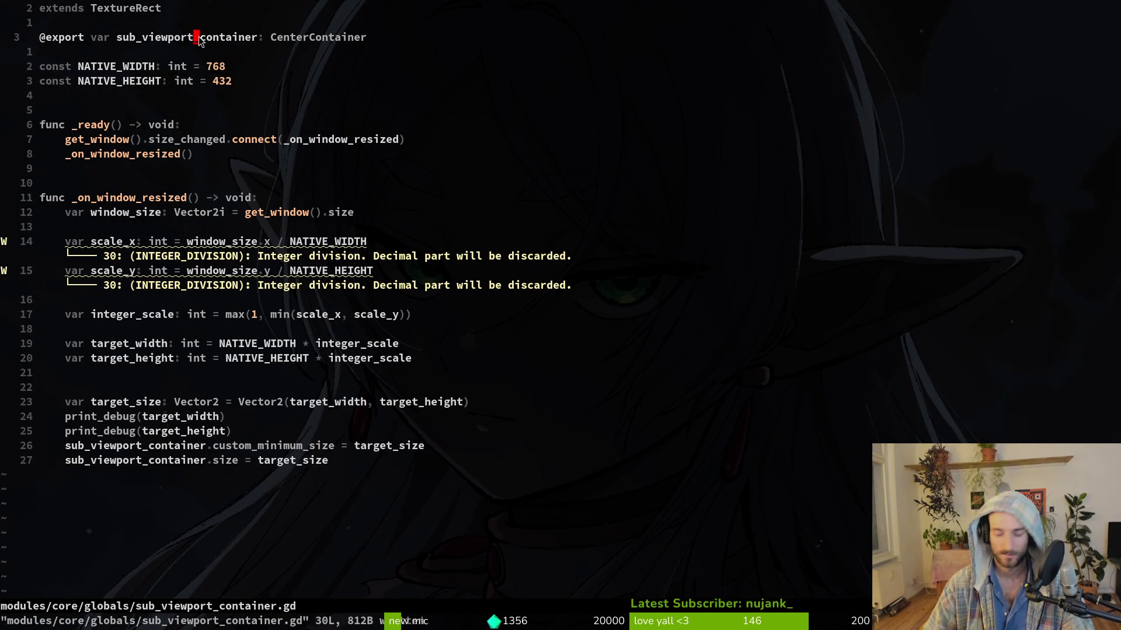
{"action": "type", "text": "ciwsub"}
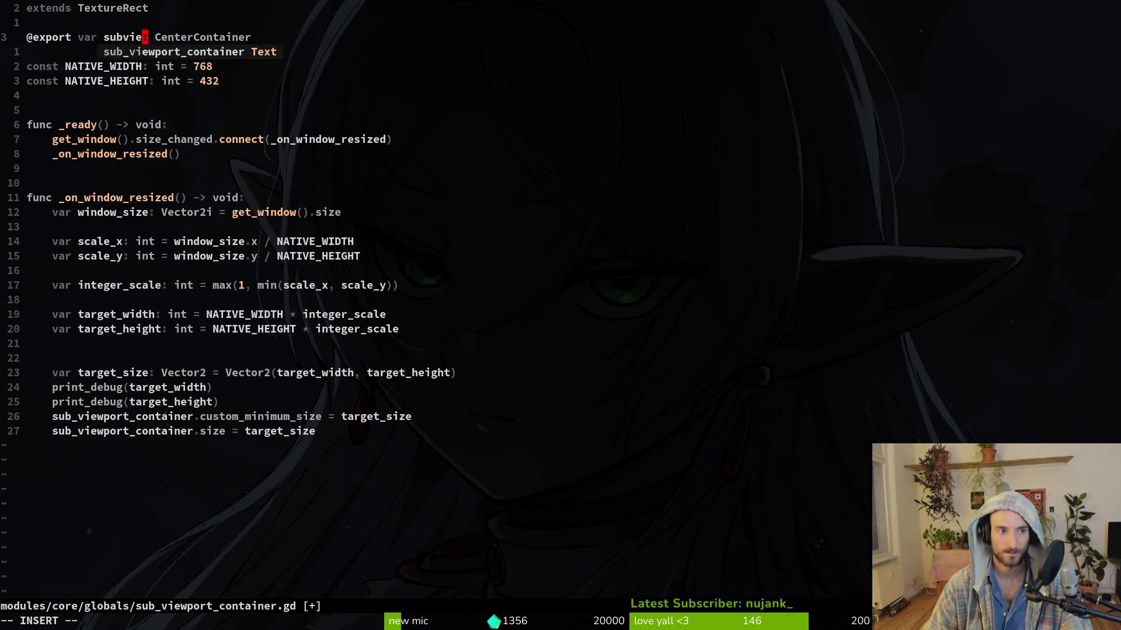
{"action": "type", "text": "_viewport"}
{"action": "key", "text": "Escape"}
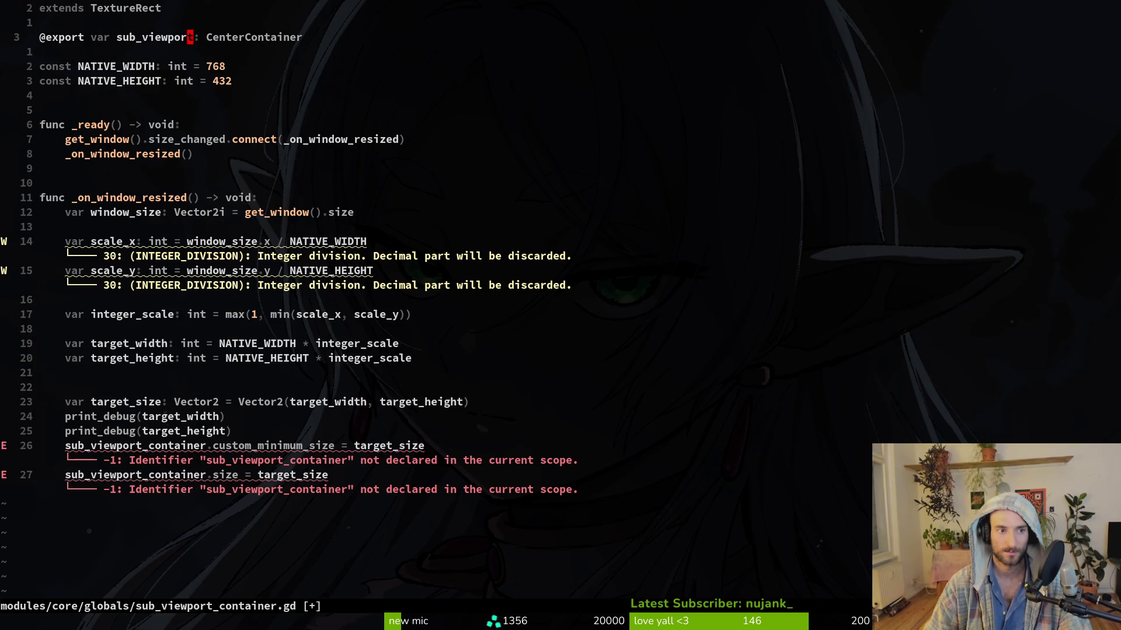
{"action": "type", "text": "wcwSubViewport"}
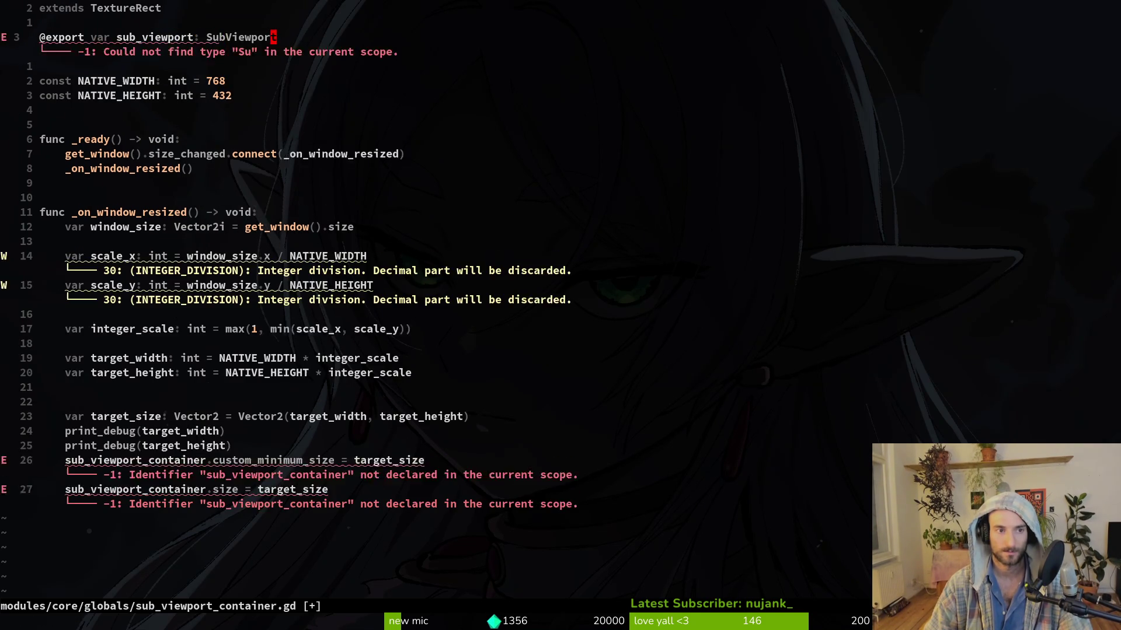
{"action": "key", "text": "Escape"}
{"action": "type", "text": ":w"}
{"action": "key", "text": "Return"}
Step: Turn the custom_minimum_size line into sub_viewport.size and delete the leftover container size line
{"action": "key", "text": "2"}
{"action": "key", "text": "6"}
{"action": "key", "text": "j"}
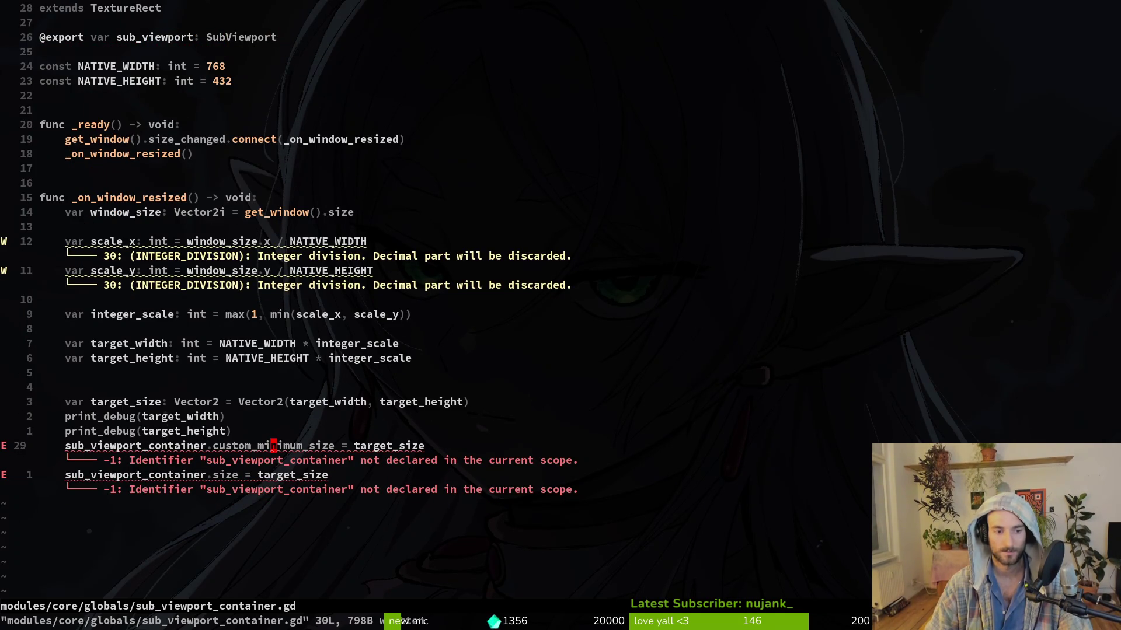
{"action": "type", "text": "cwsub_viewport"}
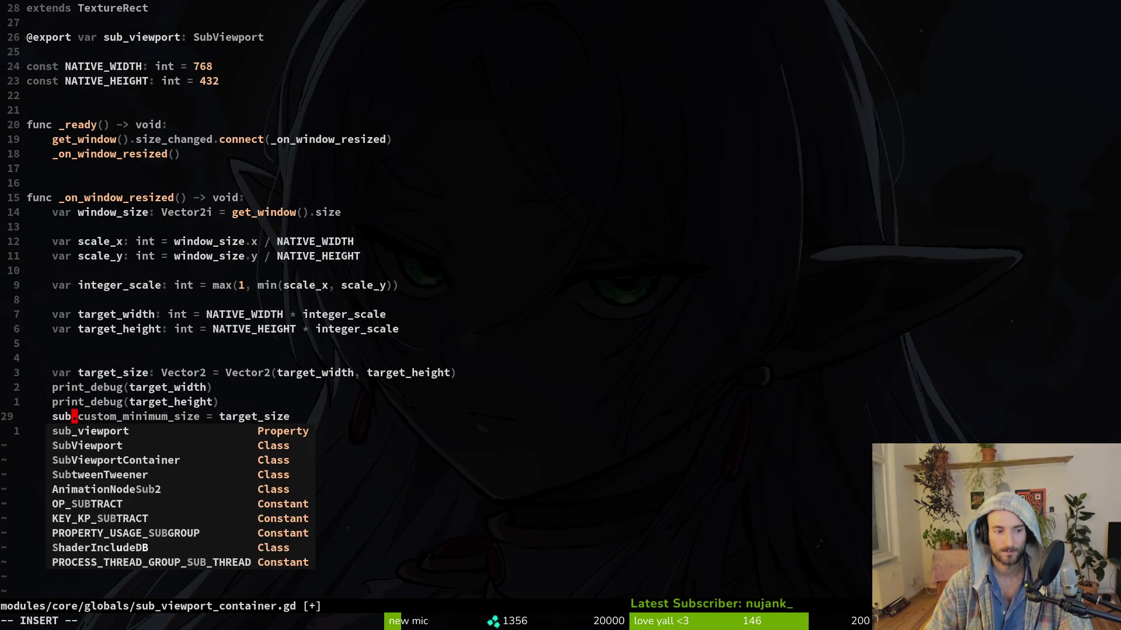
{"action": "key", "text": "Escape"}
{"action": "key", "text": "w"}
{"action": "key", "text": "w"}
{"action": "type", "text": "cwsize"}
{"action": "key", "text": "Escape"}
{"action": "key", "text": "j"}
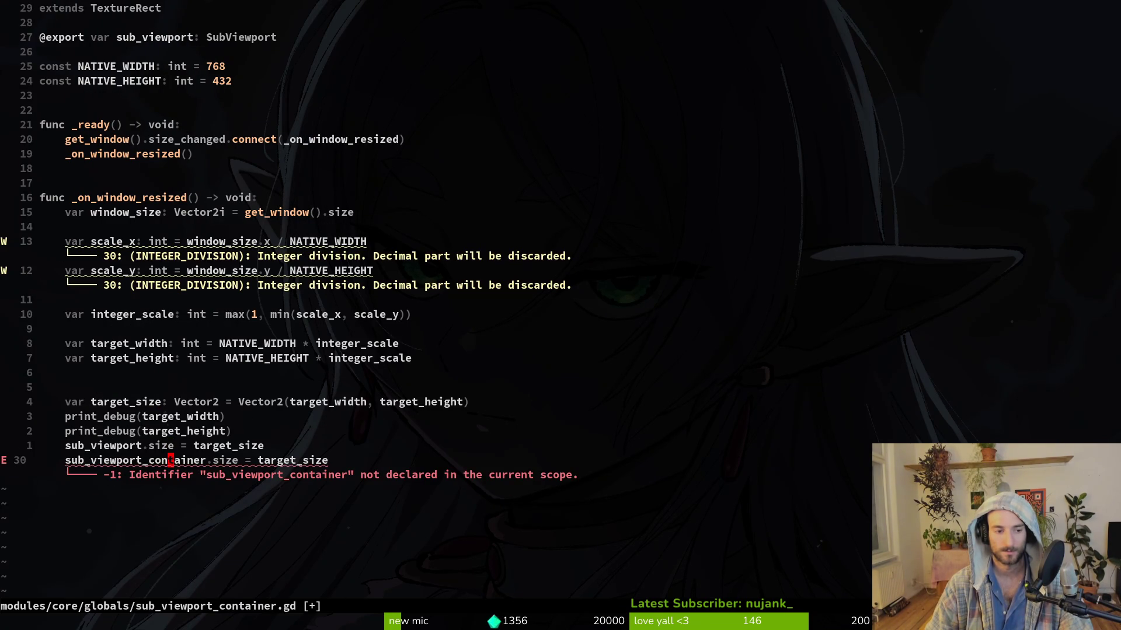
{"action": "key", "text": "d"}
{"action": "key", "text": "d"}
{"action": "type", "text": ":w"}
{"action": "key", "text": "Return"}
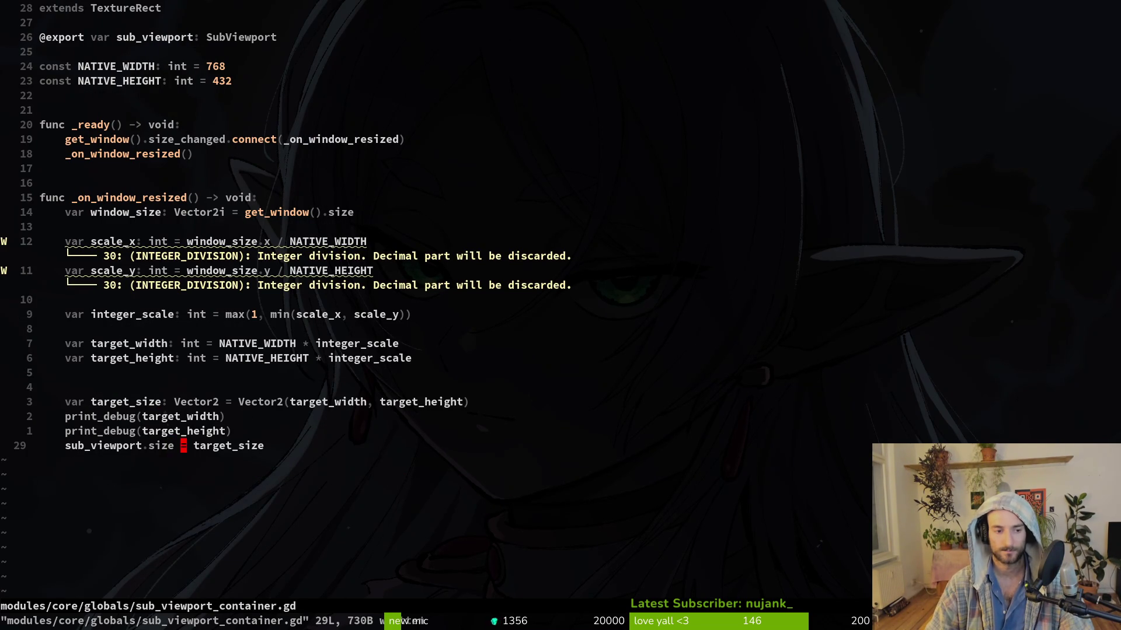
Step: Write the assignment as sub_viewport.size = Vector2i() and save
{"action": "type", "text": "wport.size = Vector2i("}
{"action": "key", "text": "Escape"}
{"action": "type", "text": "A)"}
{"action": "key", "text": "Escape"}
{"action": "type", "text": ":w"}
{"action": "key", "text": "Return"}
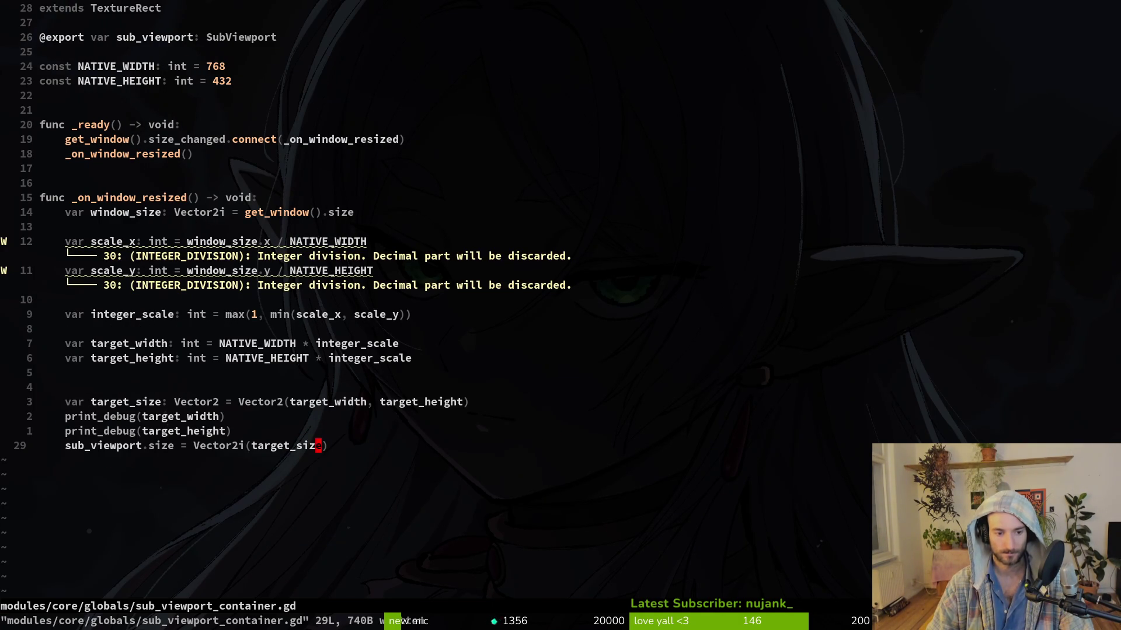
Step: Fill in Vector2i(target_width, target_height), save, and rerun the game in Godot
{"action": "type", "text": "ci(w"}
{"action": "key", "text": "Tab"}
{"action": "type", "text": ", target_he"}
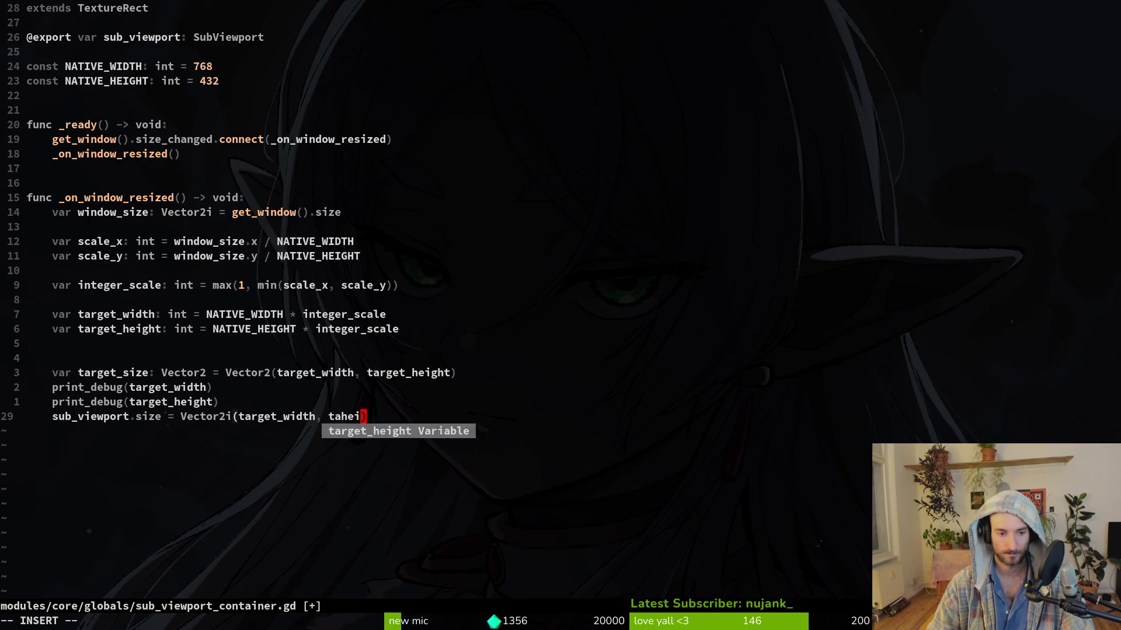
{"action": "key", "text": "Tab"}
{"action": "key", "text": "Escape"}
{"action": "type", "text": ":w"}
{"action": "key", "text": "Return"}
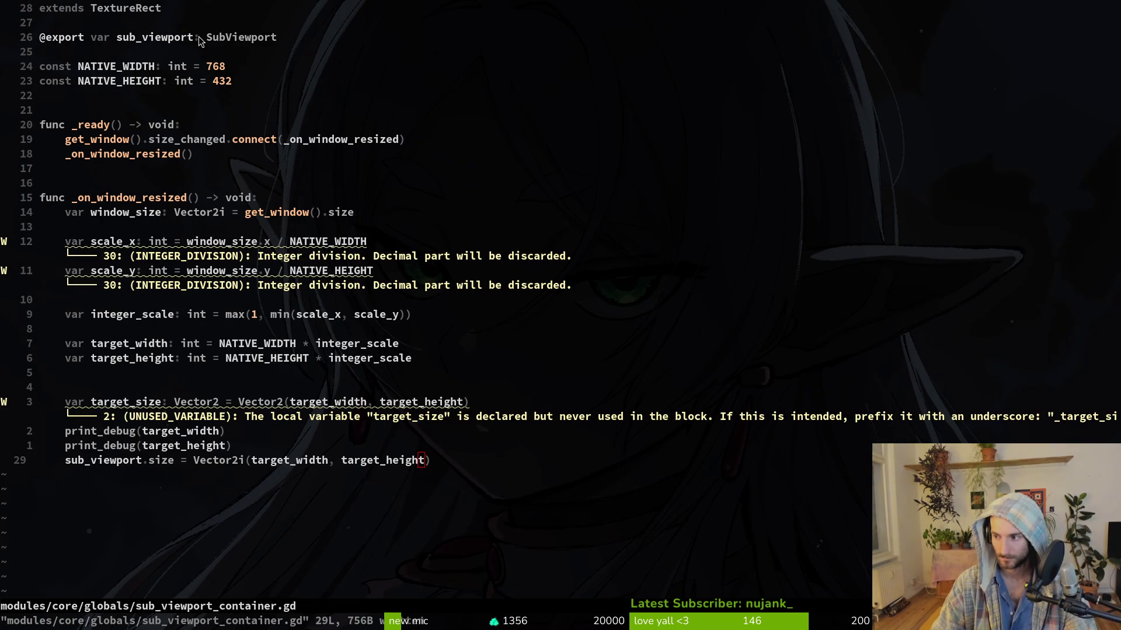
{"action": "key", "text": "alt+Tab"}
{"action": "key", "text": "F5"}
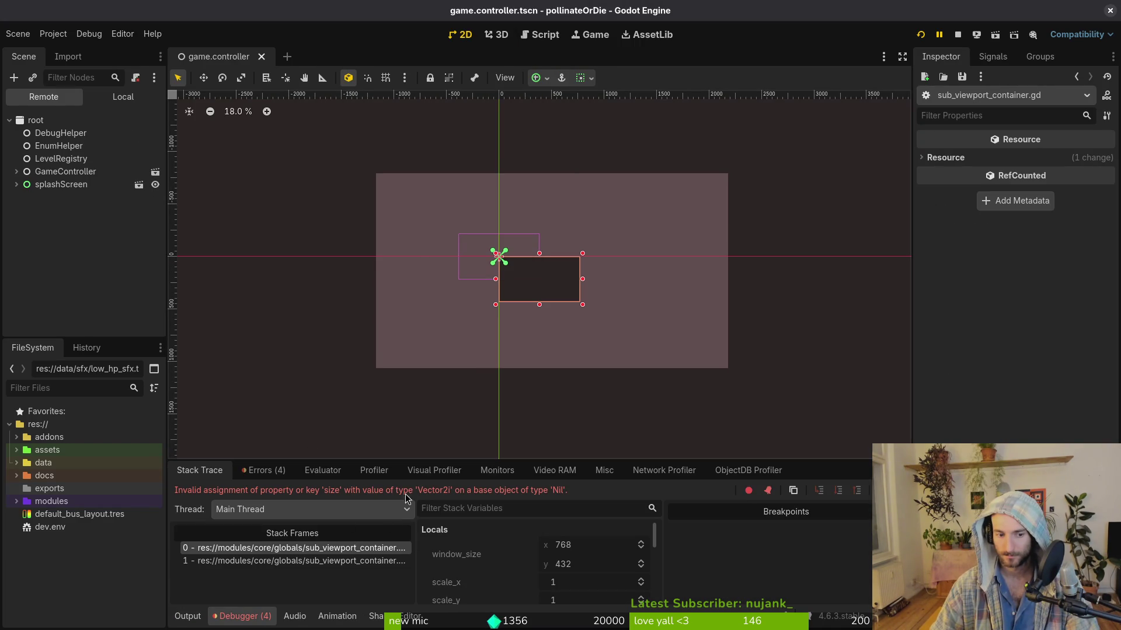
Step: Review the debugger errors and assign the SubViewport node to the TextureRect's Sub Viewport property
{"action": "left_click", "coordinate": [263, 472]}
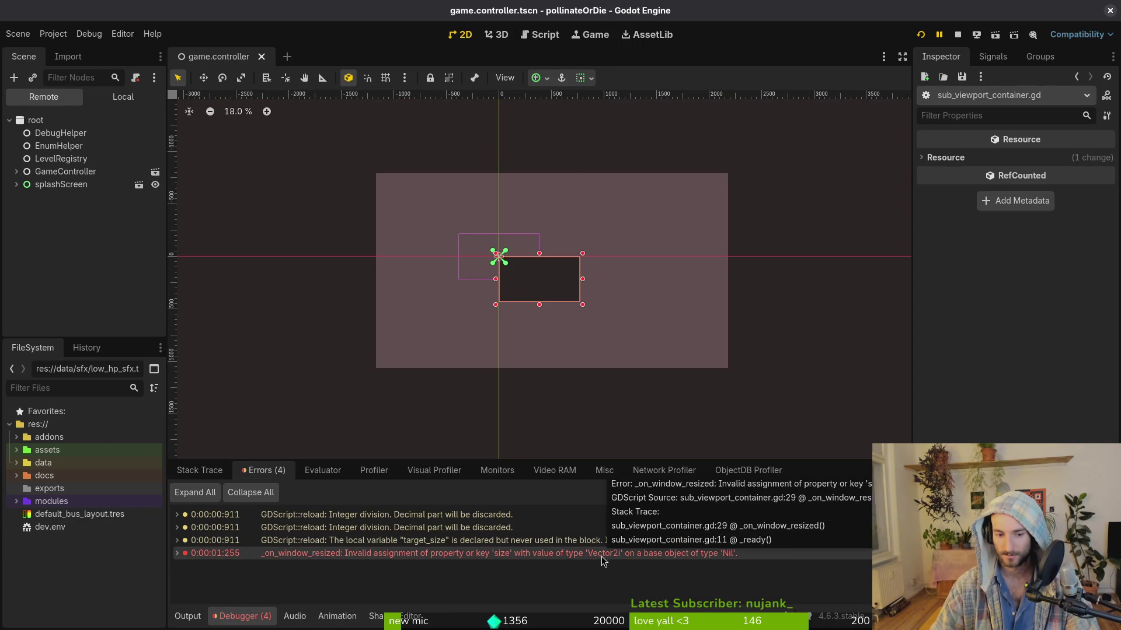
{"action": "left_click", "coordinate": [204, 471]}
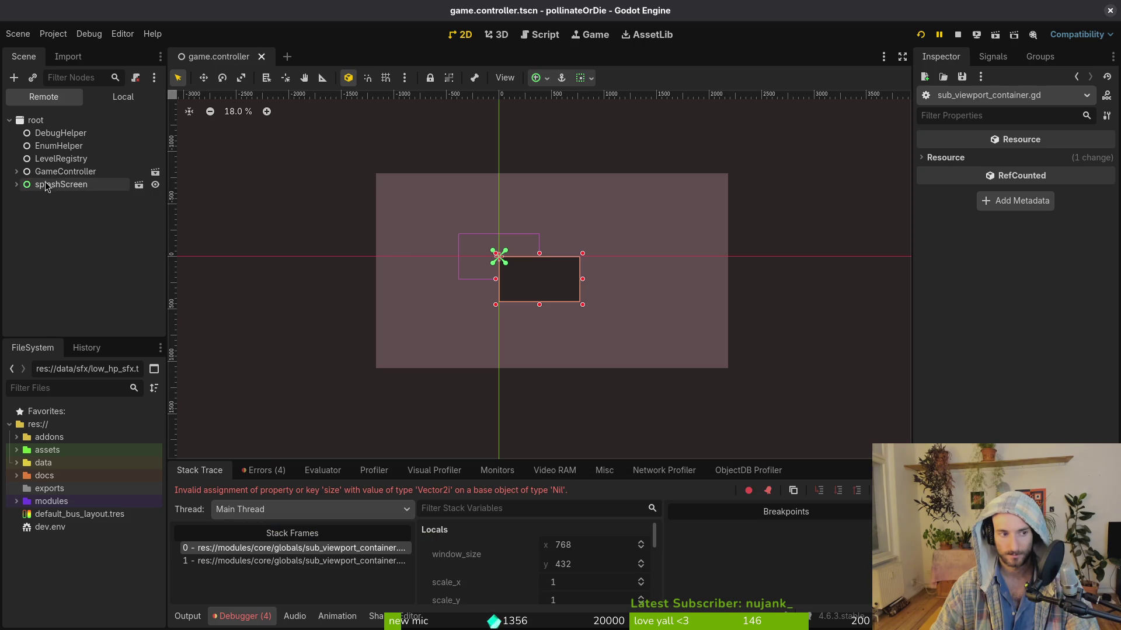
{"action": "left_click", "coordinate": [122, 97]}
{"action": "left_click", "coordinate": [60, 160]}
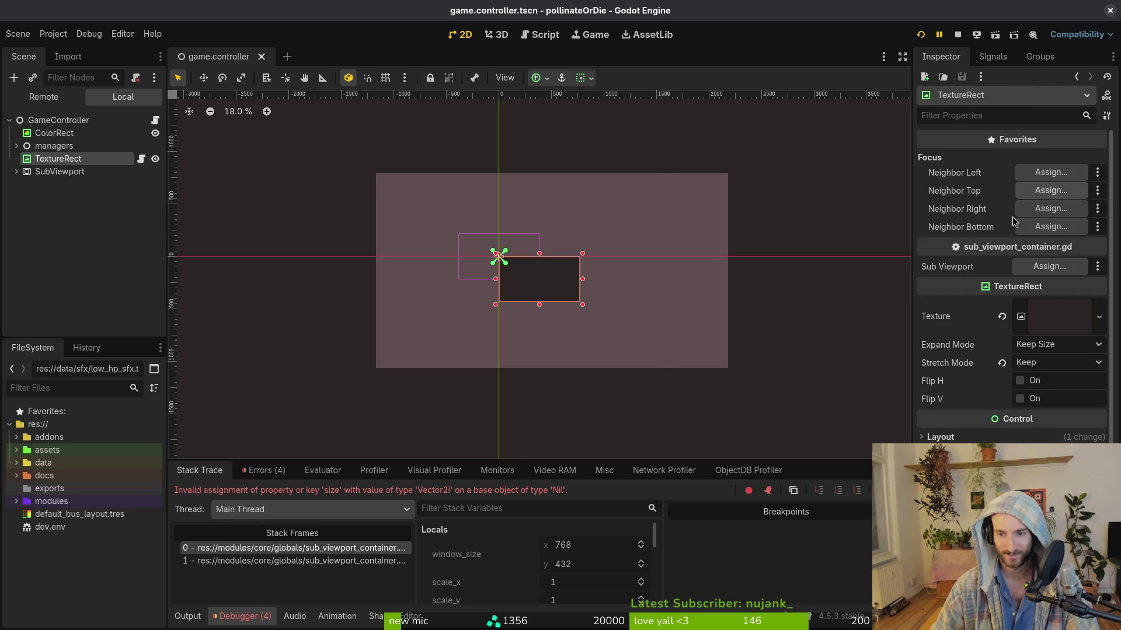
{"action": "left_click", "coordinate": [1050, 266]}
{"action": "left_click", "coordinate": [602, 504]}
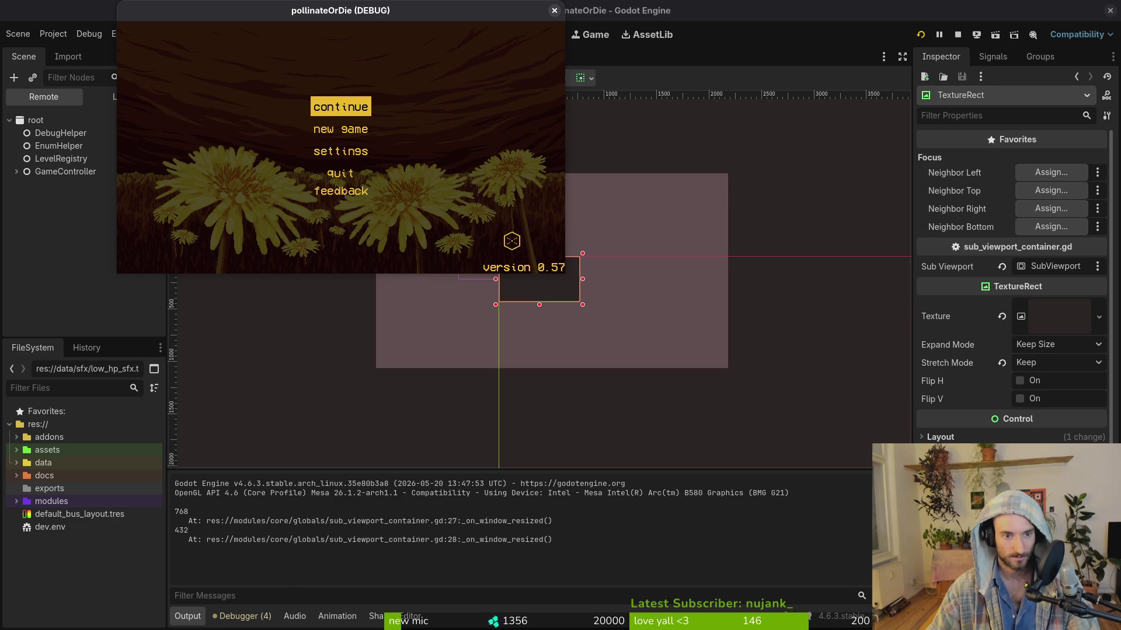
Step: Enlarge the relaunched game window to test scaling, then return to the editor
{"action": "mouse_move", "coordinate": [567, 272]}
{"action": "left_mouse_down"}
{"action": "mouse_move", "coordinate": [863, 482]}
{"action": "mouse_move", "coordinate": [1023, 628]}
{"action": "mouse_move", "coordinate": [1043, 627]}
{"action": "mouse_move", "coordinate": [1006, 602]}
{"action": "mouse_move", "coordinate": [1048, 628]}
{"action": "mouse_move", "coordinate": [1092, 629]}
{"action": "mouse_move", "coordinate": [958, 526]}
{"action": "mouse_move", "coordinate": [1091, 629]}
{"action": "mouse_move", "coordinate": [963, 513]}
{"action": "mouse_move", "coordinate": [1080, 596]}
{"action": "mouse_move", "coordinate": [1024, 570]}
{"action": "mouse_move", "coordinate": [1050, 583]}
{"action": "mouse_move", "coordinate": [981, 530]}
{"action": "mouse_move", "coordinate": [1001, 593]}
{"action": "mouse_move", "coordinate": [1013, 490]}
{"action": "mouse_move", "coordinate": [930, 512]}
{"action": "mouse_move", "coordinate": [1071, 619]}
{"action": "left_mouse_up"}
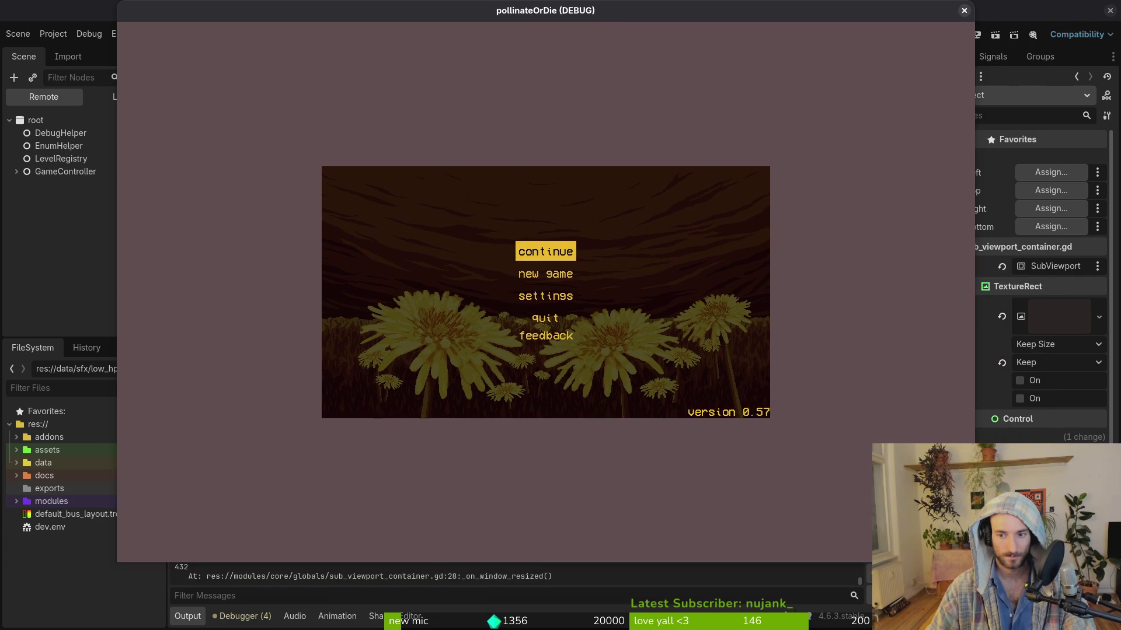
{"action": "left_click", "coordinate": [1051, 363]}
{"action": "left_click", "coordinate": [1051, 363]}
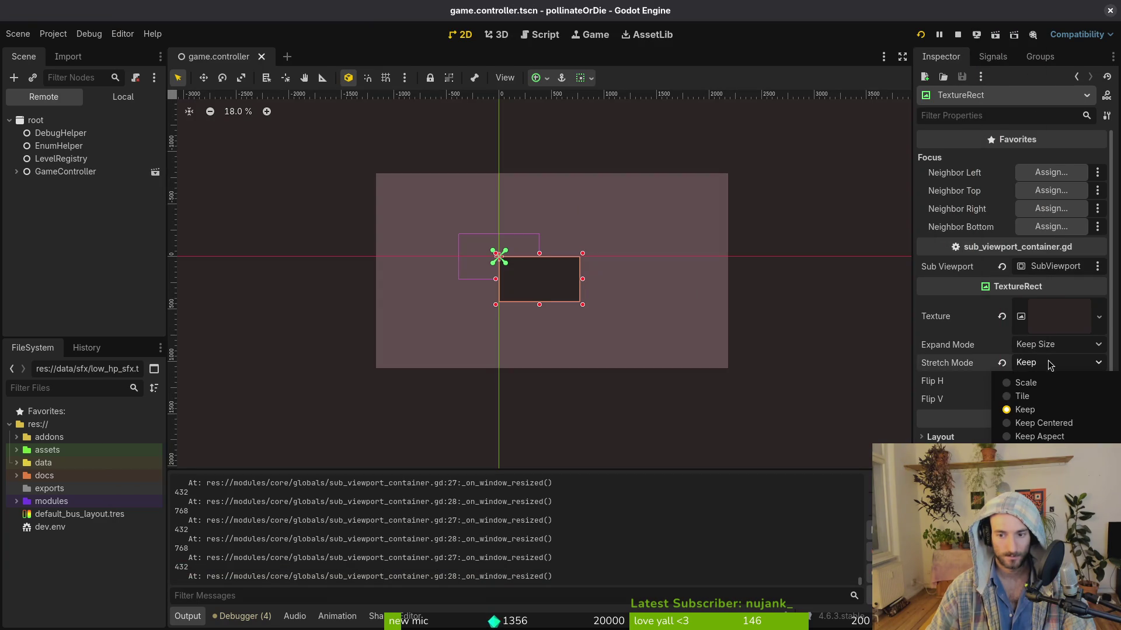
Step: Switch Stretch Mode to Keep Aspect Centered, check it in an enlarged game window, and close the game
{"action": "left_click", "coordinate": [1045, 450]}
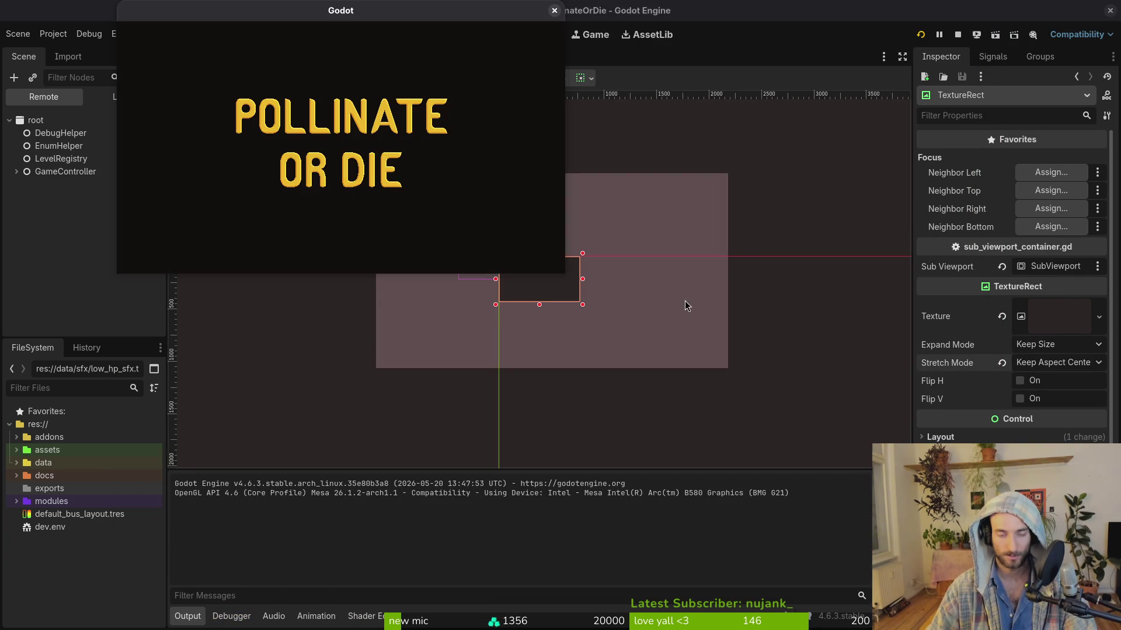
{"action": "mouse_move", "coordinate": [567, 272]}
{"action": "left_mouse_down"}
{"action": "mouse_move", "coordinate": [583, 295]}
{"action": "mouse_move", "coordinate": [776, 419]}
{"action": "mouse_move", "coordinate": [954, 569]}
{"action": "mouse_move", "coordinate": [1025, 605]}
{"action": "mouse_move", "coordinate": [981, 601]}
{"action": "left_mouse_up"}
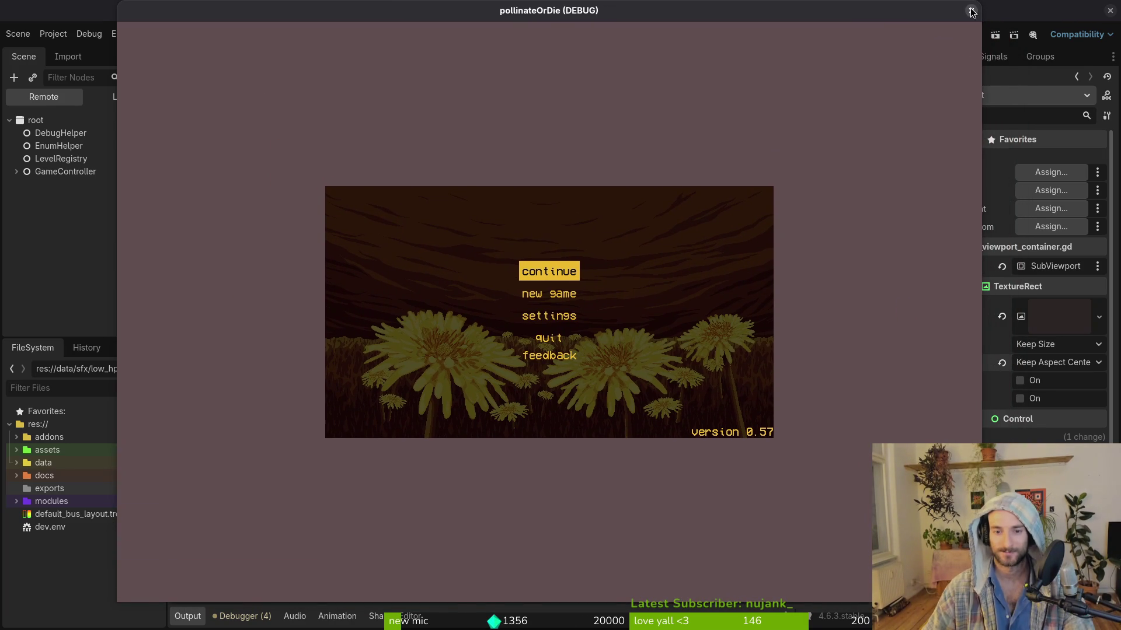
{"action": "left_click", "coordinate": [971, 9]}
{"action": "left_click", "coordinate": [1065, 344]}
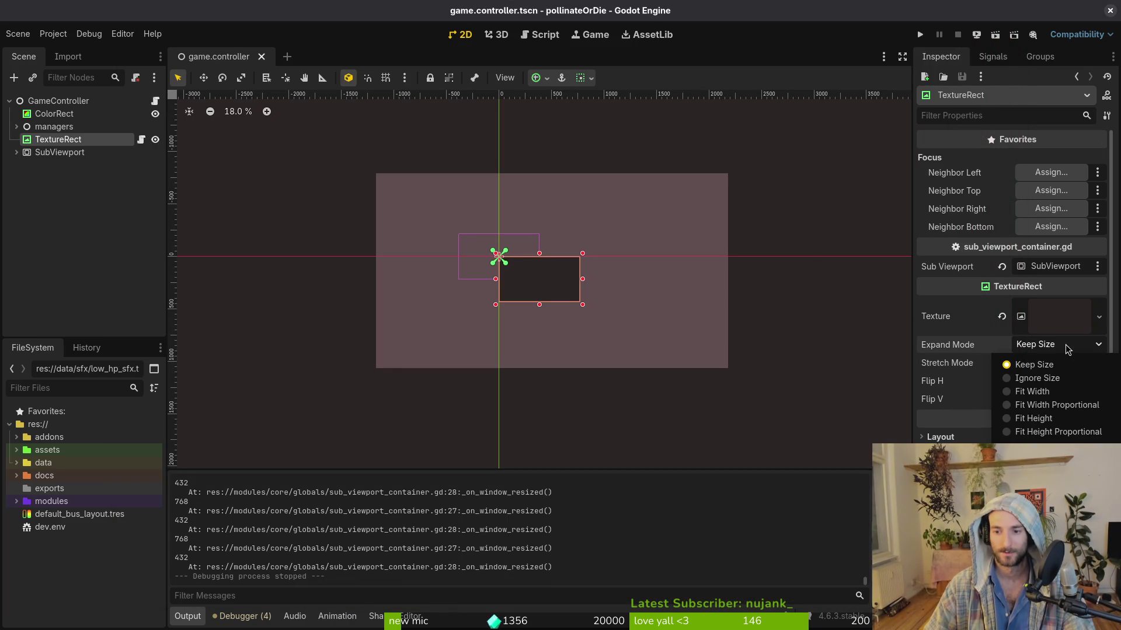
Step: Inspect the SubViewport properties and the expand mode options, leaving them unchanged
{"action": "left_click", "coordinate": [1066, 344]}
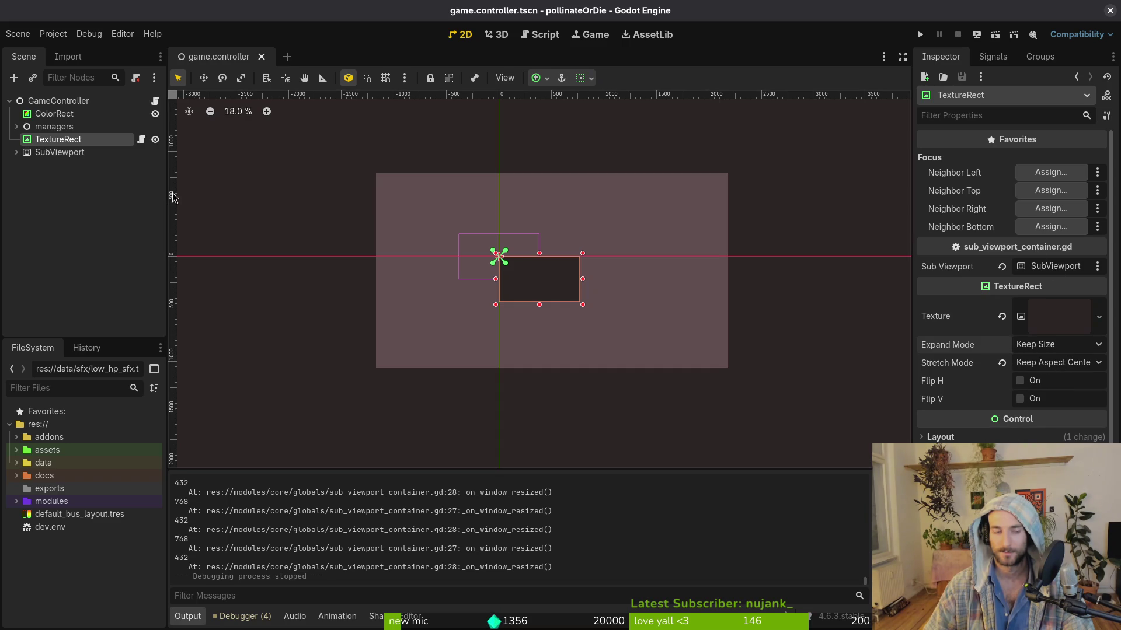
{"action": "left_click", "coordinate": [51, 152]}
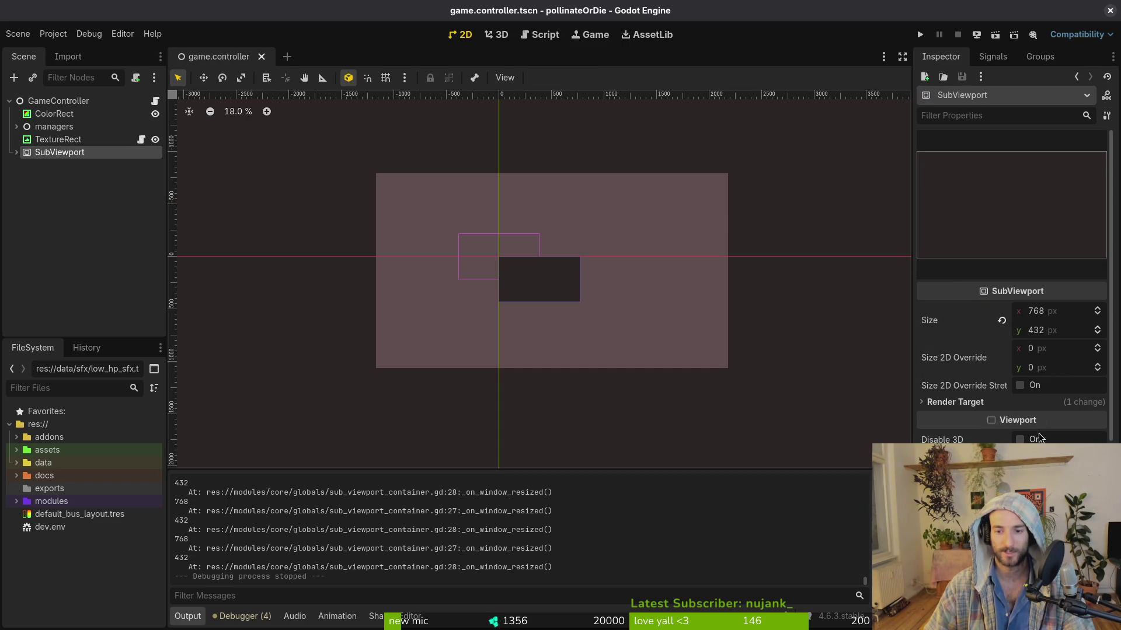
{"action": "scroll", "coordinate": [1033, 404], "scroll_direction": "down", "scroll_amount": 2}
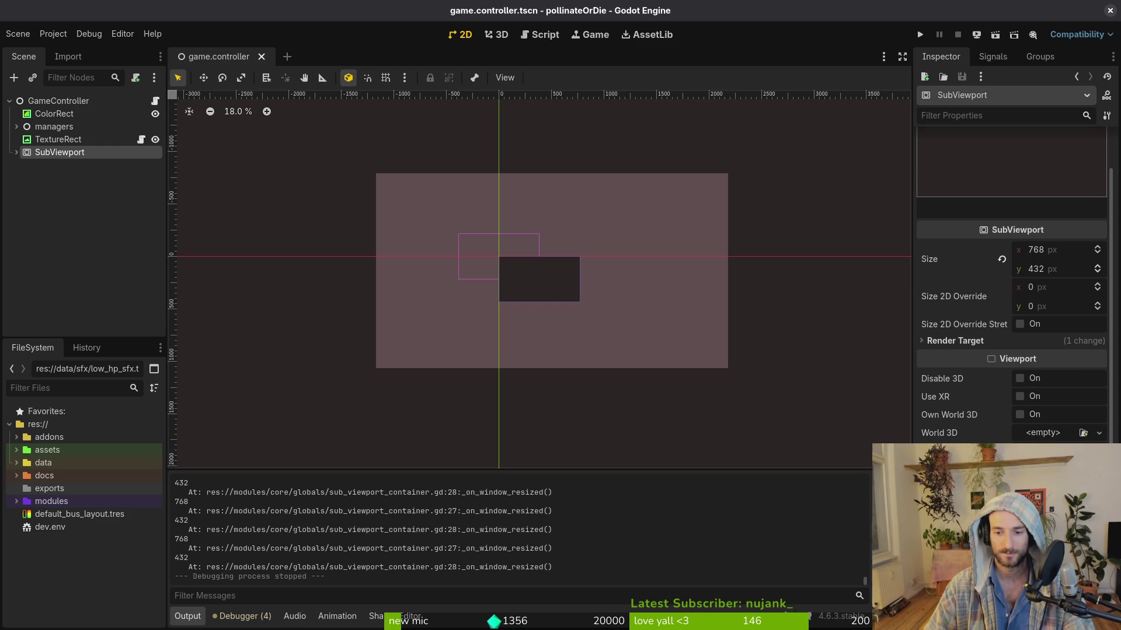
{"action": "scroll", "coordinate": [1033, 404], "scroll_direction": "down", "scroll_amount": 2}
{"action": "left_click", "coordinate": [58, 139]}
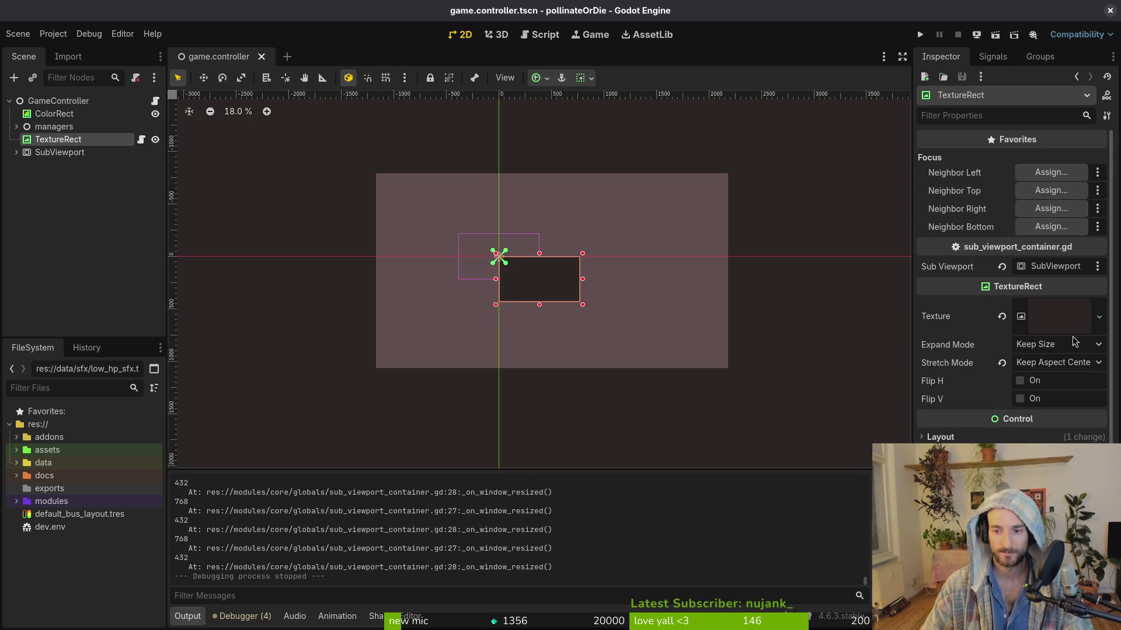
{"action": "left_click", "coordinate": [1064, 346]}
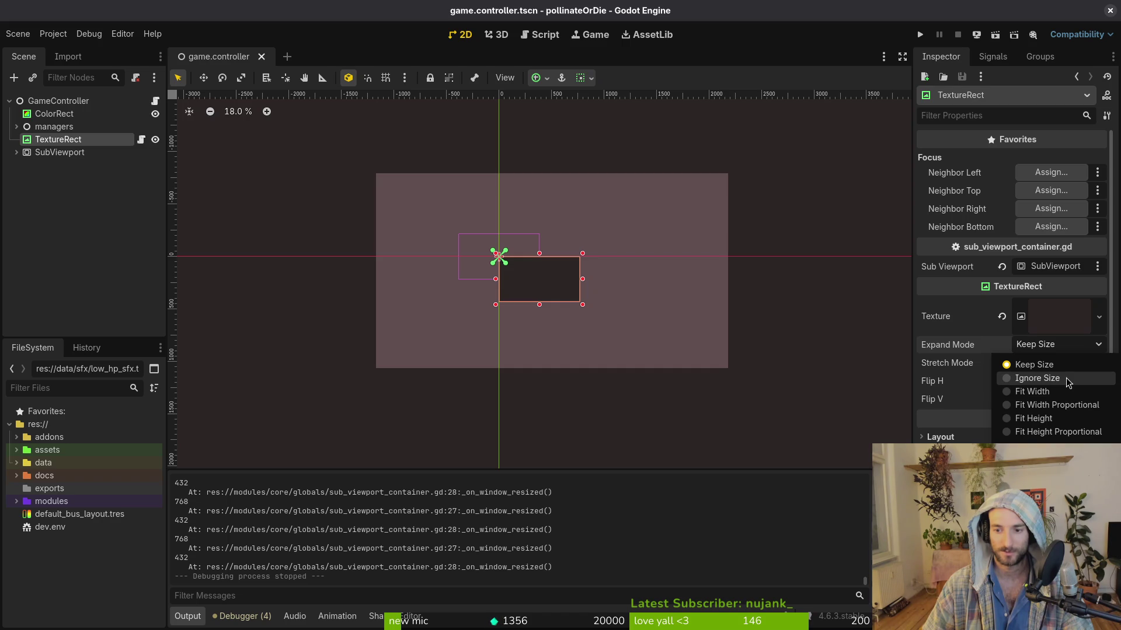
{"action": "left_click", "coordinate": [954, 347]}
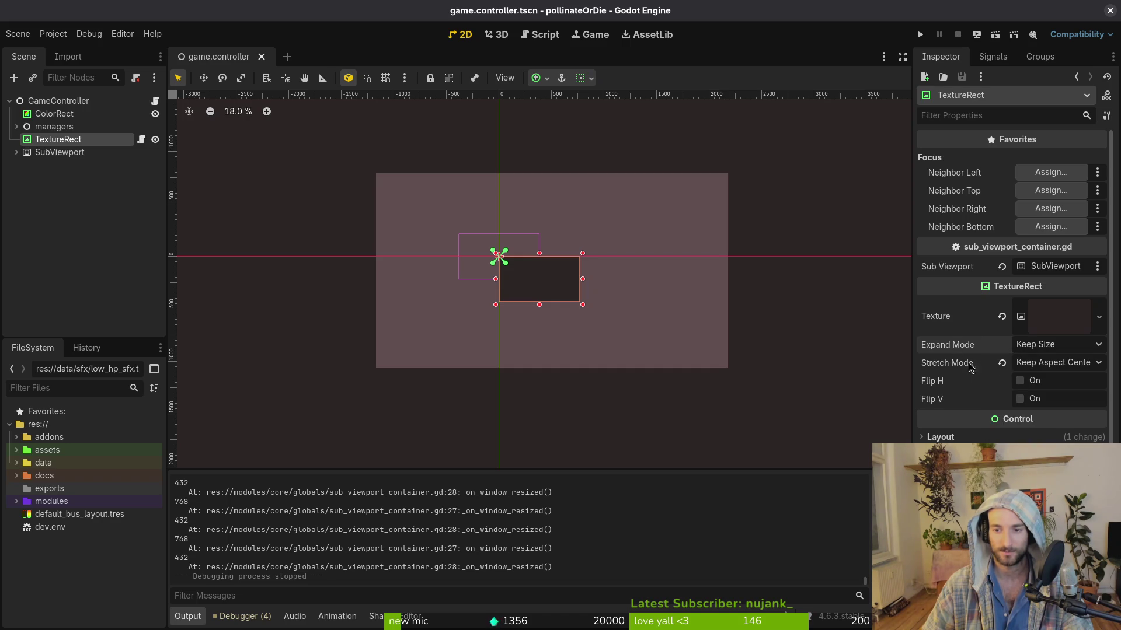
Step: Set the TextureRect's Stretch Mode to Scale, save the scene, and run the game
{"action": "mouse_move", "coordinate": [936, 370]}
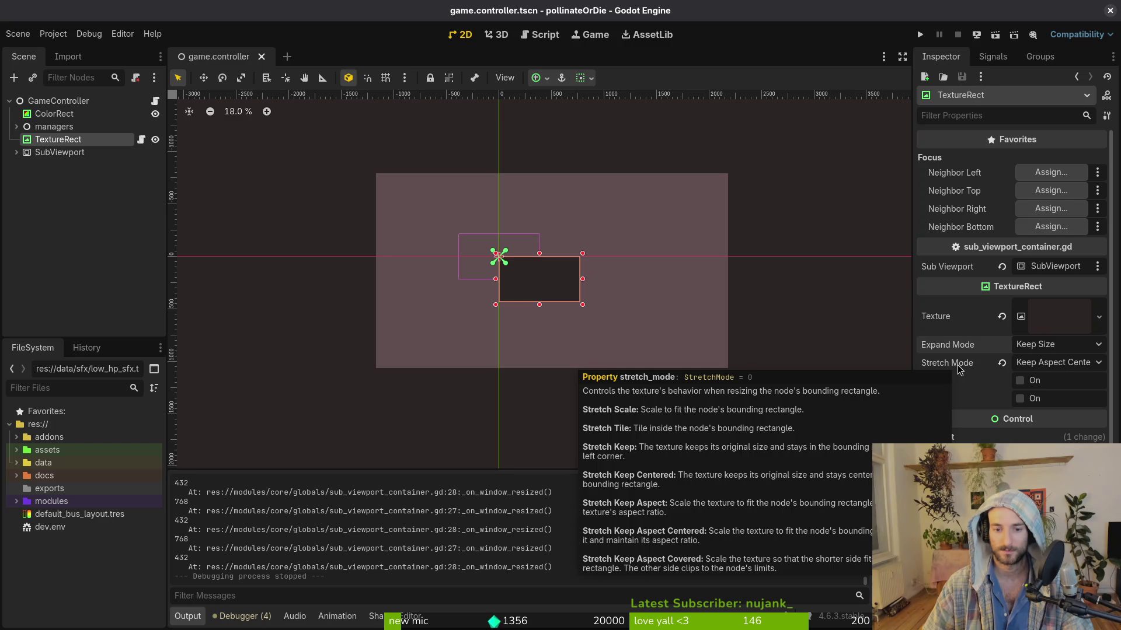
{"action": "left_click", "coordinate": [1050, 362]}
{"action": "left_click", "coordinate": [1050, 384]}
{"action": "key", "text": "ctrl+s"}
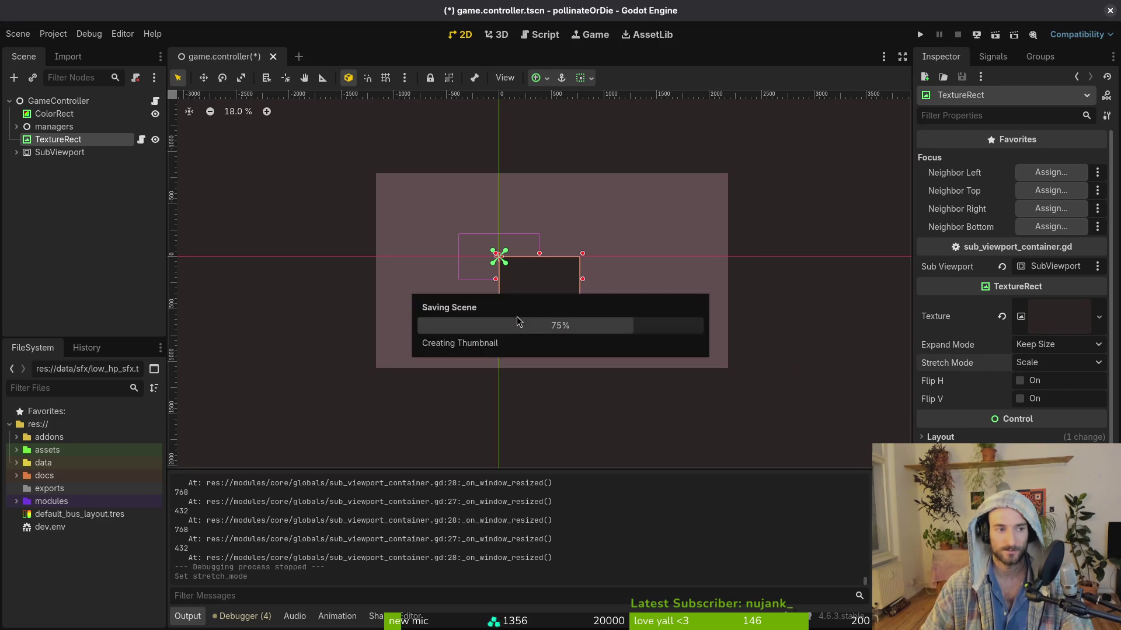
{"action": "left_click", "coordinate": [919, 35]}
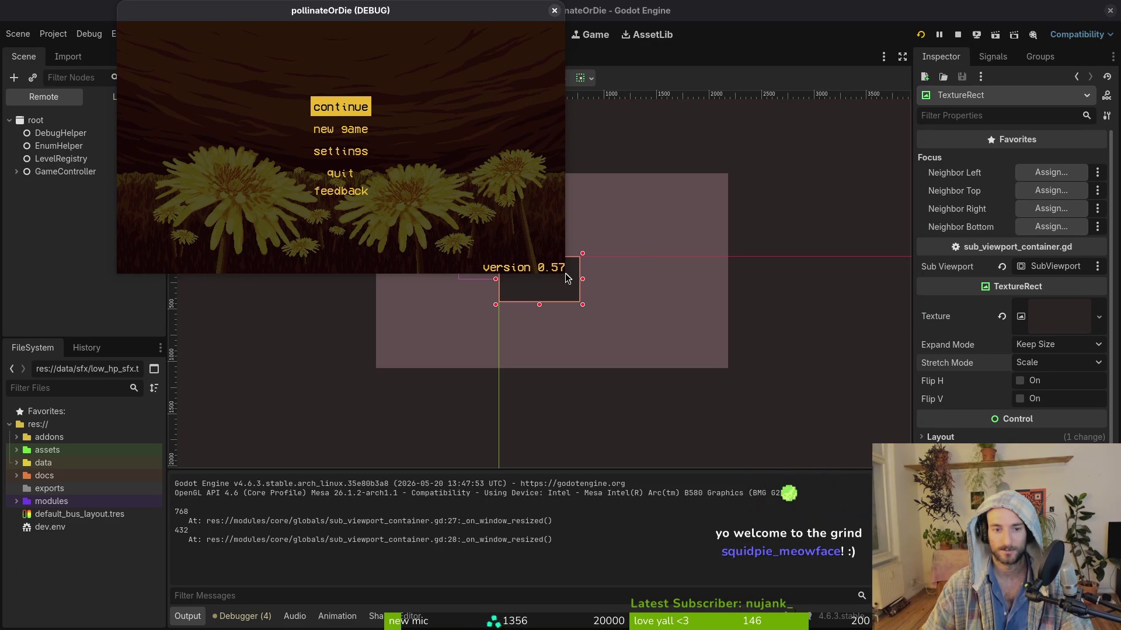
{"action": "mouse_move", "coordinate": [566, 278]}
{"action": "left_mouse_down"}
{"action": "mouse_move", "coordinate": [1019, 625]}
{"action": "mouse_move", "coordinate": [957, 537]}
{"action": "mouse_move", "coordinate": [839, 517]}
{"action": "left_mouse_up"}
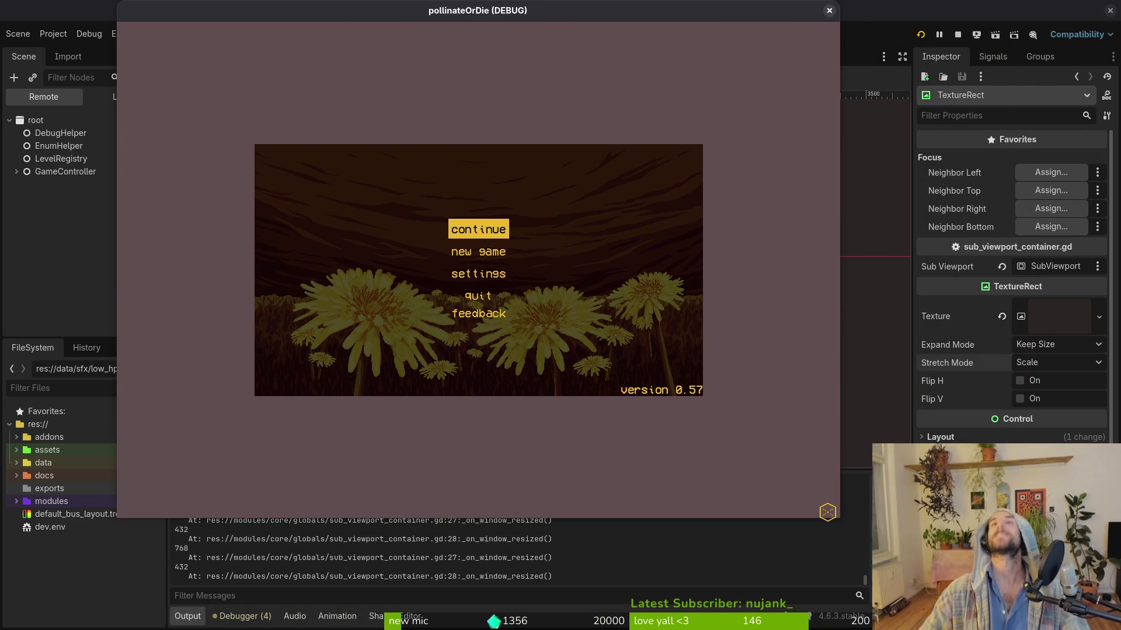
{"action": "left_click", "coordinate": [826, 11]}
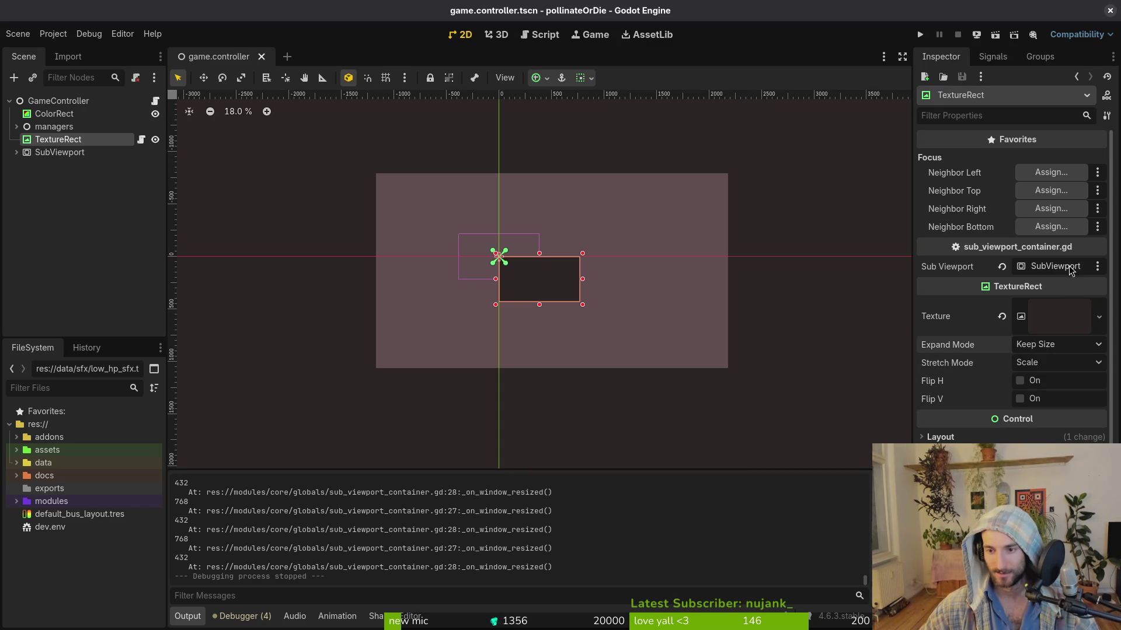
Step: Set the SubViewport's Render Target update mode to When Visible
{"action": "left_click", "coordinate": [51, 153]}
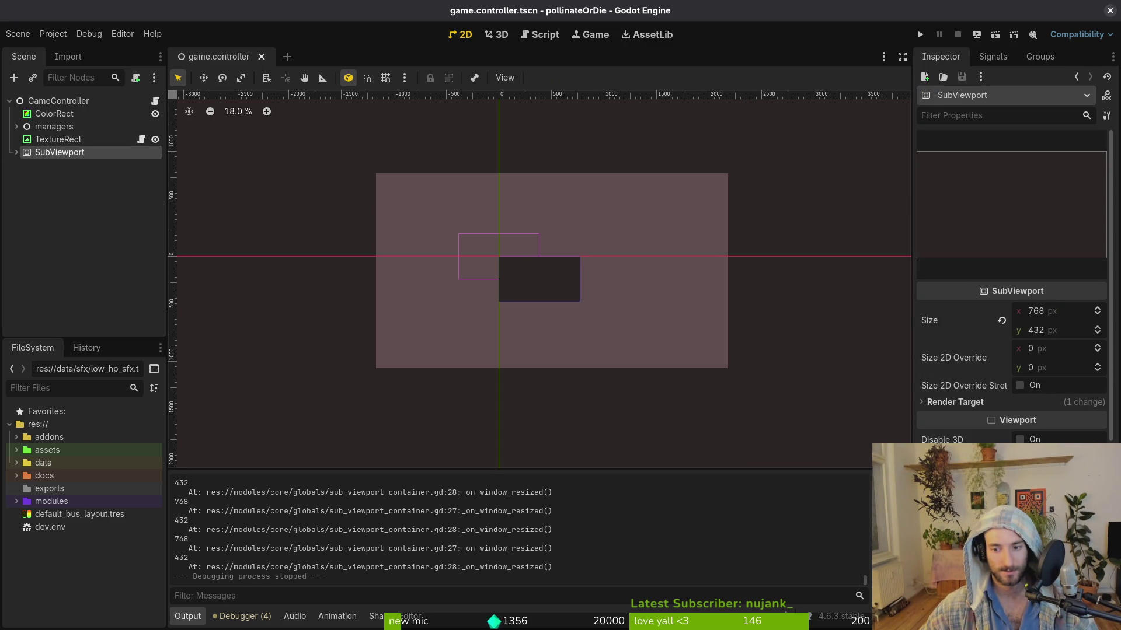
{"action": "left_click", "coordinate": [1036, 403]}
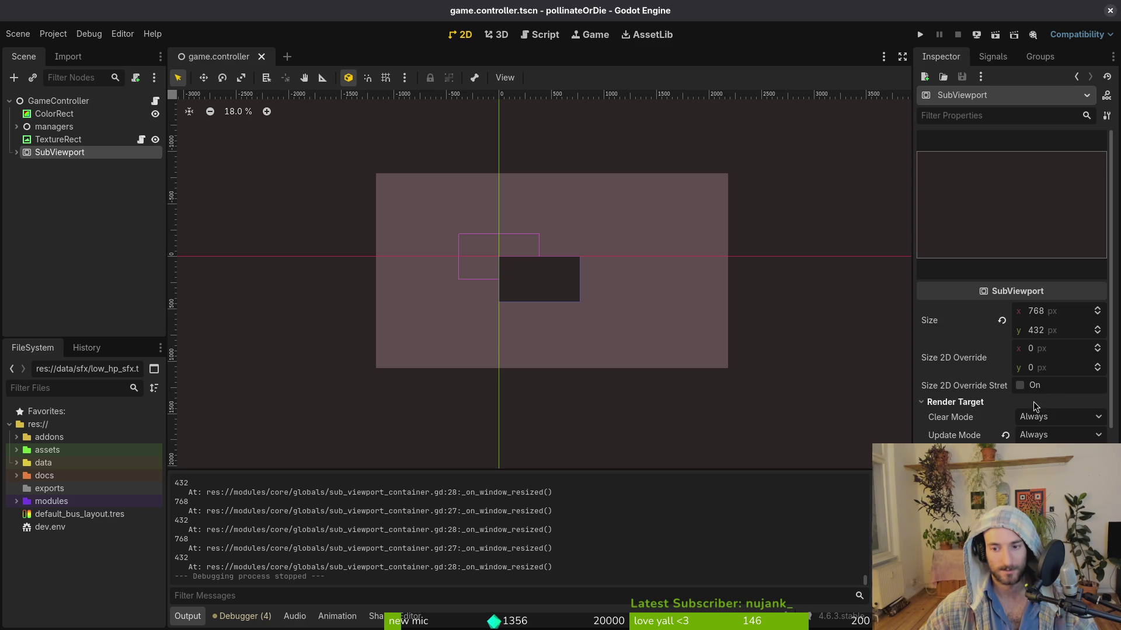
{"action": "left_click", "coordinate": [1056, 435]}
{"action": "left_click", "coordinate": [1033, 474]}
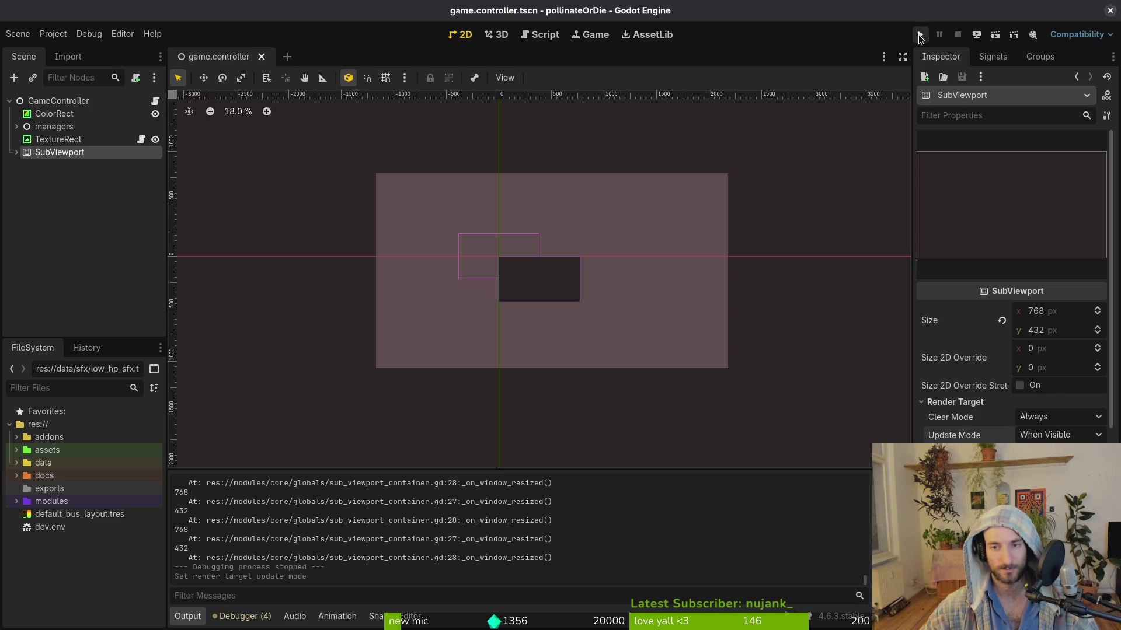
Step: Look through the SubViewport's GUI and Canvas Items sections, including texture filtering
{"action": "scroll", "coordinate": [1005, 417], "scroll_direction": "up", "scroll_amount": 5}
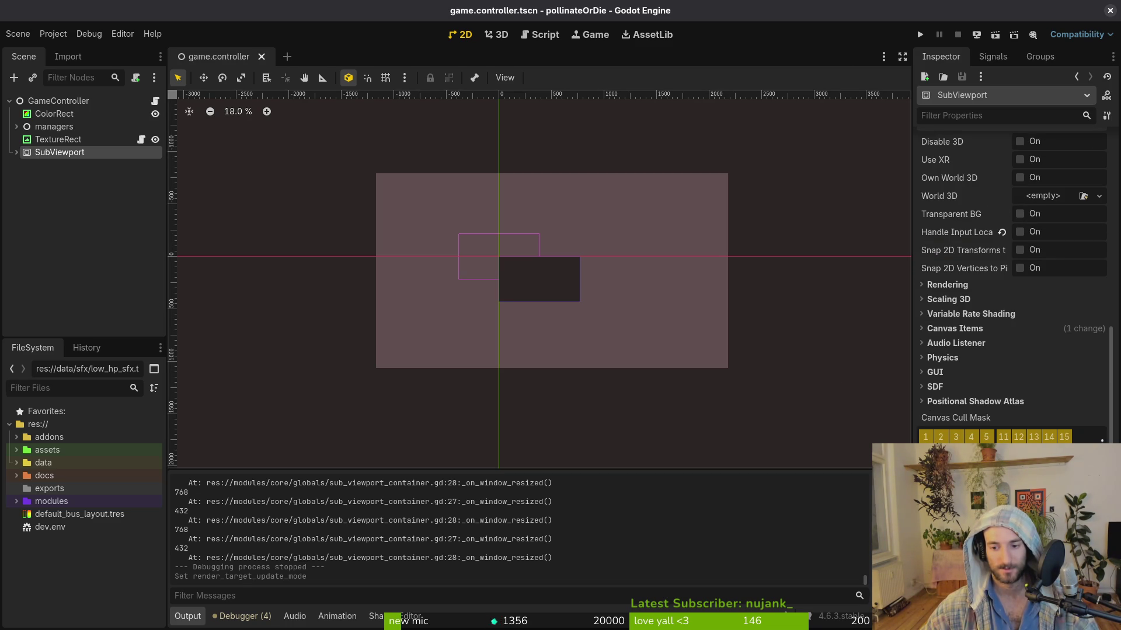
{"action": "left_click", "coordinate": [936, 374]}
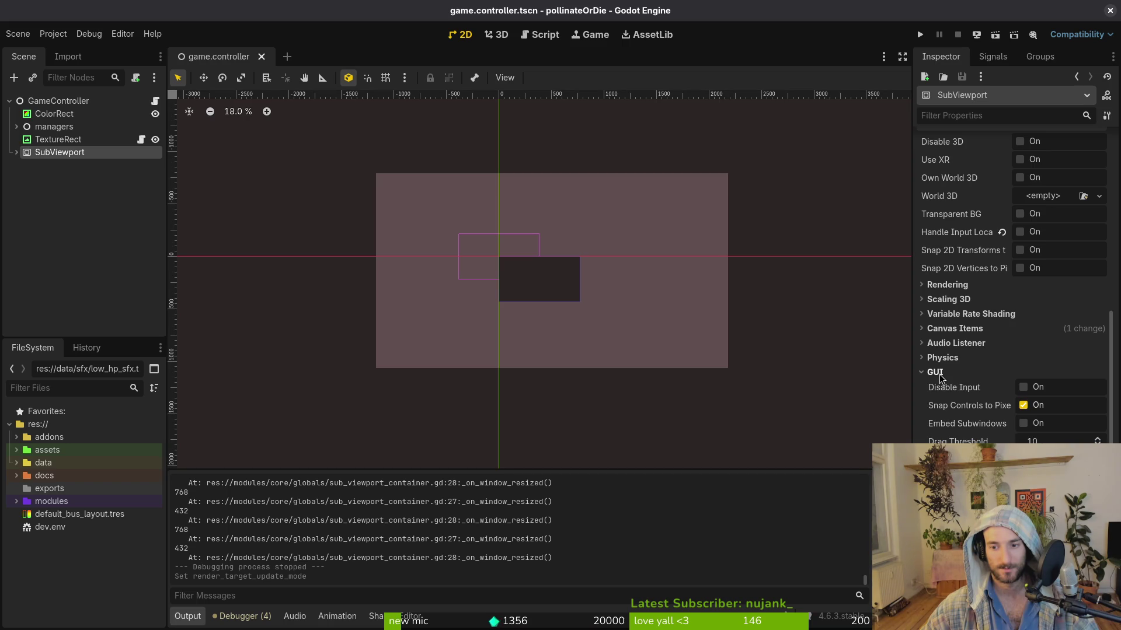
{"action": "left_click", "coordinate": [936, 372]}
{"action": "left_click", "coordinate": [936, 373]}
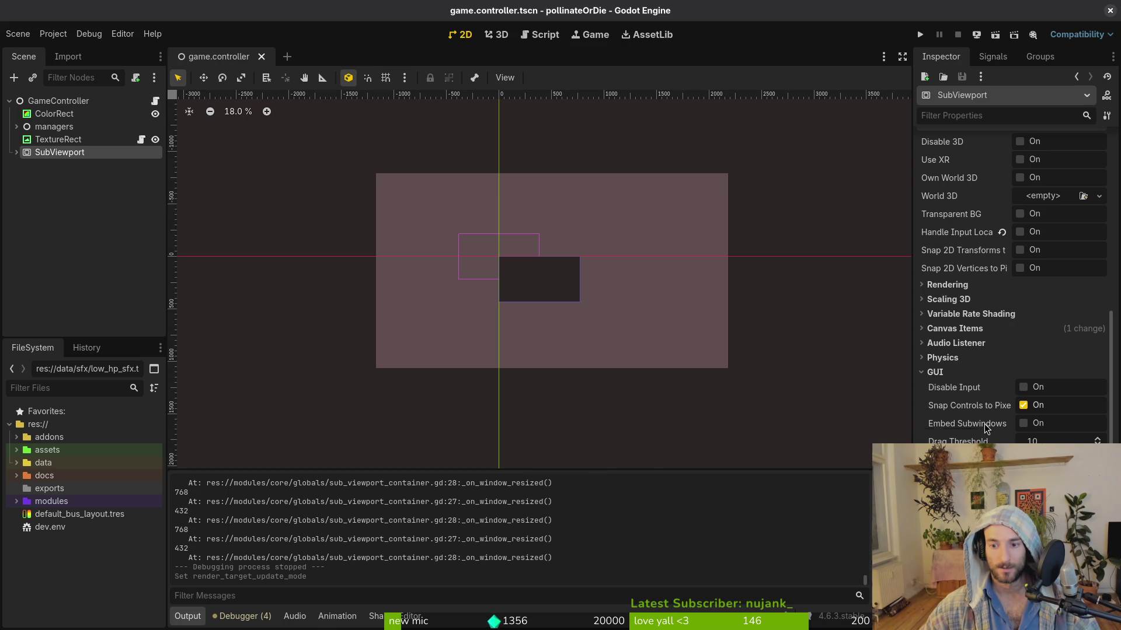
{"action": "mouse_move", "coordinate": [985, 429]}
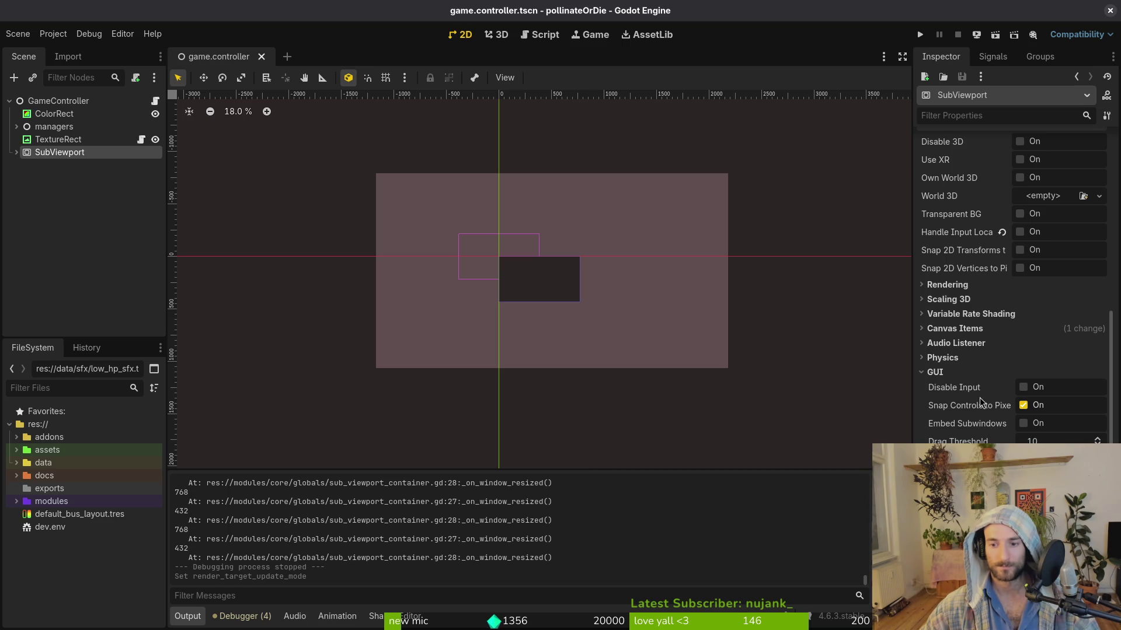
{"action": "left_click", "coordinate": [957, 374]}
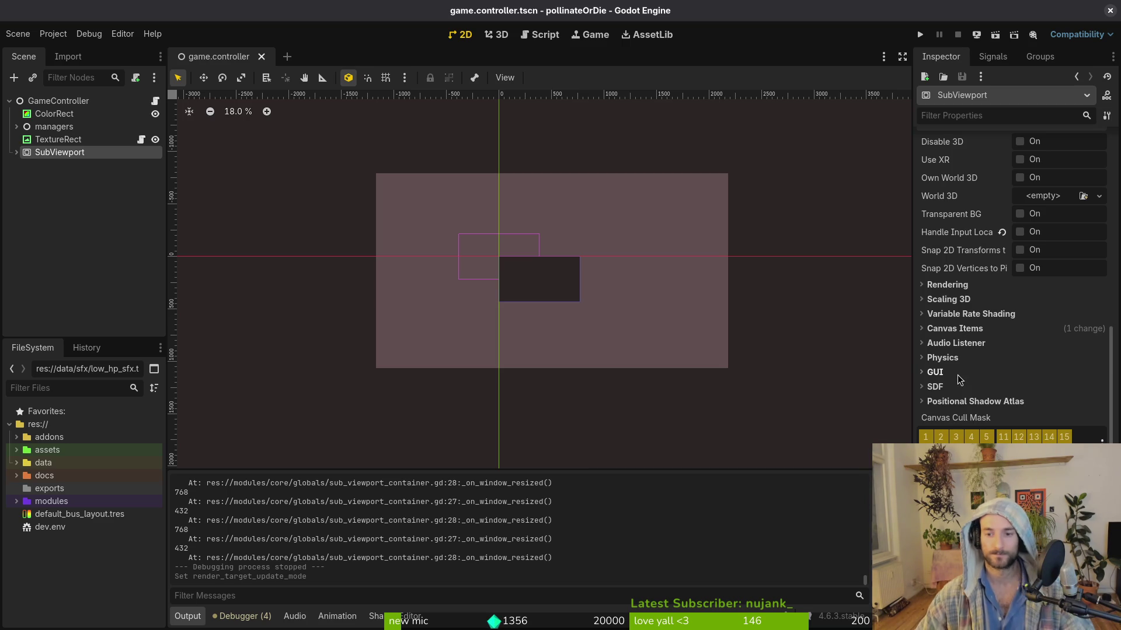
{"action": "left_click", "coordinate": [958, 330]}
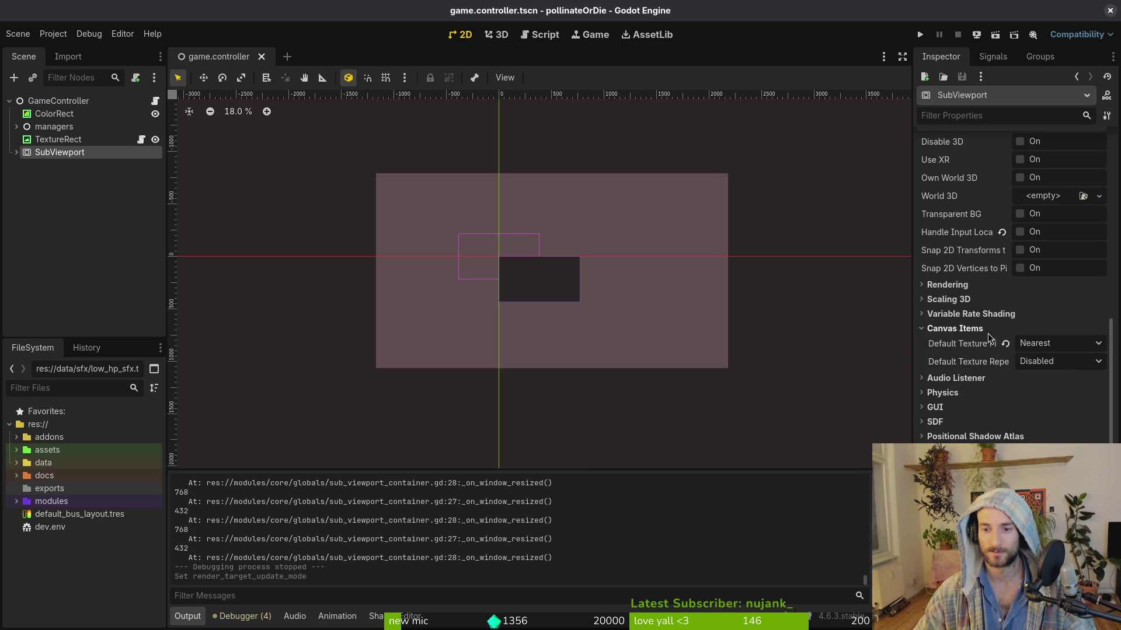
{"action": "left_click", "coordinate": [957, 329]}
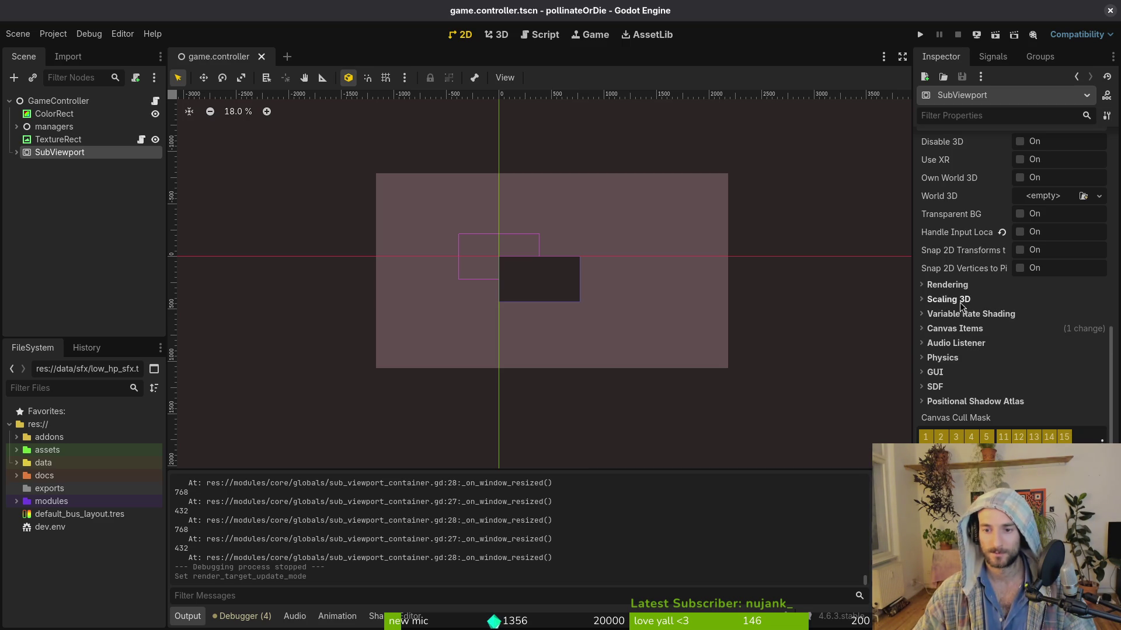
Step: Turn on Handle Input Locally for the SubViewport, save the scene, and run the game
{"action": "scroll", "coordinate": [983, 354], "scroll_direction": "up", "scroll_amount": 4}
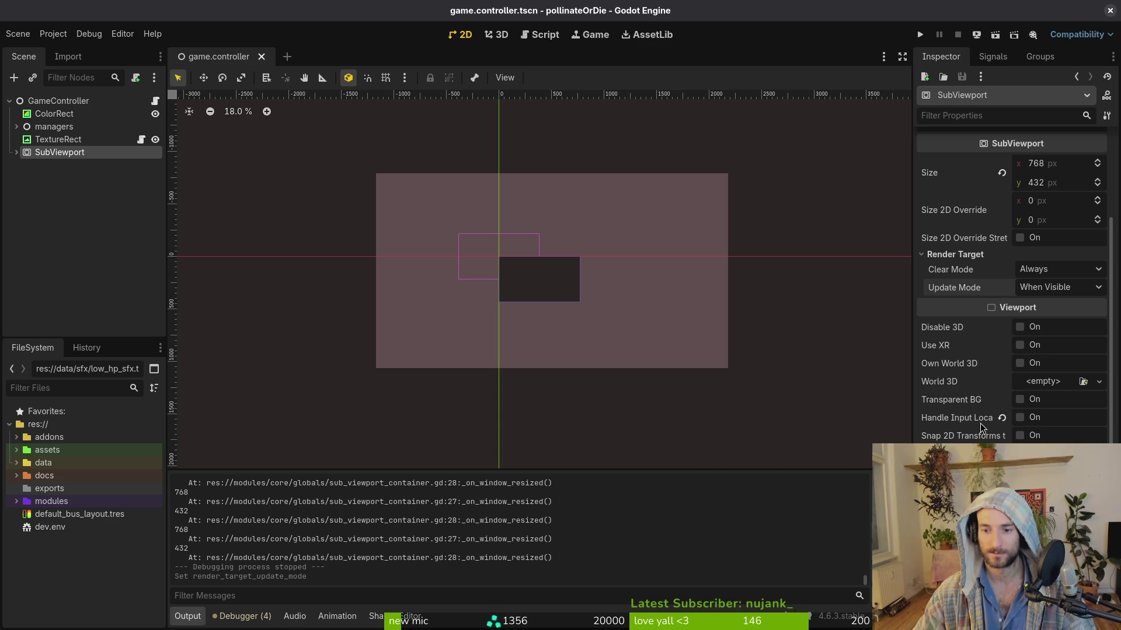
{"action": "mouse_move", "coordinate": [969, 416]}
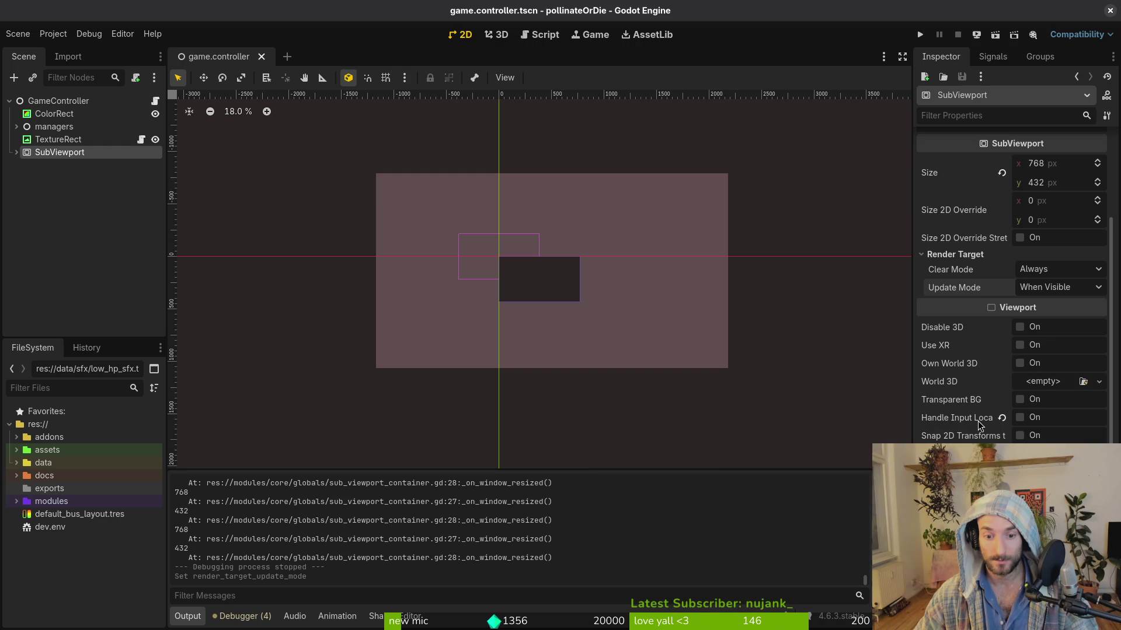
{"action": "left_click", "coordinate": [1021, 418]}
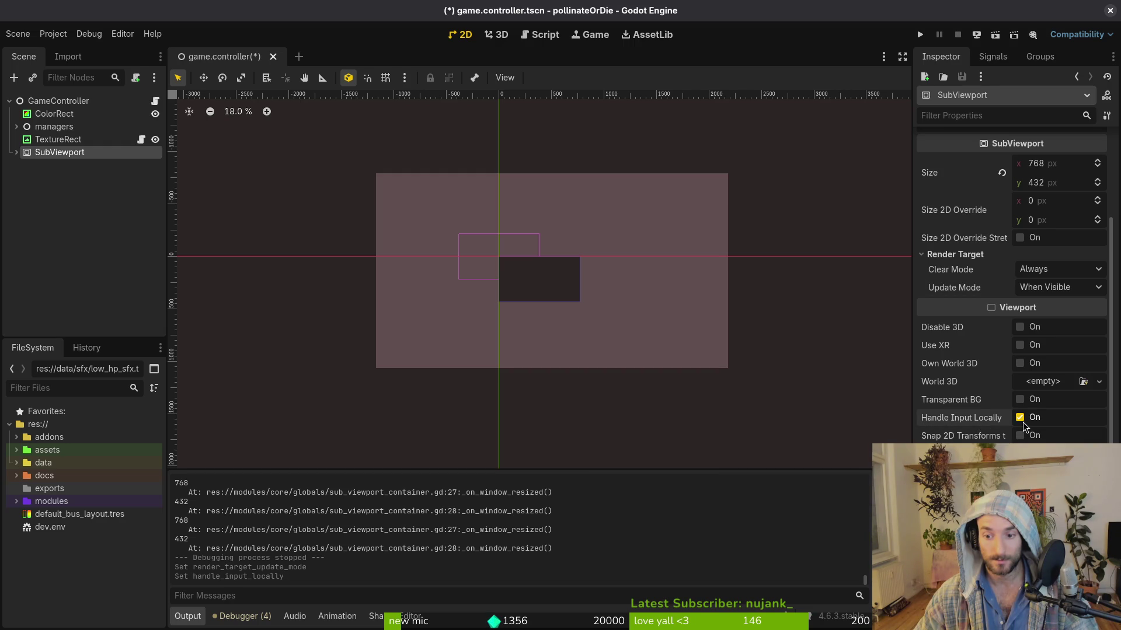
{"action": "key", "text": "ctrl+s"}
{"action": "left_click", "coordinate": [925, 36]}
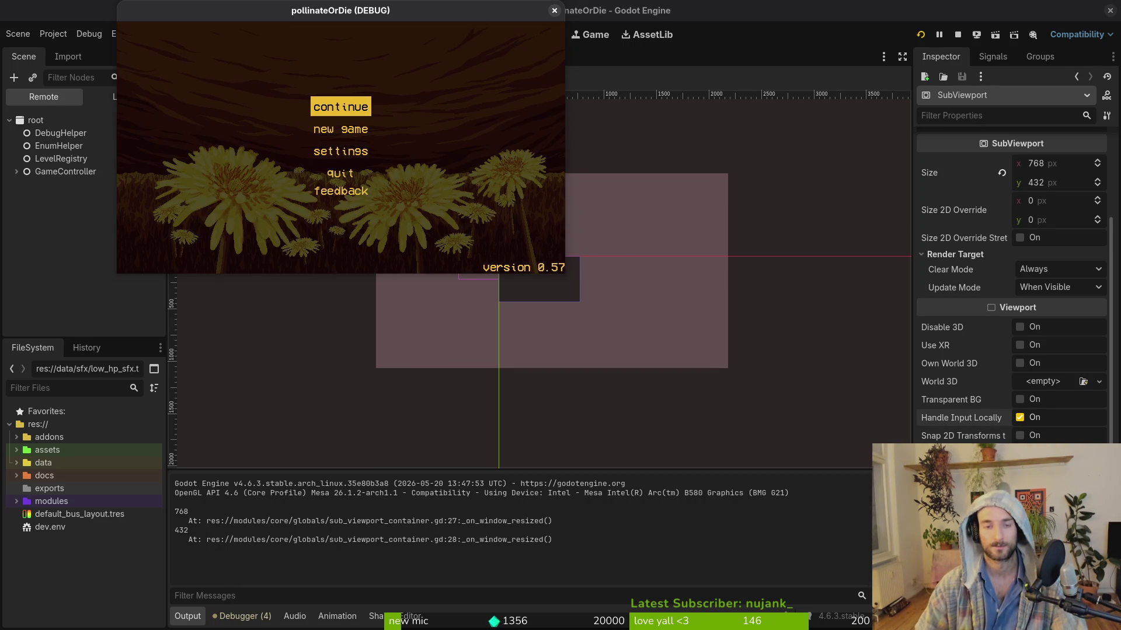
Step: Stop the running game with F8 and bring up Project Settings
{"action": "key", "text": "F8"}
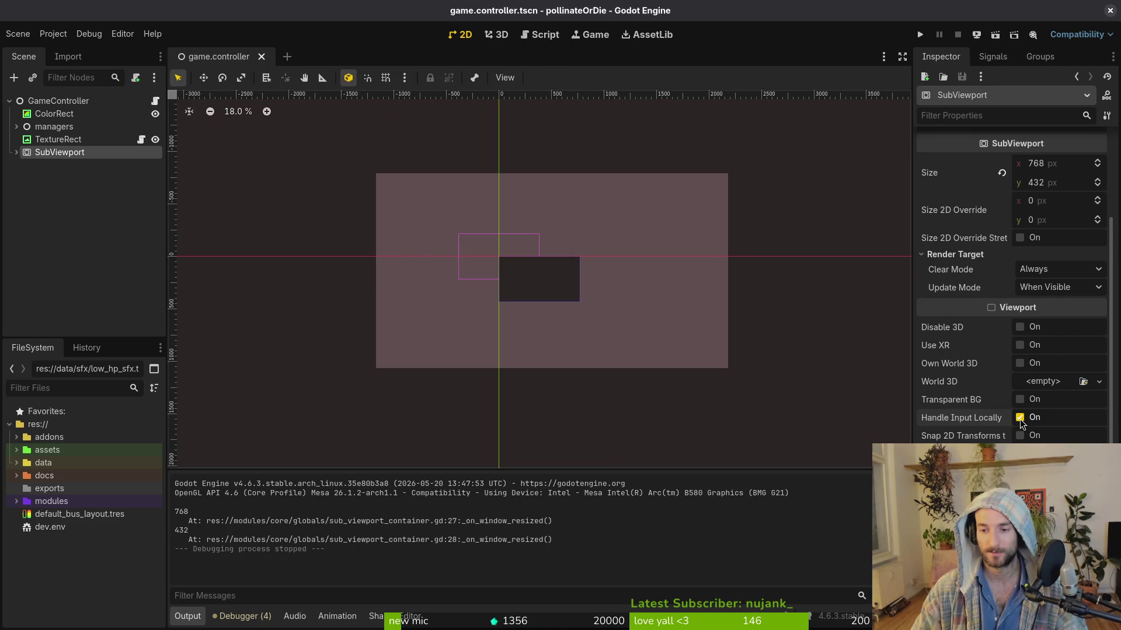
{"action": "mouse_move", "coordinate": [996, 421]}
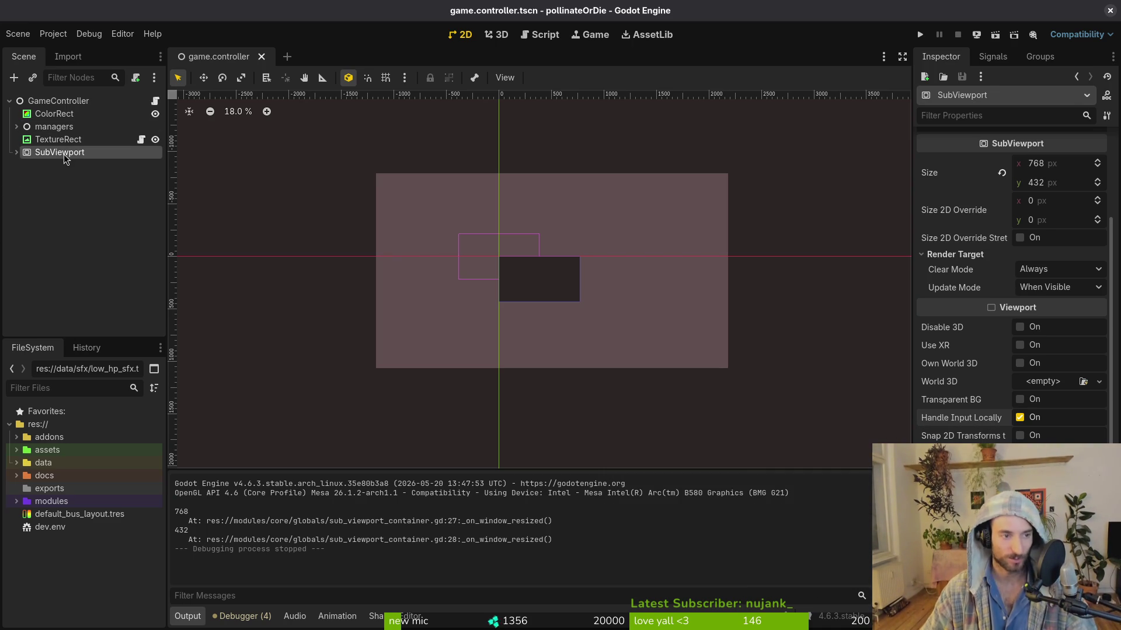
{"action": "left_click", "coordinate": [51, 34]}
{"action": "left_click", "coordinate": [85, 50]}
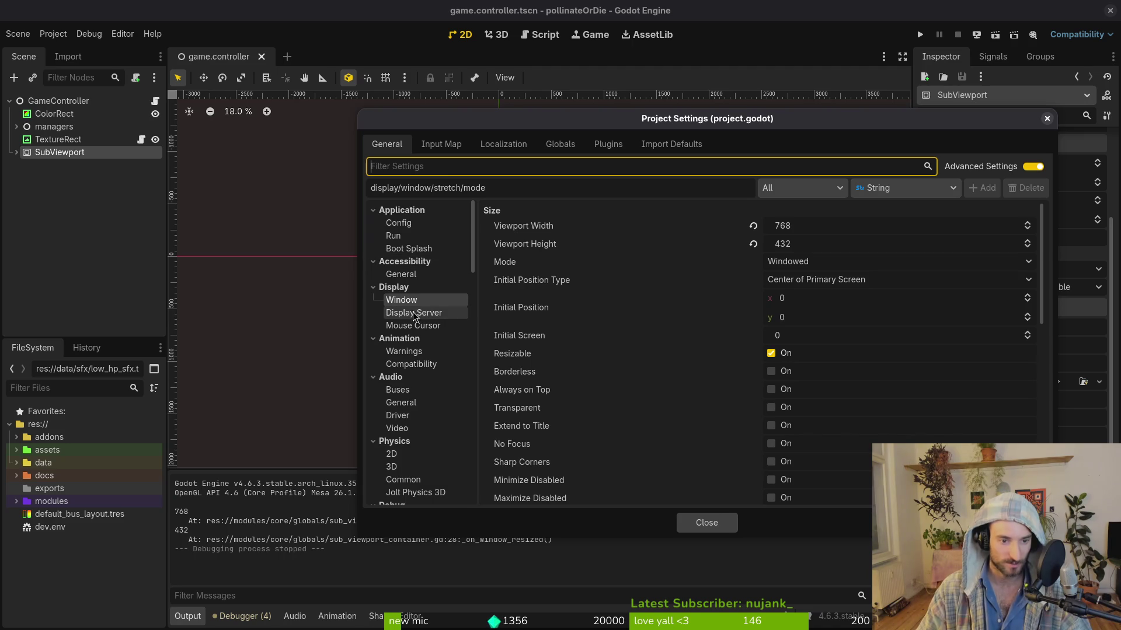
Step: Scroll through Project Settings' Display > Window page (768 × 432 viewport) and close it
{"action": "scroll", "coordinate": [737, 314], "scroll_direction": "down", "scroll_amount": 5}
{"action": "scroll", "coordinate": [699, 285], "scroll_direction": "up", "scroll_amount": 4}
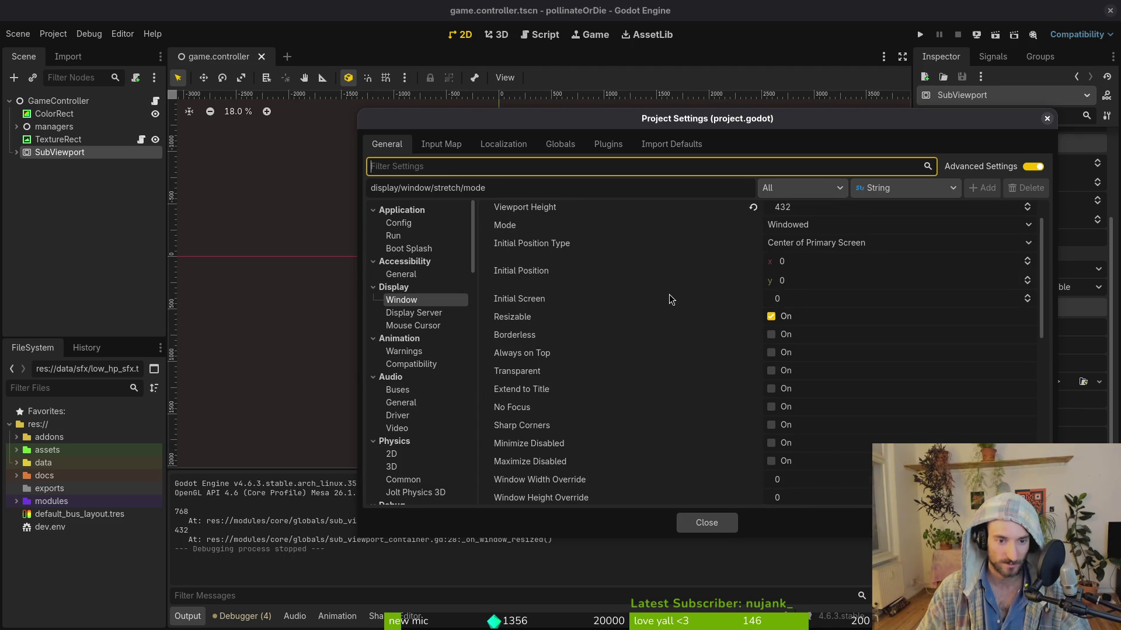
{"action": "scroll", "coordinate": [669, 294], "scroll_direction": "down", "scroll_amount": 5}
{"action": "left_click", "coordinate": [706, 522]}
{"action": "mouse_move", "coordinate": [936, 422]}
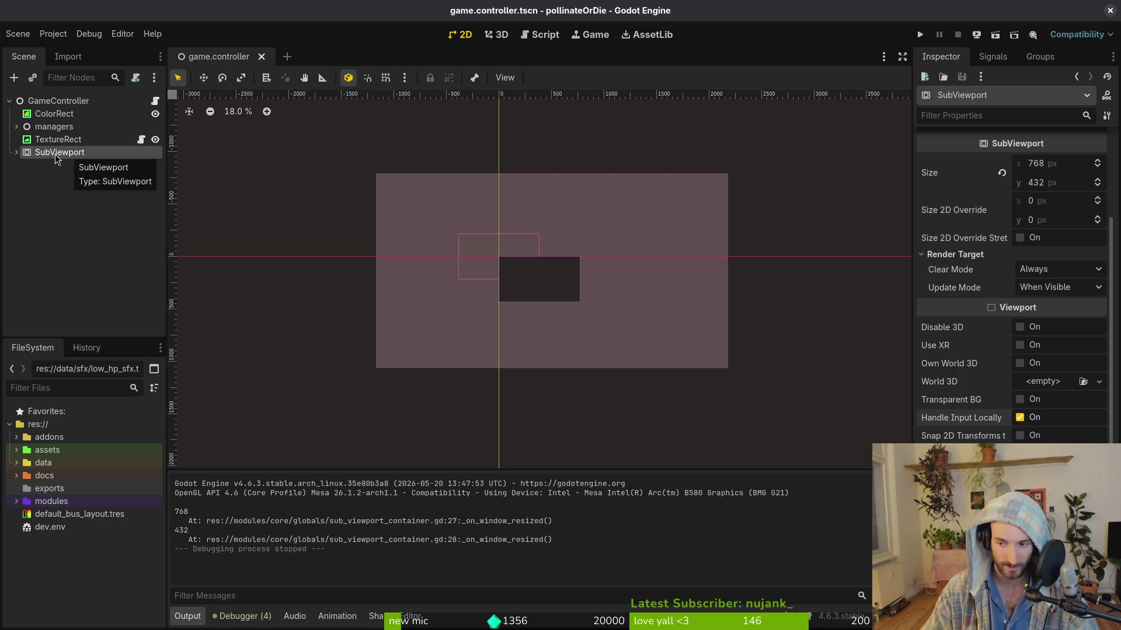
Step: Reopen Project Settings, scroll through its options, close it, and return to the sizing script
{"action": "left_click", "coordinate": [55, 35]}
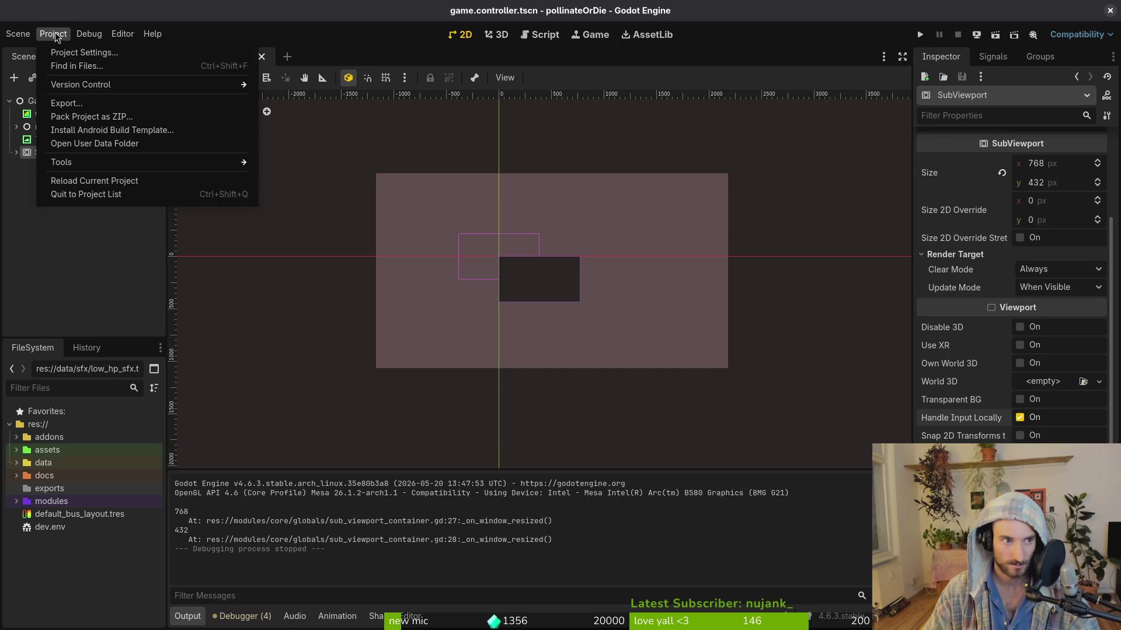
{"action": "left_click", "coordinate": [79, 55]}
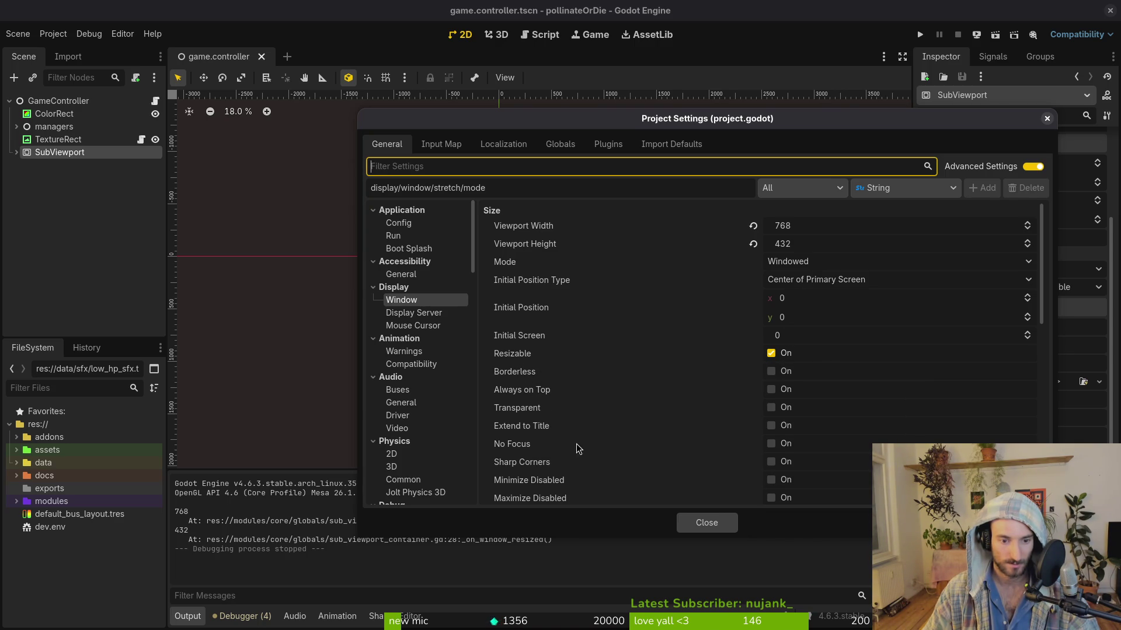
{"action": "scroll", "coordinate": [597, 442], "scroll_direction": "down", "scroll_amount": 2}
{"action": "scroll", "coordinate": [598, 441], "scroll_direction": "down", "scroll_amount": 2}
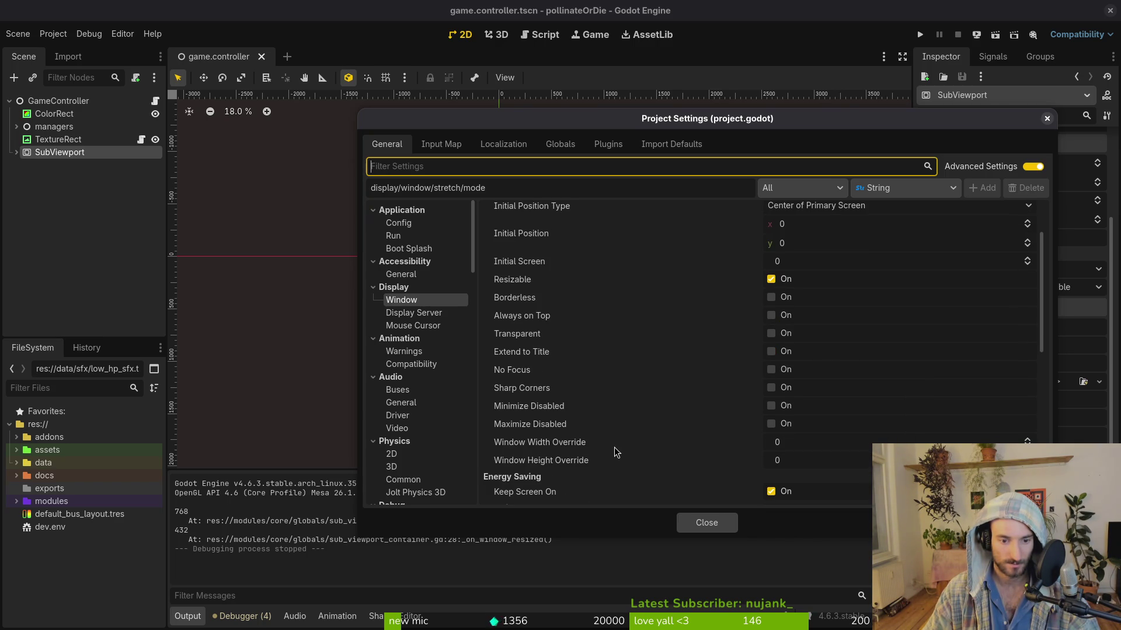
{"action": "scroll", "coordinate": [583, 412], "scroll_direction": "down", "scroll_amount": 4}
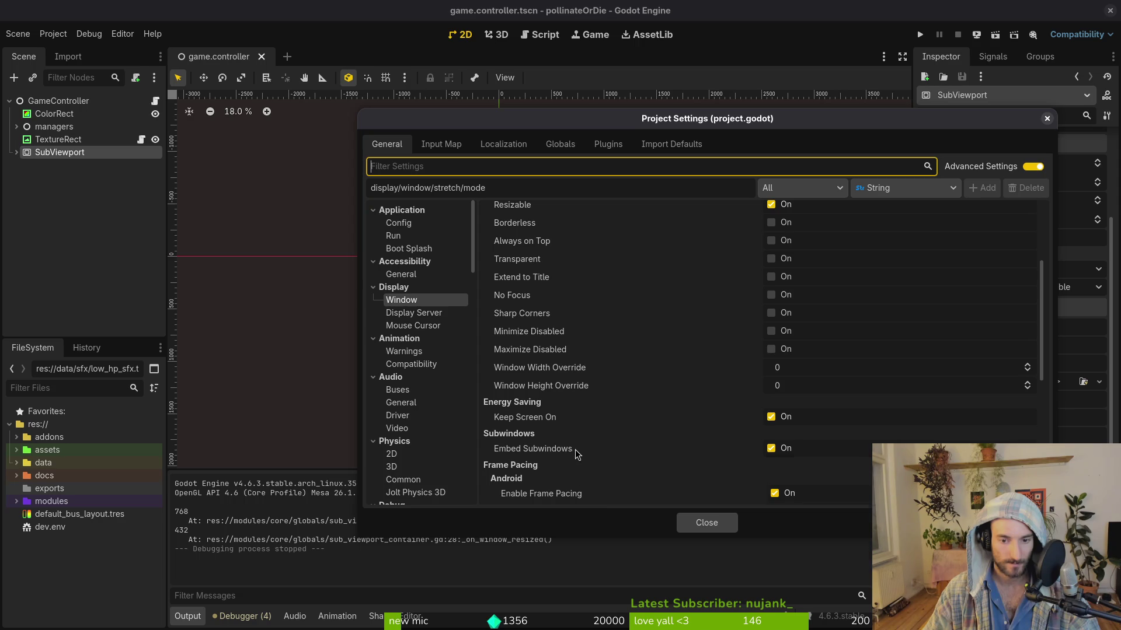
{"action": "scroll", "coordinate": [574, 451], "scroll_direction": "down", "scroll_amount": 4}
{"action": "scroll", "coordinate": [573, 445], "scroll_direction": "down", "scroll_amount": 2}
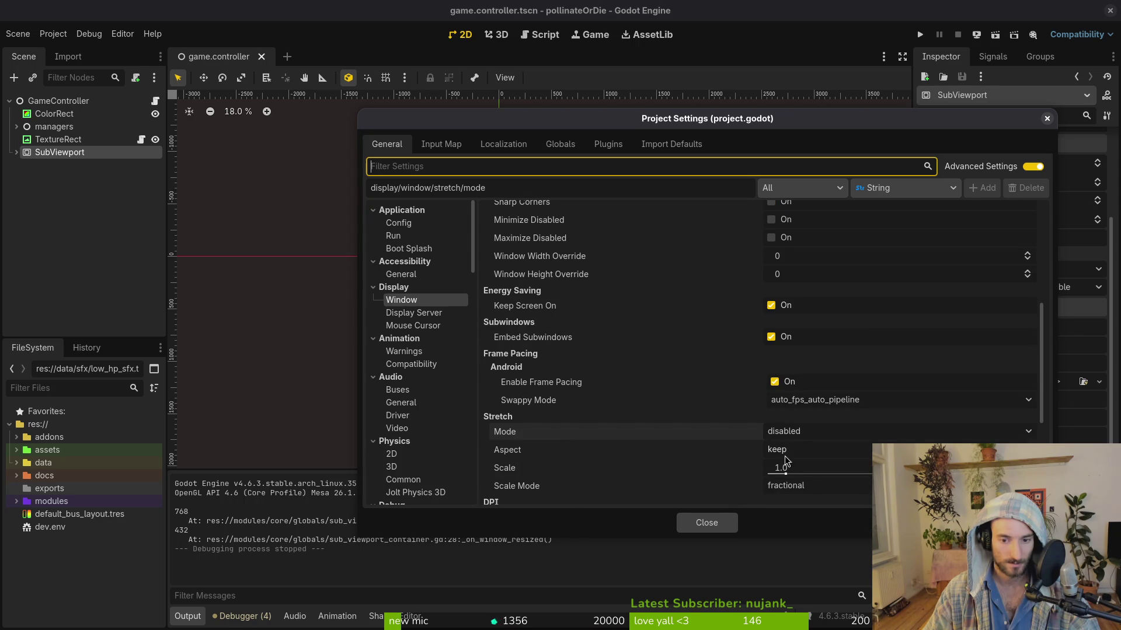
{"action": "scroll", "coordinate": [677, 433], "scroll_direction": "down", "scroll_amount": 8}
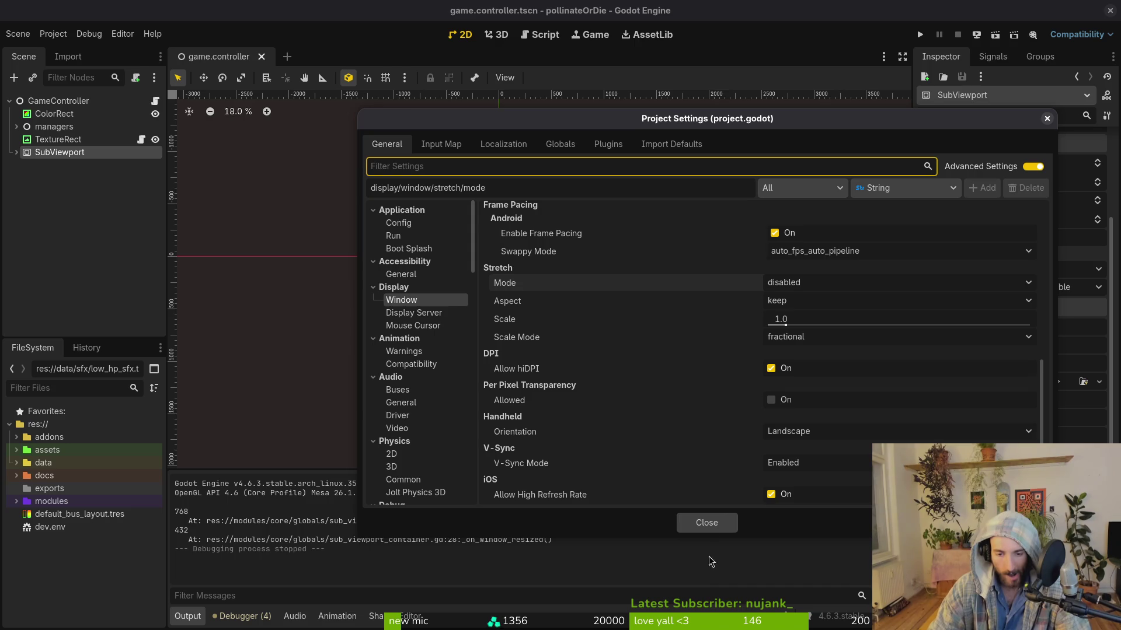
{"action": "left_click", "coordinate": [716, 526]}
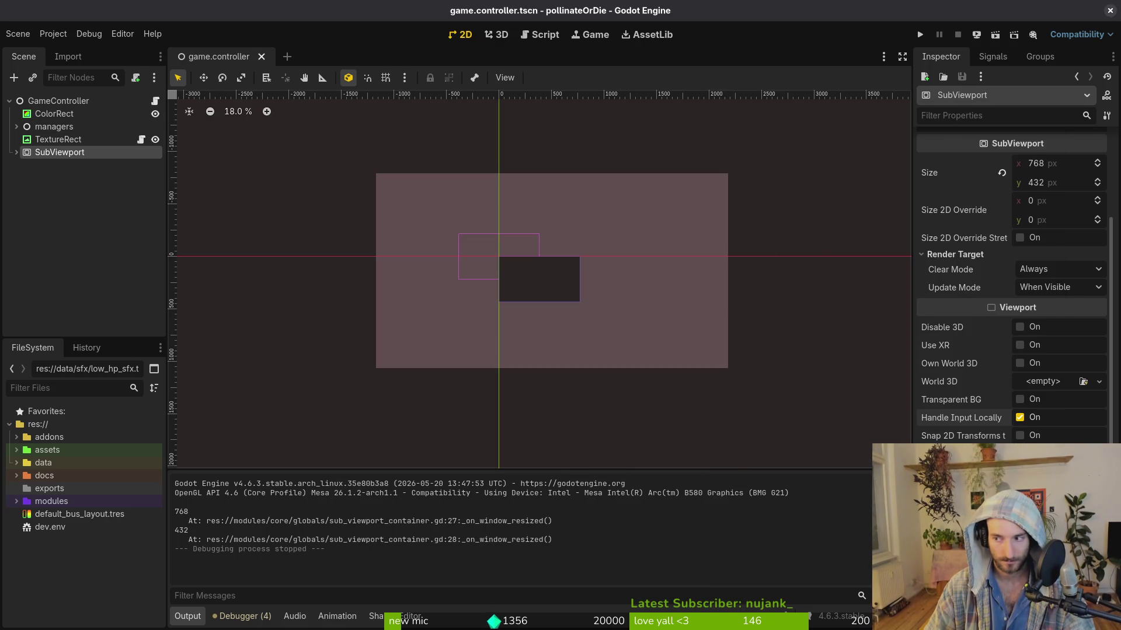
{"action": "key", "text": "alt+Tab"}
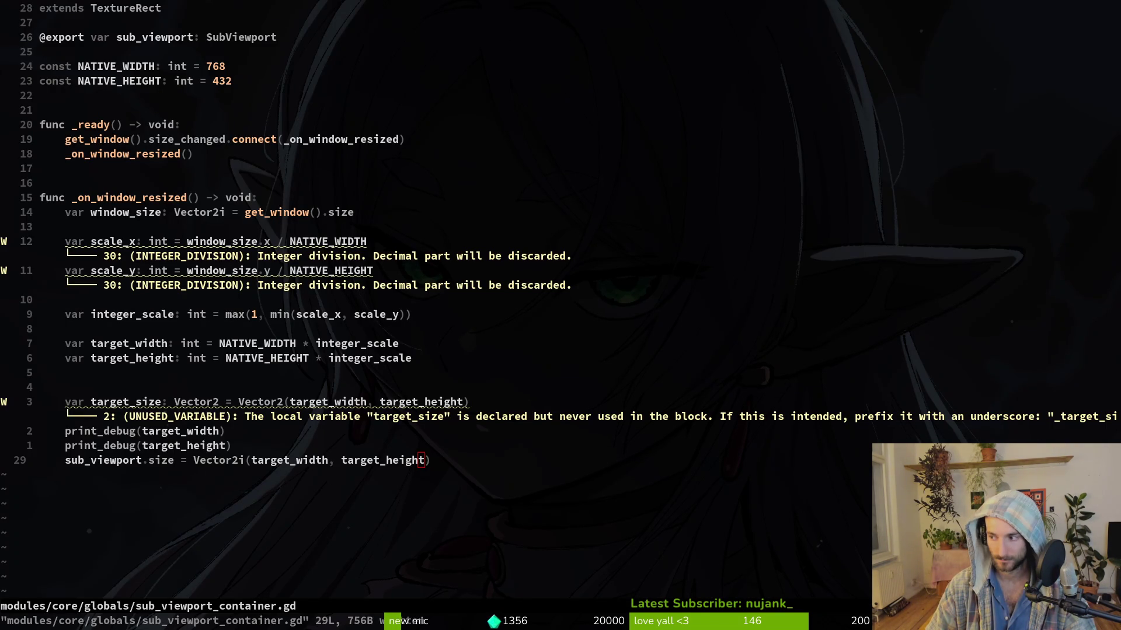
{"action": "key", "text": "alt+Tab"}
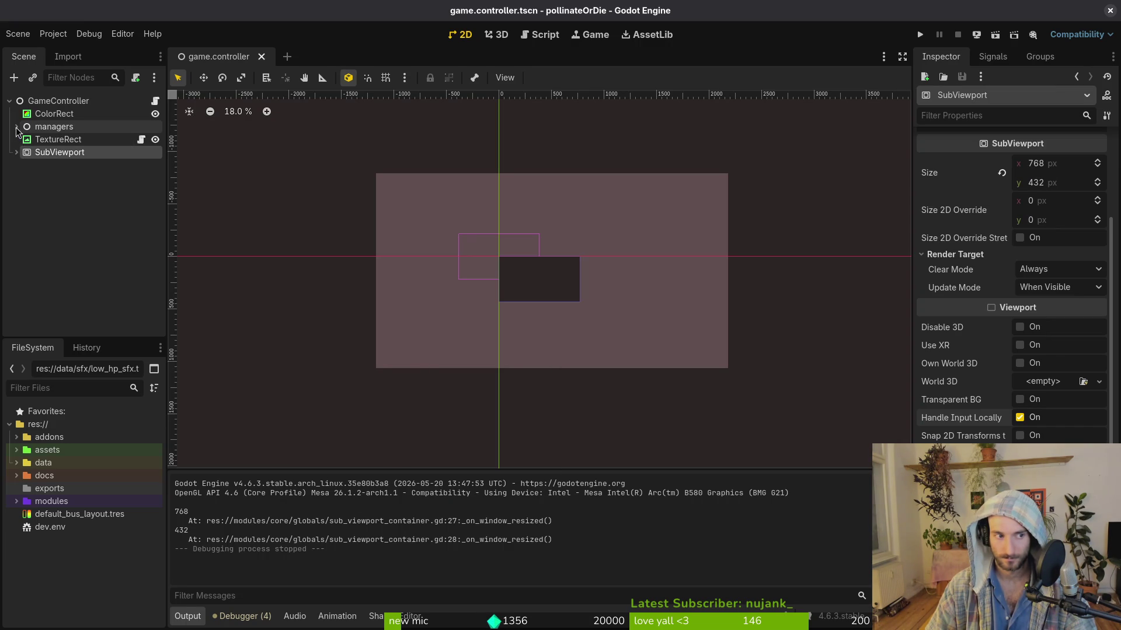
Step: Check the TextureRect's Stretch Mode dropdown and keep it at Scale
{"action": "left_click", "coordinate": [54, 140]}
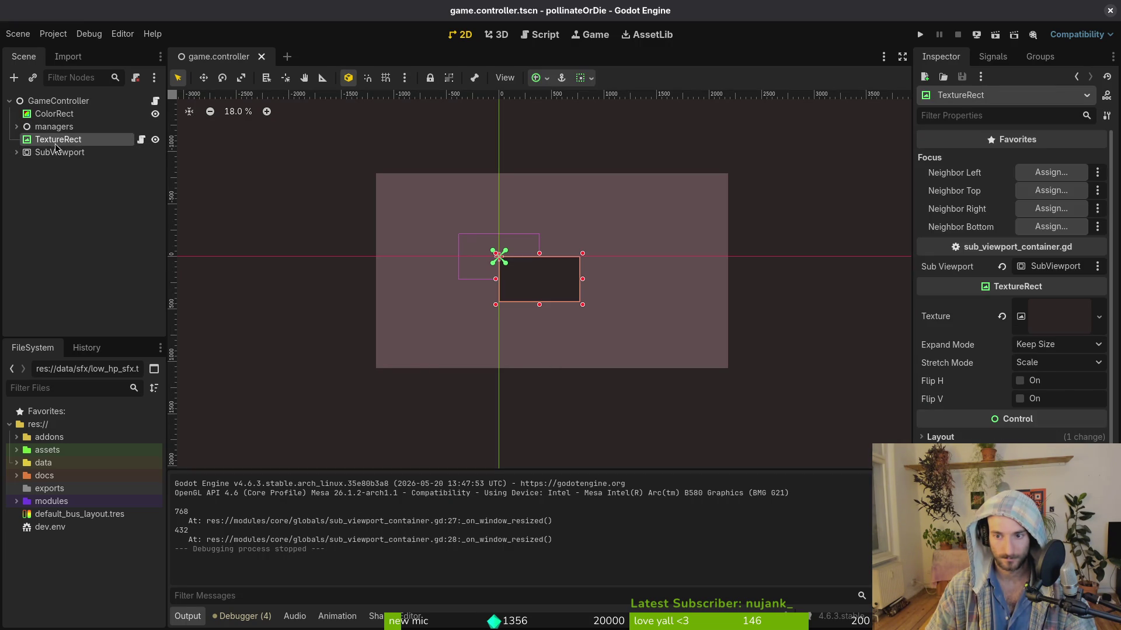
{"action": "left_click", "coordinate": [1051, 364]}
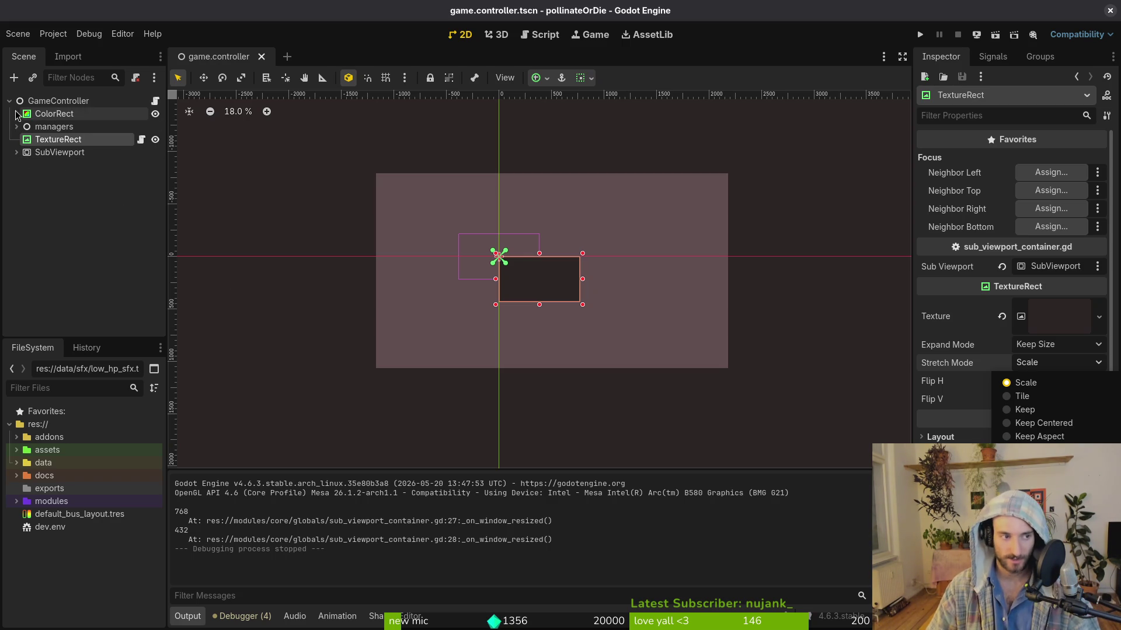
{"action": "left_click", "coordinate": [922, 37]}
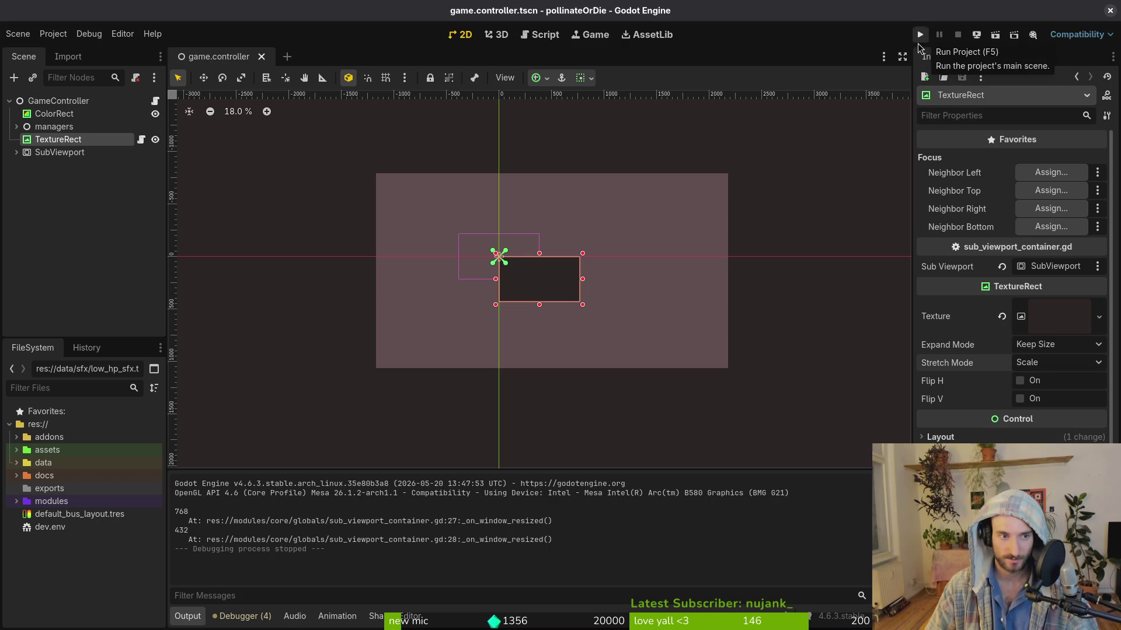
Step: Deselect the TextureRect, then go back to sub_viewport_container.gd in Neovim
{"action": "left_click", "coordinate": [31, 245]}
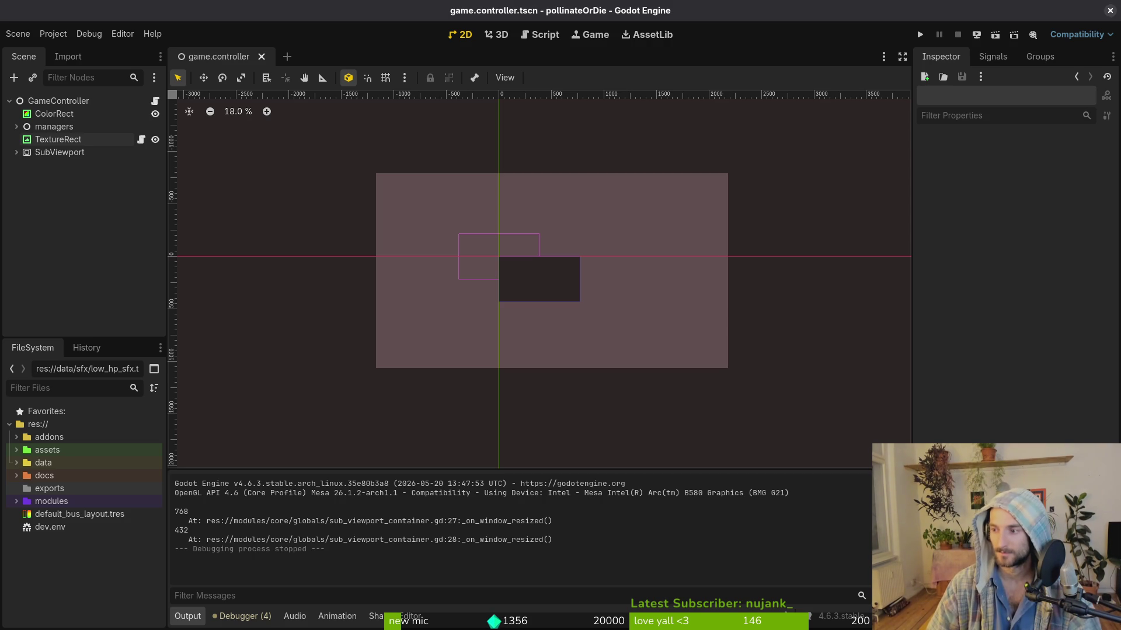
{"action": "key", "text": "alt+Tab"}
Step: Move to the size line 29, then test-run the game from Godot and return to the script
{"action": "key", "text": "k"}
{"action": "key", "text": "k"}
{"action": "key", "text": "k"}
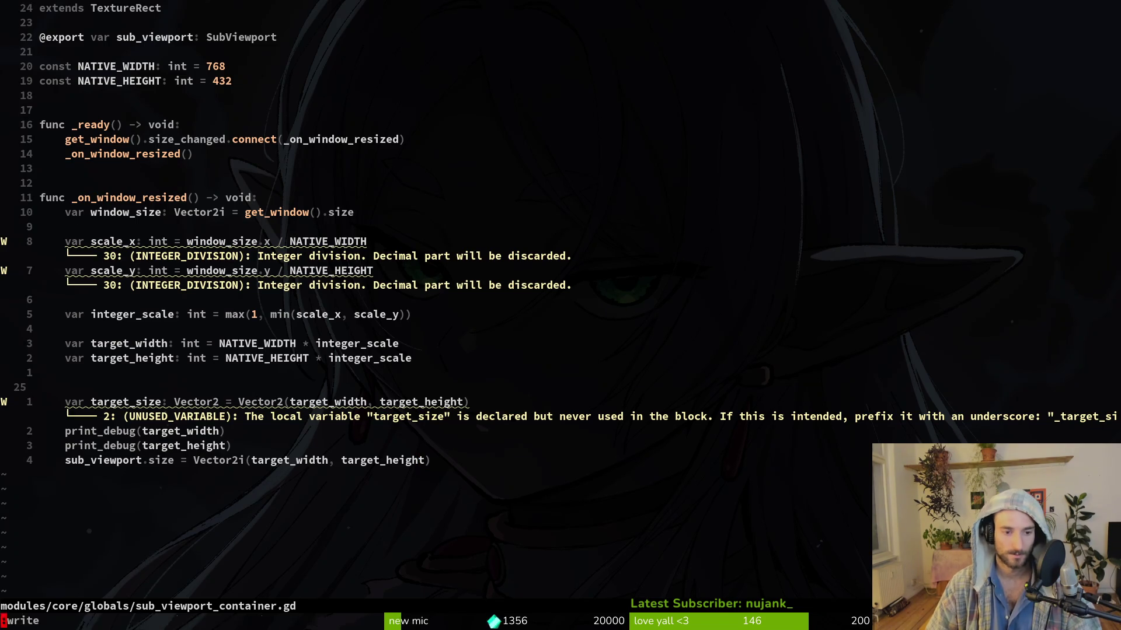
{"action": "left_click", "coordinate": [102, 464]}
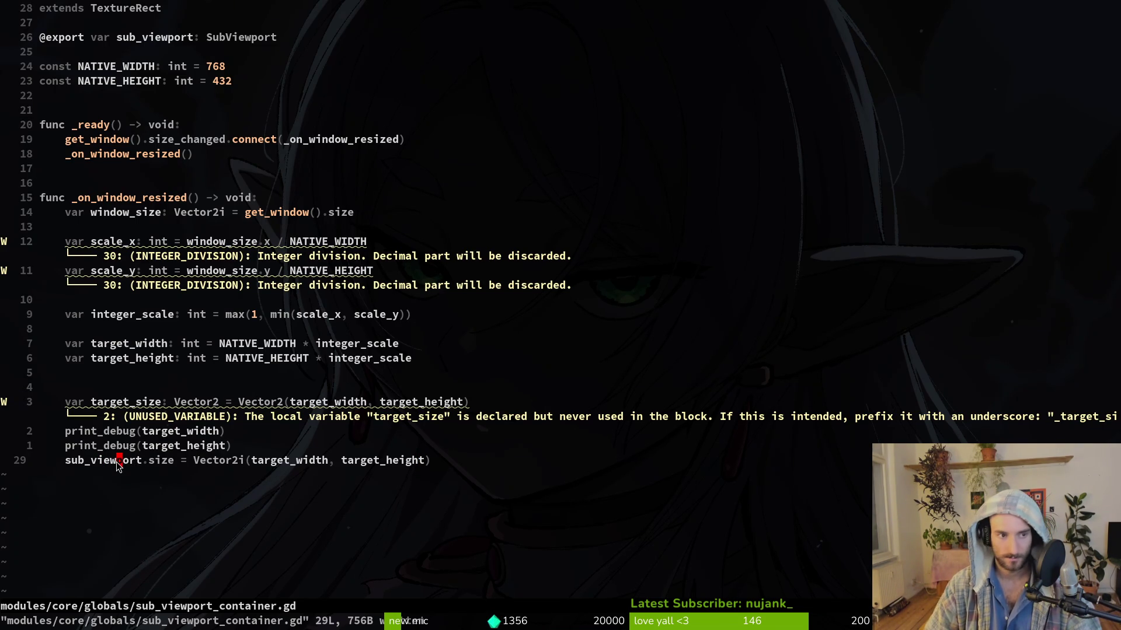
{"action": "key", "text": "alt+Tab"}
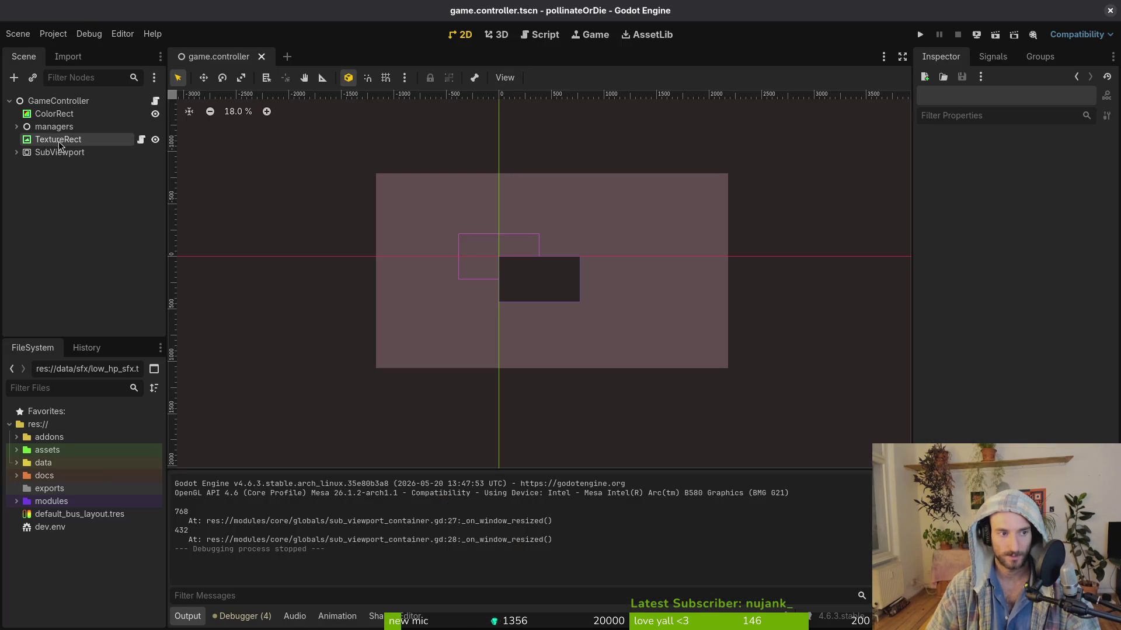
{"action": "left_click", "coordinate": [921, 35]}
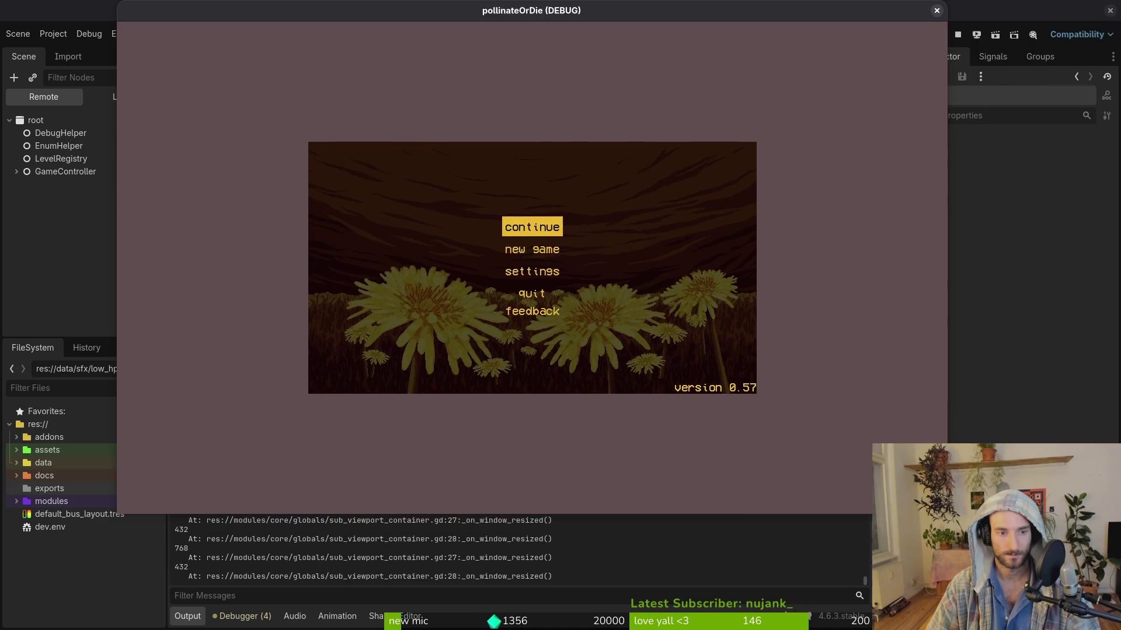
{"action": "key", "text": "super+shift+q"}
{"action": "key", "text": "super+1"}
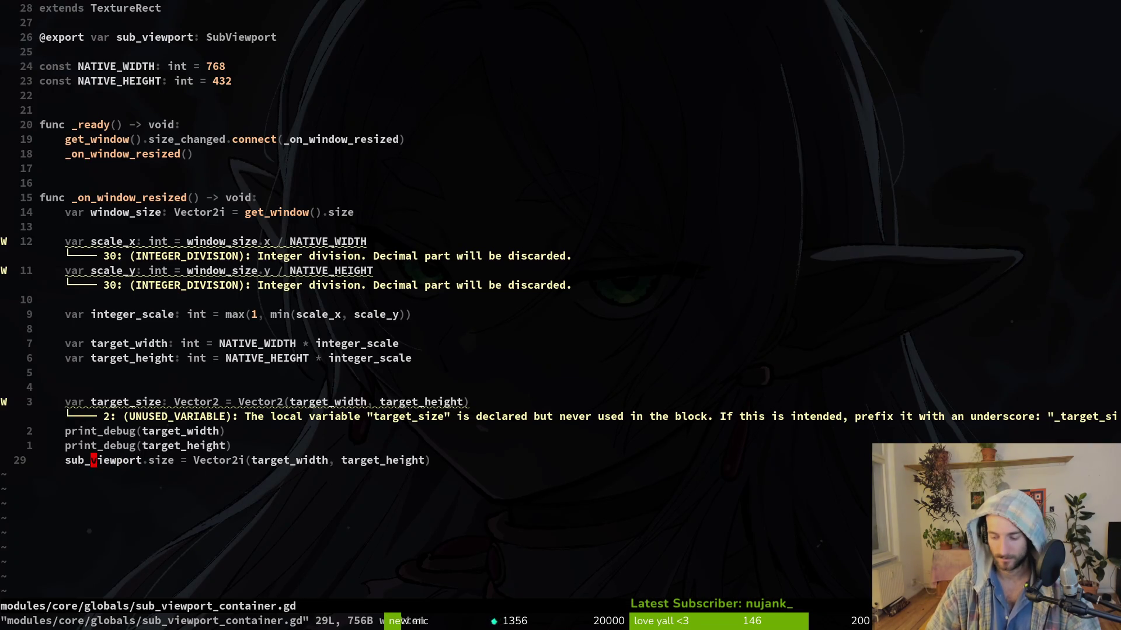
Step: Remove the sub_viewport. prefix and add custom_minimum_size = target_size above the size line
{"action": "key", "text": "b"}
{"action": "key", "text": "c"}
{"action": "key", "text": "f"}
{"action": "key", "text": "period"}
{"action": "key", "text": "shift+o"}
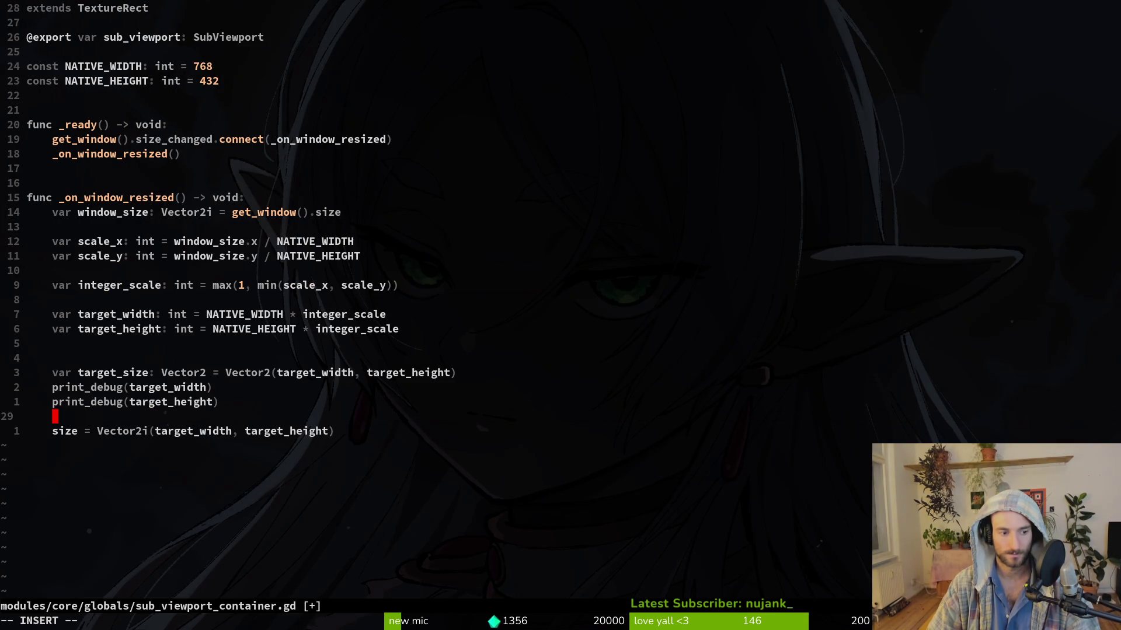
{"action": "type", "text": "custom_minimum_size"}
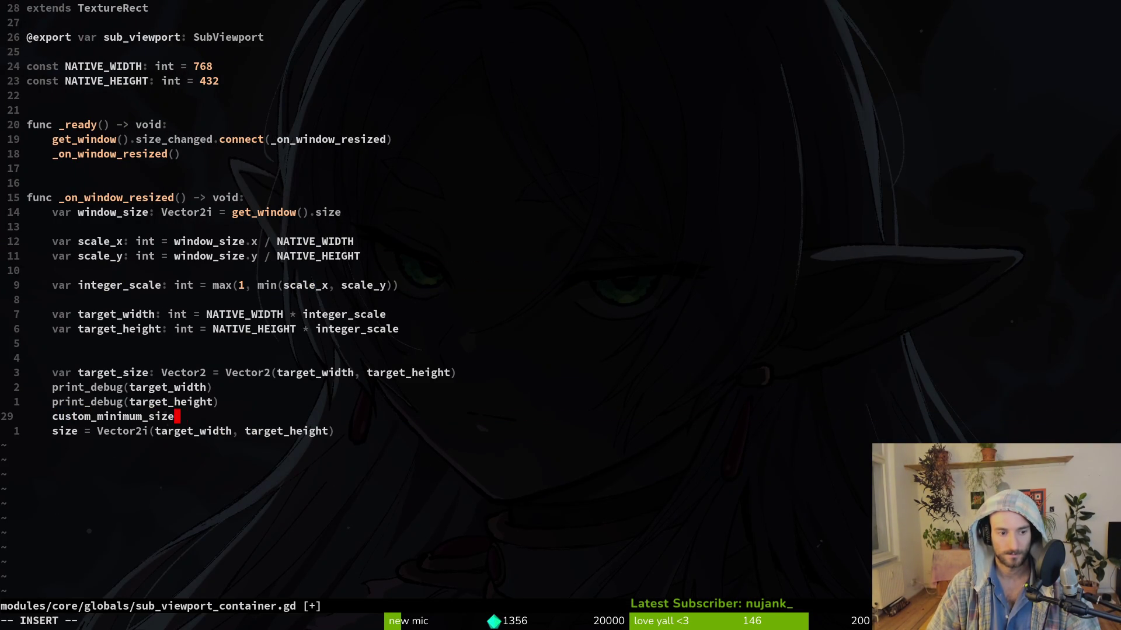
{"action": "type", "text": " = target_size"}
{"action": "key", "text": "Escape"}
Step: Add size = target_size, delete the old Vector2i size line, and save with :w
{"action": "key", "text": "shift+v"}
{"action": "key", "text": "d"}
{"action": "key", "text": "P"}
{"action": "key", "text": "u"}
{"action": "key", "text": "u"}
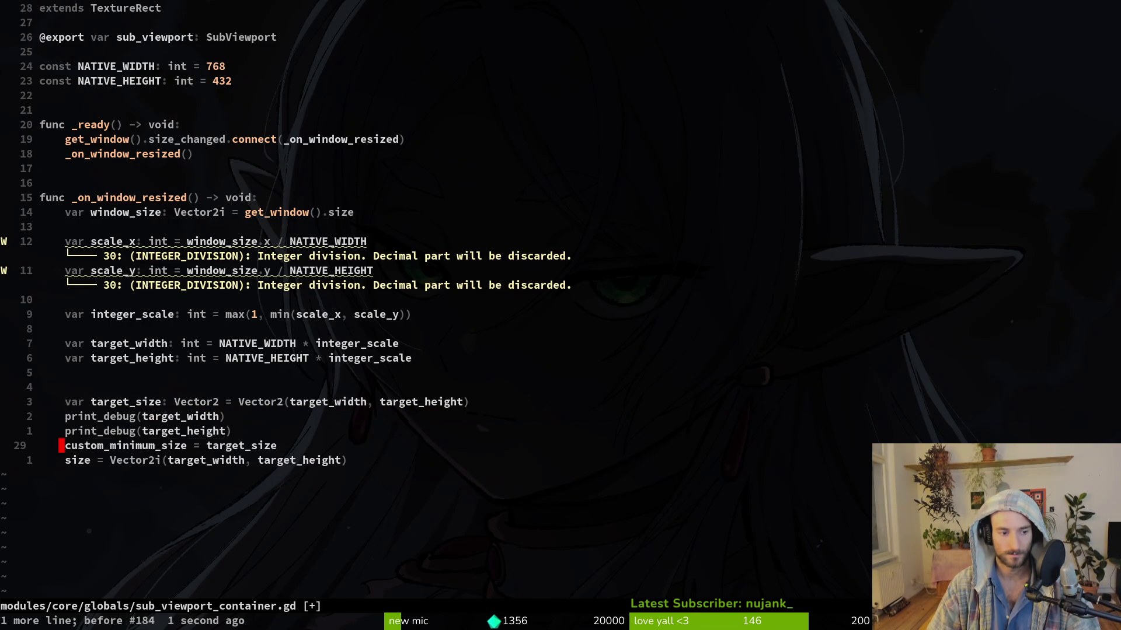
{"action": "key", "text": "y"}
{"action": "key", "text": "y"}
{"action": "type", "text": "p"}
{"action": "type", "text": "cwsize"}
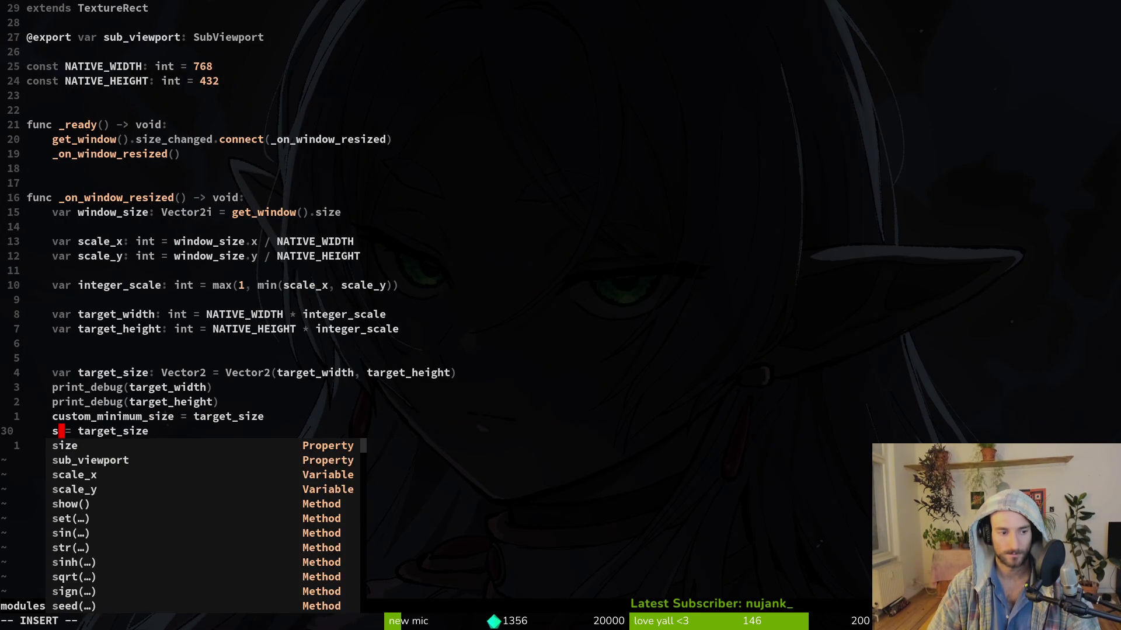
{"action": "key", "text": "Escape"}
{"action": "key", "text": "d"}
{"action": "key", "text": "d"}
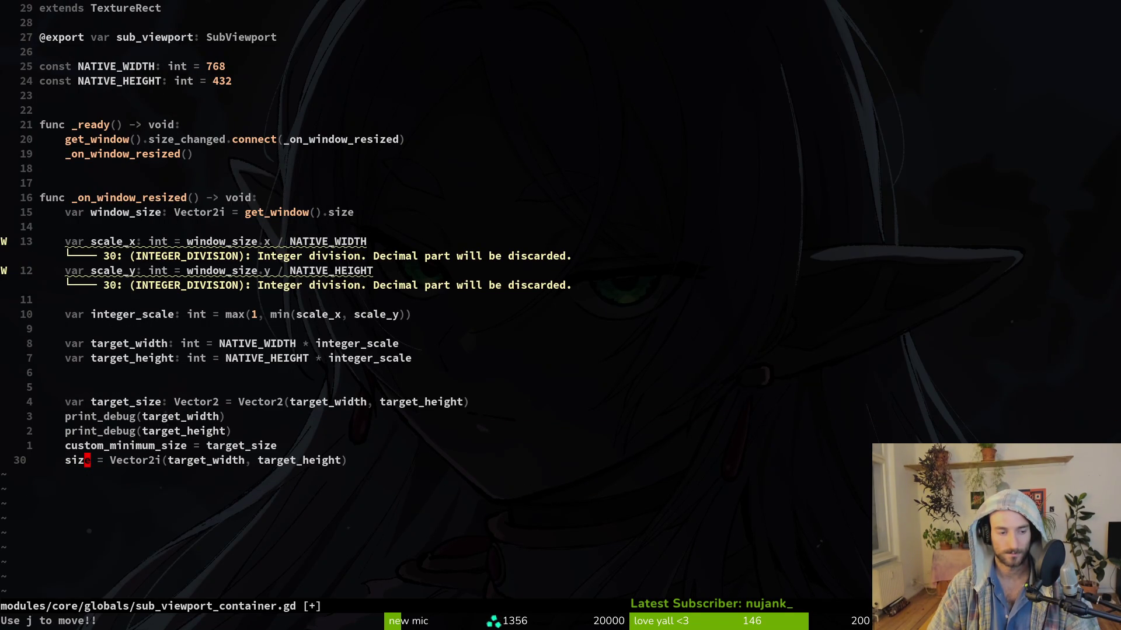
{"action": "key", "text": "u"}
{"action": "key", "text": "d"}
{"action": "key", "text": "d"}
{"action": "type", "text": ":w"}
{"action": "key", "text": "Return"}
{"action": "key", "text": "alt+Tab"}
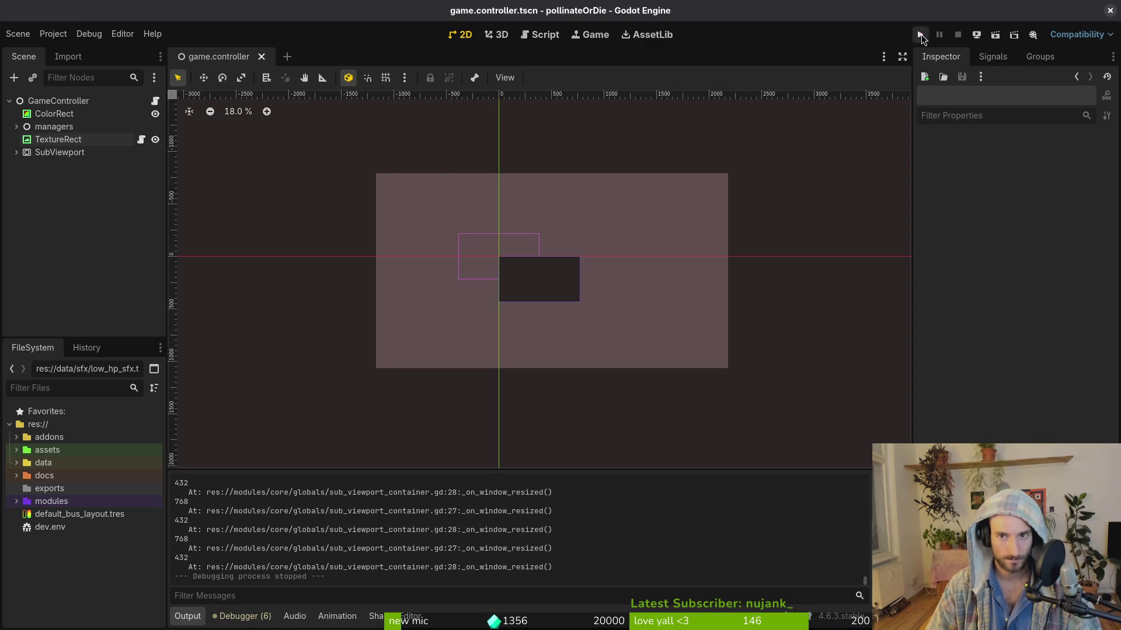
Step: Run the game, enlarge and reposition its window to check menu scaling, then stop it and select TextureRect
{"action": "left_click", "coordinate": [922, 34]}
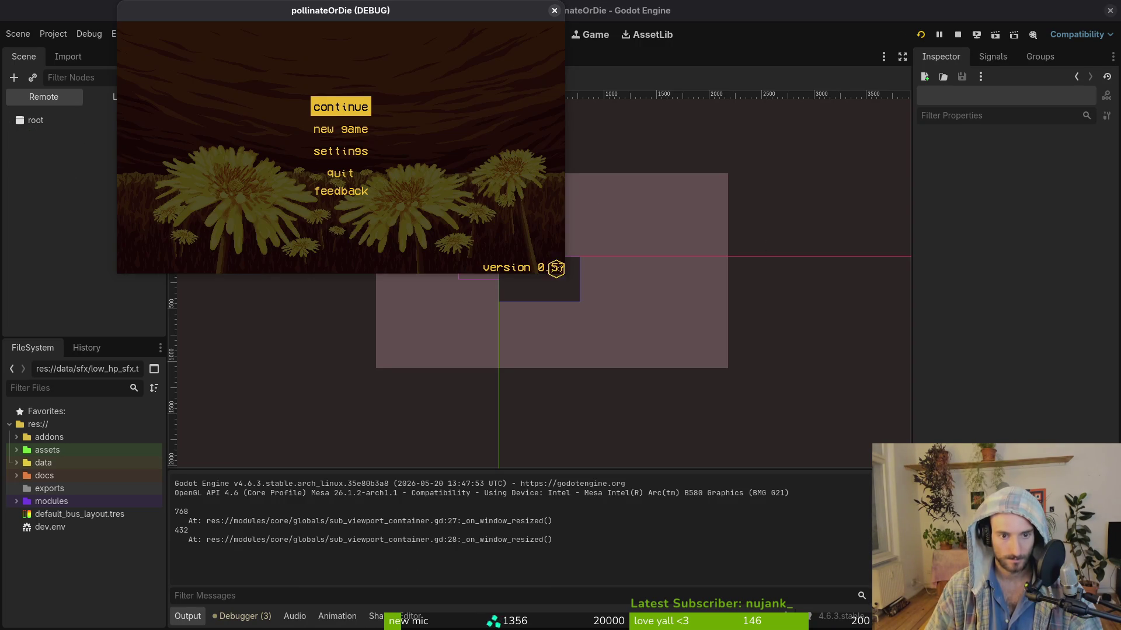
{"action": "mouse_move", "coordinate": [564, 273]}
{"action": "left_mouse_down"}
{"action": "mouse_move", "coordinate": [758, 432]}
{"action": "mouse_move", "coordinate": [858, 493]}
{"action": "mouse_move", "coordinate": [982, 546]}
{"action": "mouse_move", "coordinate": [982, 581]}
{"action": "left_mouse_up"}
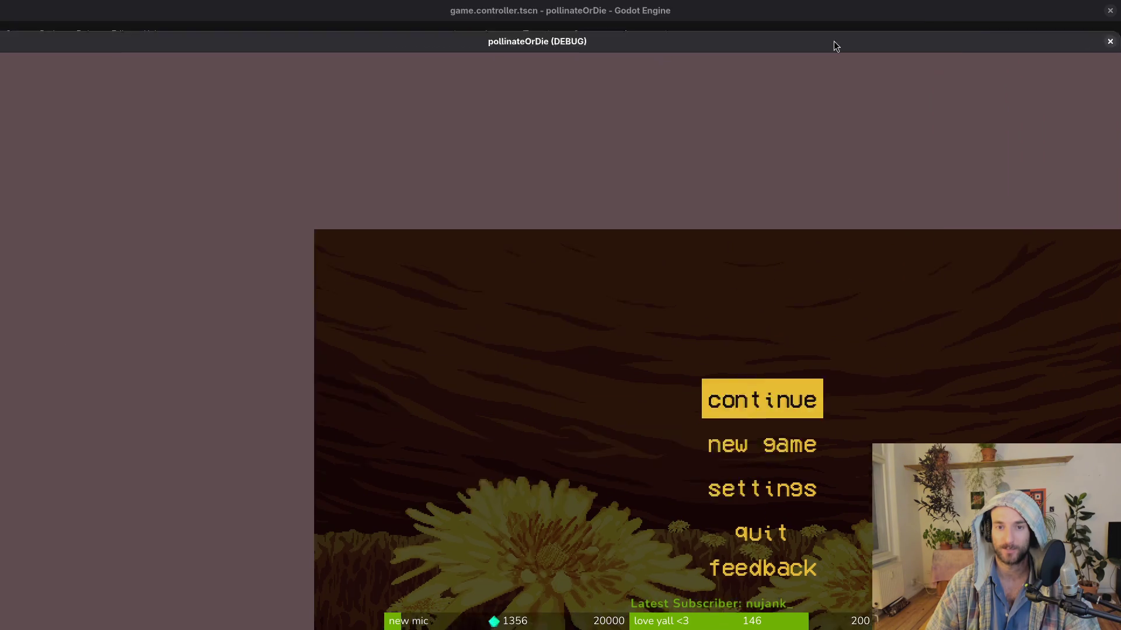
{"action": "mouse_move", "coordinate": [836, 46]}
{"action": "left_mouse_down"}
{"action": "mouse_move", "coordinate": [816, 12]}
{"action": "mouse_move", "coordinate": [733, 5]}
{"action": "mouse_move", "coordinate": [949, 85]}
{"action": "mouse_move", "coordinate": [808, 16]}
{"action": "mouse_move", "coordinate": [743, 7]}
{"action": "mouse_move", "coordinate": [822, 13]}
{"action": "left_mouse_up"}
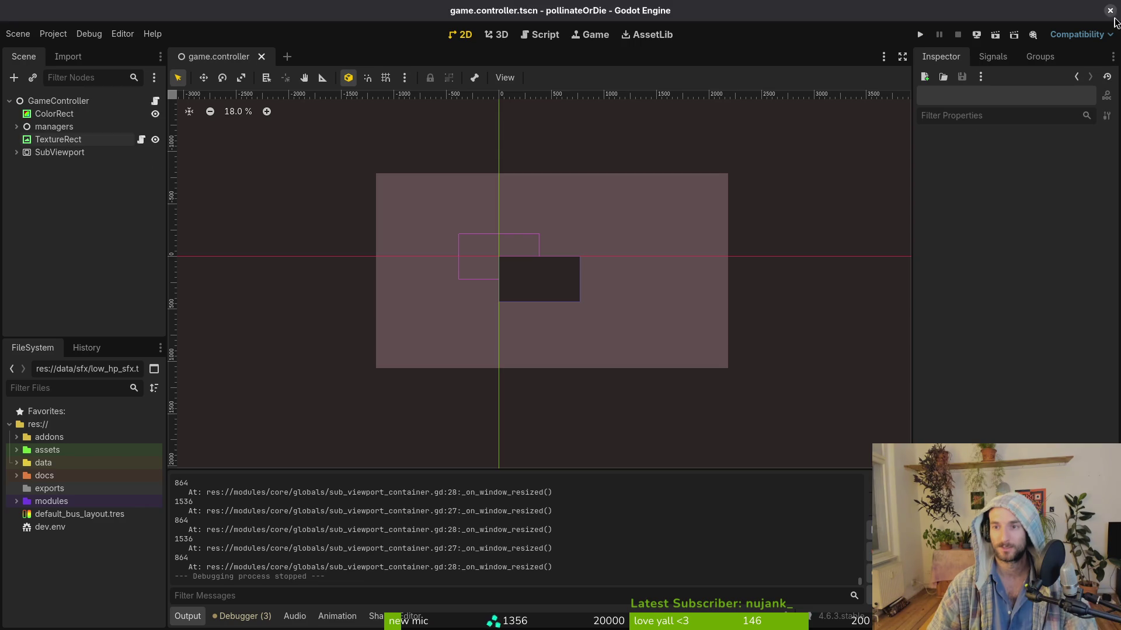
{"action": "key", "text": "F8"}
{"action": "left_click", "coordinate": [65, 139]}
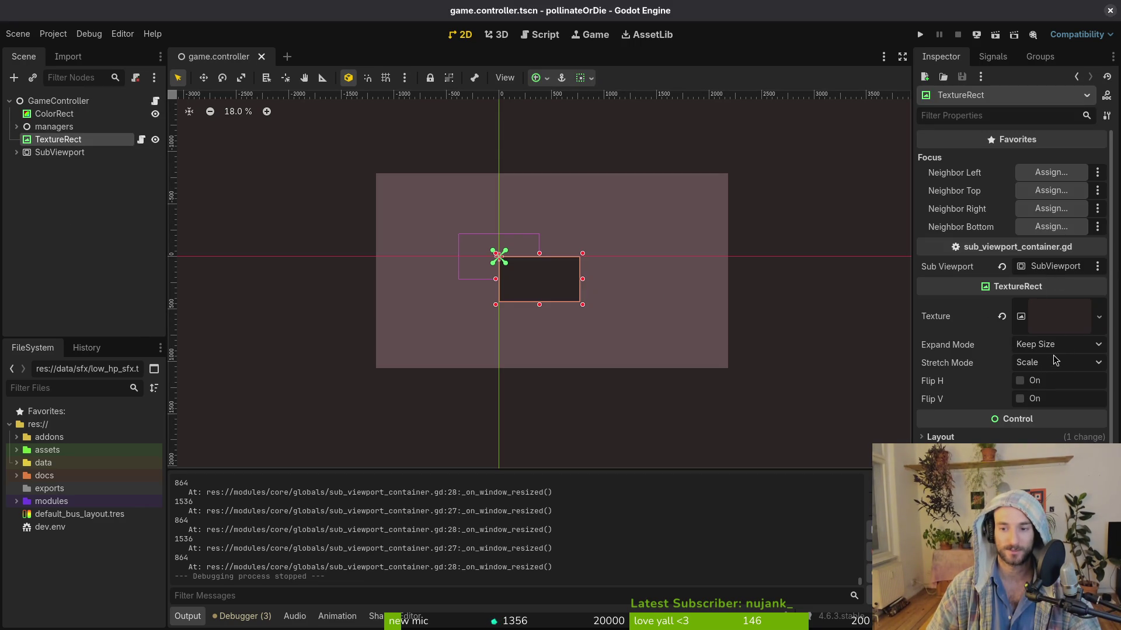
Step: Check the TextureRect's Expand Mode dropdown, leave it at Keep Size, and zoom the canvas out
{"action": "left_click", "coordinate": [1038, 348]}
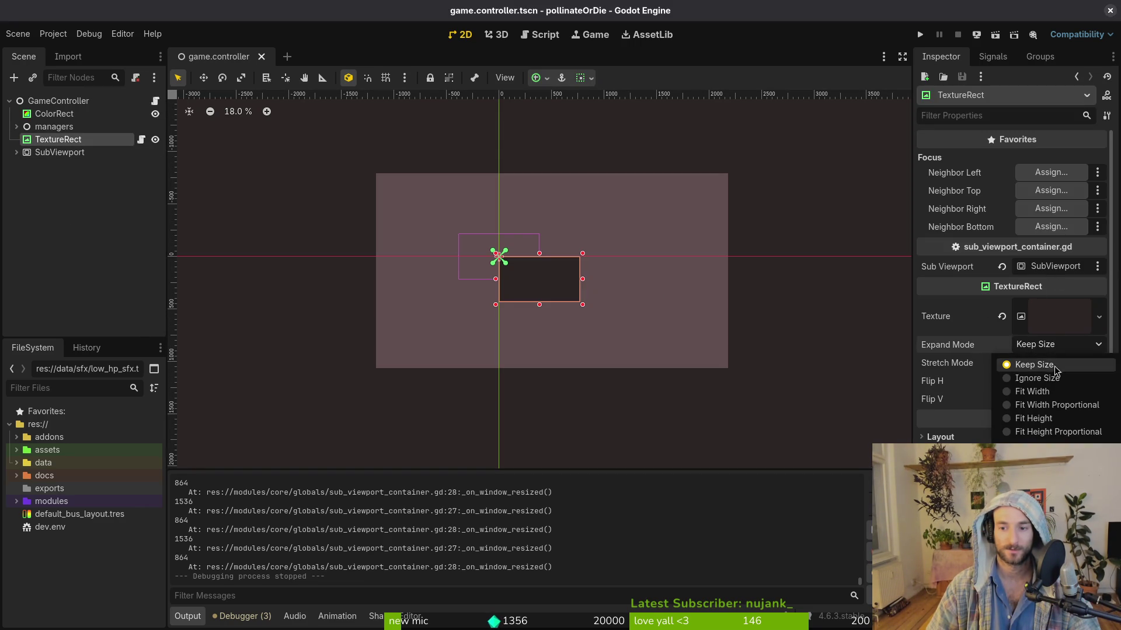
{"action": "left_click", "coordinate": [1059, 359]}
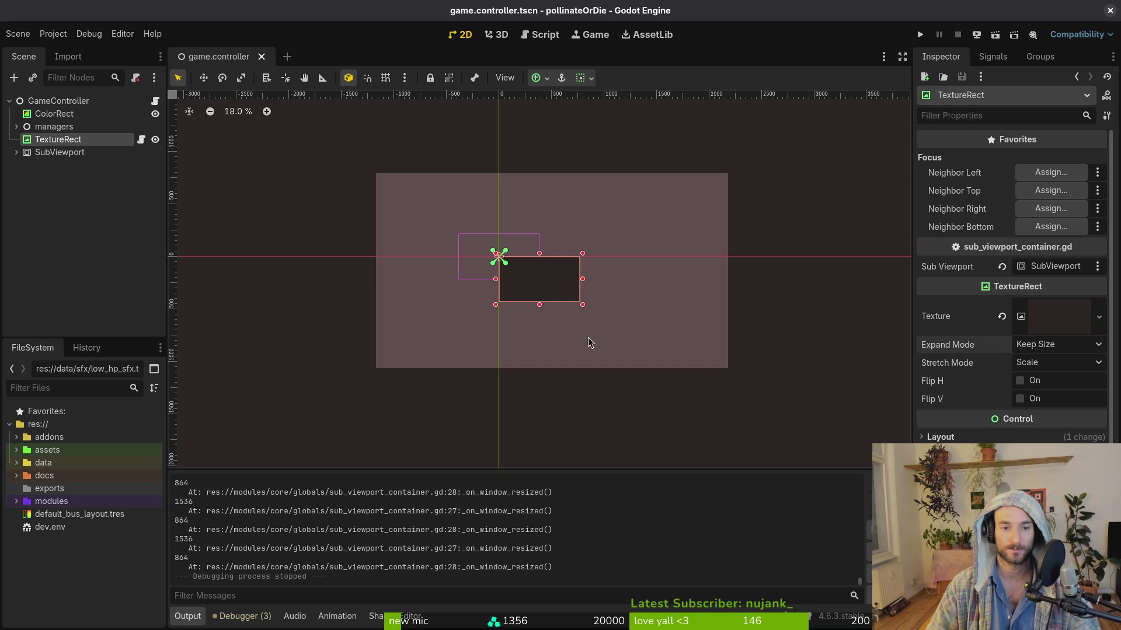
{"action": "scroll", "coordinate": [582, 312], "scroll_direction": "down", "scroll_amount": 4}
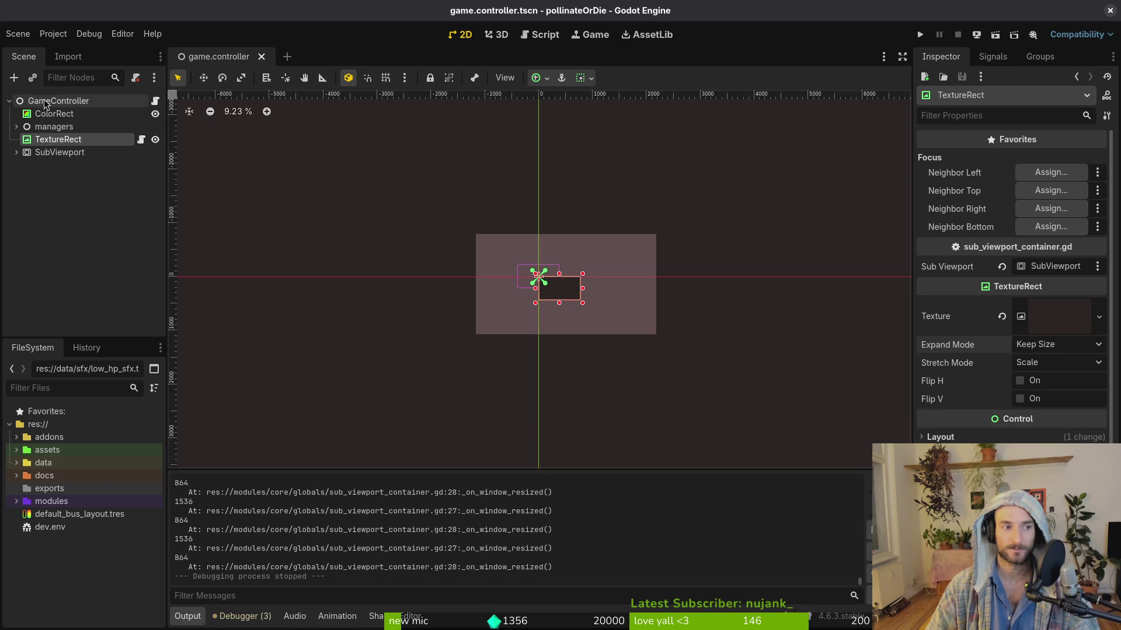
Step: Add a Control child to GameController and move the TextureRect under it
{"action": "left_click", "coordinate": [70, 101]}
{"action": "key", "text": "ctrl+a"}
{"action": "type", "text": "control"}
{"action": "key", "text": "Return"}
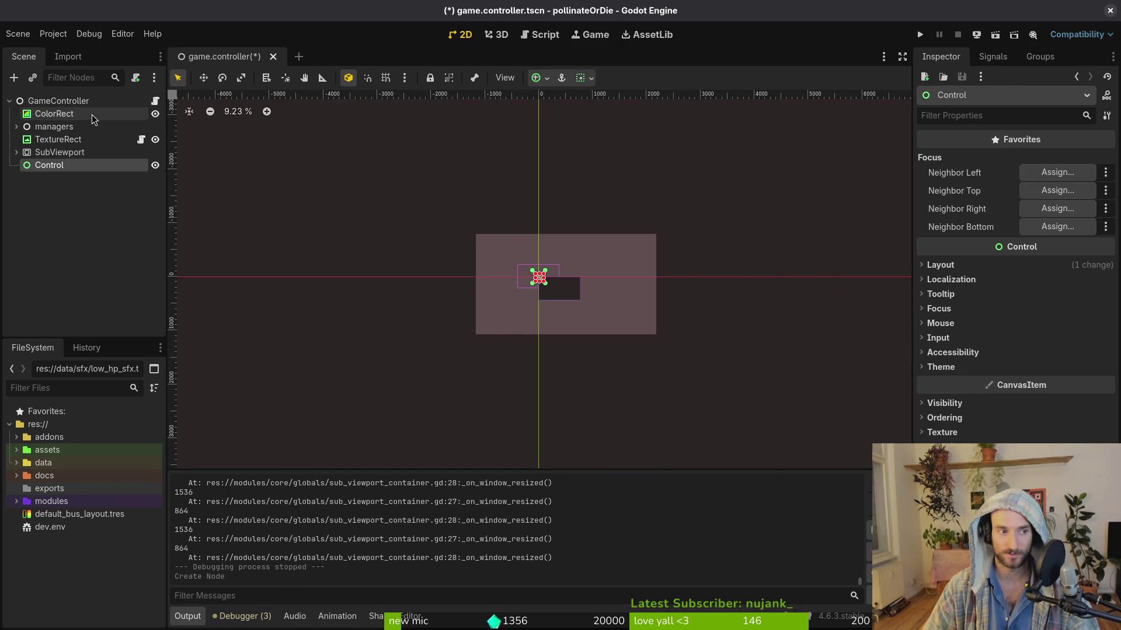
{"action": "left_click_drag", "start_coordinate": [59, 143], "coordinate": [58, 165]}
Step: Anchor the new Control to Full Rect and save the scene
{"action": "left_click", "coordinate": [49, 152]}
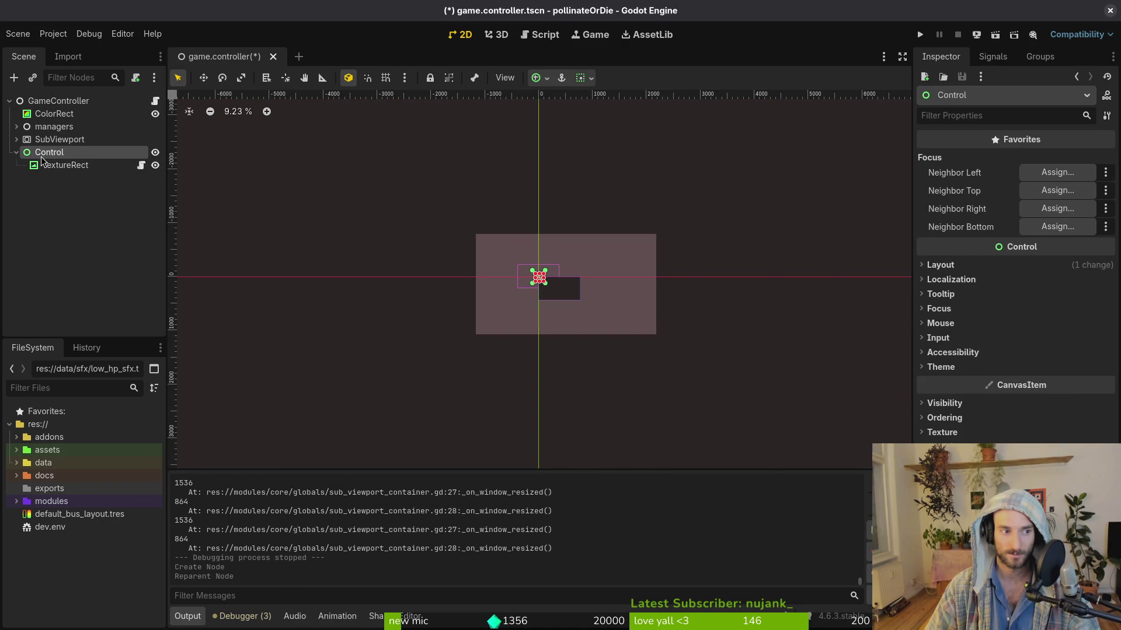
{"action": "left_click", "coordinate": [968, 266]}
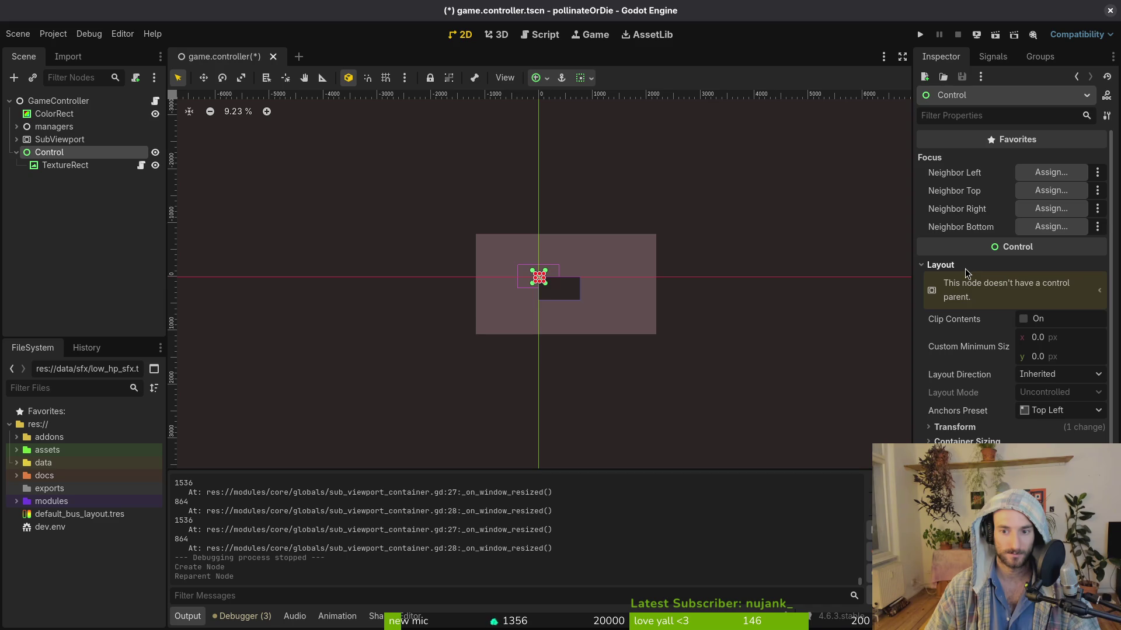
{"action": "left_click", "coordinate": [1056, 411]}
{"action": "left_click", "coordinate": [1062, 401]}
{"action": "key", "text": "ctrl+s"}
Step: Switch the TextureRect to anchor-based layout, apply an anchor preset, and run the game
{"action": "left_click", "coordinate": [64, 165]}
{"action": "left_click", "coordinate": [999, 438]}
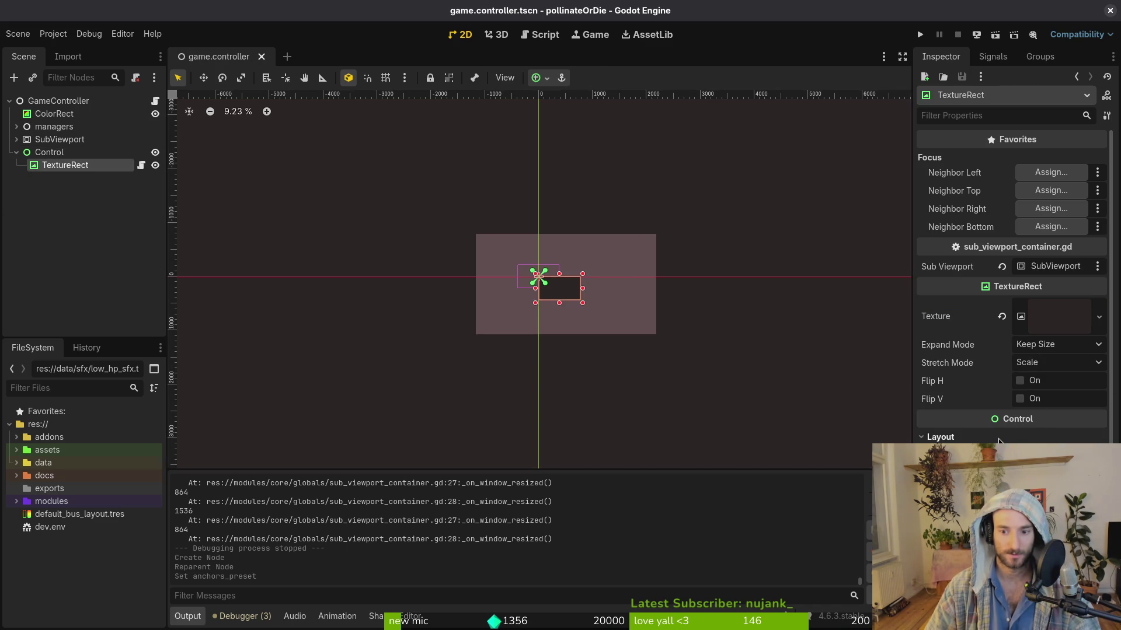
{"action": "left_click", "coordinate": [1057, 461]}
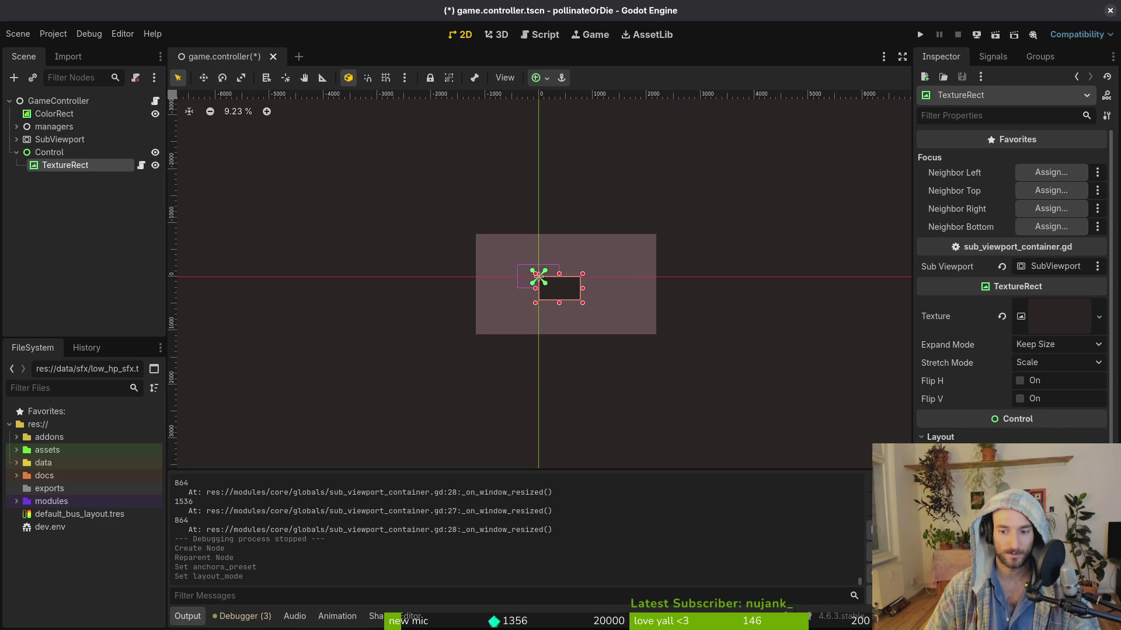
{"action": "left_click", "coordinate": [1057, 473]}
{"action": "left_click", "coordinate": [1062, 532]}
{"action": "left_click", "coordinate": [920, 35]}
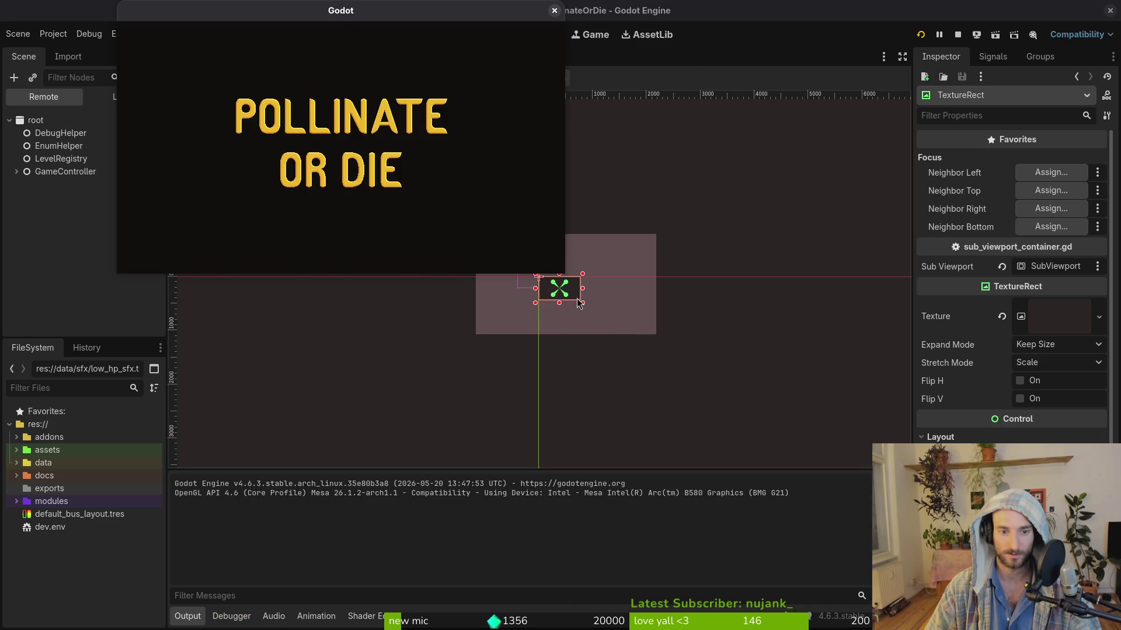
Step: Enlarge the game window to check the menu's placement, then close the game
{"action": "mouse_move", "coordinate": [564, 274]}
{"action": "left_mouse_down"}
{"action": "mouse_move", "coordinate": [619, 327]}
{"action": "mouse_move", "coordinate": [817, 461]}
{"action": "mouse_move", "coordinate": [1091, 607]}
{"action": "mouse_move", "coordinate": [912, 513]}
{"action": "mouse_move", "coordinate": [835, 490]}
{"action": "left_mouse_up"}
{"action": "left_click", "coordinate": [825, 13]}
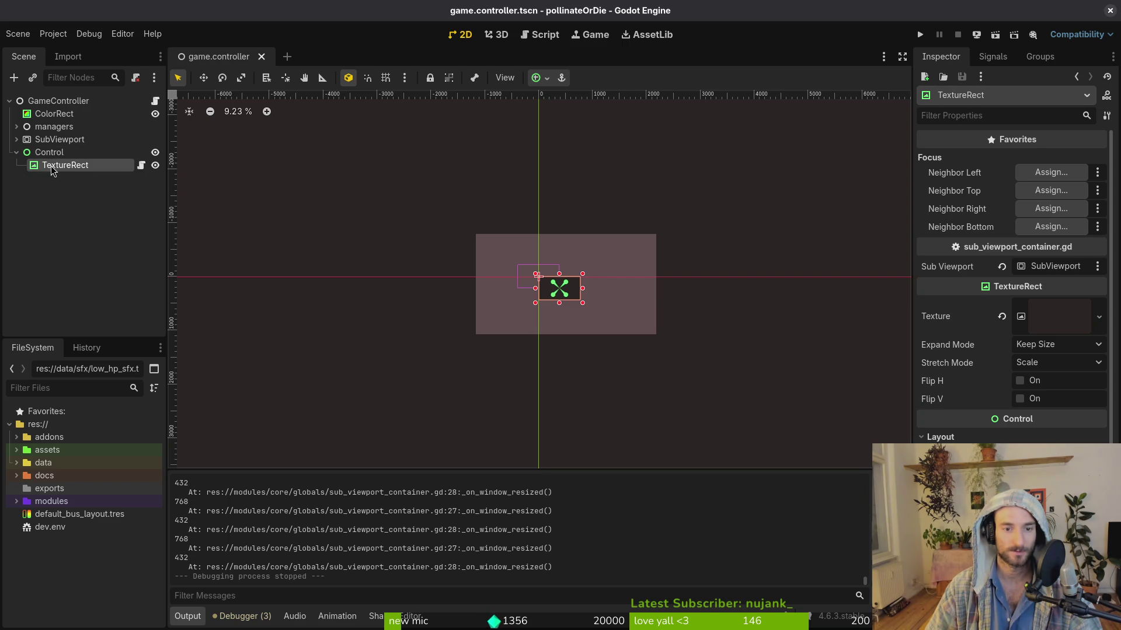
Step: Move TextureRect under GameController and delete the now-empty Control node
{"action": "left_click_drag", "start_coordinate": [57, 171], "coordinate": [50, 147]}
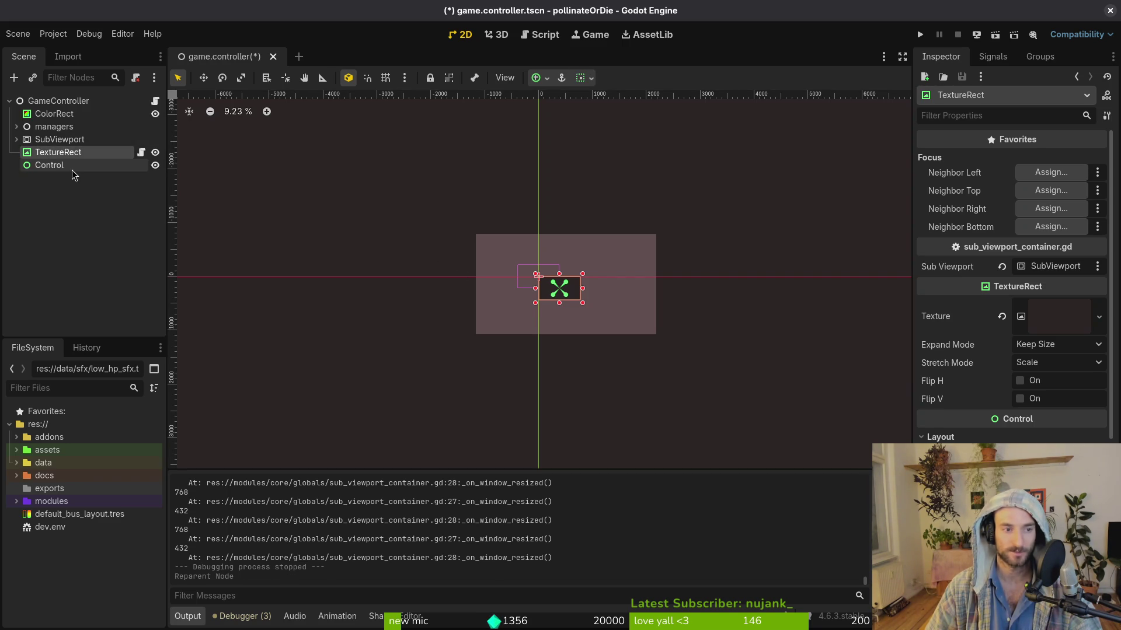
{"action": "left_click", "coordinate": [61, 166]}
{"action": "key", "text": "Delete"}
{"action": "key", "text": "Return"}
Step: Anchor TextureRect to Full Rect using the anchors preset, leaving minimum size unchanged
{"action": "left_click", "coordinate": [58, 152]}
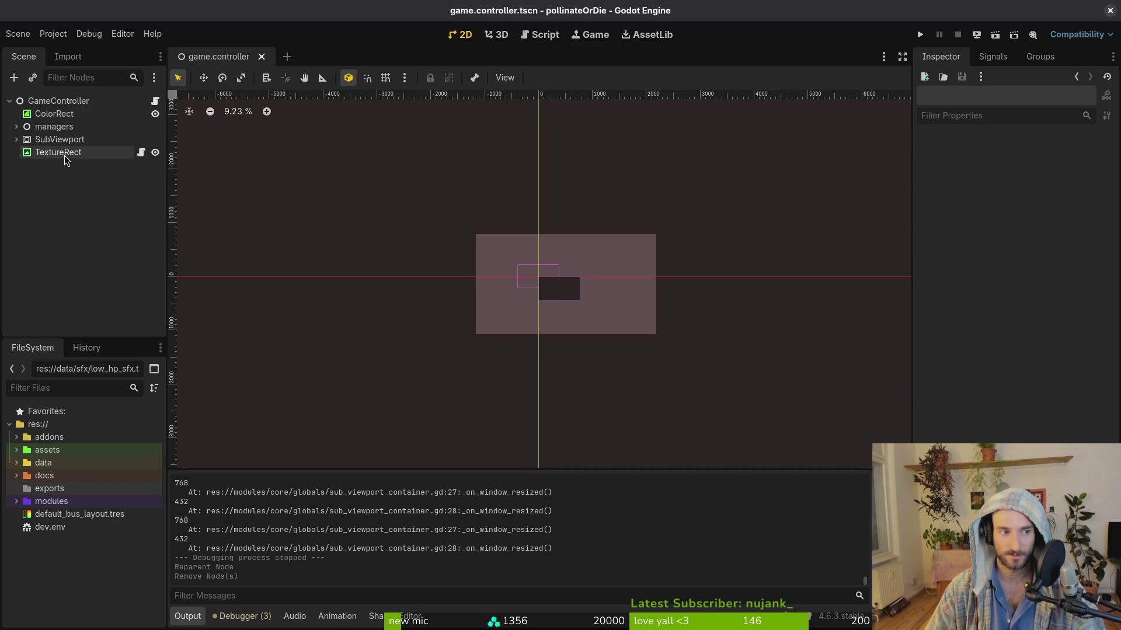
{"action": "scroll", "coordinate": [590, 306], "scroll_direction": "up", "scroll_amount": 8}
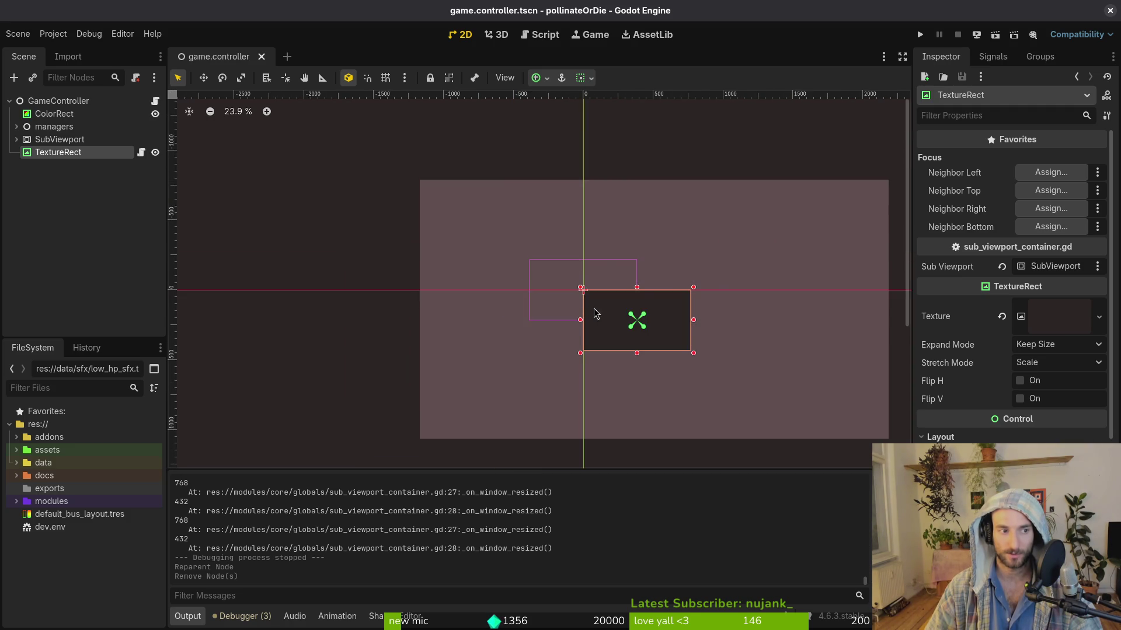
{"action": "scroll", "coordinate": [677, 342], "scroll_direction": "right", "scroll_amount": 1}
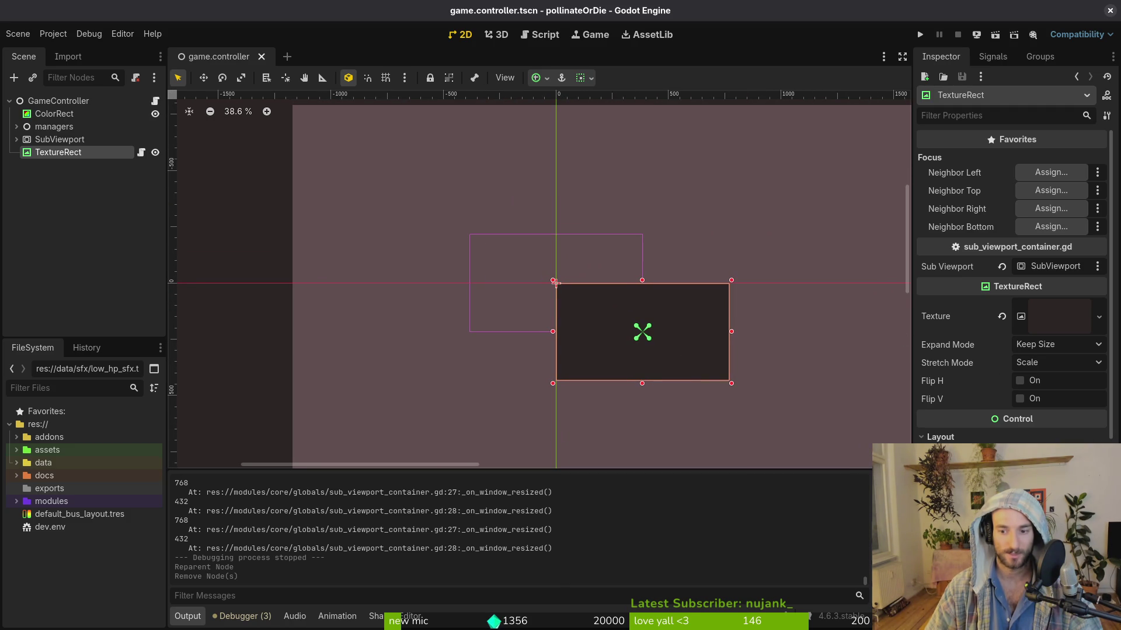
{"action": "key", "text": "Tab"}
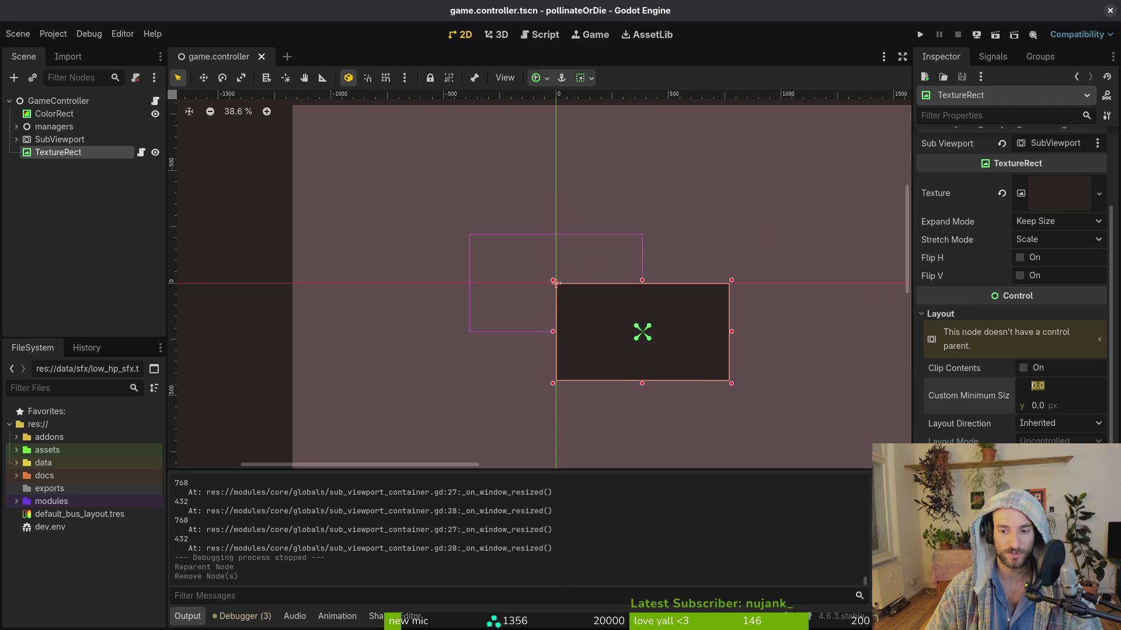
{"action": "key", "text": "Escape"}
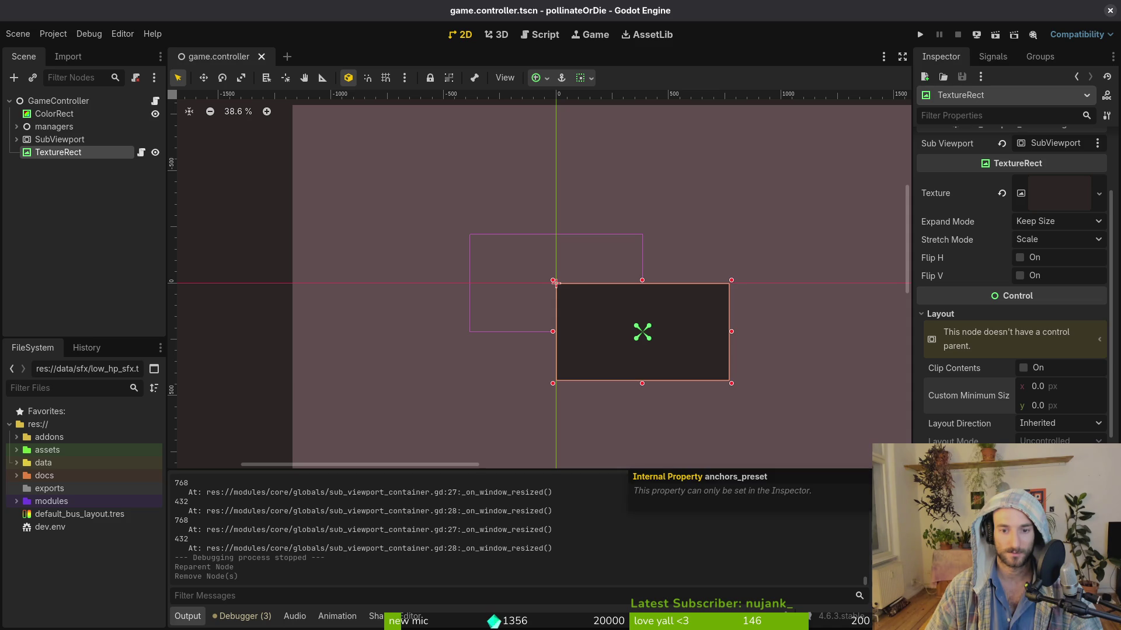
{"action": "left_click", "coordinate": [1060, 459]}
{"action": "left_click", "coordinate": [1073, 400]}
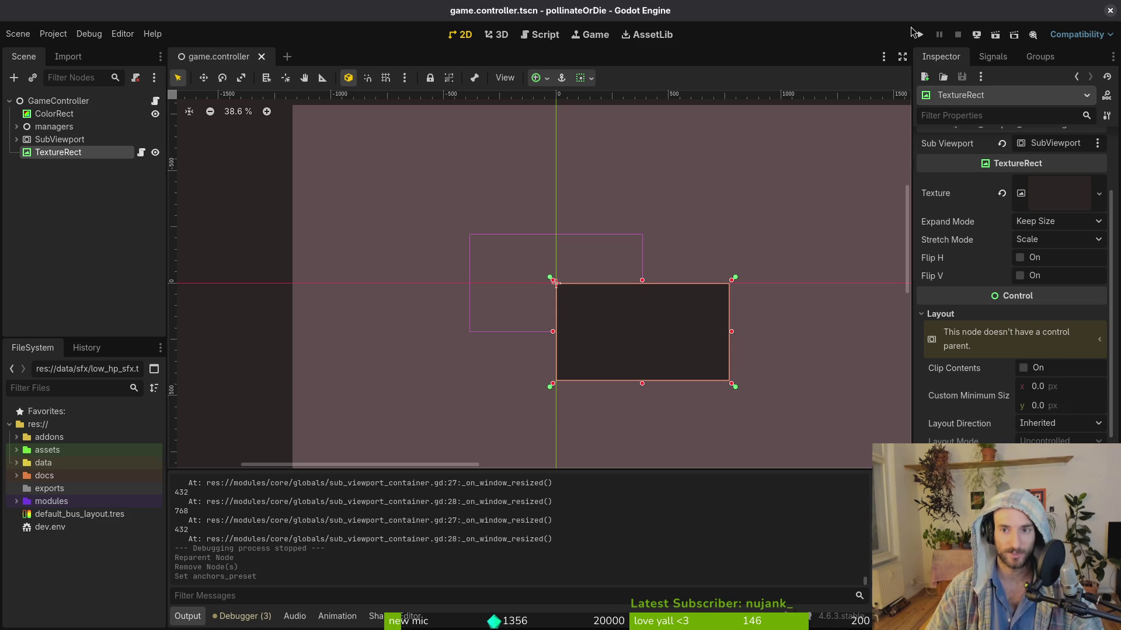
Step: Shift TextureRect up-left to about (-373, -213) and test-run the game in an enlarged window
{"action": "left_click", "coordinate": [919, 35]}
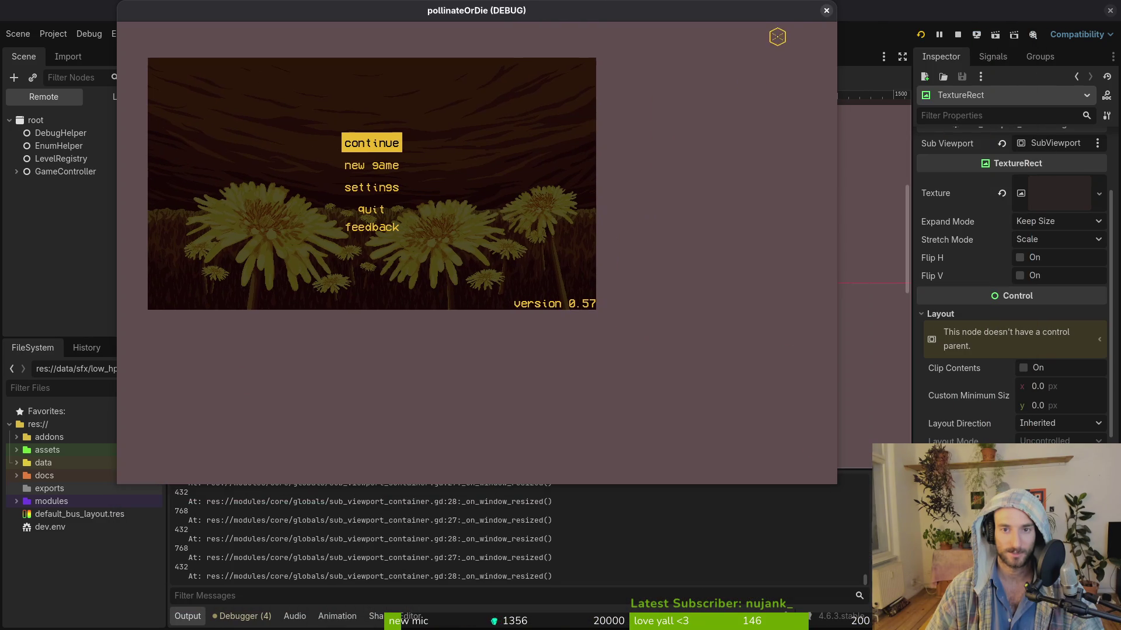
{"action": "left_click", "coordinate": [827, 11]}
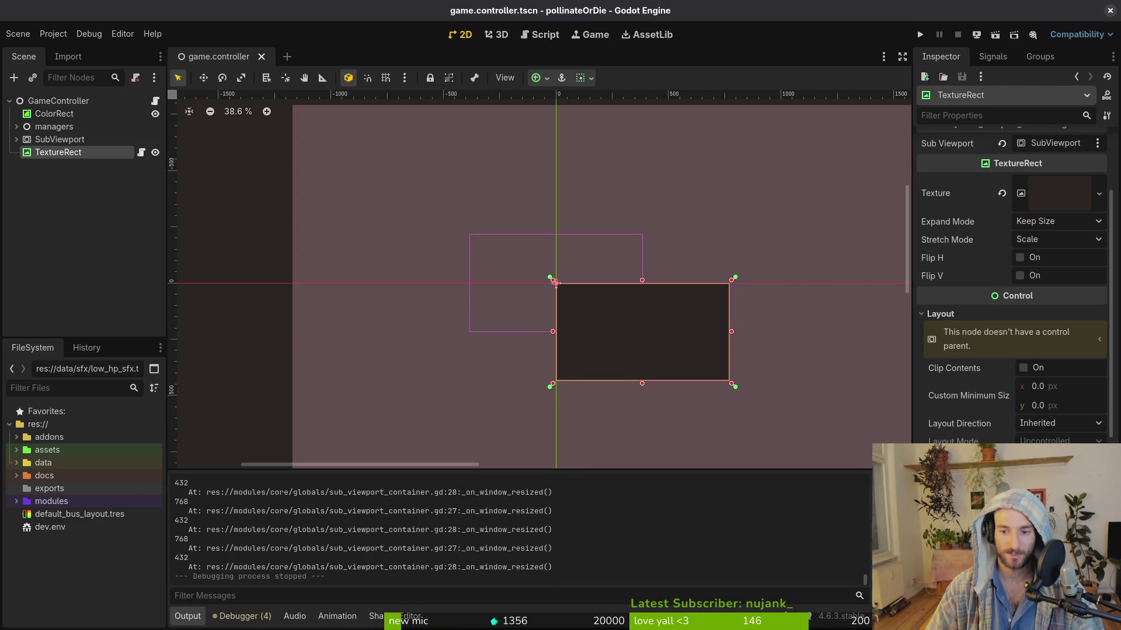
{"action": "left_click_drag", "start_coordinate": [695, 361], "coordinate": [589, 309]}
{"action": "left_click", "coordinate": [919, 35]}
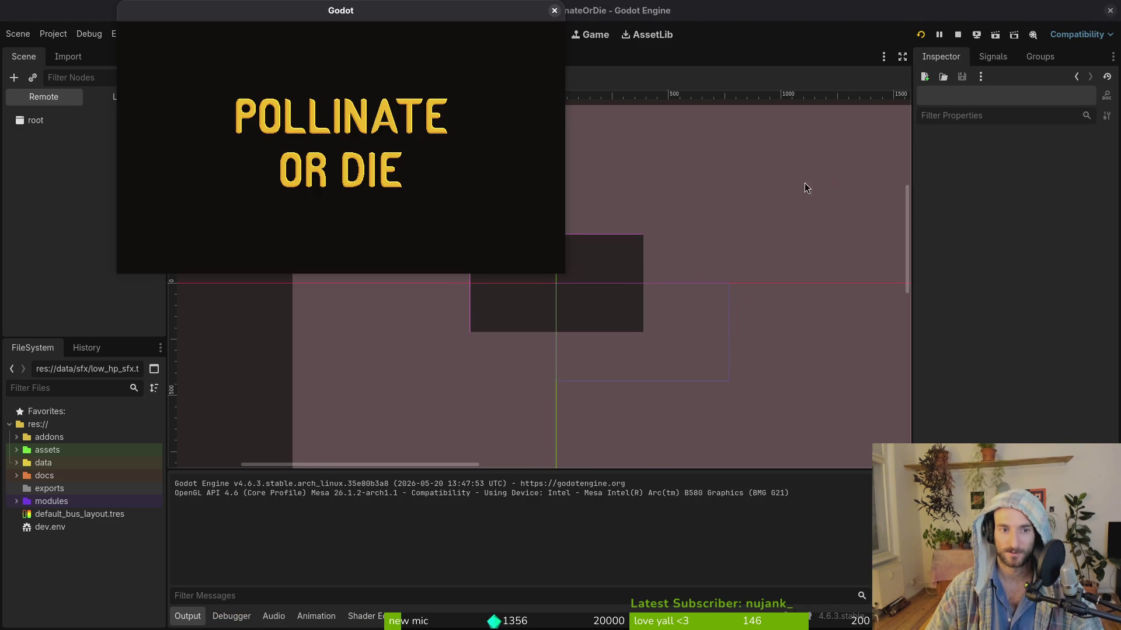
{"action": "mouse_move", "coordinate": [573, 275]}
{"action": "left_mouse_down"}
{"action": "mouse_move", "coordinate": [681, 353]}
{"action": "mouse_move", "coordinate": [1117, 587]}
{"action": "mouse_move", "coordinate": [1117, 573]}
{"action": "left_mouse_up"}
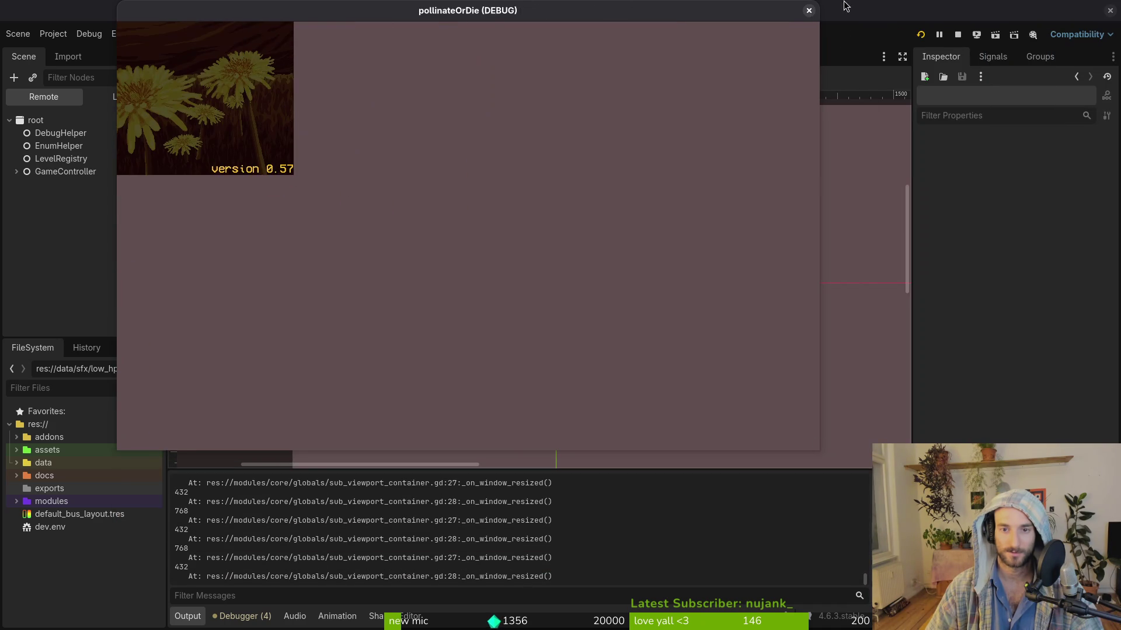
{"action": "left_click", "coordinate": [816, 12]}
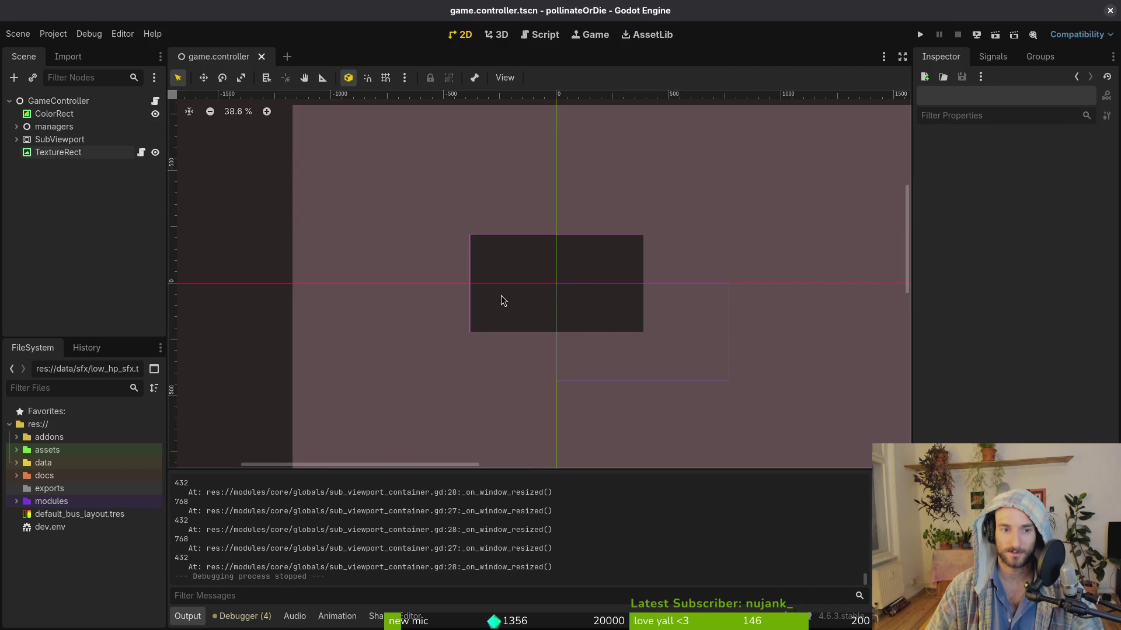
Step: Undo both TextureRect moves and save the scene
{"action": "left_click", "coordinate": [535, 282]}
{"action": "left_click", "coordinate": [580, 298]}
{"action": "key", "text": "ctrl+s"}
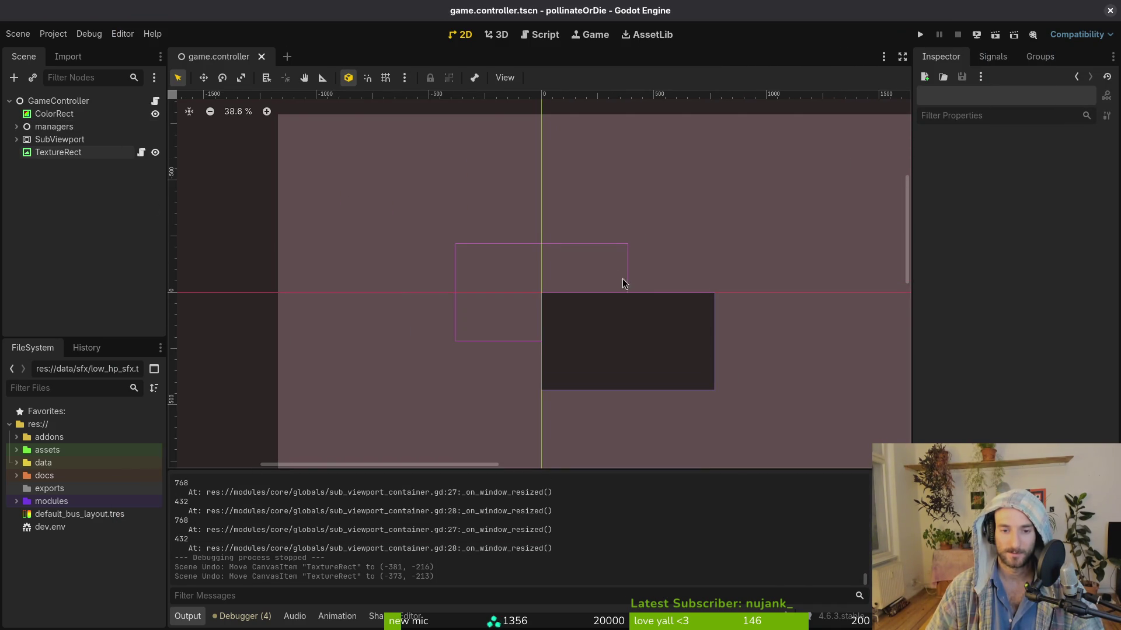
{"action": "scroll", "coordinate": [623, 285], "scroll_direction": "down", "scroll_amount": 1}
{"action": "scroll", "coordinate": [519, 280], "scroll_direction": "down", "scroll_amount": 1}
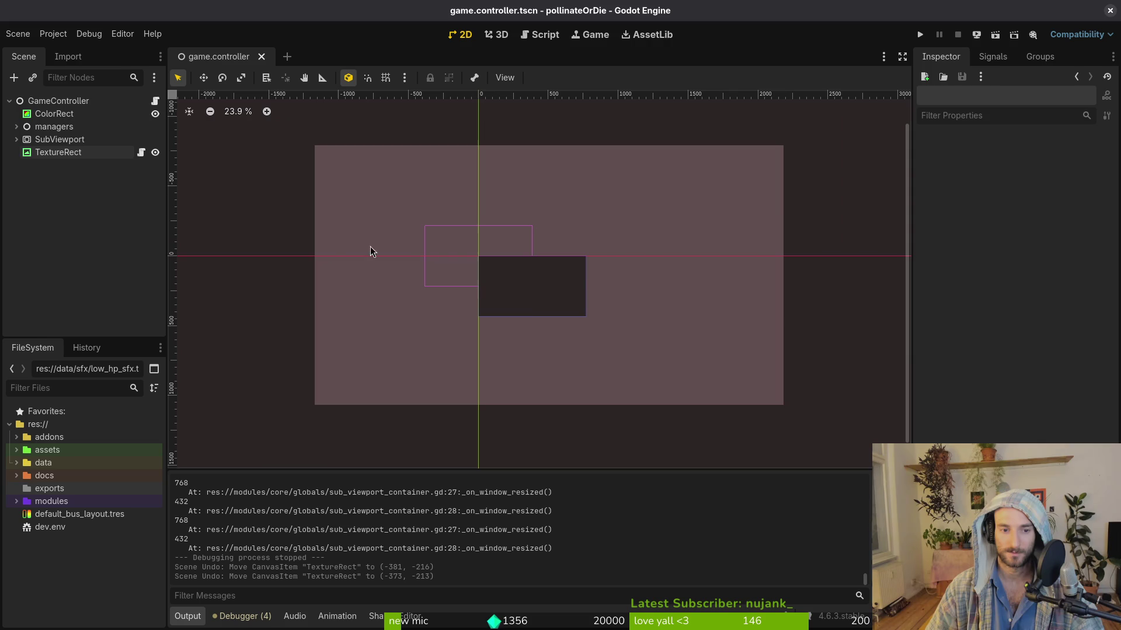
Step: Set TextureRect's stretch mode to Keep Aspect Centered and save the scene
{"action": "left_click", "coordinate": [58, 152]}
{"action": "left_click", "coordinate": [67, 145]}
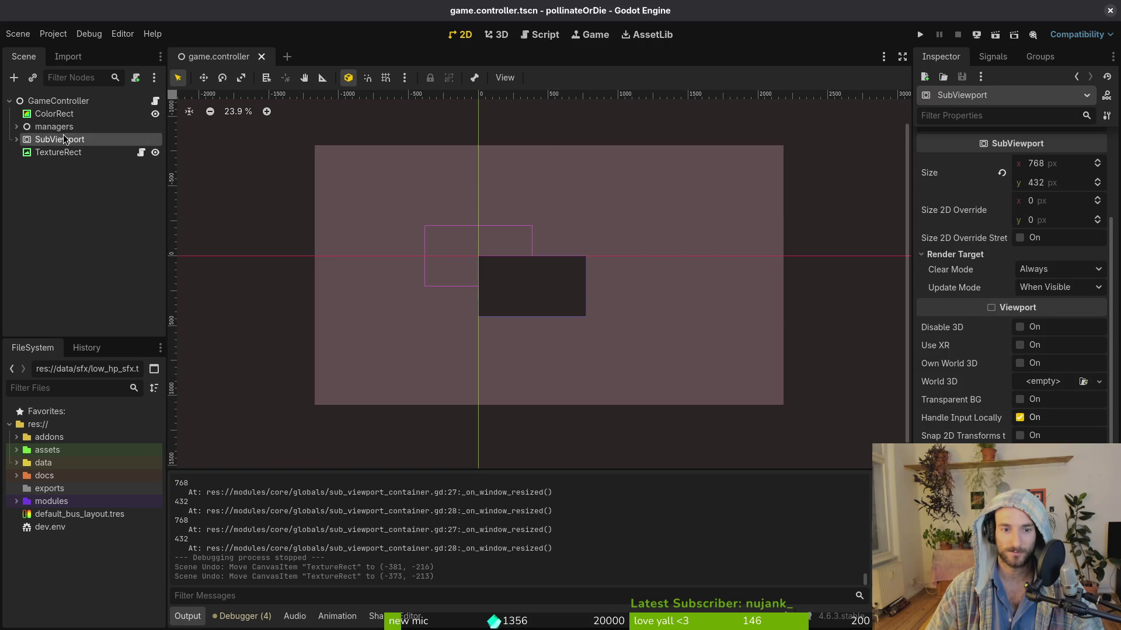
{"action": "left_click", "coordinate": [64, 117]}
{"action": "left_click", "coordinate": [58, 152]}
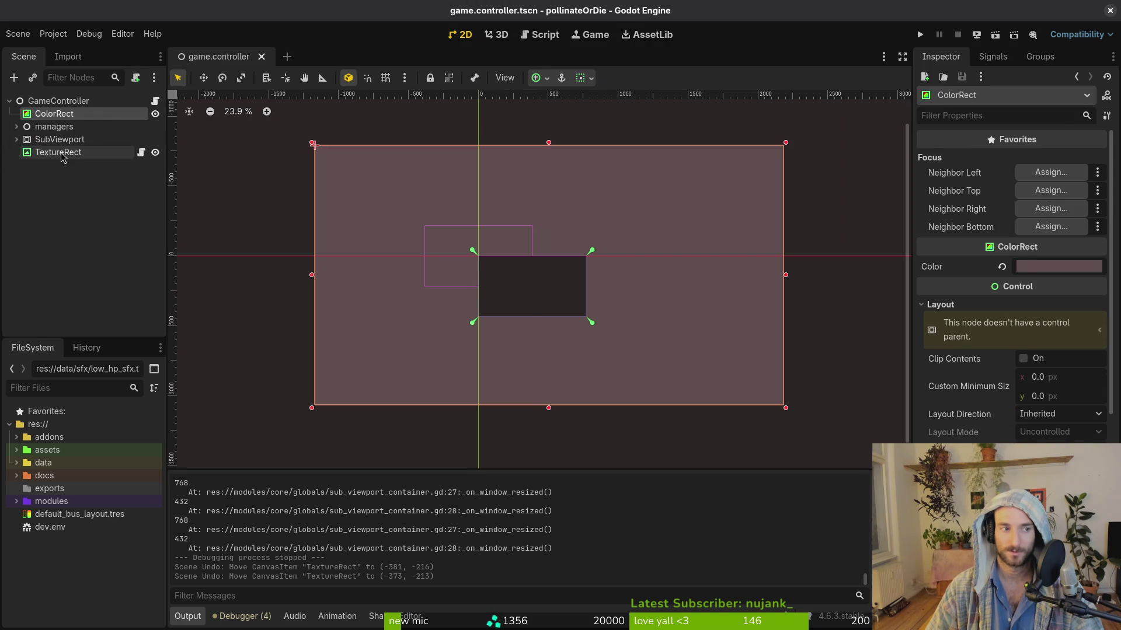
{"action": "left_click", "coordinate": [1034, 242]}
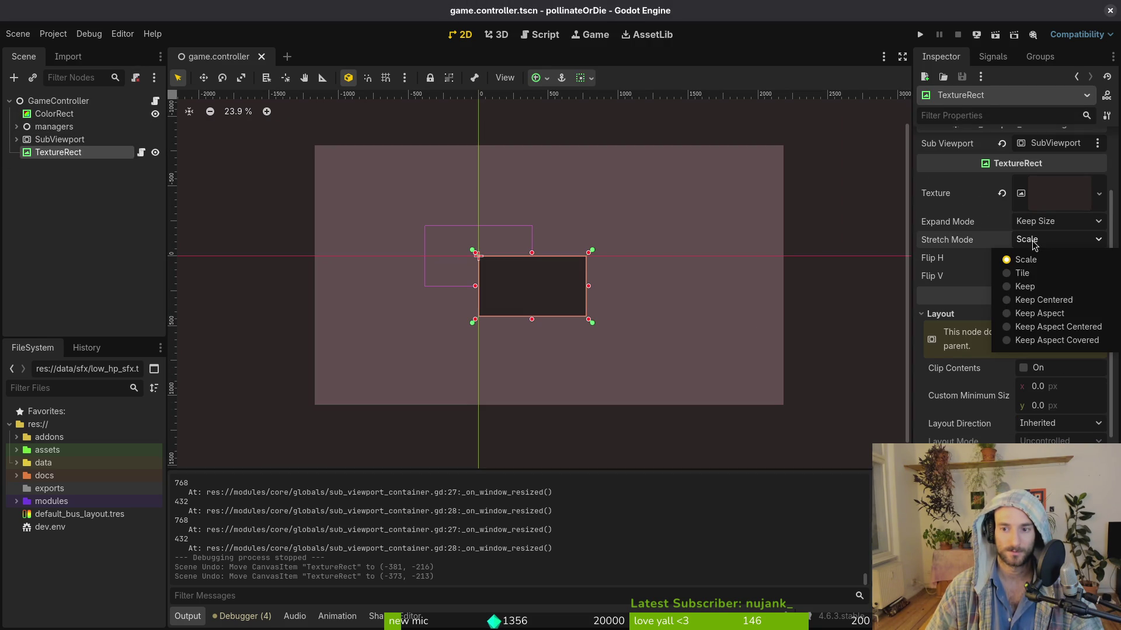
{"action": "left_click", "coordinate": [1057, 327]}
{"action": "key", "text": "ctrl+s"}
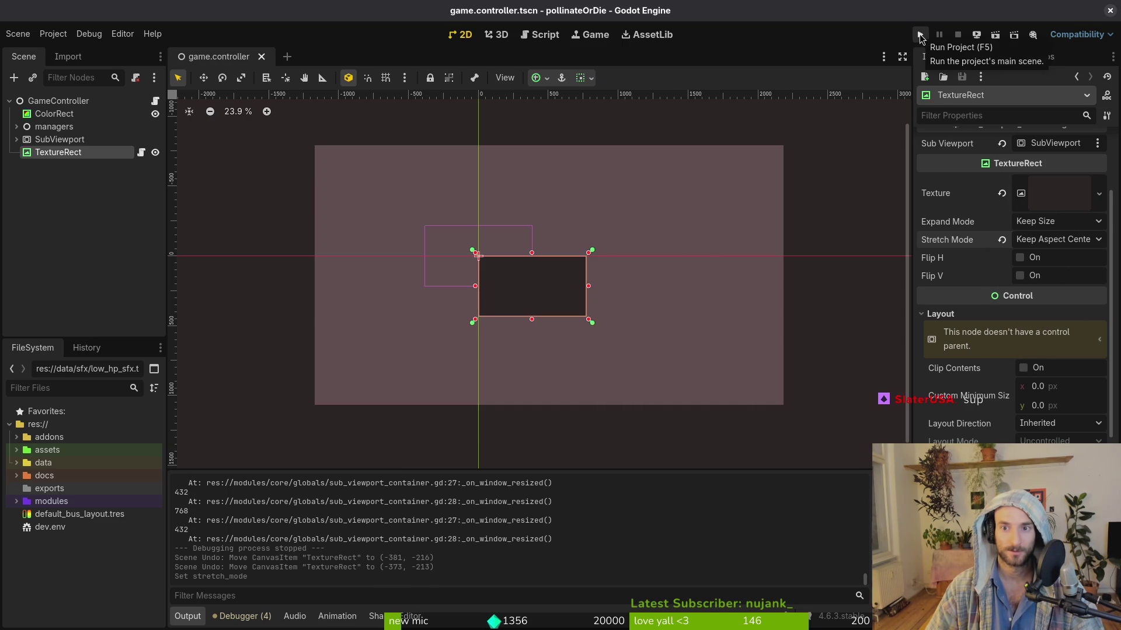
{"action": "left_click", "coordinate": [920, 35]}
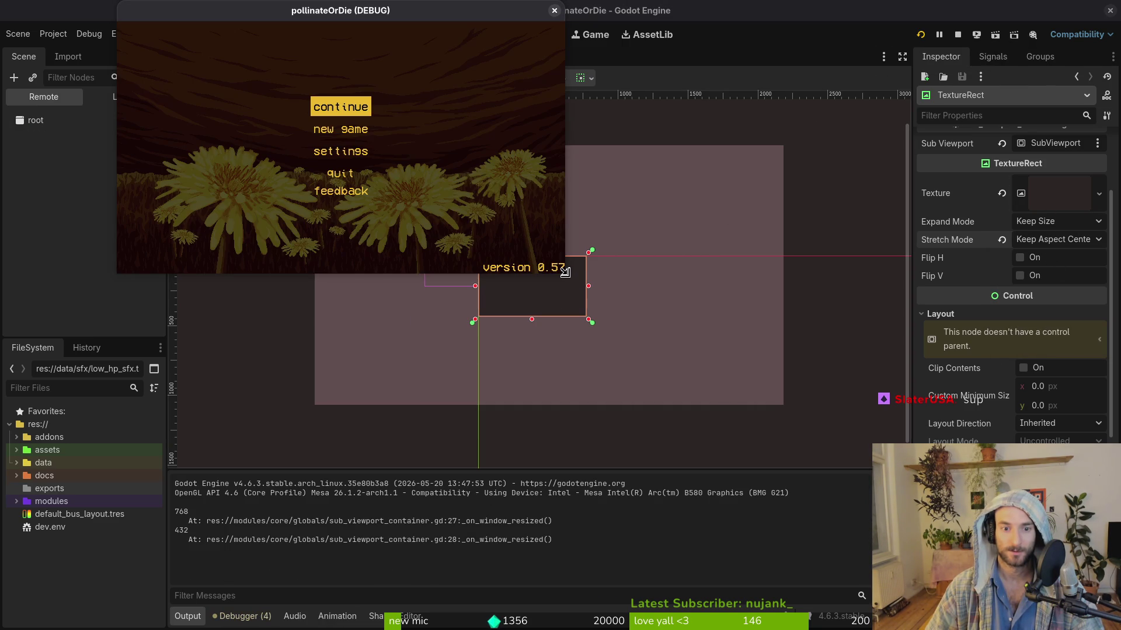
{"action": "mouse_move", "coordinate": [565, 275]}
{"action": "left_mouse_down"}
{"action": "mouse_move", "coordinate": [939, 572]}
{"action": "mouse_move", "coordinate": [992, 584]}
{"action": "mouse_move", "coordinate": [999, 607]}
{"action": "mouse_move", "coordinate": [1001, 546]}
{"action": "mouse_move", "coordinate": [941, 435]}
{"action": "left_mouse_up"}
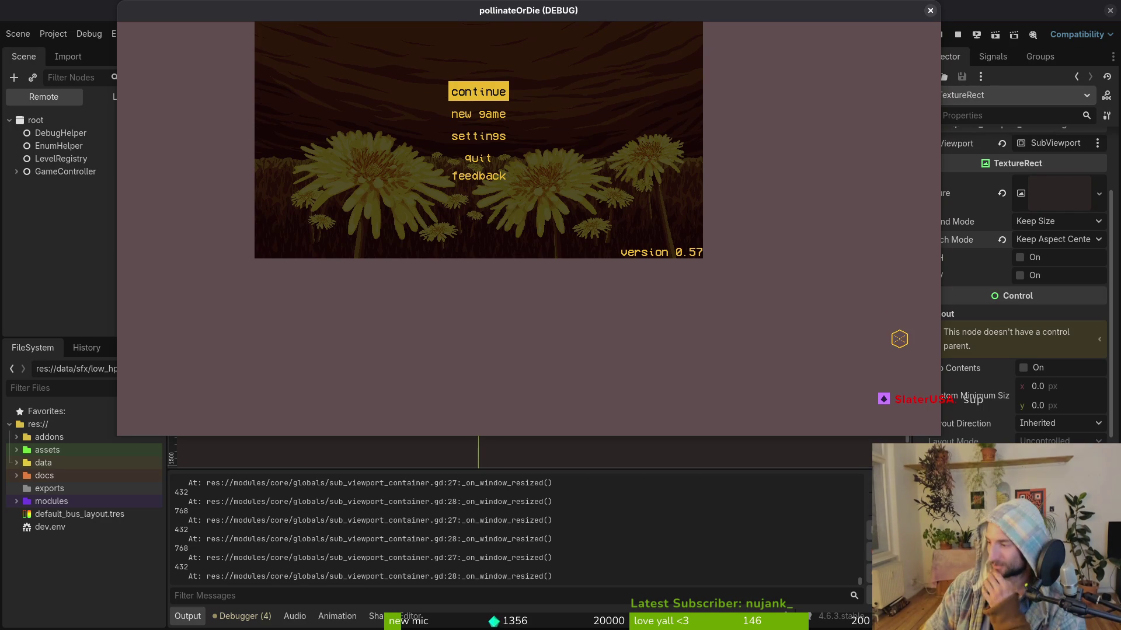
{"action": "left_click", "coordinate": [930, 11]}
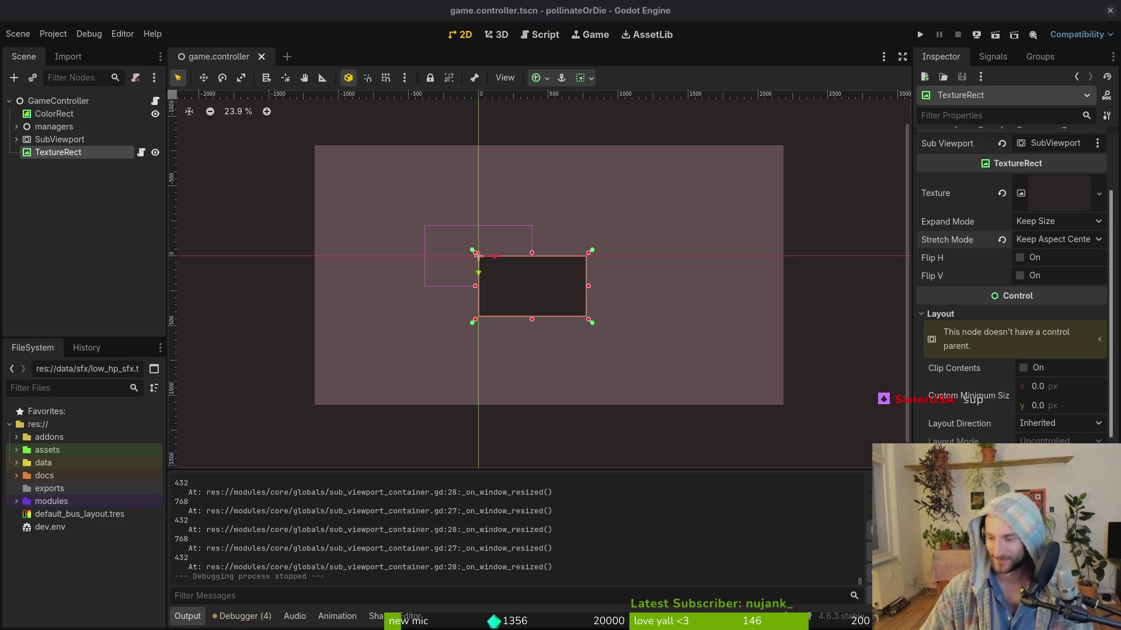
Step: Set TextureRect's stretch mode to Keep Centered and test the game shrunk and enlarged
{"action": "left_click", "coordinate": [1061, 241]}
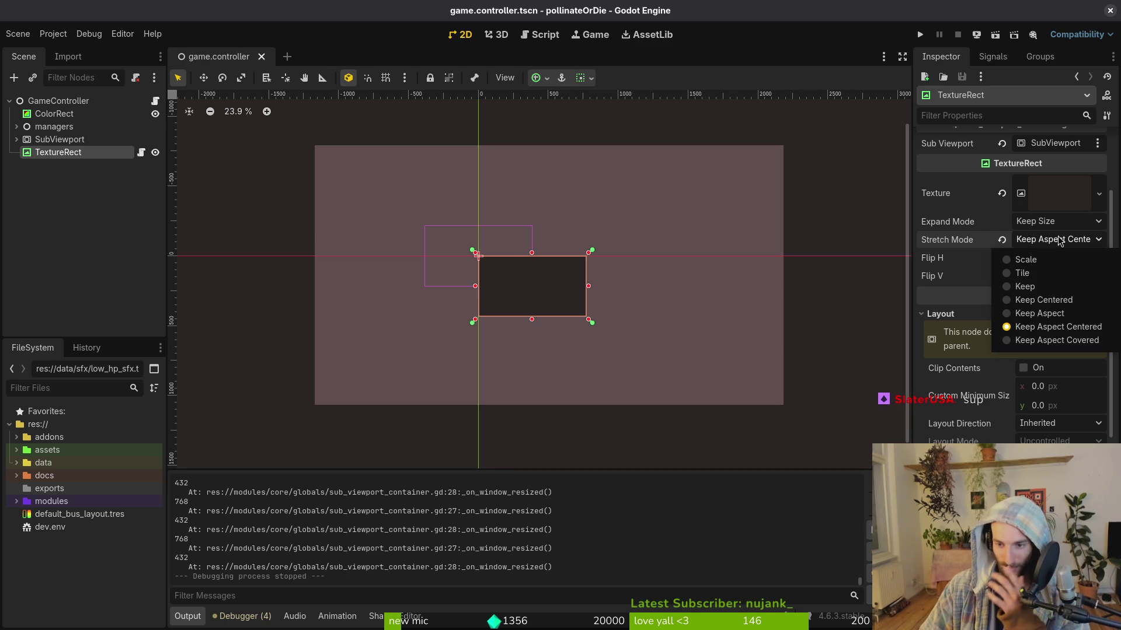
{"action": "left_click", "coordinate": [1083, 298]}
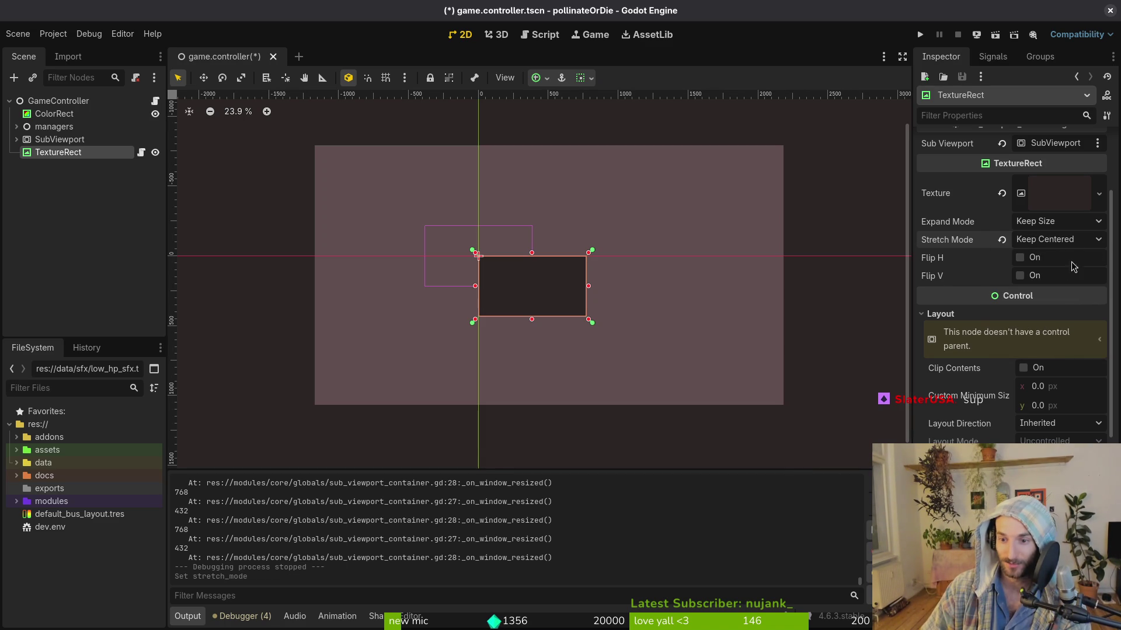
{"action": "left_click", "coordinate": [920, 34]}
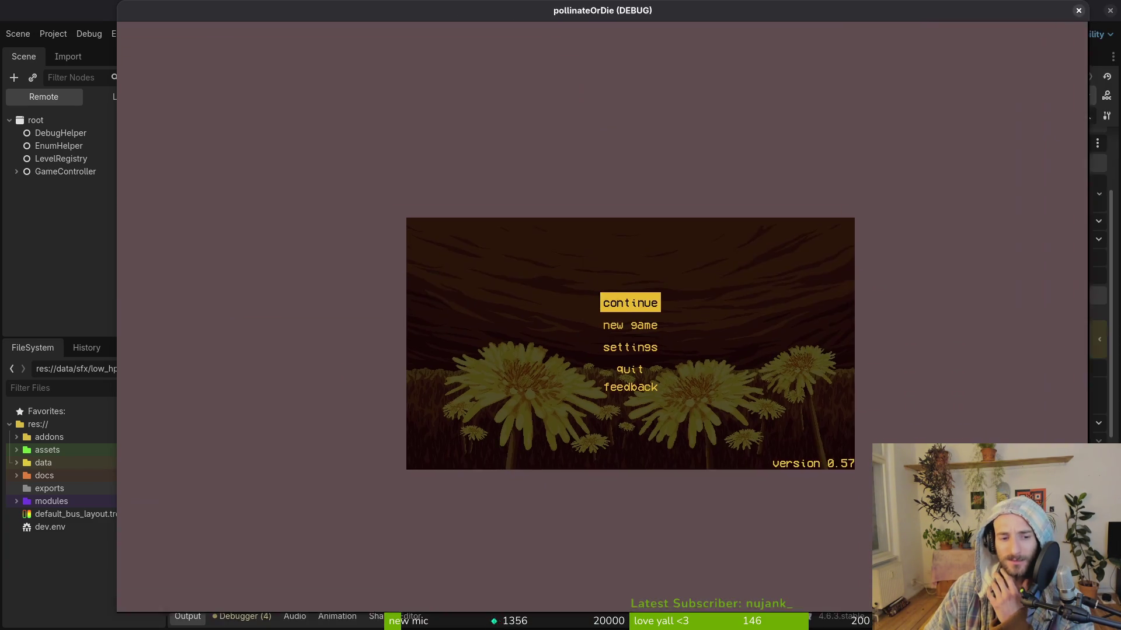
{"action": "mouse_move", "coordinate": [1052, 576]}
{"action": "left_mouse_down"}
{"action": "mouse_move", "coordinate": [690, 345]}
{"action": "mouse_move", "coordinate": [480, 192]}
{"action": "mouse_move", "coordinate": [548, 242]}
{"action": "left_mouse_up"}
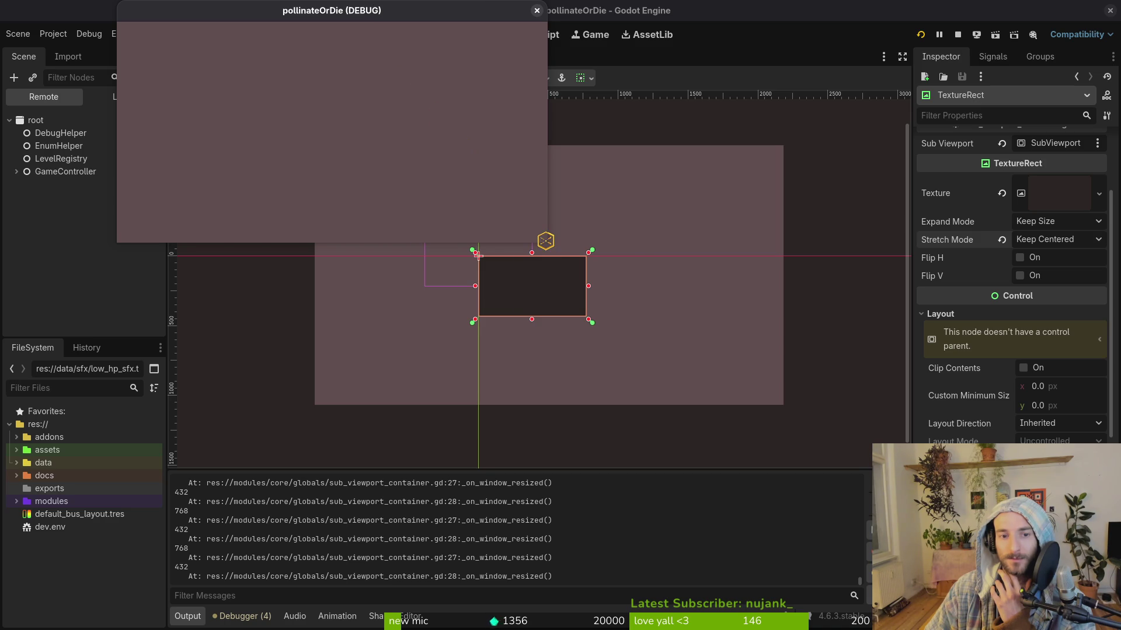
{"action": "mouse_move", "coordinate": [545, 249]}
{"action": "left_mouse_down"}
{"action": "mouse_move", "coordinate": [590, 317]}
{"action": "mouse_move", "coordinate": [781, 413]}
{"action": "left_mouse_up"}
{"action": "mouse_move", "coordinate": [540, 105]}
{"action": "left_mouse_down"}
{"action": "mouse_move", "coordinate": [506, 68]}
{"action": "mouse_move", "coordinate": [517, 129]}
{"action": "left_mouse_up"}
{"action": "left_click", "coordinate": [724, 121]}
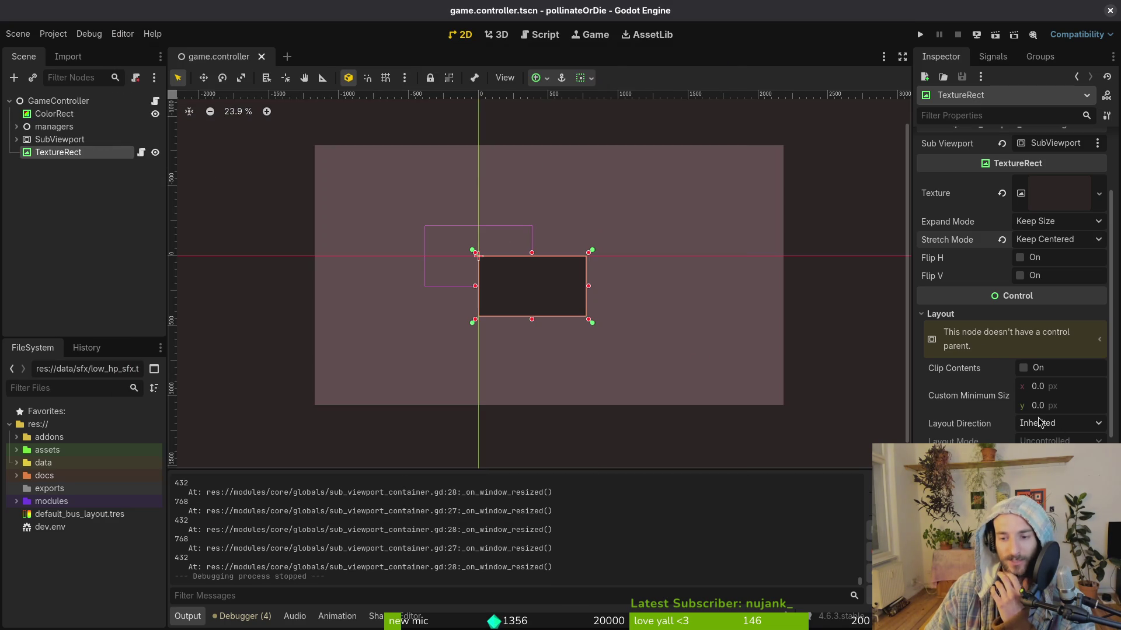
Step: Collapse TextureRect's layout properties and reopen the Stretch Mode choices
{"action": "left_click", "coordinate": [1062, 314]}
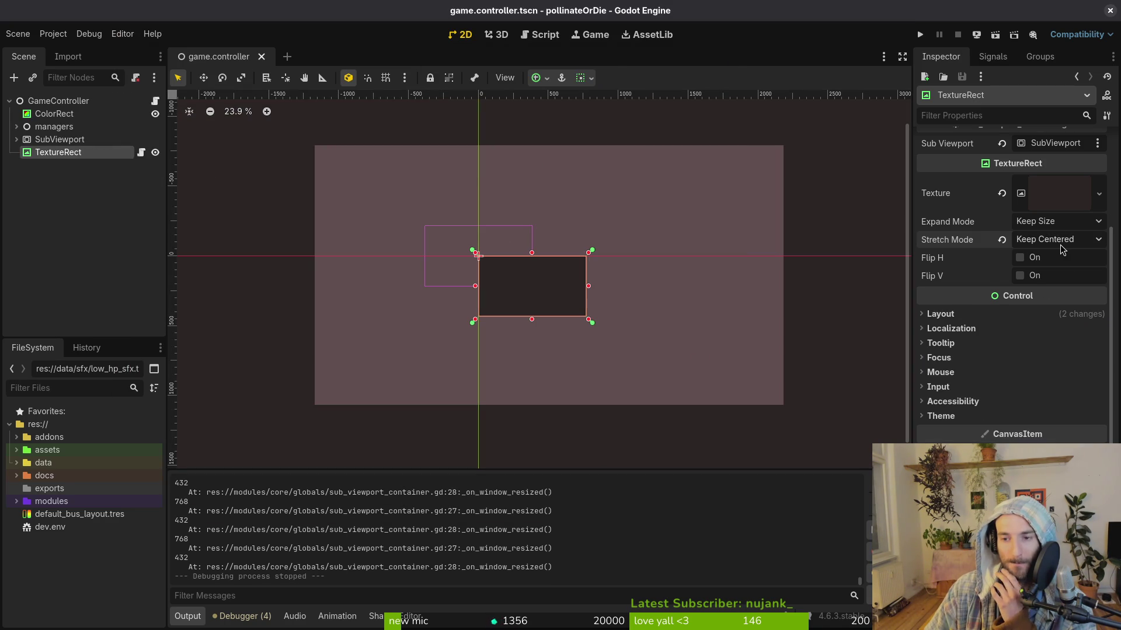
{"action": "scroll", "coordinate": [1066, 251], "scroll_direction": "up", "scroll_amount": 3}
{"action": "left_click", "coordinate": [1062, 364]}
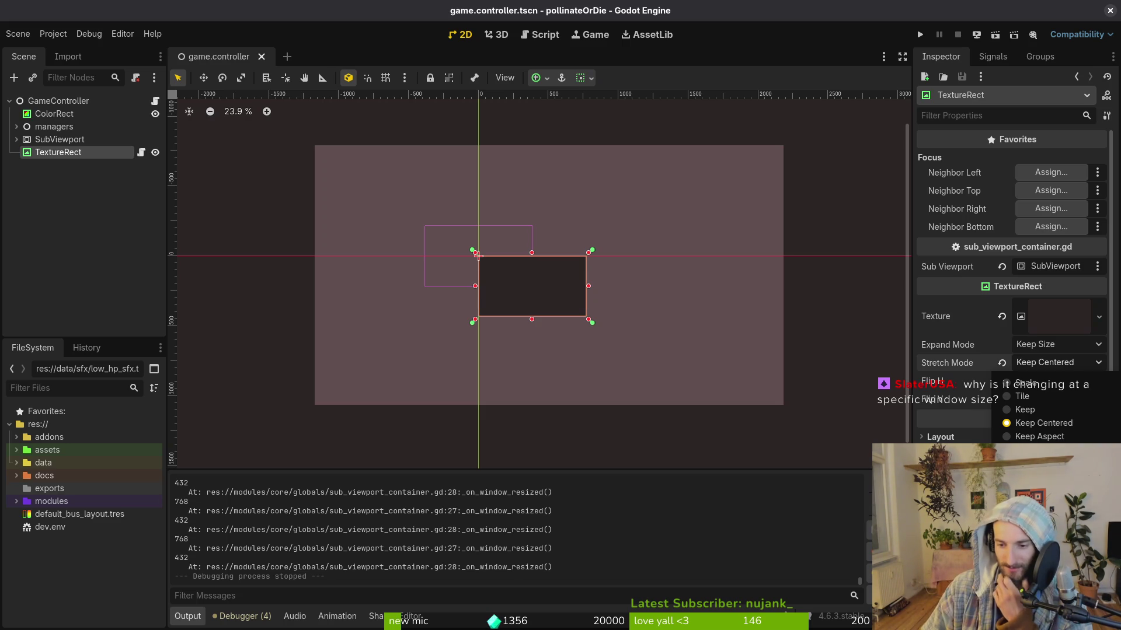
Step: Switch TextureRect's stretch mode to Scale and test the game in an enlarged window
{"action": "left_click", "coordinate": [1062, 386]}
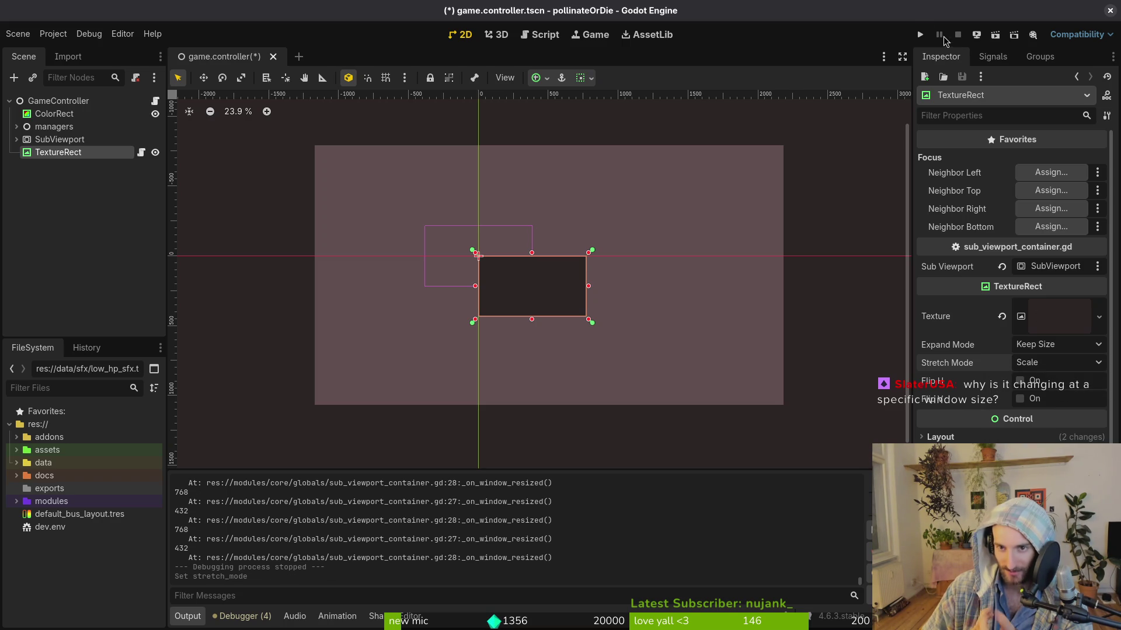
{"action": "left_click", "coordinate": [919, 35]}
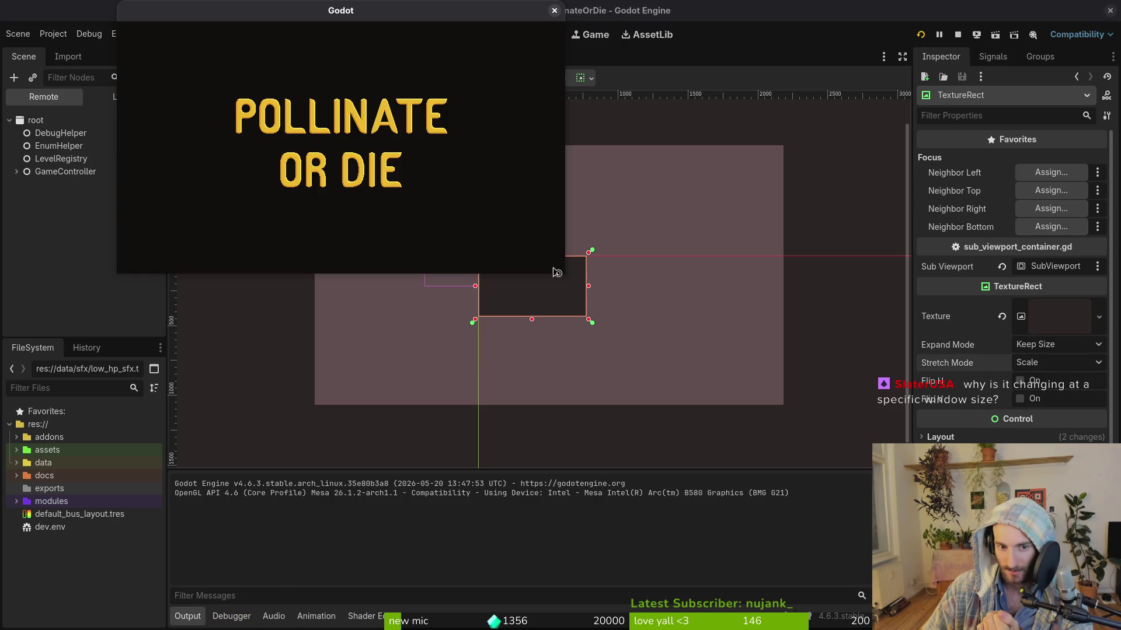
{"action": "mouse_move", "coordinate": [565, 269]}
{"action": "left_mouse_down"}
{"action": "mouse_move", "coordinate": [858, 359]}
{"action": "mouse_move", "coordinate": [1075, 571]}
{"action": "mouse_move", "coordinate": [668, 289]}
{"action": "mouse_move", "coordinate": [533, 238]}
{"action": "mouse_move", "coordinate": [630, 440]}
{"action": "mouse_move", "coordinate": [490, 303]}
{"action": "left_mouse_up"}
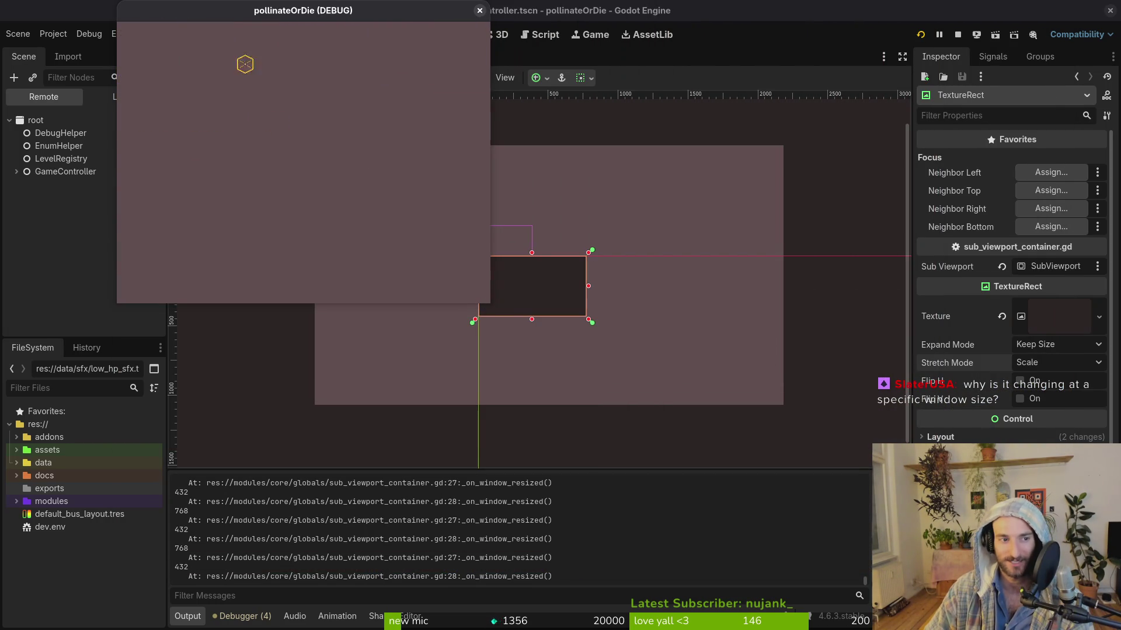
{"action": "left_click", "coordinate": [485, 11]}
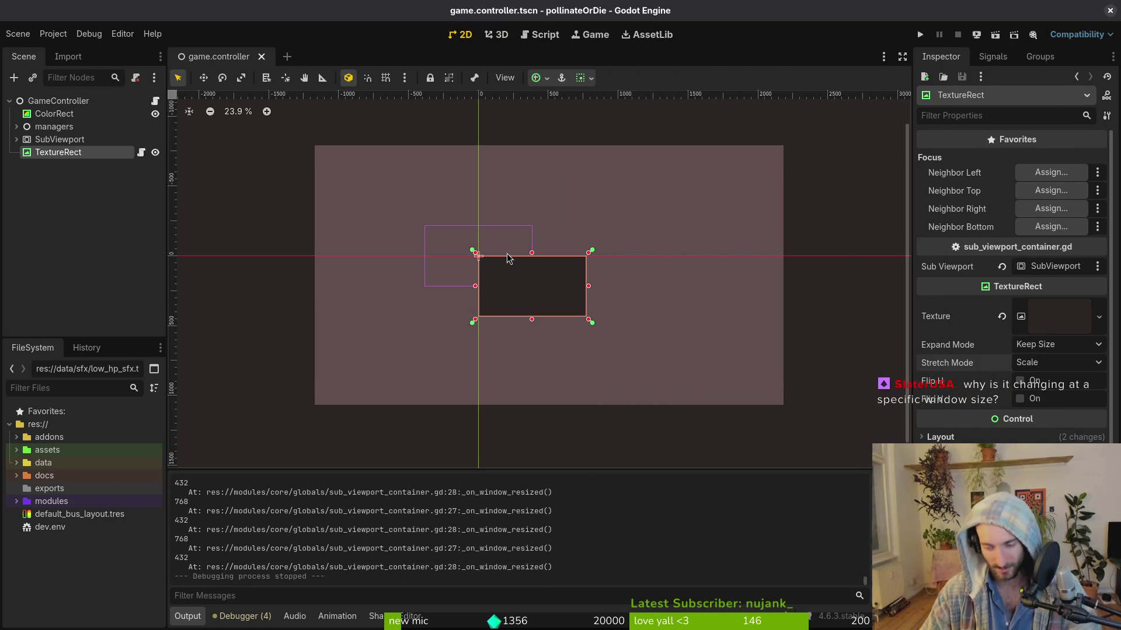
Step: Keep expand mode at Keep Size and select the GameController root node
{"action": "left_click", "coordinate": [1058, 349]}
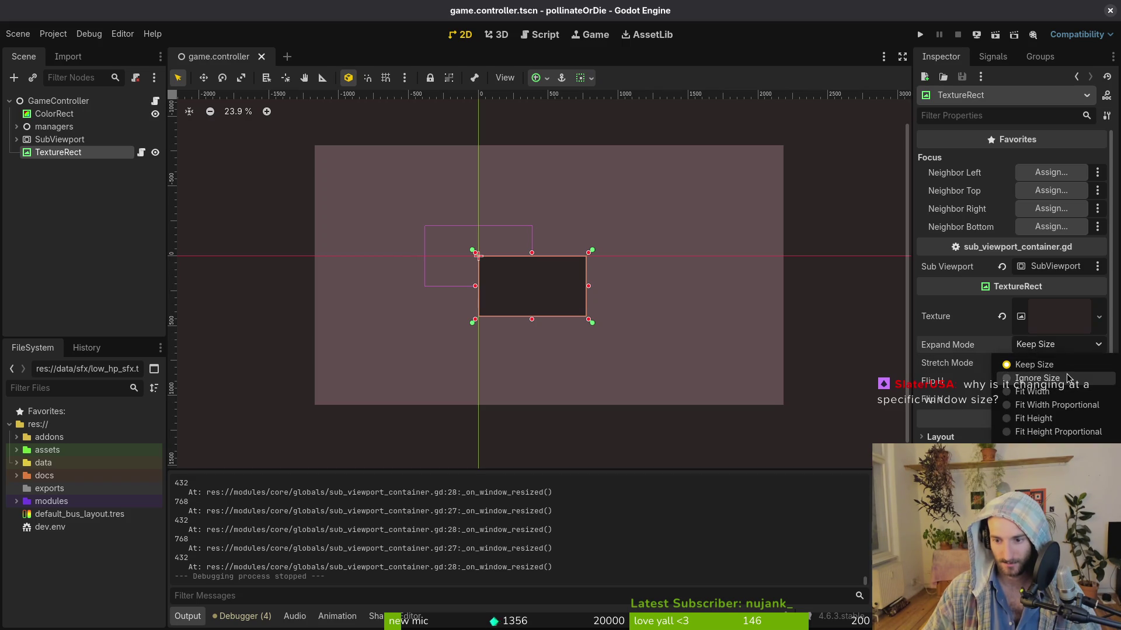
{"action": "left_click", "coordinate": [1059, 365]}
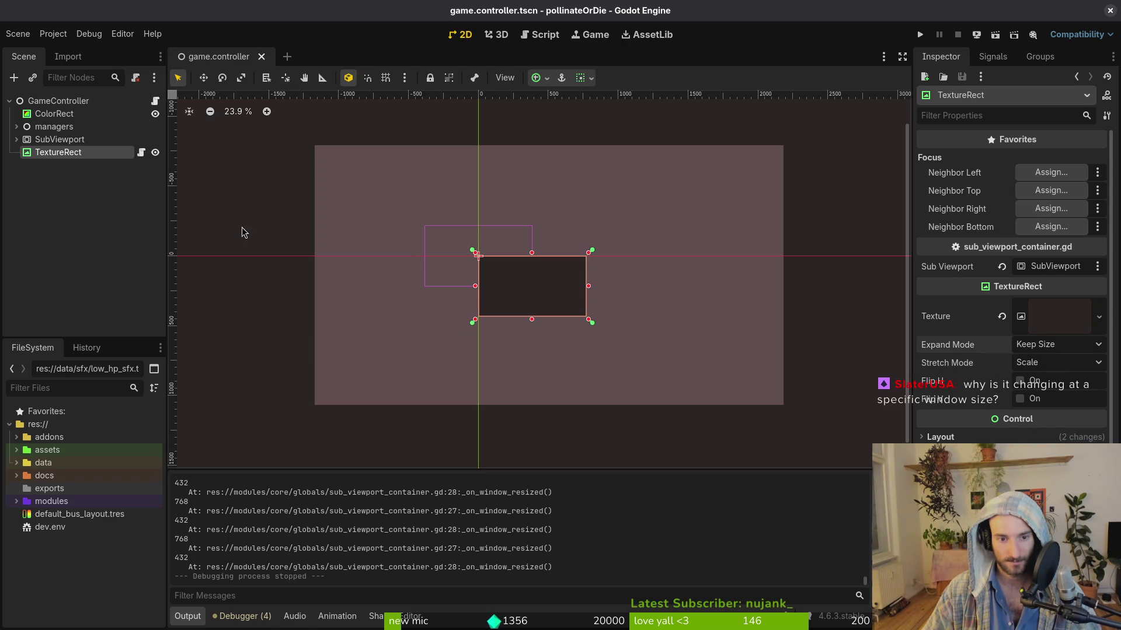
{"action": "left_click", "coordinate": [72, 103]}
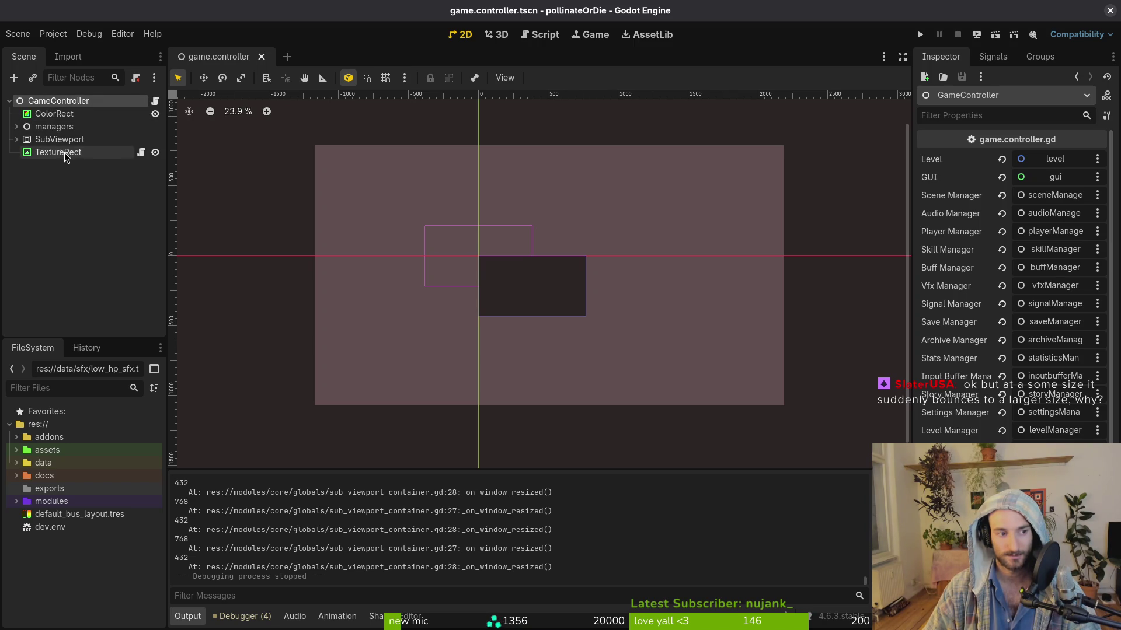
Step: Expand SubViewport to reveal its children and select the level and gui nodes
{"action": "left_click", "coordinate": [16, 139]}
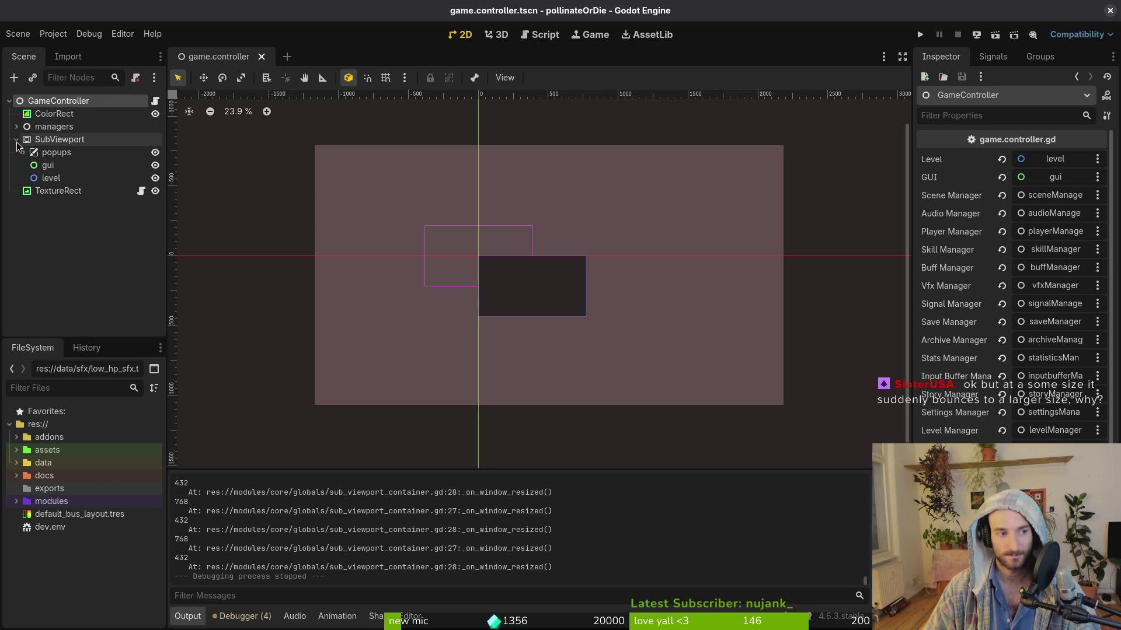
{"action": "left_click", "coordinate": [53, 178]}
{"action": "left_click", "coordinate": [52, 166], "text": "shift"}
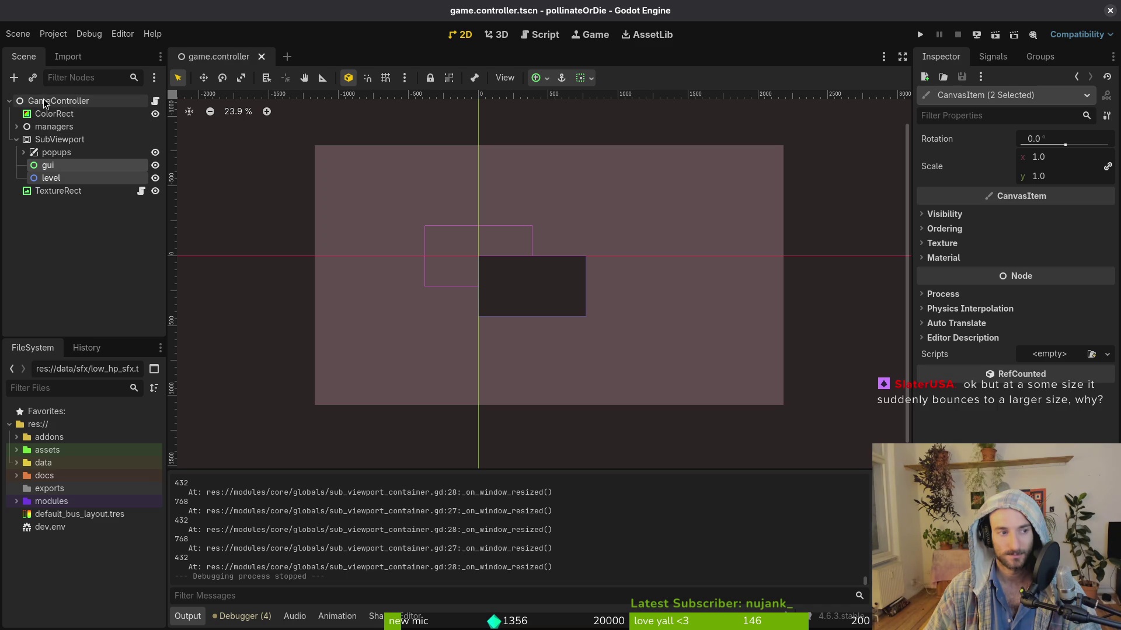
Step: Set TextureRect's anchors preset to Full Rect in its Layout properties
{"action": "left_click", "coordinate": [65, 193]}
{"action": "left_click", "coordinate": [940, 437]}
{"action": "scroll", "coordinate": [1010, 280], "scroll_direction": "down", "scroll_amount": 2}
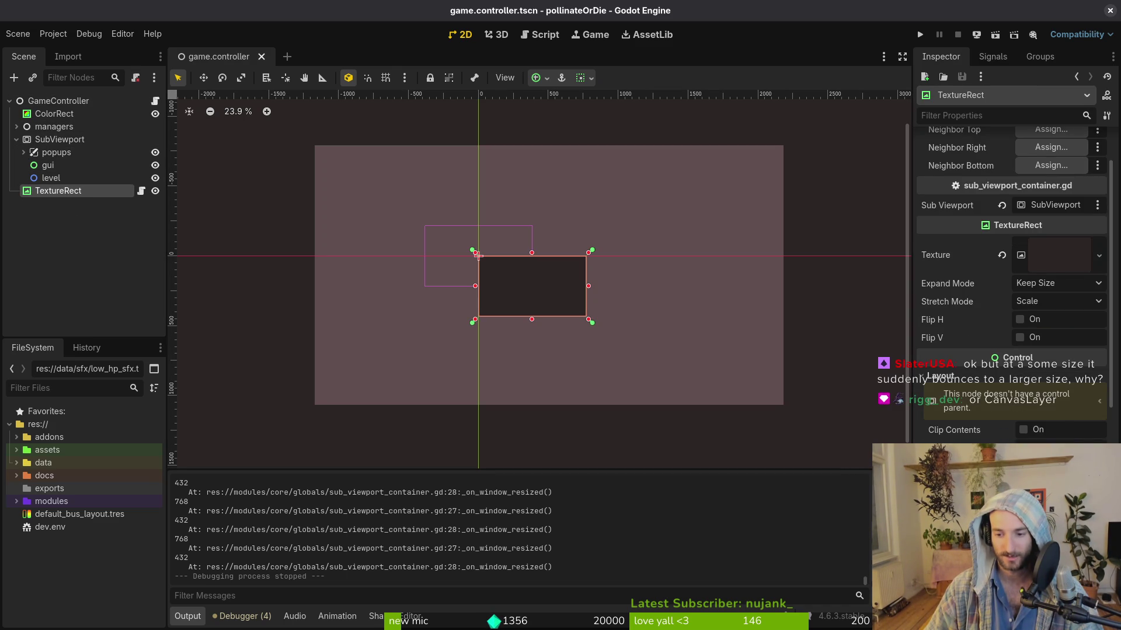
{"action": "left_click", "coordinate": [1059, 462]}
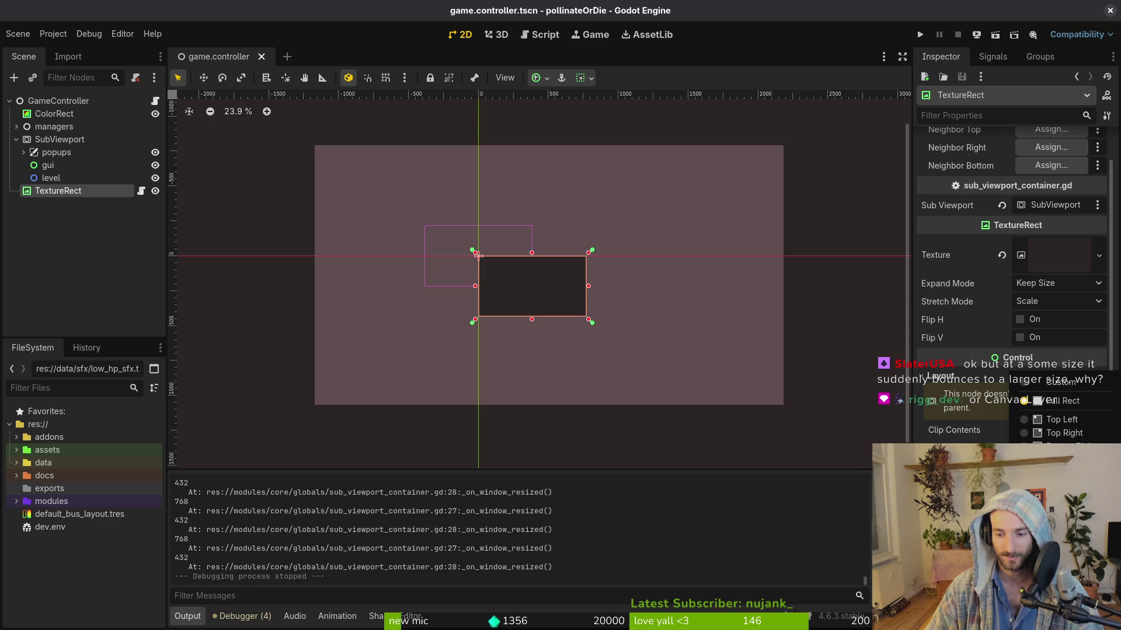
{"action": "left_click", "coordinate": [1061, 401]}
{"action": "scroll", "coordinate": [1073, 403], "scroll_direction": "down", "scroll_amount": 5}
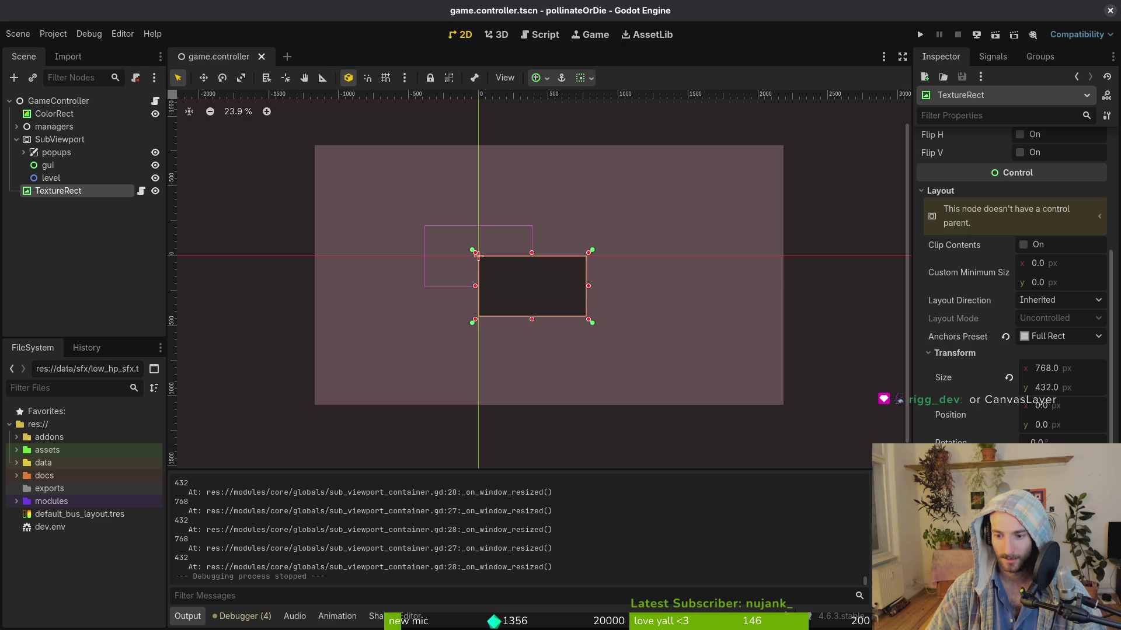
Step: Move TextureRect's pivot to its centre (384, 216) and test the game enlarged
{"action": "left_click_drag", "start_coordinate": [478, 256], "coordinate": [532, 255]}
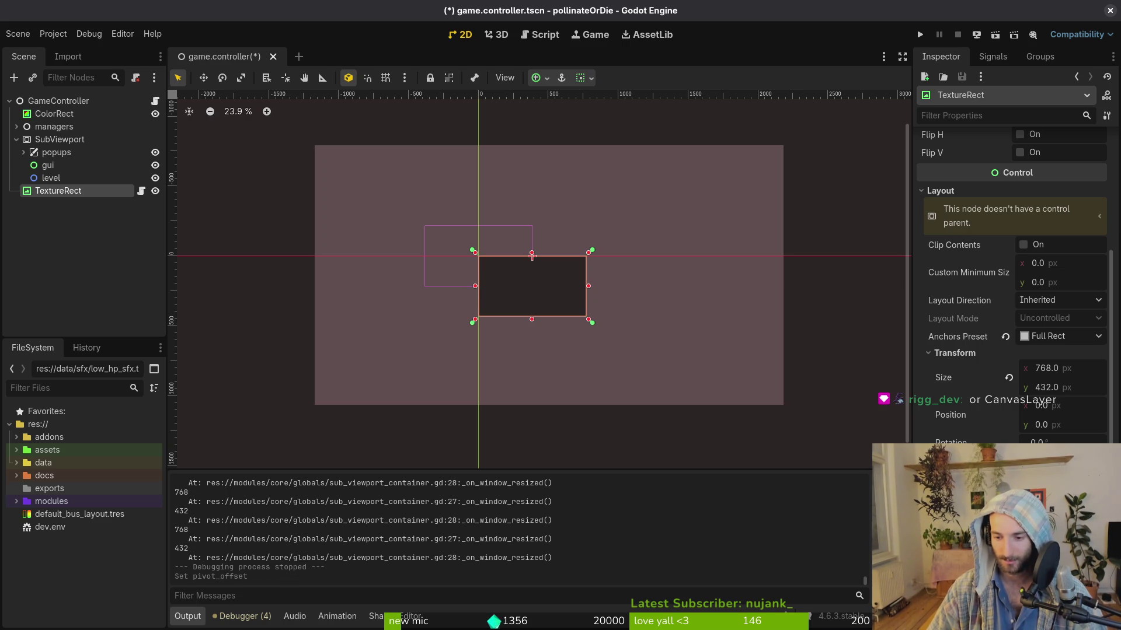
{"action": "left_click_drag", "start_coordinate": [532, 256], "coordinate": [532, 286]}
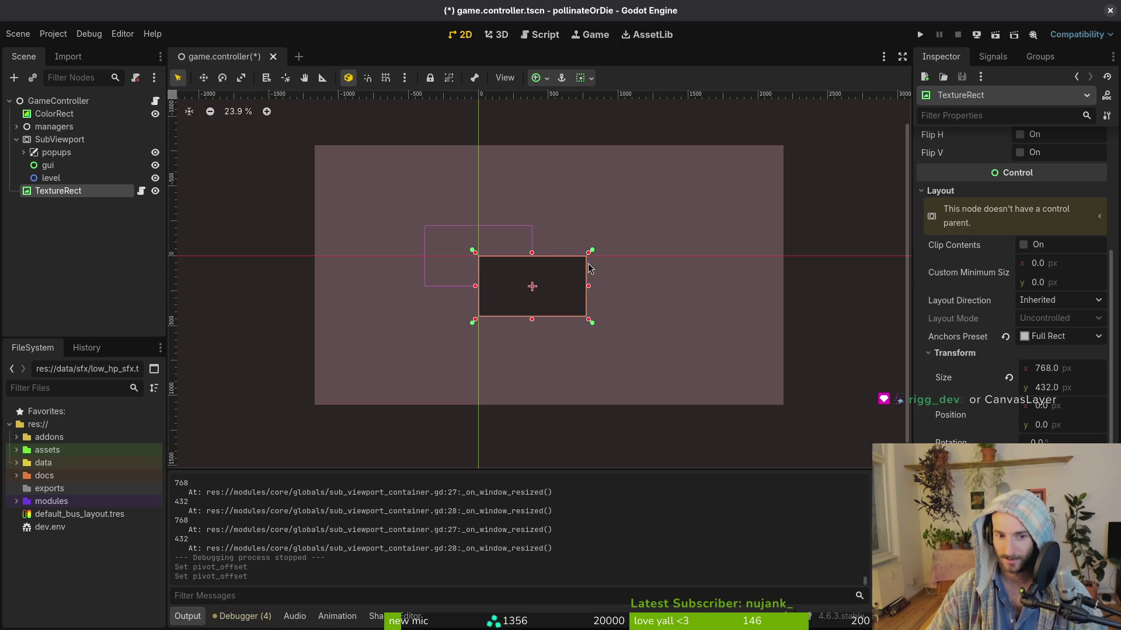
{"action": "key", "text": "F5"}
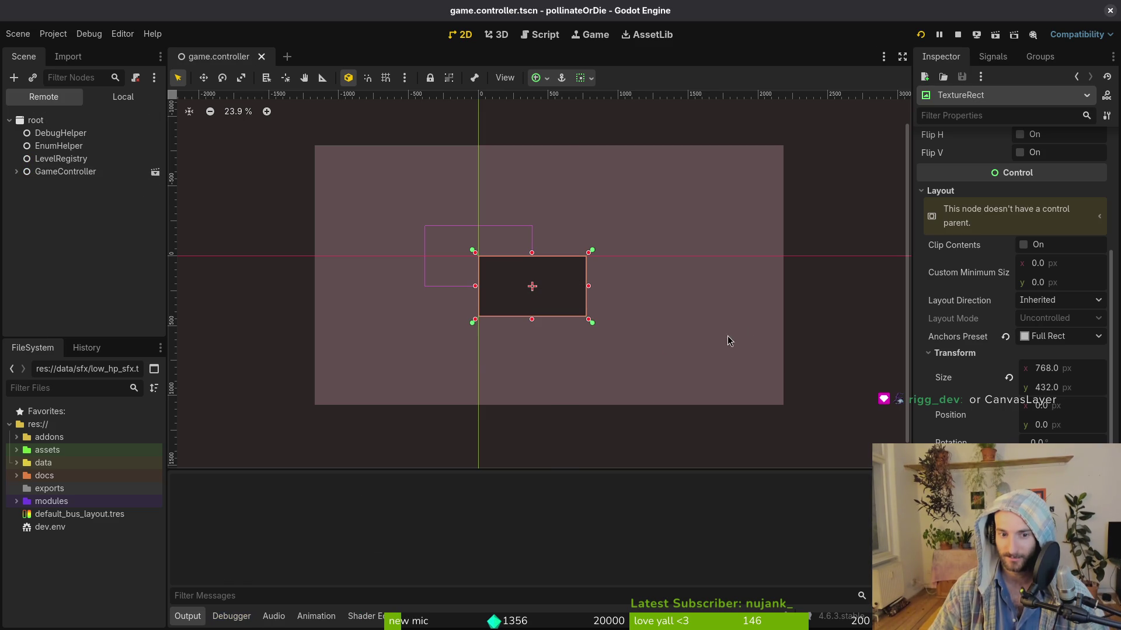
{"action": "mouse_move", "coordinate": [564, 274]}
{"action": "left_mouse_down"}
{"action": "mouse_move", "coordinate": [969, 601]}
{"action": "mouse_move", "coordinate": [826, 82]}
{"action": "left_mouse_up"}
{"action": "left_click", "coordinate": [707, 10]}
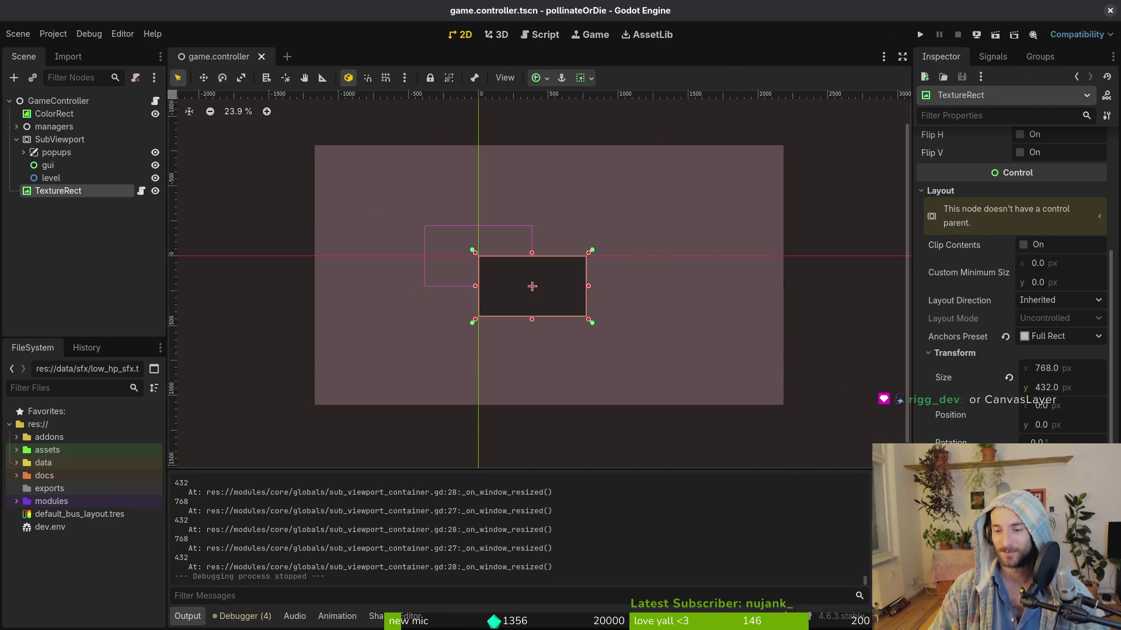
Step: Test Container Sizing horizontal Expand, turn it back off, and save the scene
{"action": "scroll", "coordinate": [1011, 281], "scroll_direction": "down", "scroll_amount": 3}
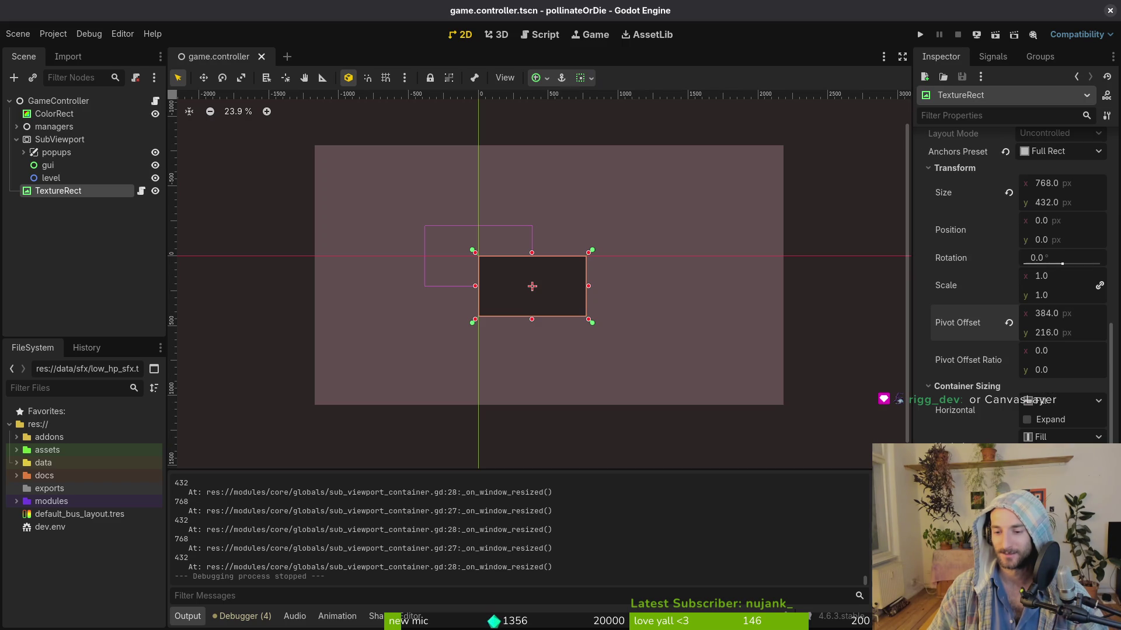
{"action": "left_click", "coordinate": [1050, 420]}
{"action": "left_click", "coordinate": [921, 35]}
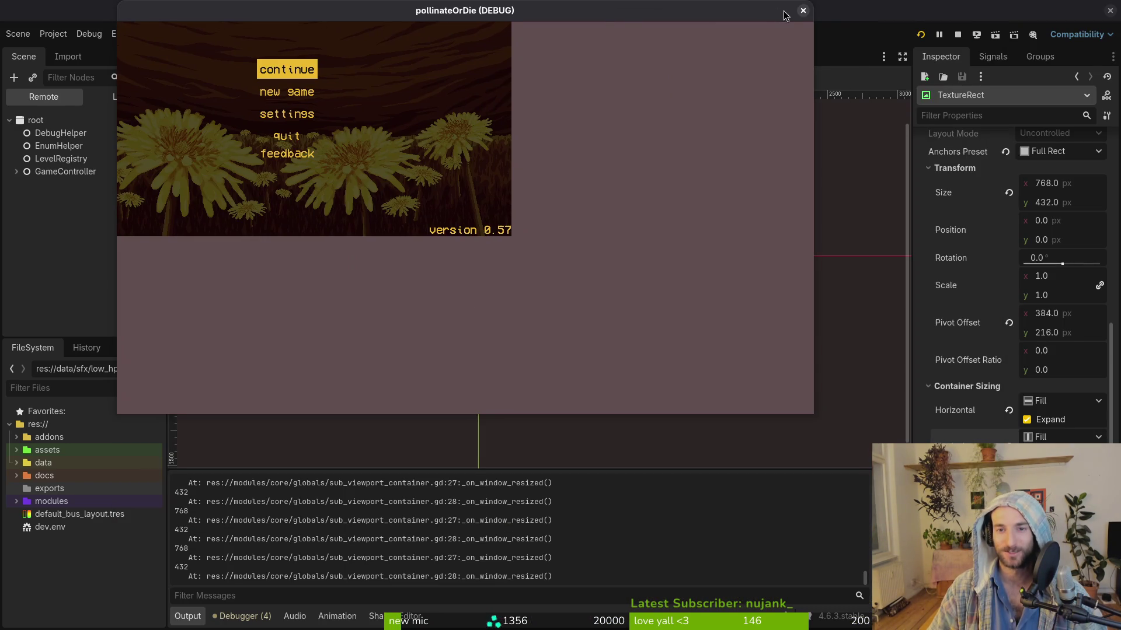
{"action": "left_click", "coordinate": [800, 11]}
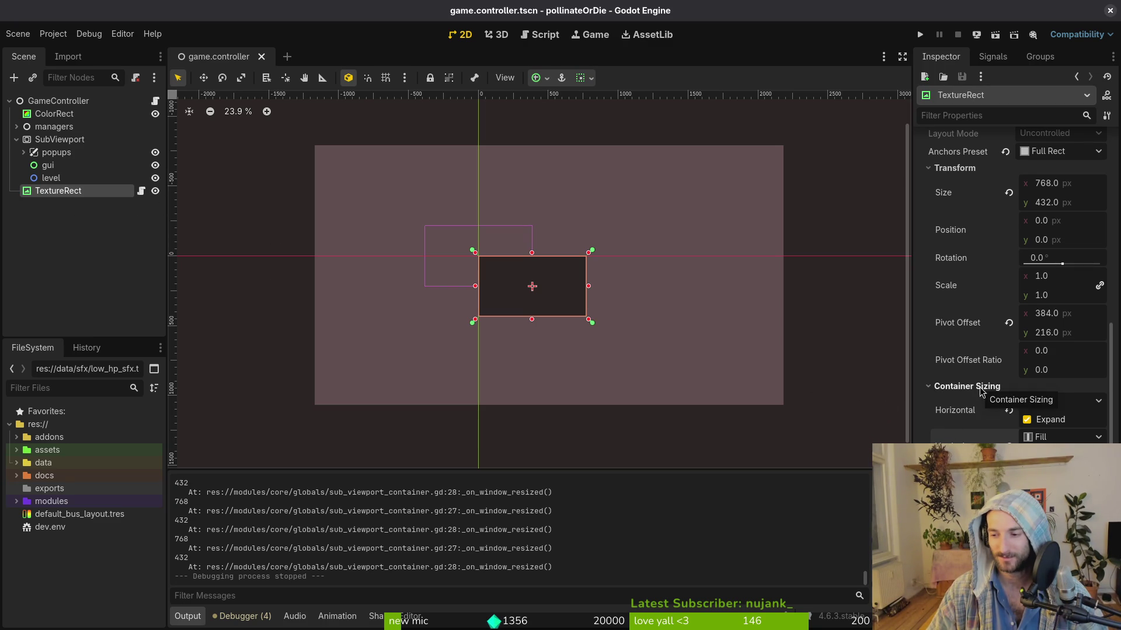
{"action": "mouse_move", "coordinate": [986, 410]}
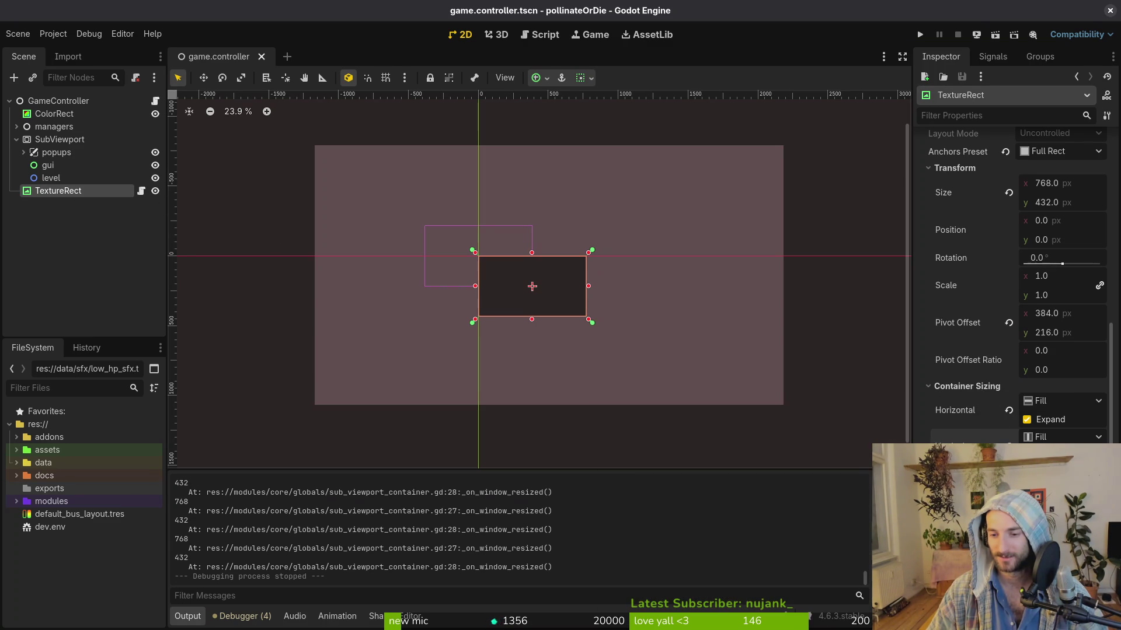
{"action": "left_click", "coordinate": [1026, 420]}
{"action": "key", "text": "ctrl+s"}
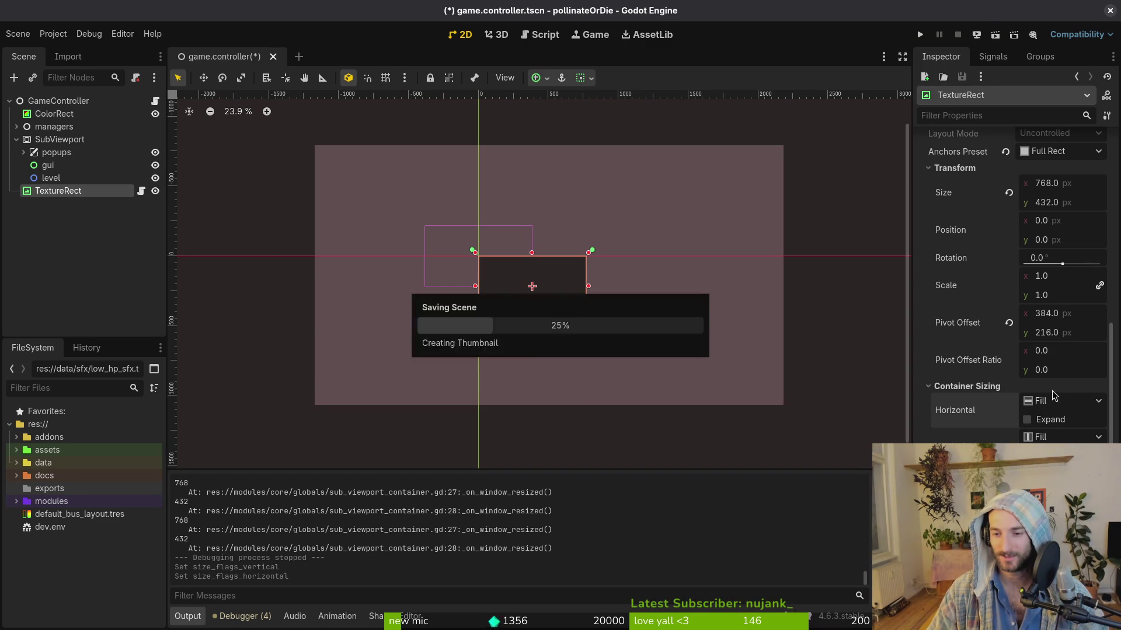
{"action": "left_click", "coordinate": [1054, 385]}
{"action": "scroll", "coordinate": [1051, 369], "scroll_direction": "up", "scroll_amount": 3}
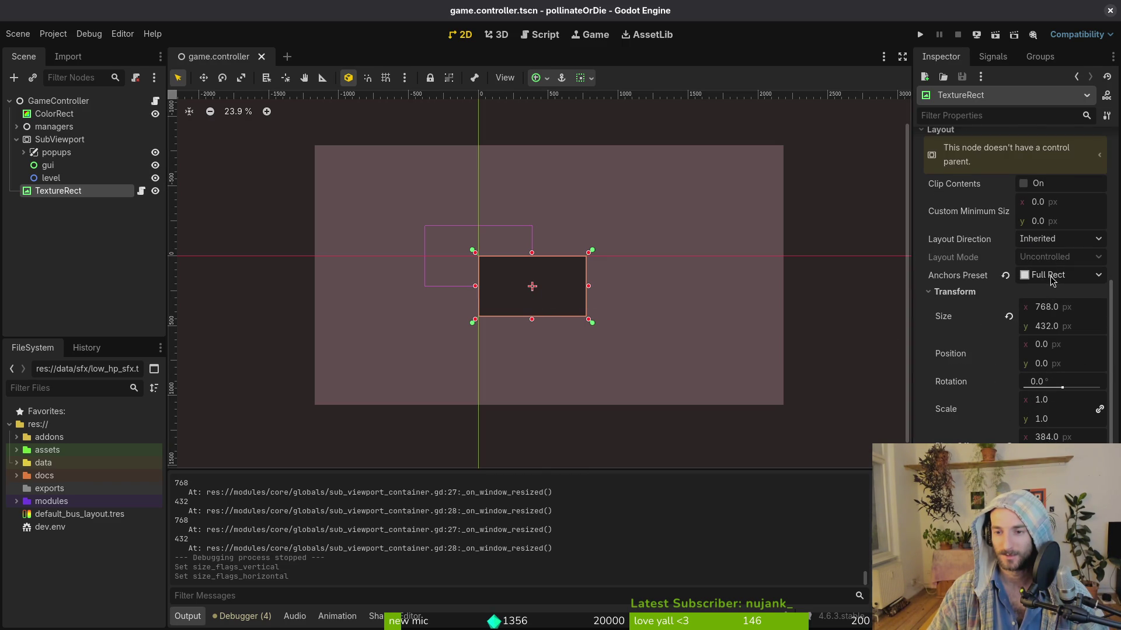
Step: Set TextureRect's Custom Minimum Size to 768 × 432, correcting the height, and save
{"action": "scroll", "coordinate": [1051, 279], "scroll_direction": "up", "scroll_amount": 2}
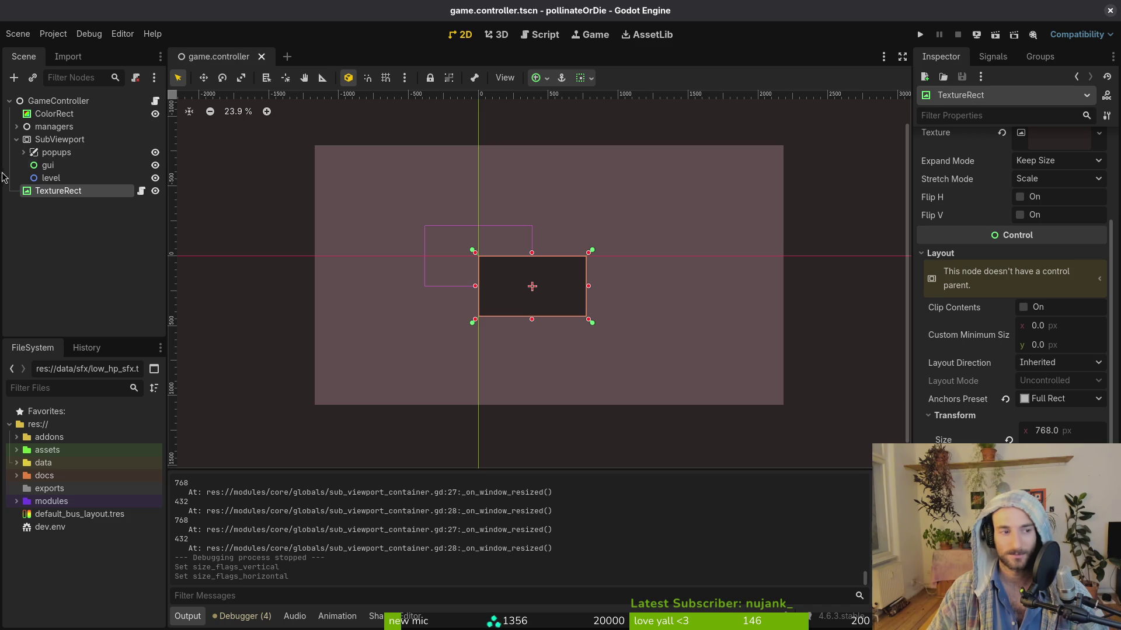
{"action": "left_click", "coordinate": [1065, 326]}
{"action": "type", "text": "768"}
{"action": "key", "text": "Tab"}
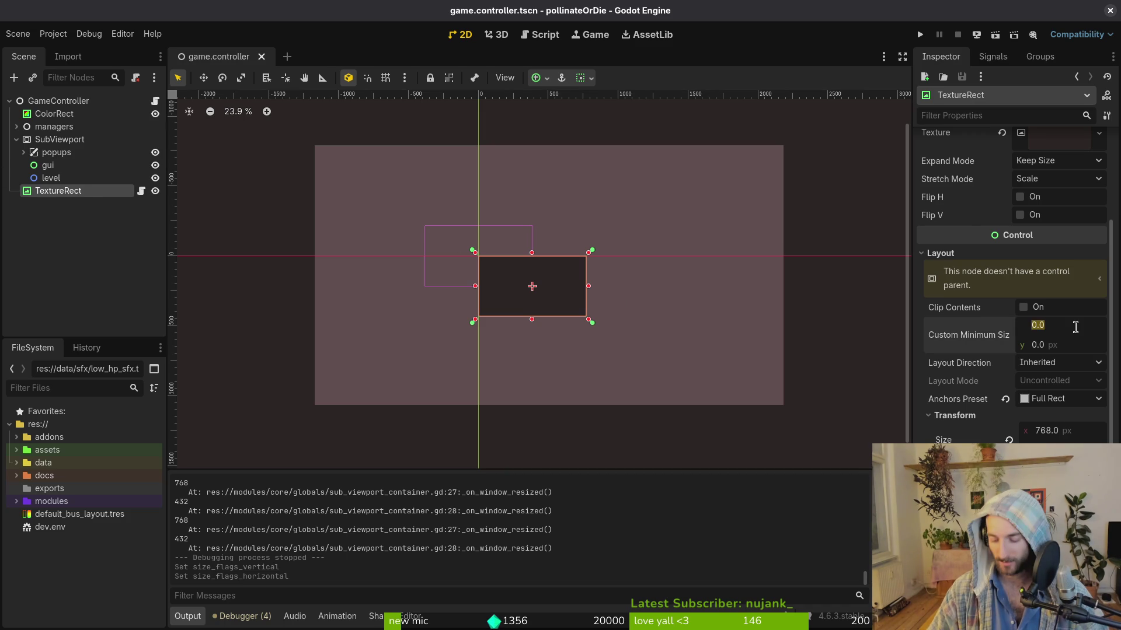
{"action": "type", "text": "423"}
{"action": "key", "text": "Return"}
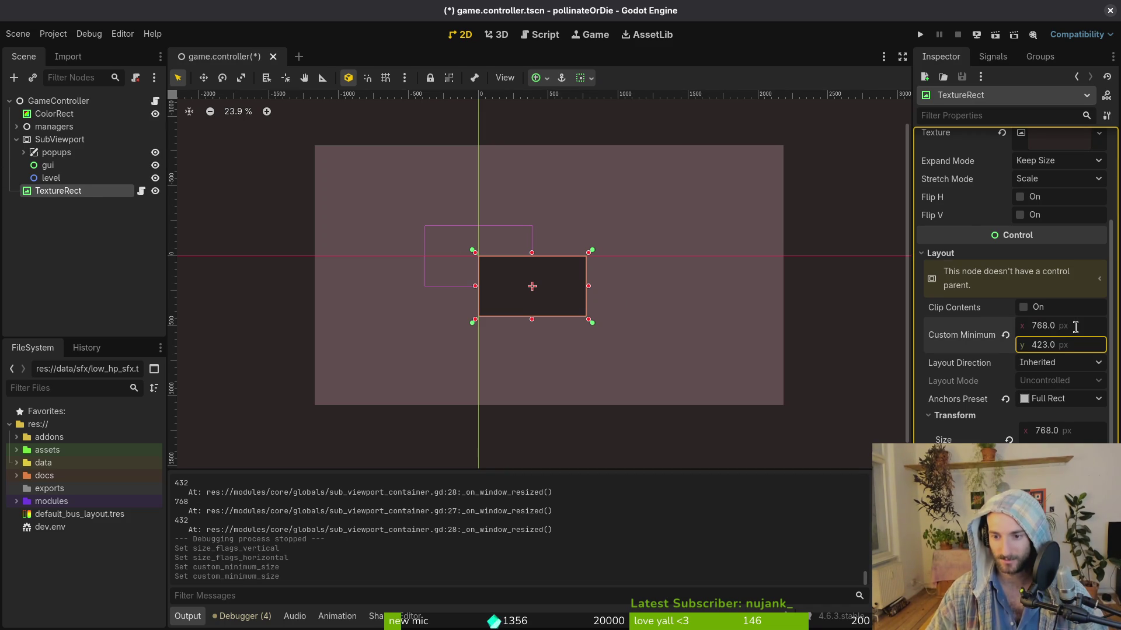
{"action": "left_click", "coordinate": [1079, 343]}
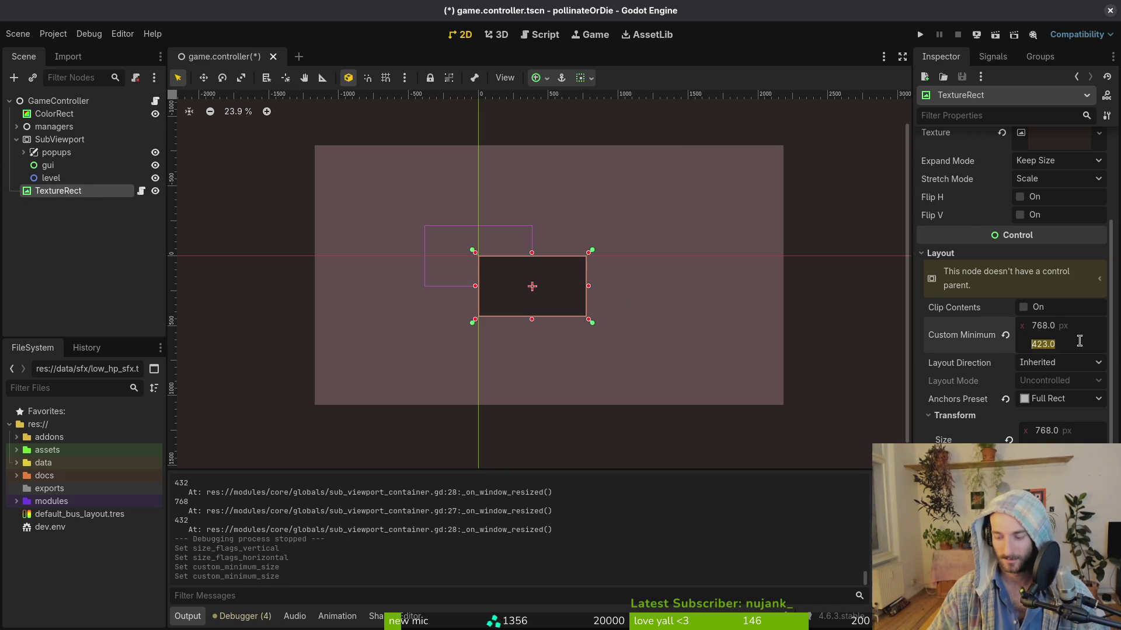
{"action": "type", "text": "432"}
{"action": "key", "text": "Return"}
{"action": "key", "text": "ctrl+s"}
Step: Run the game and enlarge its window to check the new minimum size
{"action": "key", "text": "F5"}
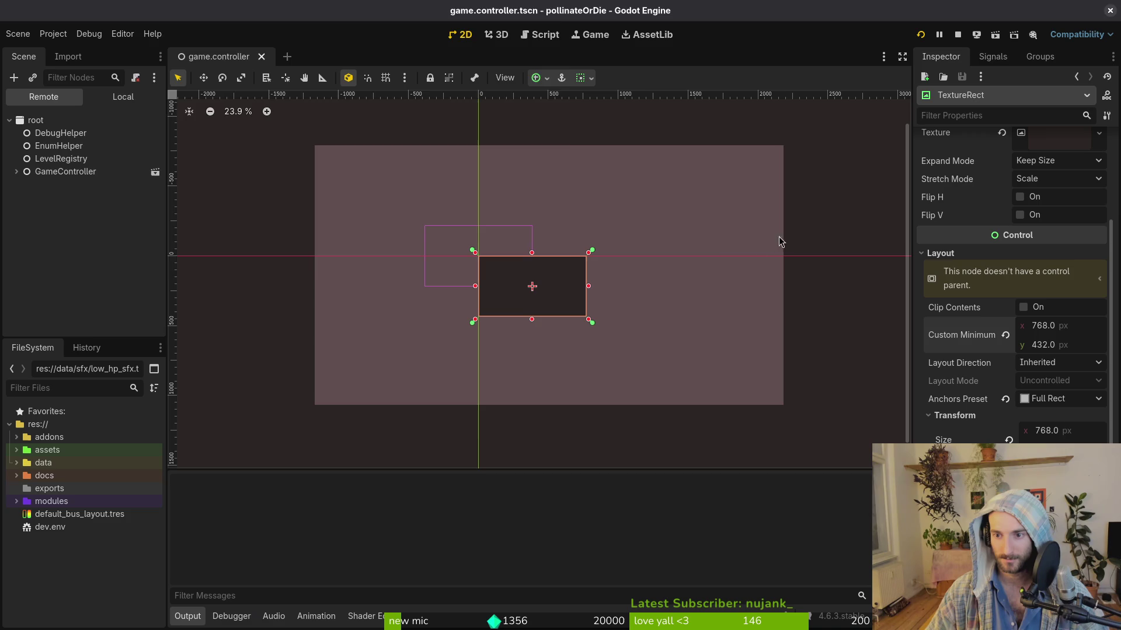
{"action": "mouse_move", "coordinate": [566, 269]}
{"action": "left_mouse_down"}
{"action": "mouse_move", "coordinate": [587, 325]}
{"action": "mouse_move", "coordinate": [1109, 578]}
{"action": "mouse_move", "coordinate": [813, 500]}
{"action": "left_mouse_up"}
{"action": "left_click", "coordinate": [1063, 165]}
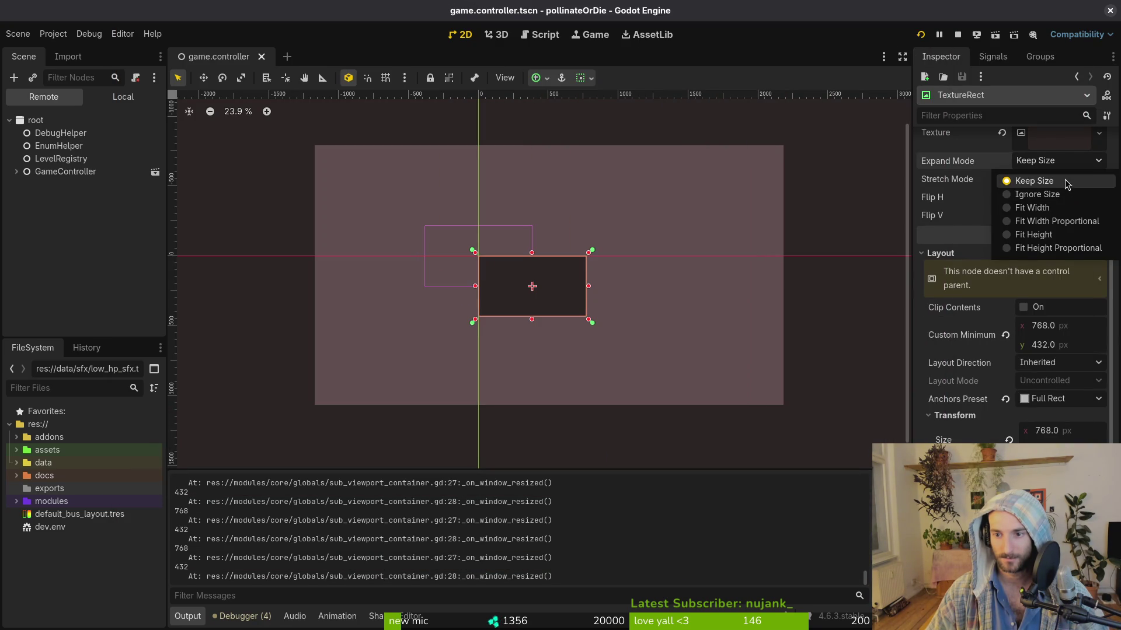
Step: Switch stretch mode to Keep Centered and test the game in an enlarged window
{"action": "left_click", "coordinate": [1064, 182]}
{"action": "left_click", "coordinate": [1054, 179]}
{"action": "left_click", "coordinate": [1060, 244]}
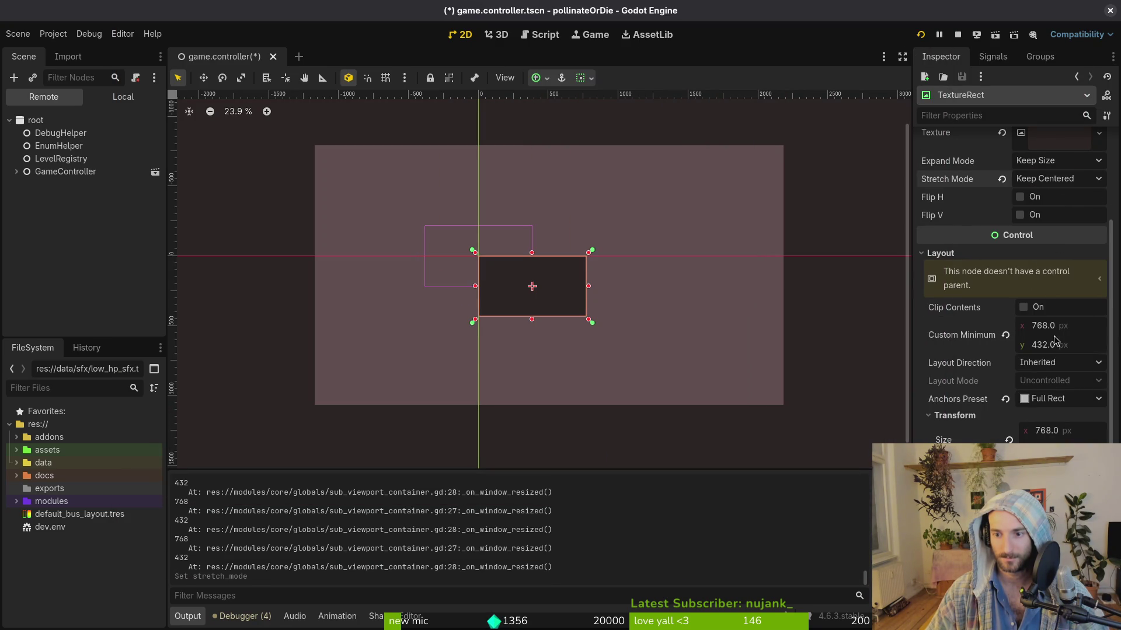
{"action": "left_click", "coordinate": [920, 35]}
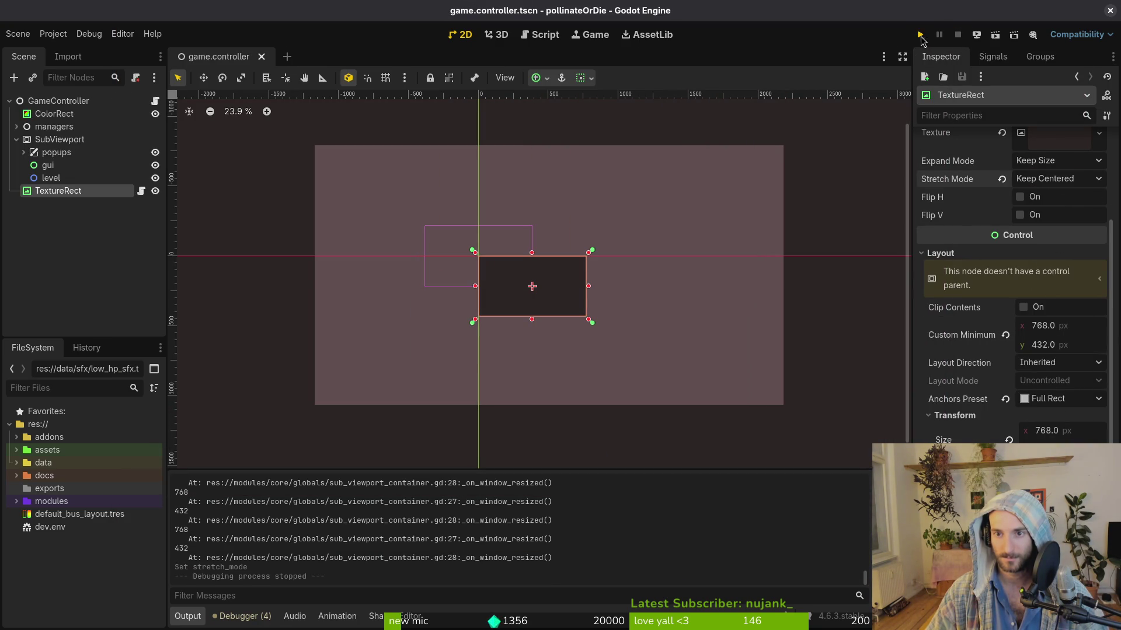
{"action": "mouse_move", "coordinate": [565, 269]}
{"action": "left_mouse_down"}
{"action": "mouse_move", "coordinate": [988, 501]}
{"action": "mouse_move", "coordinate": [1041, 564]}
{"action": "left_mouse_up"}
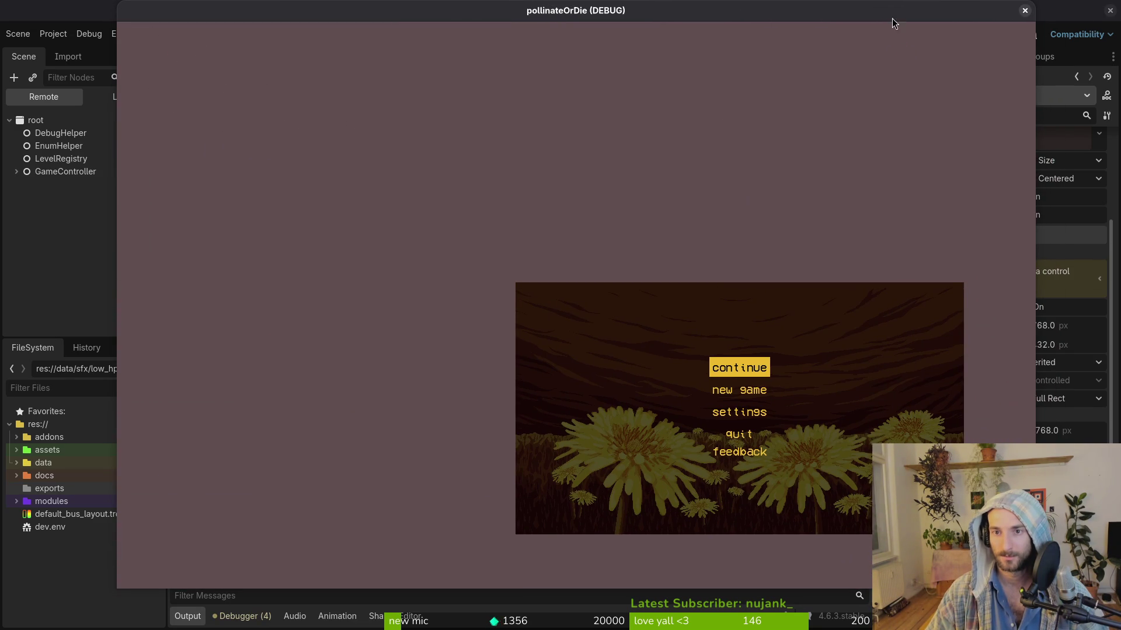
{"action": "left_click_drag", "start_coordinate": [892, 21], "coordinate": [825, 23]}
Step: Try stretch modes Keep Aspect Centered, then Keep Aspect, and test-run the game
{"action": "left_click", "coordinate": [1057, 180]}
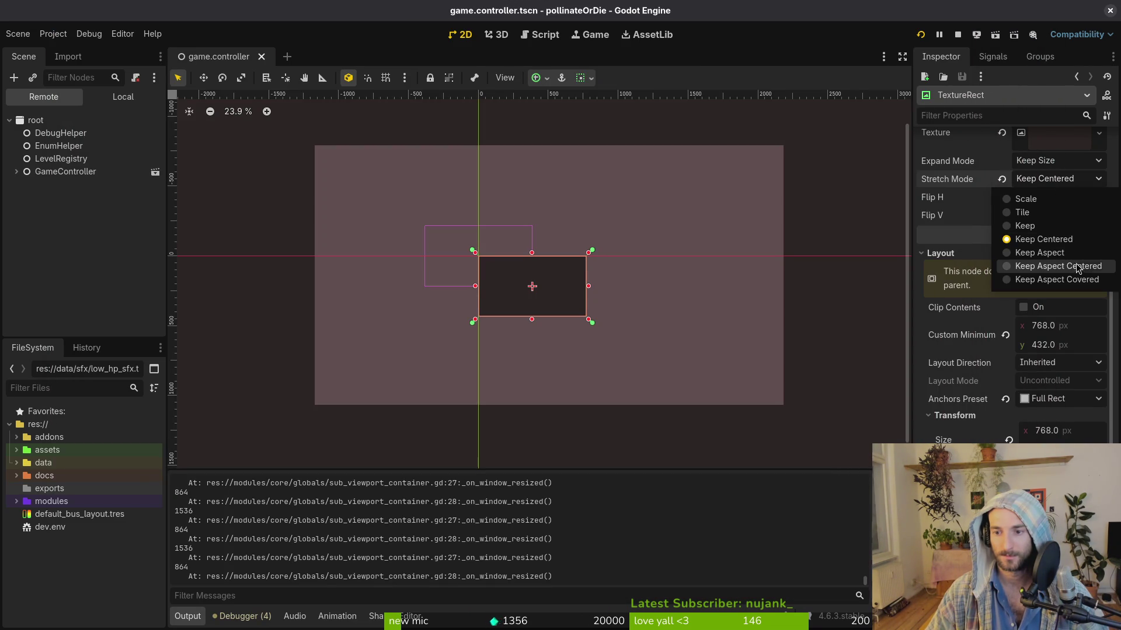
{"action": "left_click", "coordinate": [1057, 266]}
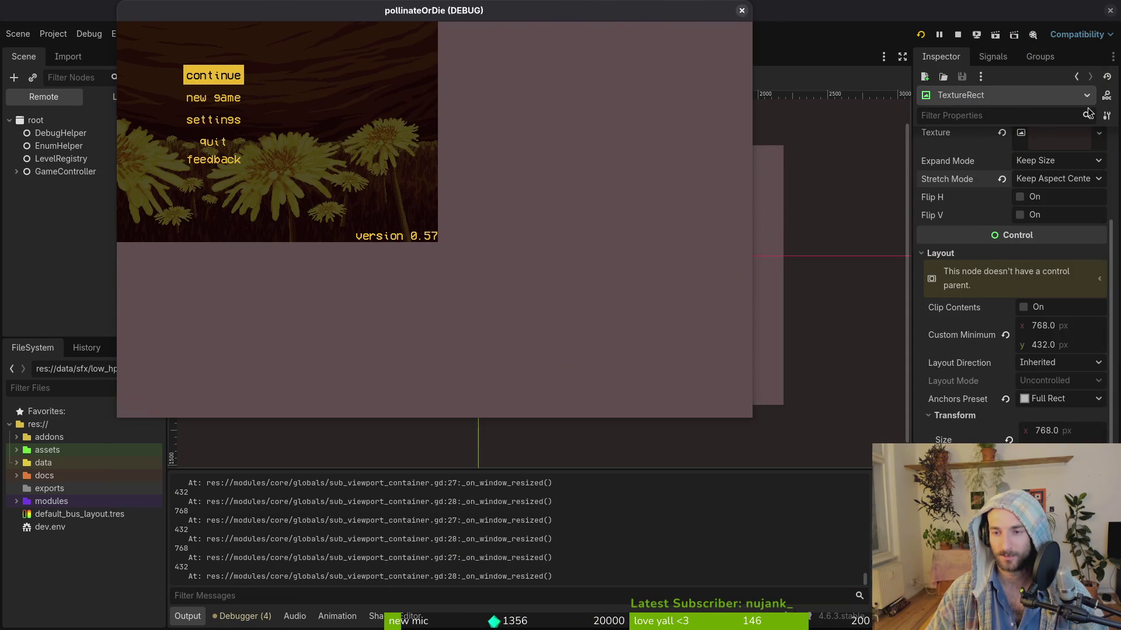
{"action": "left_click", "coordinate": [1043, 180]}
{"action": "left_click", "coordinate": [1054, 251]}
{"action": "left_click", "coordinate": [921, 35]}
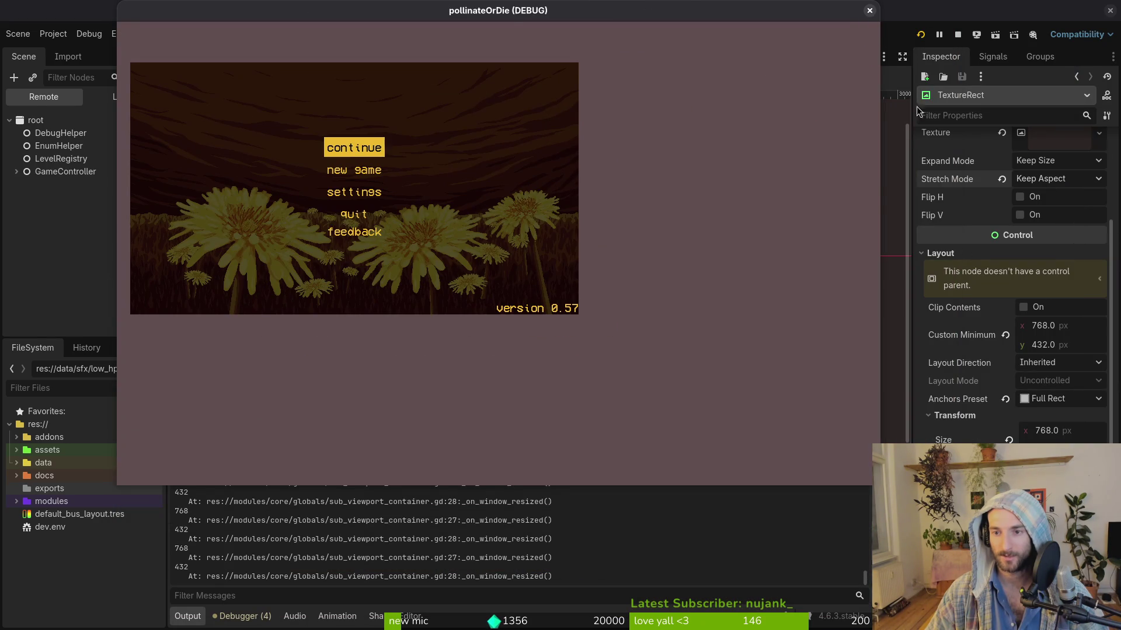
{"action": "left_click", "coordinate": [869, 11]}
Step: Set stretch mode to Keep, save, and test the game nearly full screen
{"action": "left_click", "coordinate": [1073, 162]}
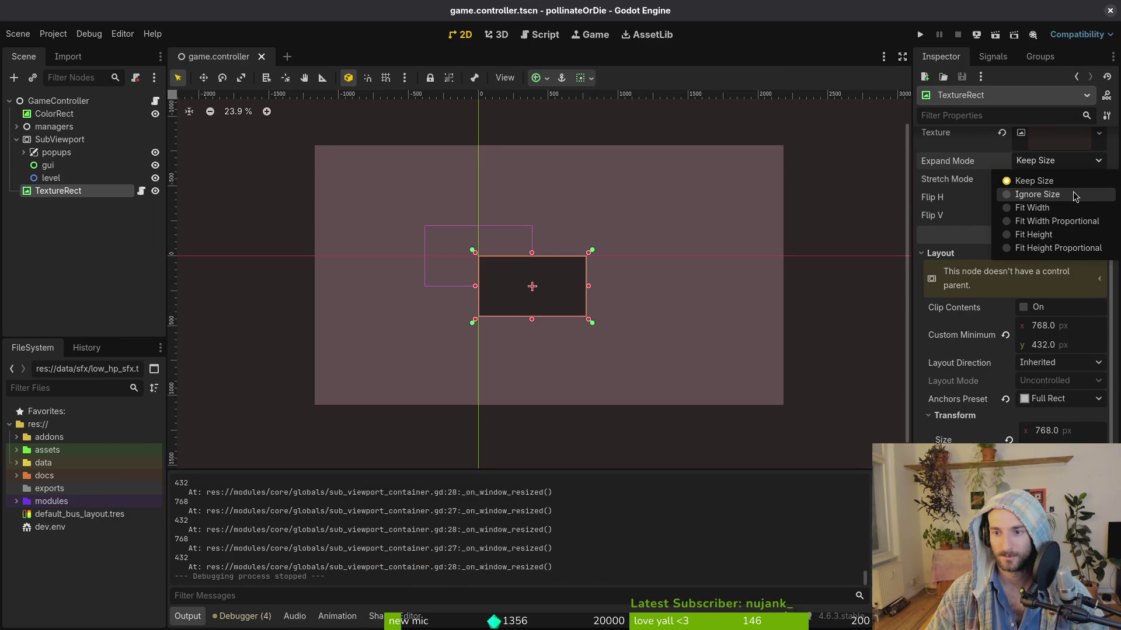
{"action": "left_click", "coordinate": [1061, 181]}
{"action": "left_click", "coordinate": [1061, 179]}
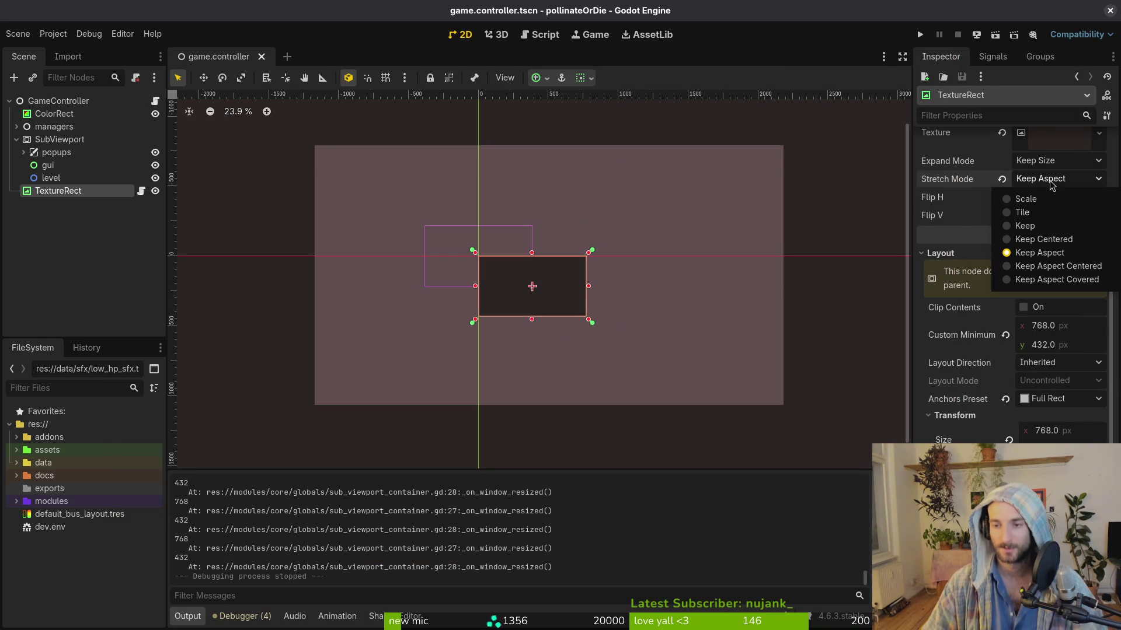
{"action": "left_click", "coordinate": [1024, 226]}
{"action": "key", "text": "ctrl+s"}
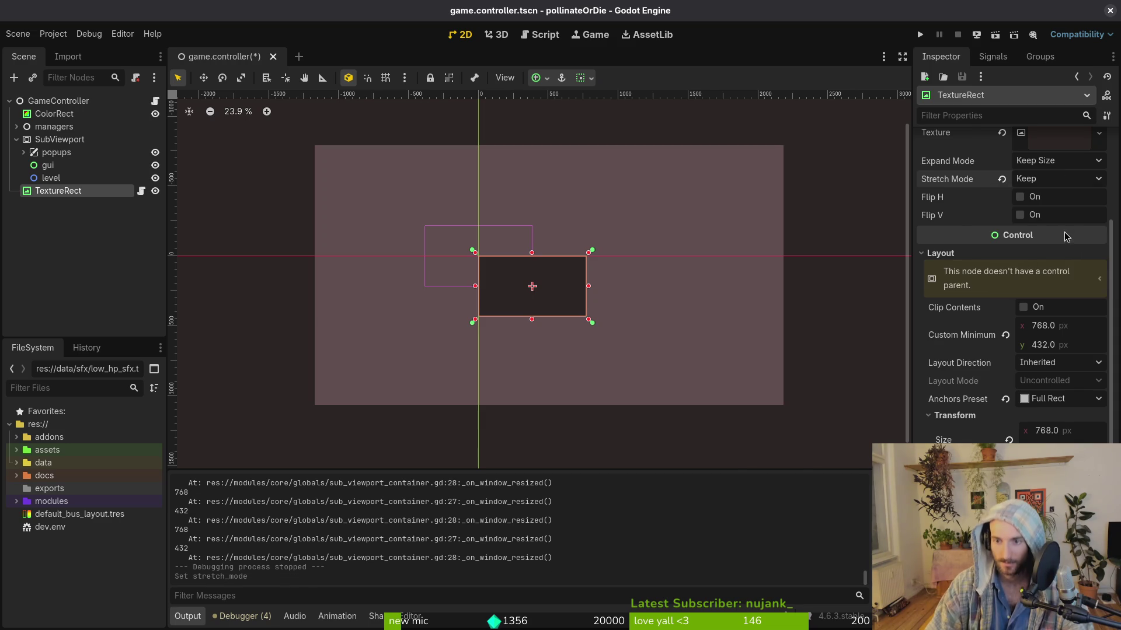
{"action": "key", "text": "F5"}
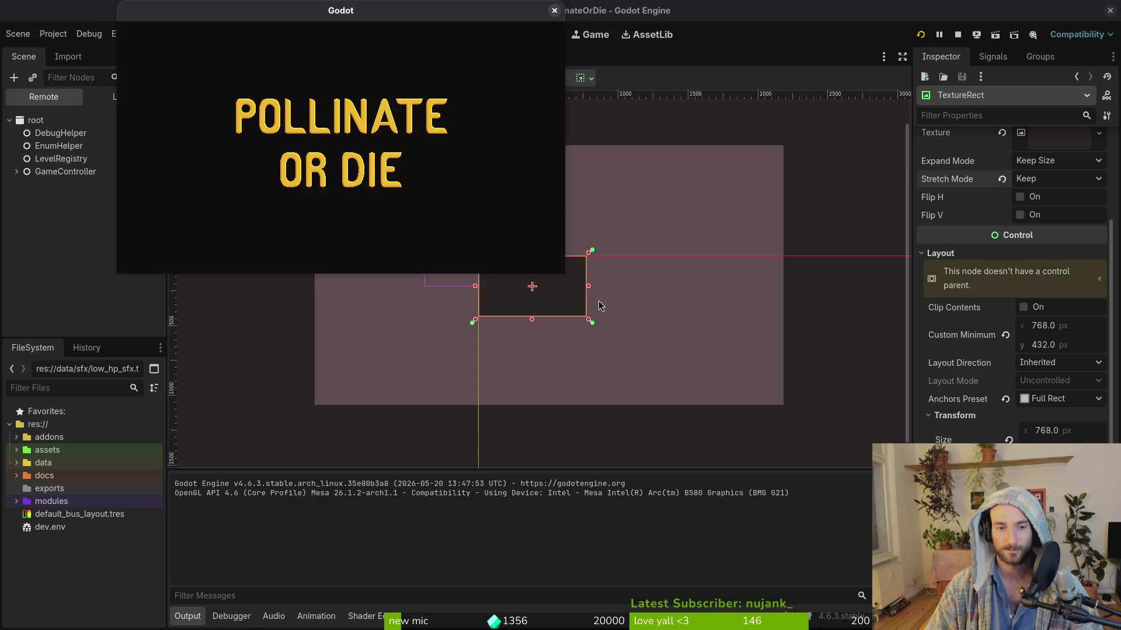
{"action": "mouse_move", "coordinate": [566, 273]}
{"action": "left_mouse_down"}
{"action": "mouse_move", "coordinate": [914, 502]}
{"action": "mouse_move", "coordinate": [1109, 601]}
{"action": "mouse_move", "coordinate": [1120, 629]}
{"action": "left_mouse_up"}
{"action": "key", "text": "F8"}
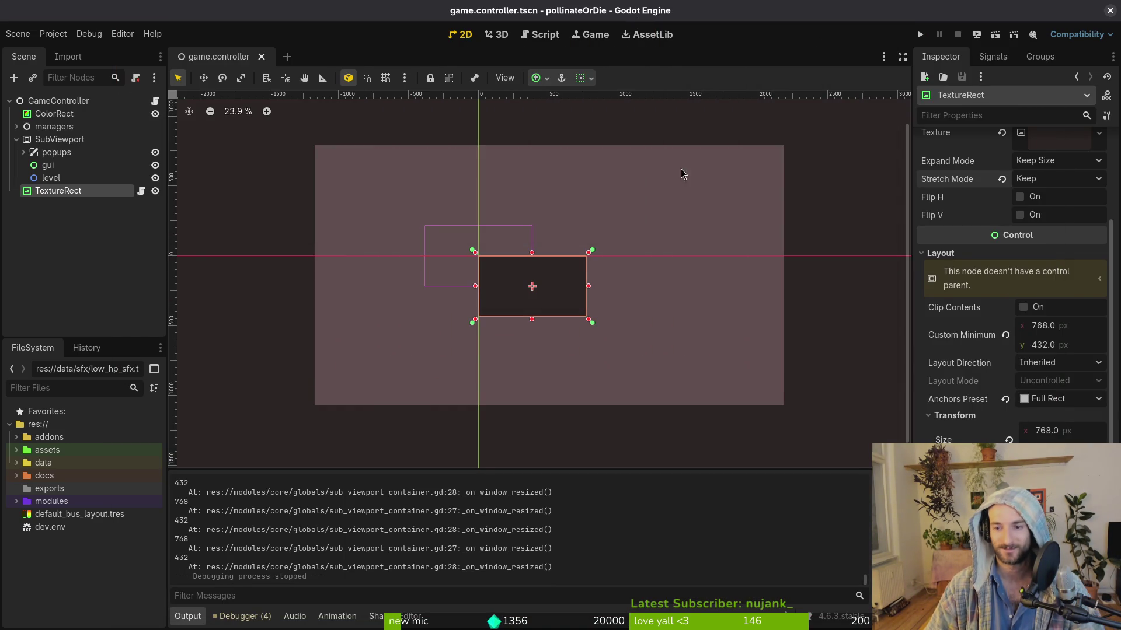
Step: Confirm stretch mode Keep, toggle the Transform section, and switch to Neovim's container script
{"action": "left_click", "coordinate": [1045, 177]}
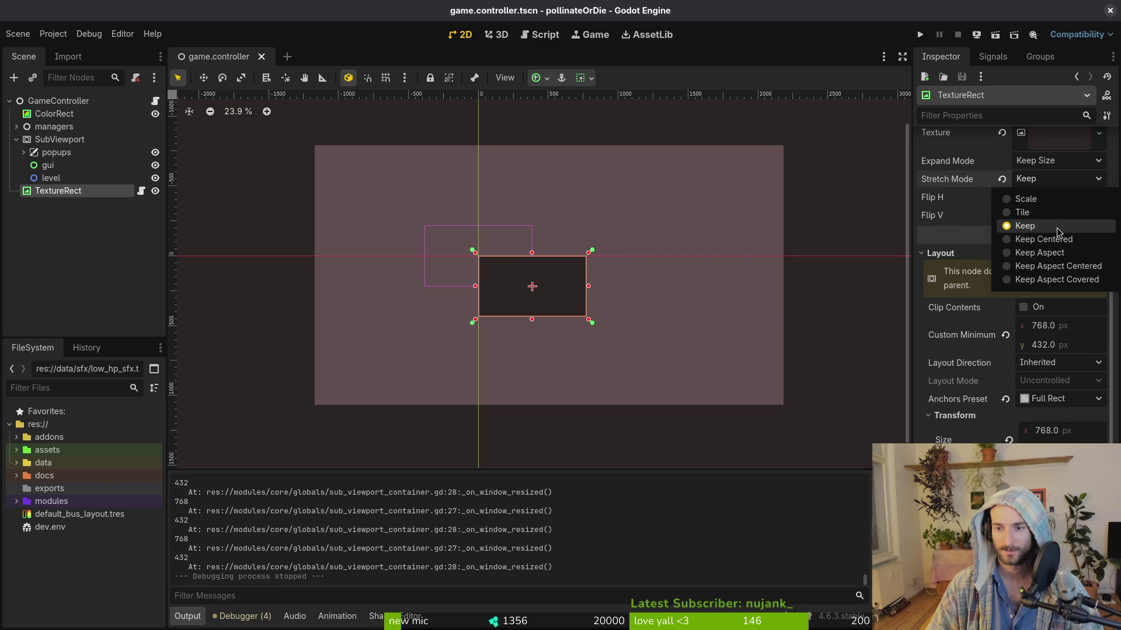
{"action": "left_click", "coordinate": [1024, 402]}
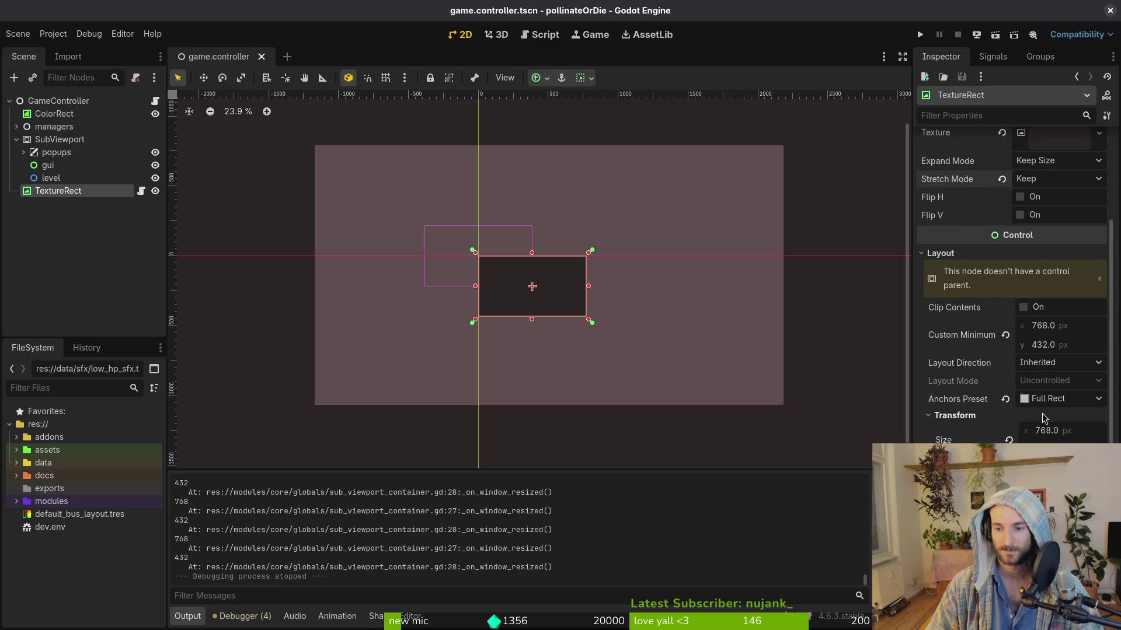
{"action": "left_click", "coordinate": [1045, 418]}
{"action": "left_click", "coordinate": [1007, 421]}
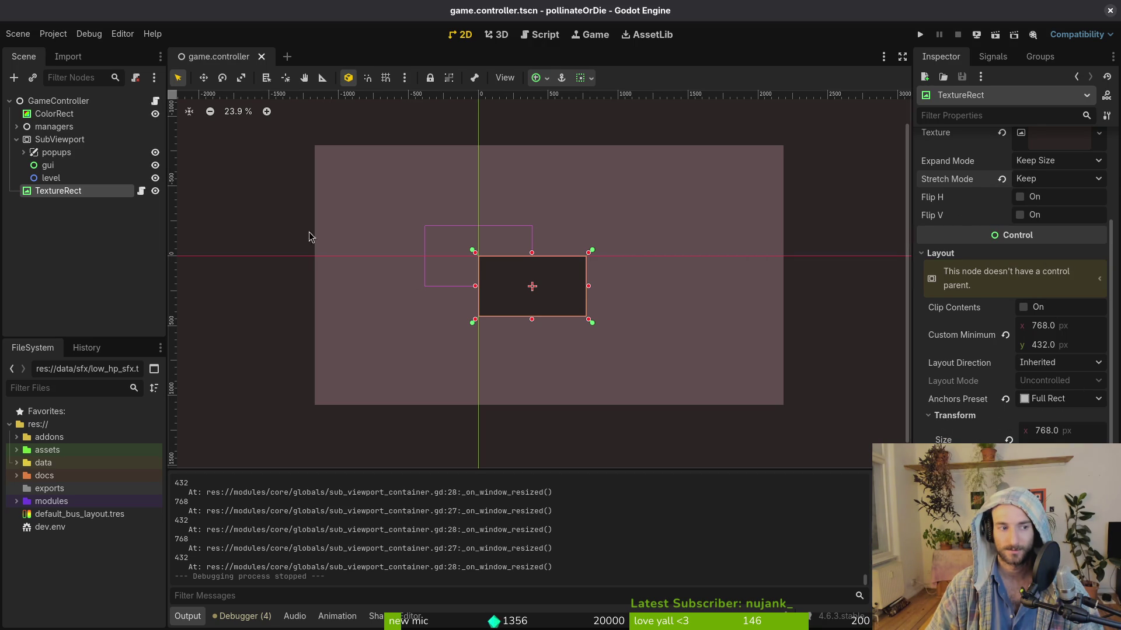
{"action": "key", "text": "alt+Tab"}
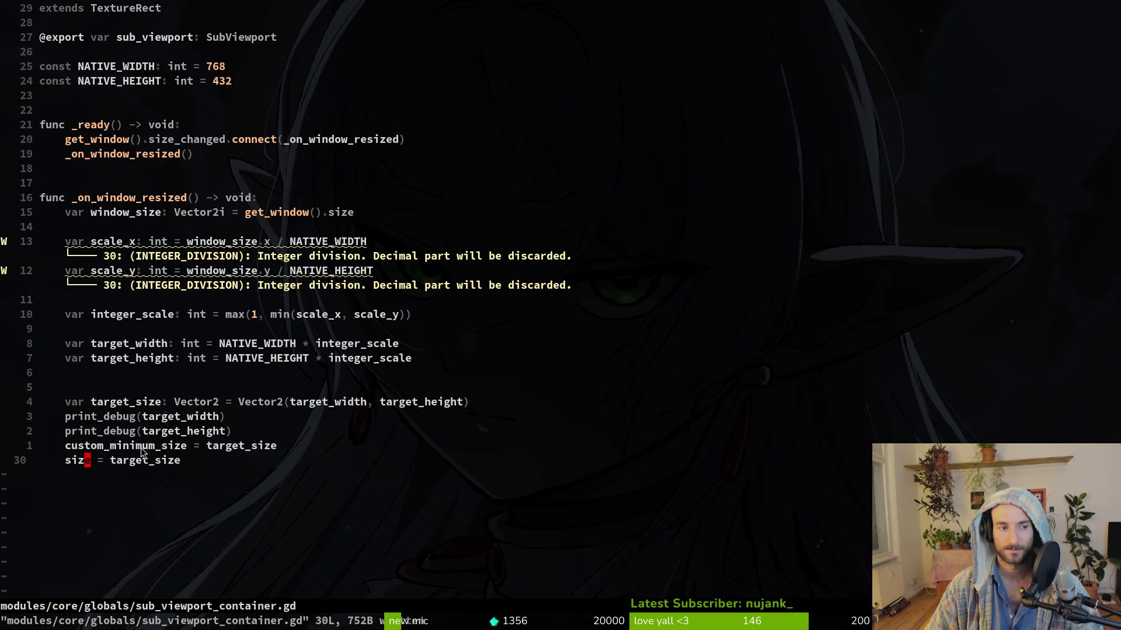
Step: Return from Neovim to the Godot editor and open TextureRect's stretch mode choices
{"action": "key", "text": "alt+Tab"}
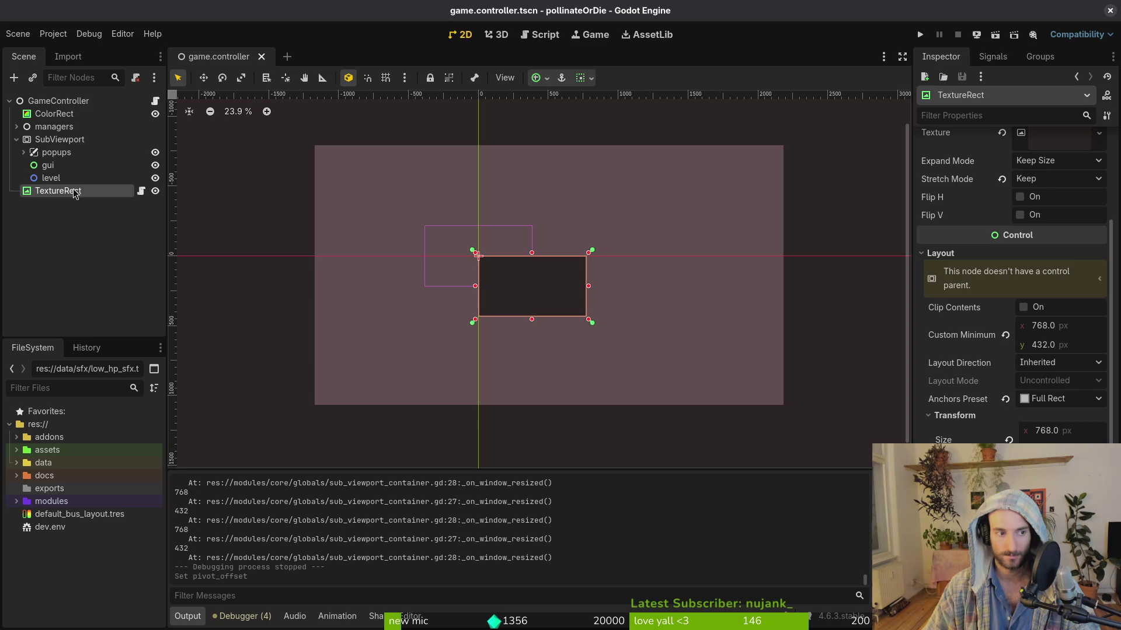
{"action": "left_click", "coordinate": [1043, 186]}
Step: Set the TextureRect stretch mode to Scale, test-run the game, then return to sub_viewport_container.gd in Neovim
{"action": "left_click", "coordinate": [1059, 201]}
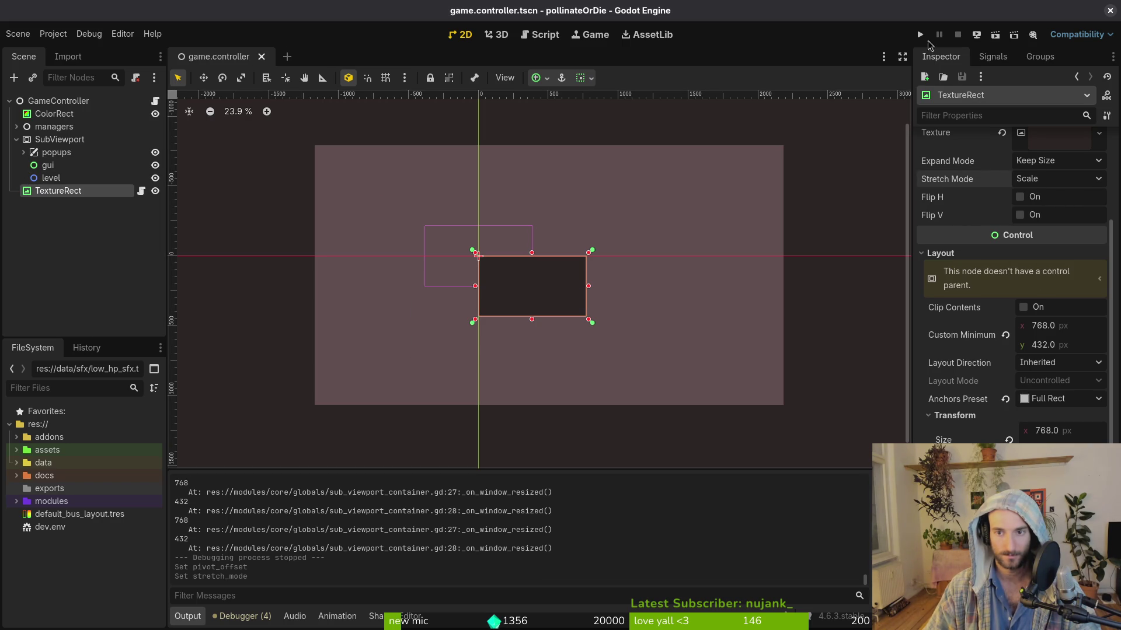
{"action": "key", "text": "F5"}
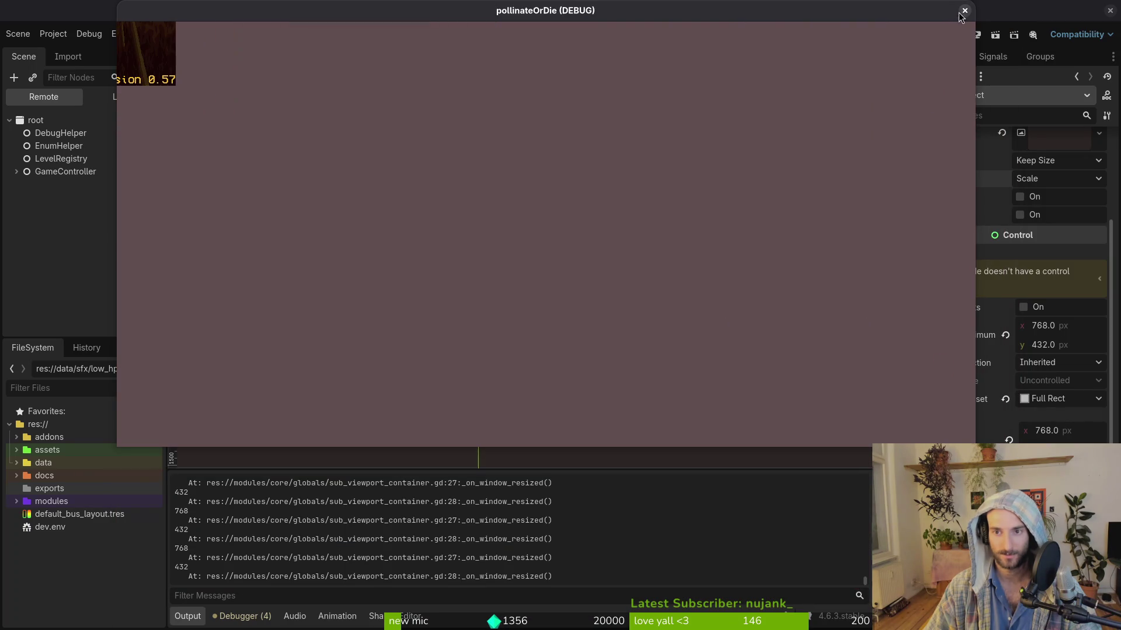
{"action": "left_click", "coordinate": [964, 10]}
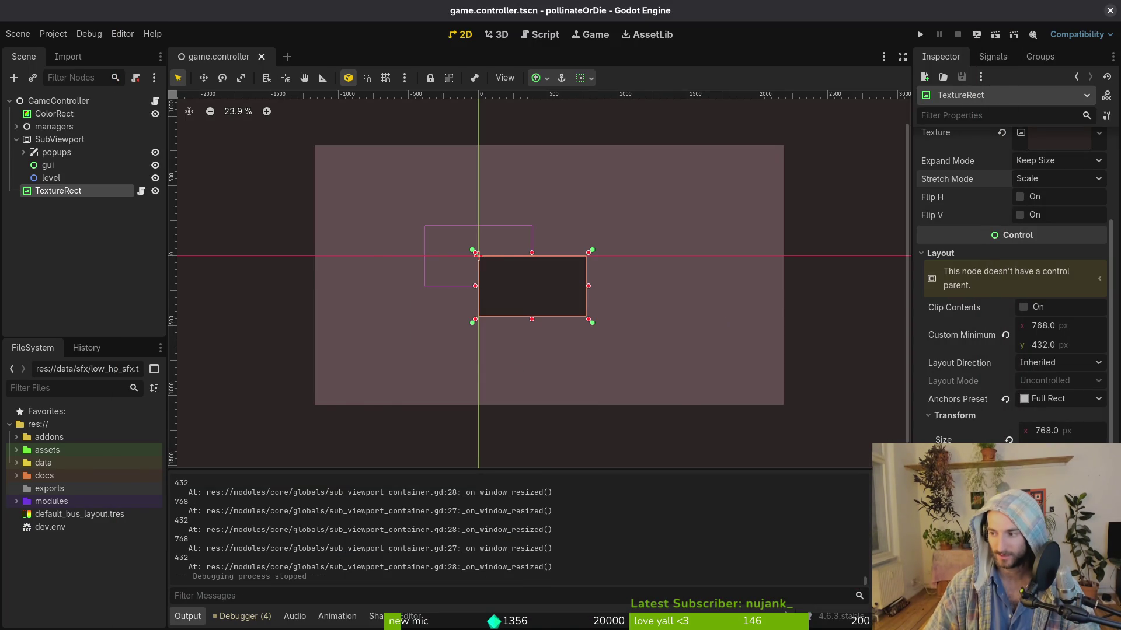
{"action": "key", "text": "alt+Tab"}
{"action": "left_click", "coordinate": [240, 433]}
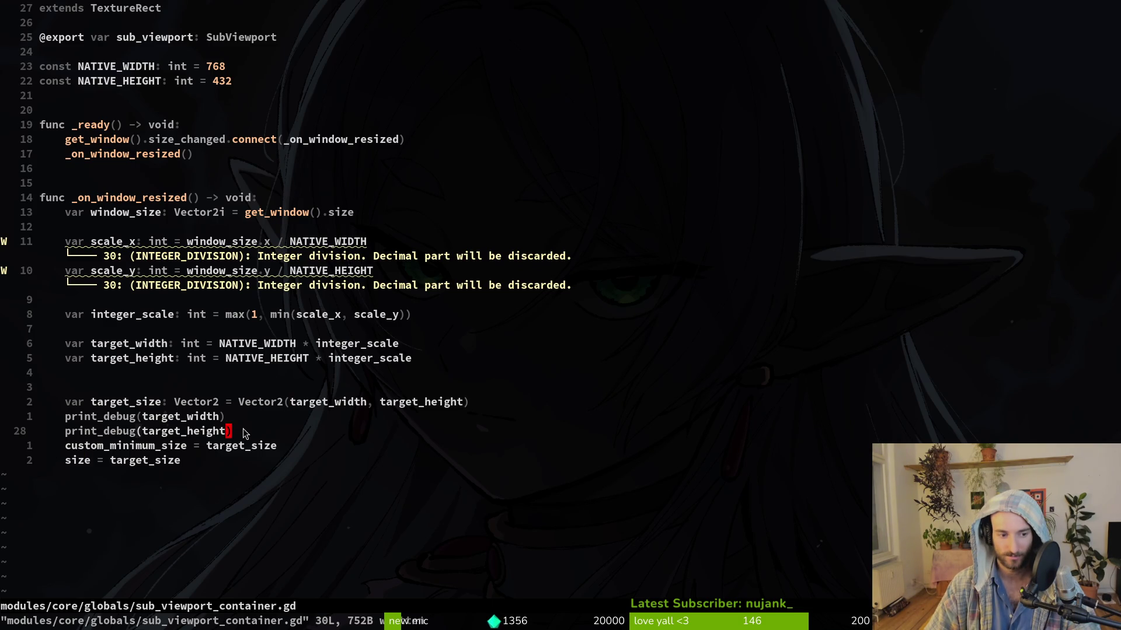
Step: Save sub_viewport_container.gd in Neovim with :w
{"action": "key", "text": "v"}
{"action": "key", "text": "percent"}
{"action": "left_click", "coordinate": [279, 361]}
{"action": "type", "text": ":w"}
{"action": "key", "text": "Return"}
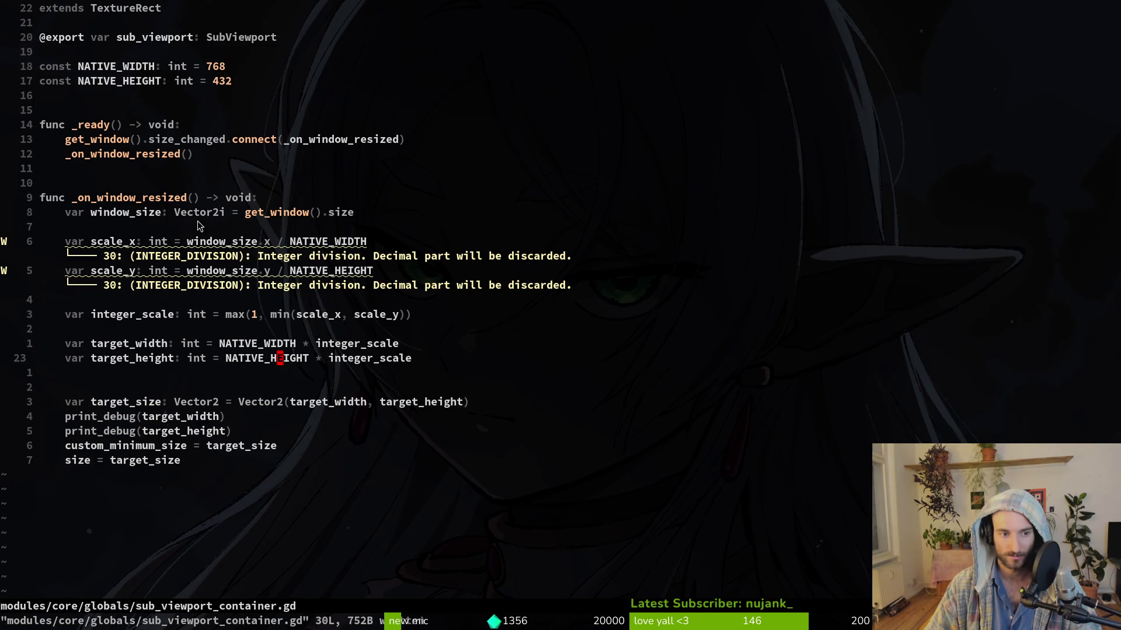
Step: Review the target_width and target_height lines, then go back to the Godot editor
{"action": "left_click", "coordinate": [262, 299]}
{"action": "left_click", "coordinate": [252, 344]}
{"action": "left_click", "coordinate": [251, 366]}
{"action": "left_click", "coordinate": [254, 344]}
{"action": "key", "text": "alt+Tab"}
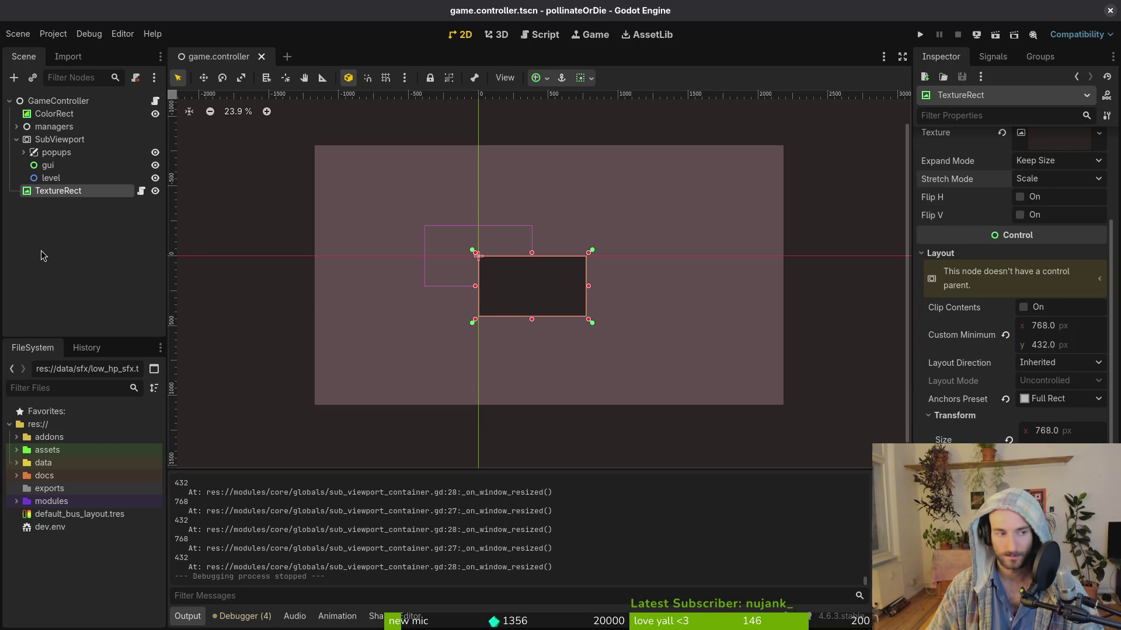
{"action": "left_click", "coordinate": [17, 140]}
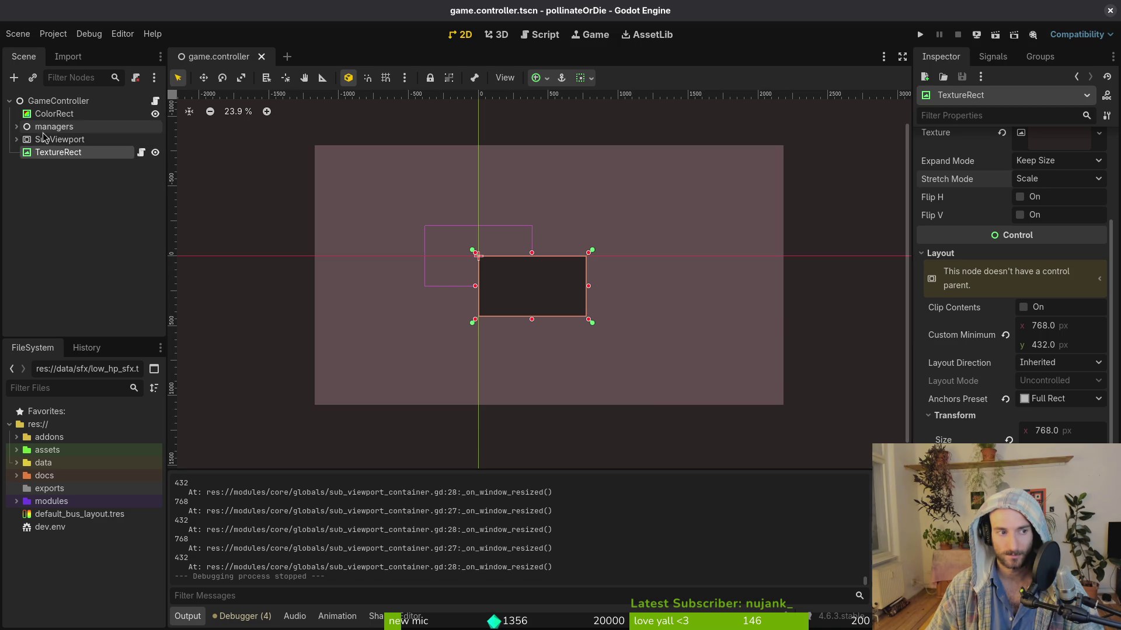
{"action": "left_click", "coordinate": [17, 140]}
{"action": "left_click", "coordinate": [17, 139]}
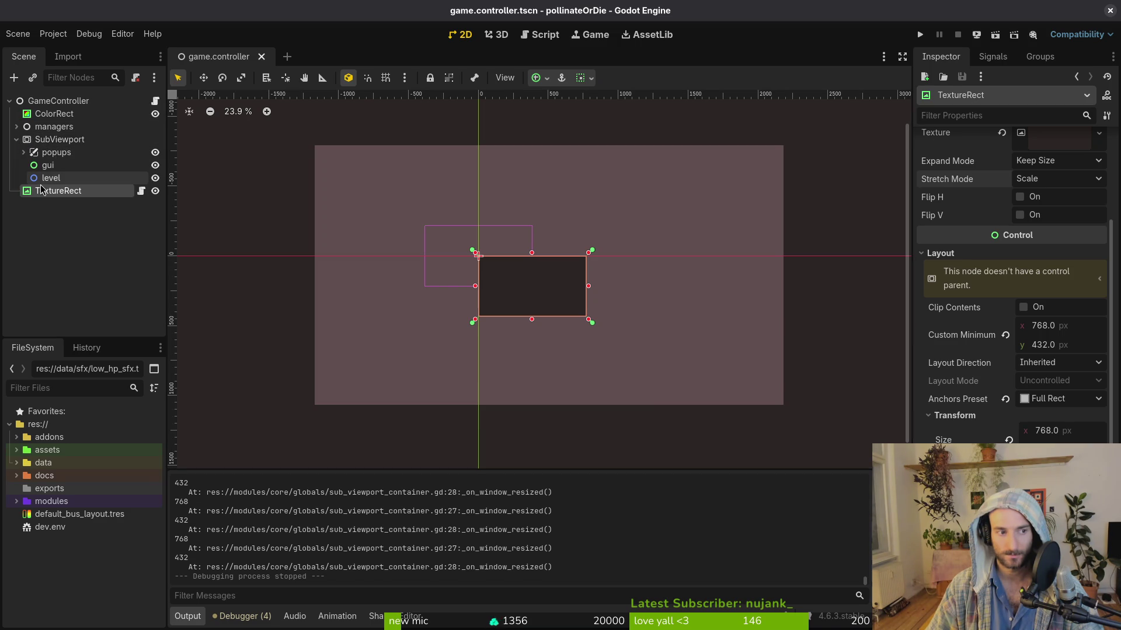
{"action": "left_click", "coordinate": [921, 35]}
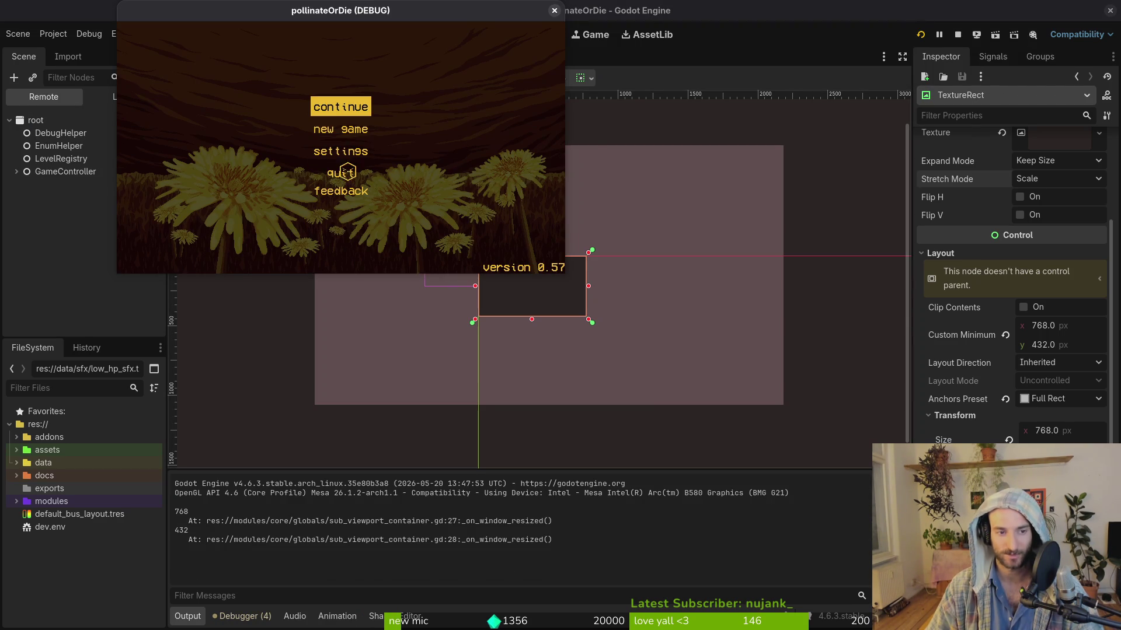
{"action": "mouse_move", "coordinate": [563, 273]}
{"action": "left_mouse_down"}
{"action": "mouse_move", "coordinate": [800, 475]}
{"action": "mouse_move", "coordinate": [968, 573]}
{"action": "mouse_move", "coordinate": [1083, 619]}
{"action": "mouse_move", "coordinate": [1026, 599]}
{"action": "left_mouse_up"}
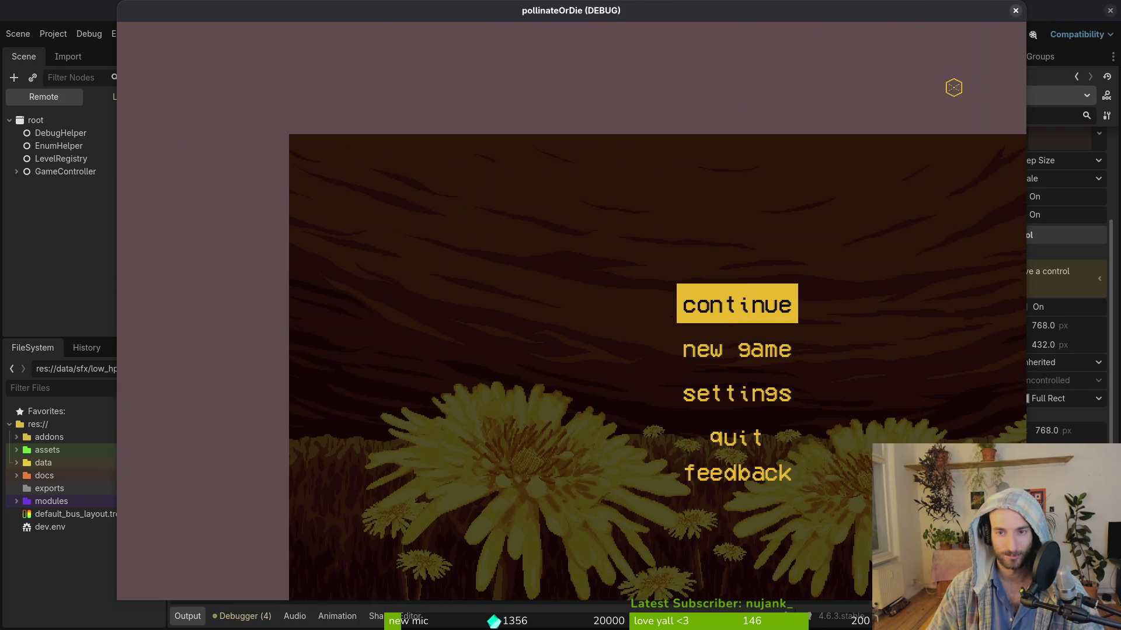
{"action": "left_click", "coordinate": [1016, 12]}
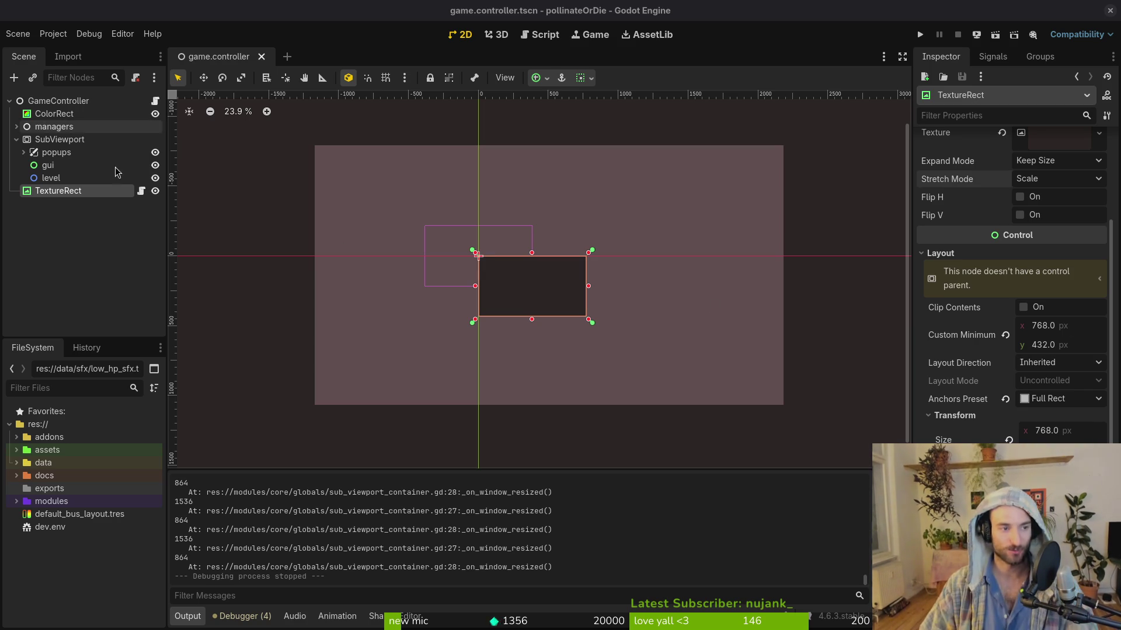
{"action": "left_click", "coordinate": [87, 103]}
Step: Change the GameController root node's type to Control and test-run the game
{"action": "right_click", "coordinate": [88, 103]}
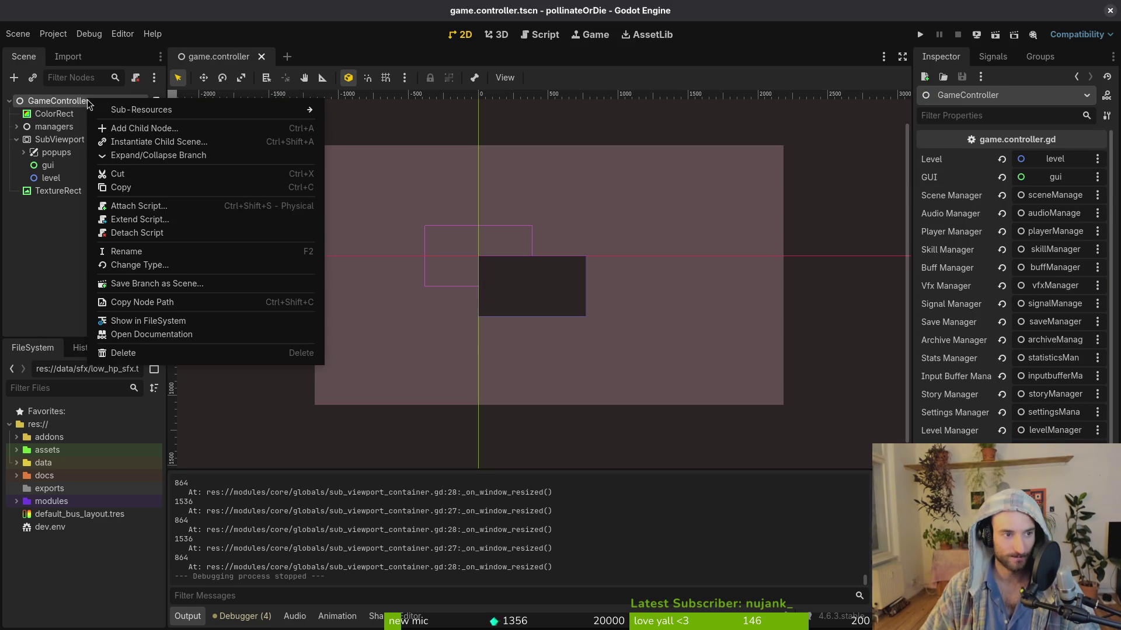
{"action": "left_click", "coordinate": [140, 262]}
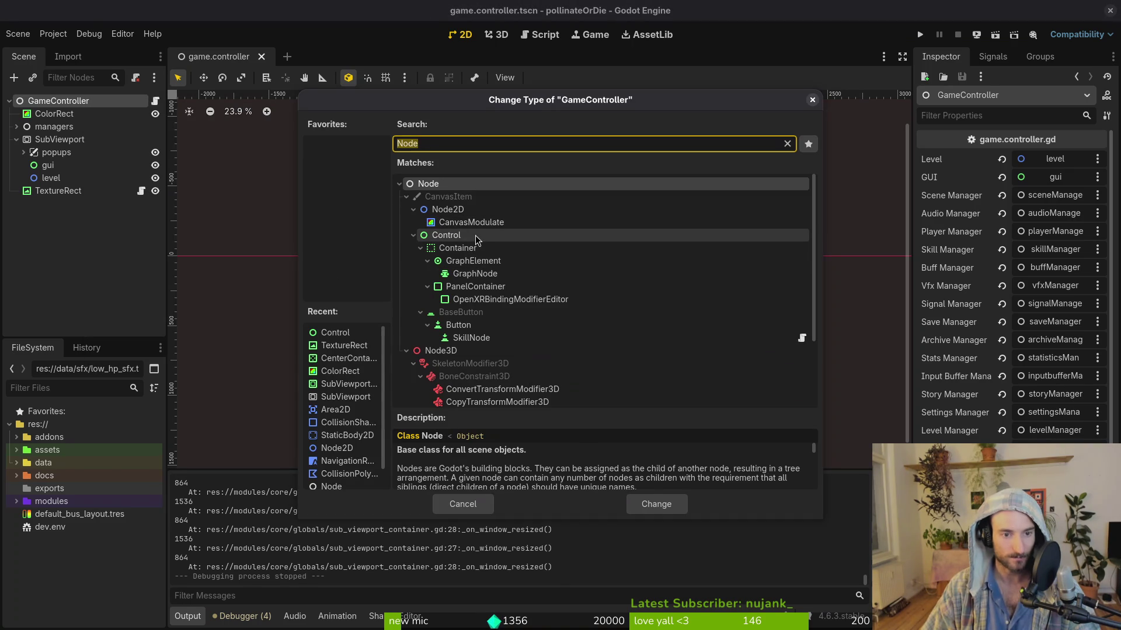
{"action": "left_click", "coordinate": [446, 234]}
{"action": "left_click", "coordinate": [638, 502]}
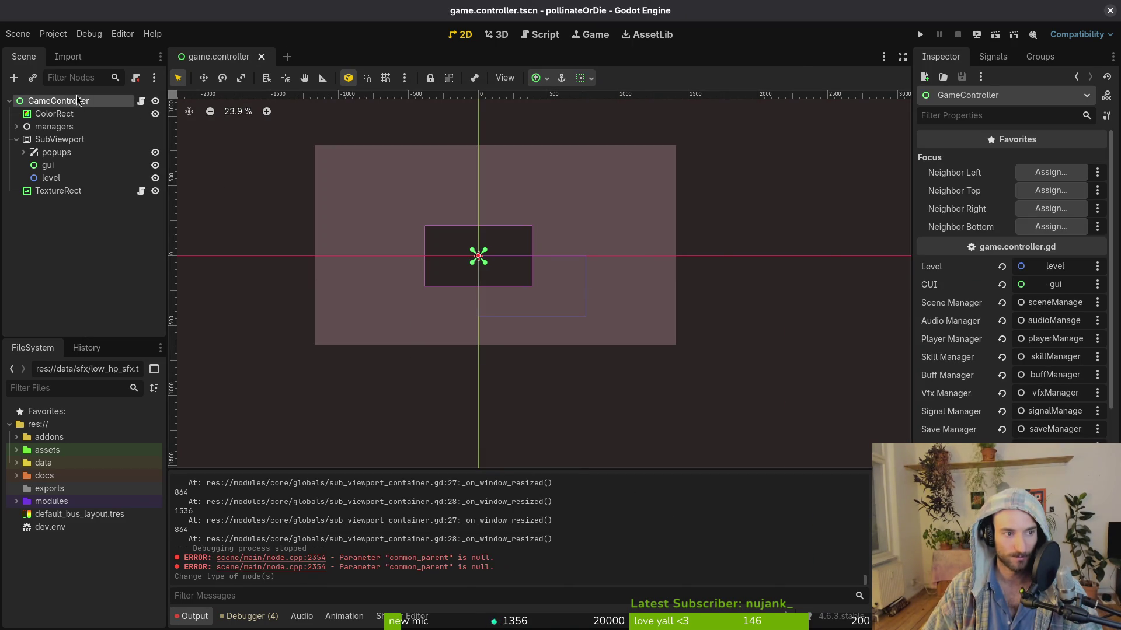
{"action": "scroll", "coordinate": [483, 257], "scroll_direction": "up", "scroll_amount": 6}
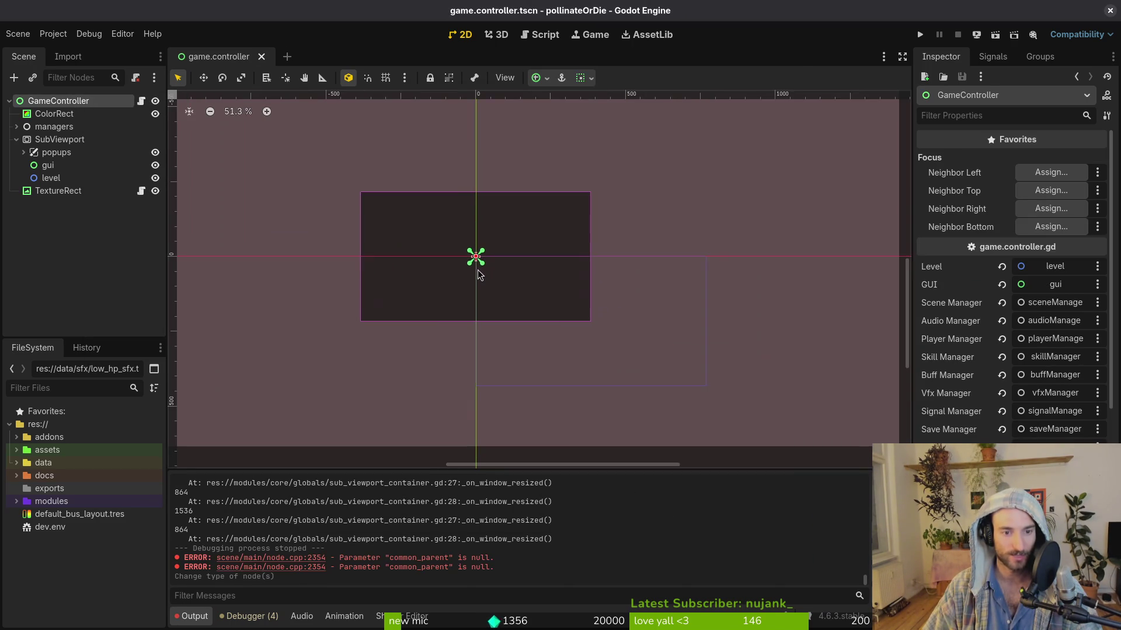
{"action": "scroll", "coordinate": [493, 304], "scroll_direction": "down", "scroll_amount": 4}
{"action": "scroll", "coordinate": [507, 286], "scroll_direction": "up", "scroll_amount": 1}
{"action": "scroll", "coordinate": [533, 346], "scroll_direction": "down", "scroll_amount": 1}
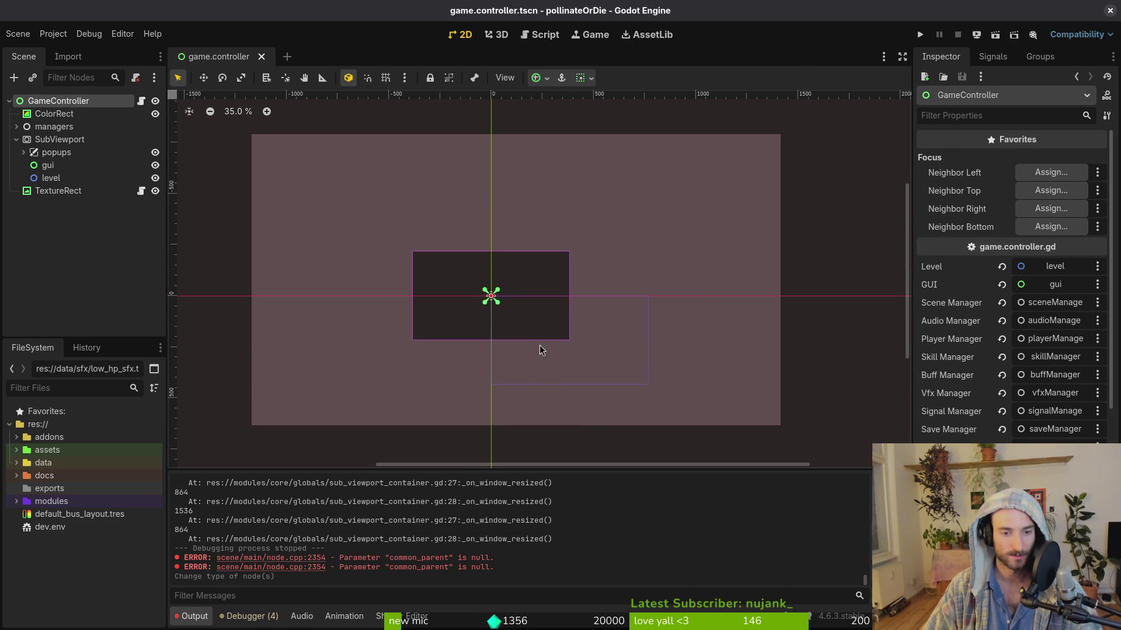
{"action": "key", "text": "F5"}
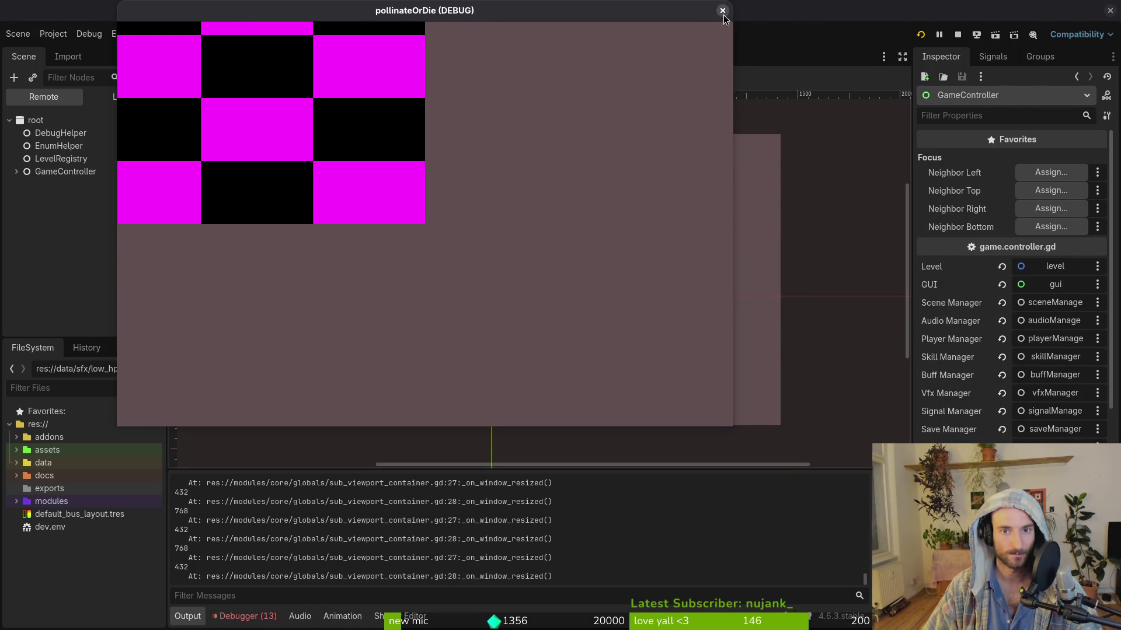
{"action": "left_click", "coordinate": [723, 10]}
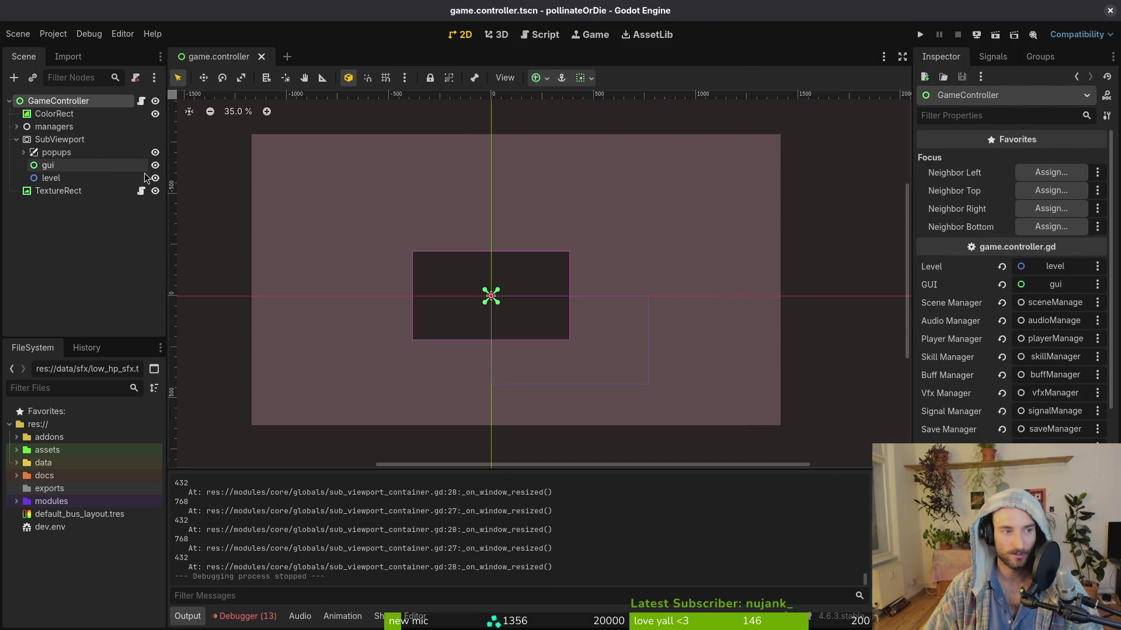
Step: Apply an anchors preset to GameController from its Layout properties
{"action": "scroll", "coordinate": [1023, 411], "scroll_direction": "down", "scroll_amount": 5}
{"action": "left_click", "coordinate": [940, 310]}
{"action": "left_click", "coordinate": [1059, 456]}
{"action": "left_click", "coordinate": [1045, 403]}
{"action": "scroll", "coordinate": [614, 360], "scroll_direction": "down", "scroll_amount": 2}
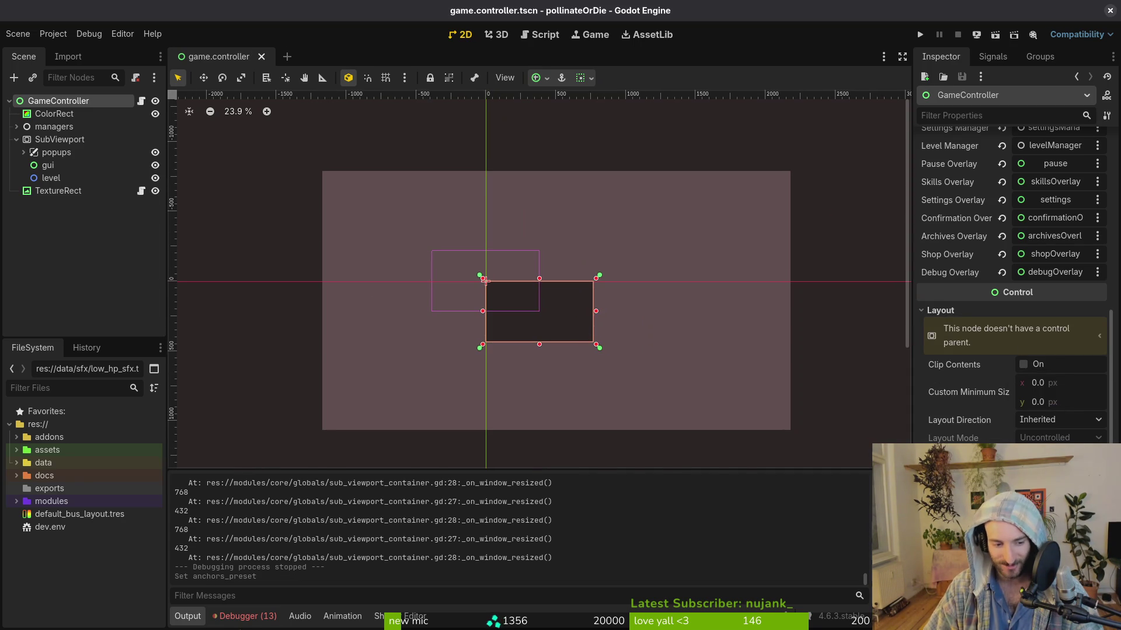
Step: Inspect the runtime errors listed in the debugger panel
{"action": "left_click", "coordinate": [245, 617]}
{"action": "left_click", "coordinate": [274, 471]}
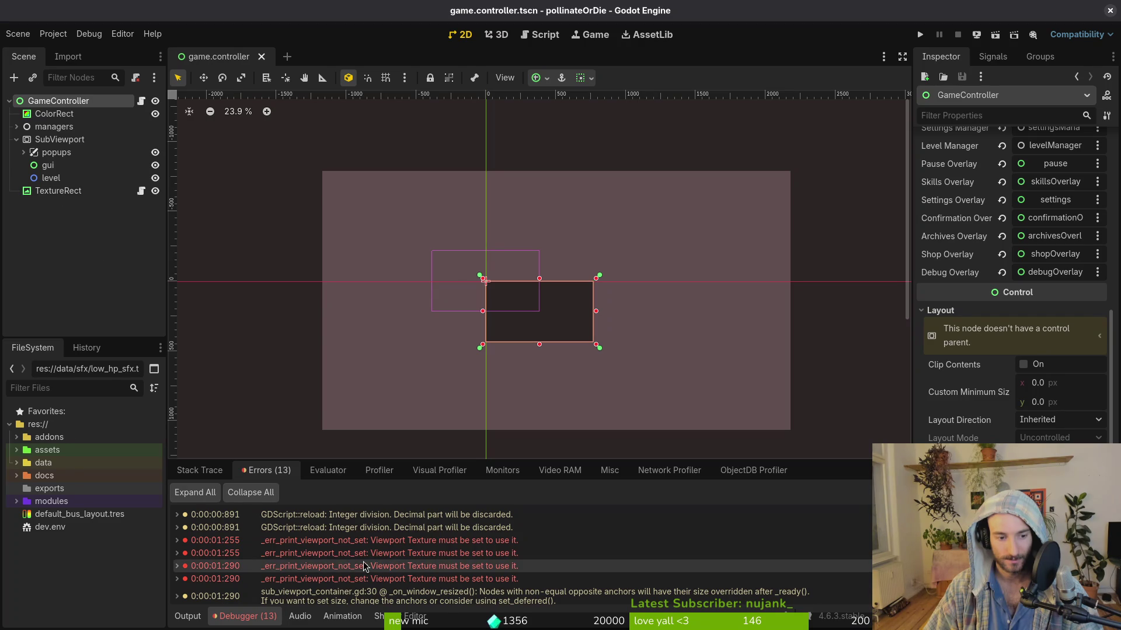
{"action": "scroll", "coordinate": [403, 567], "scroll_direction": "down", "scroll_amount": 3}
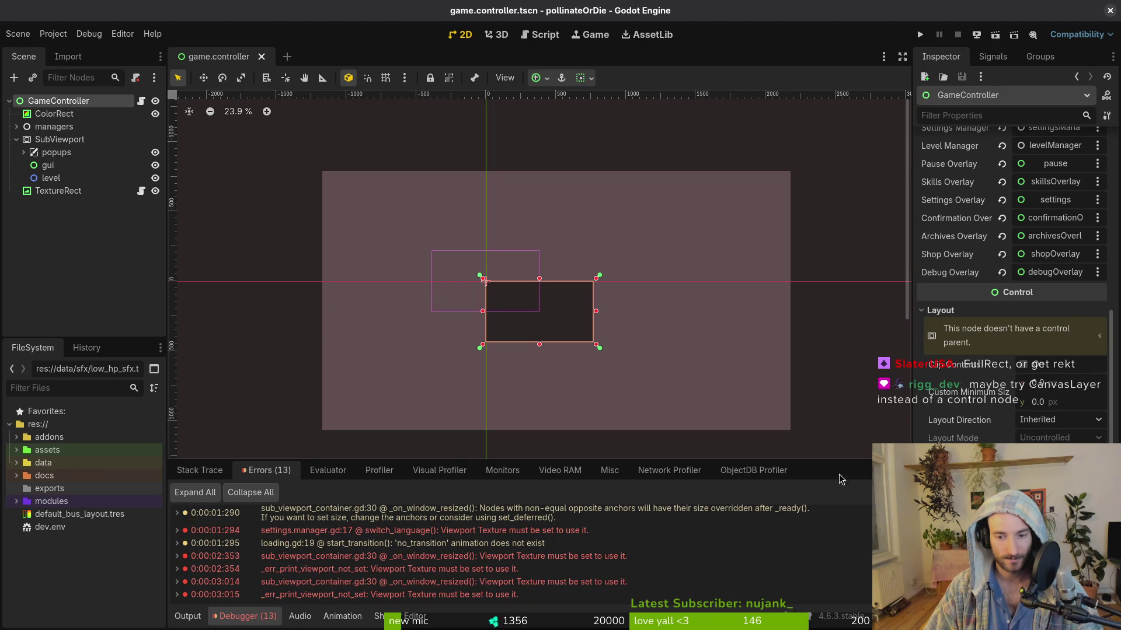
{"action": "key", "text": "F5"}
Step: Give the TextureRect a new ViewportTexture sourced from SubViewport
{"action": "left_click", "coordinate": [10, 190]}
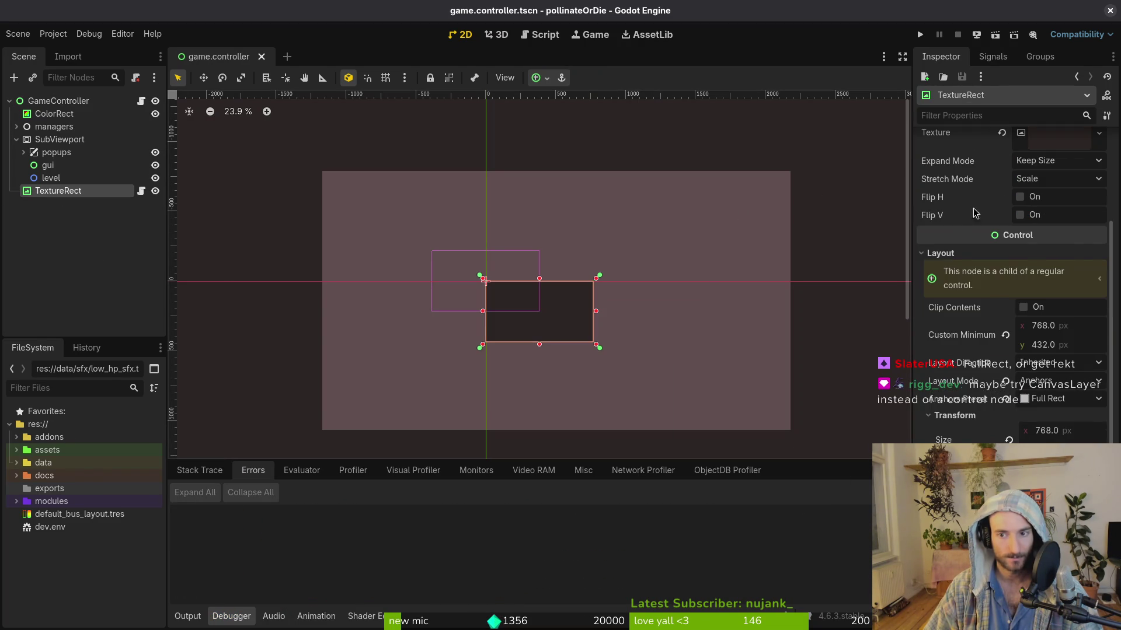
{"action": "scroll", "coordinate": [980, 199], "scroll_direction": "up", "scroll_amount": 3}
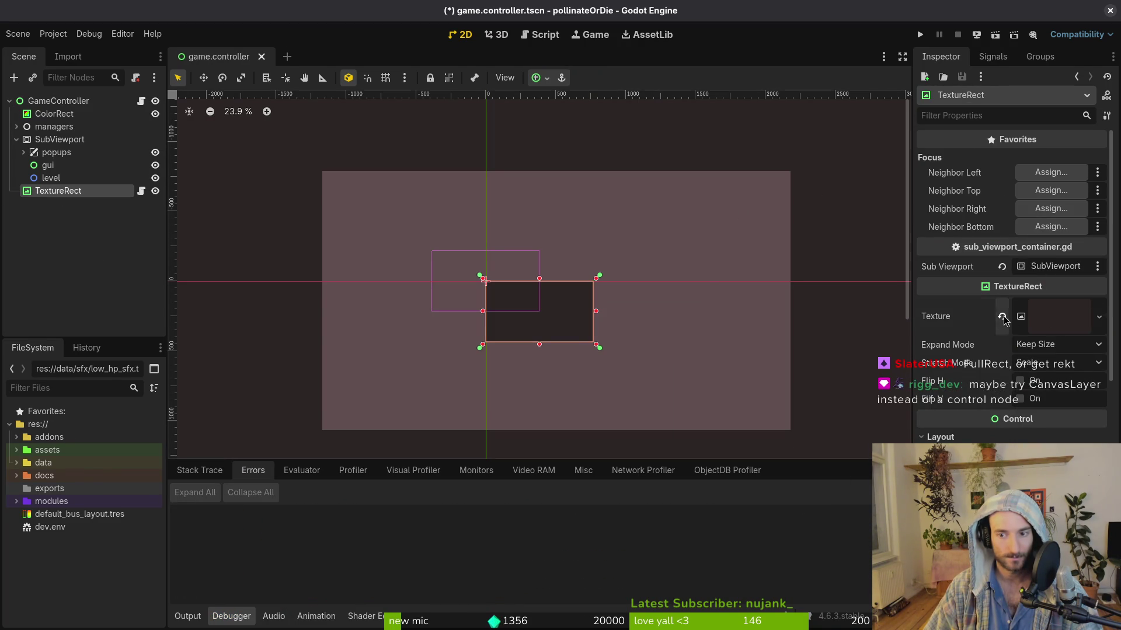
{"action": "left_click", "coordinate": [1059, 316]}
{"action": "left_click", "coordinate": [992, 342]}
{"action": "left_click", "coordinate": [507, 182]}
{"action": "left_click", "coordinate": [602, 504]}
Step: Run the game and resize its window to test the scaling
{"action": "left_click", "coordinate": [920, 35]}
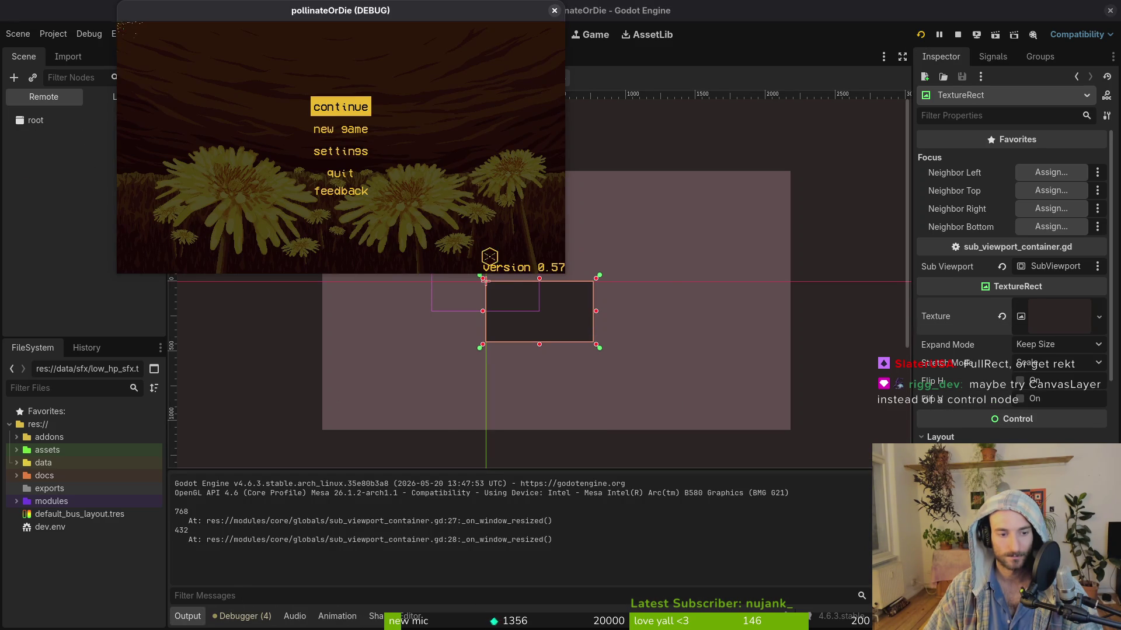
{"action": "mouse_move", "coordinate": [563, 268]}
{"action": "left_mouse_down"}
{"action": "mouse_move", "coordinate": [864, 499]}
{"action": "mouse_move", "coordinate": [995, 580]}
{"action": "mouse_move", "coordinate": [993, 619]}
{"action": "mouse_move", "coordinate": [745, 364]}
{"action": "left_mouse_up"}
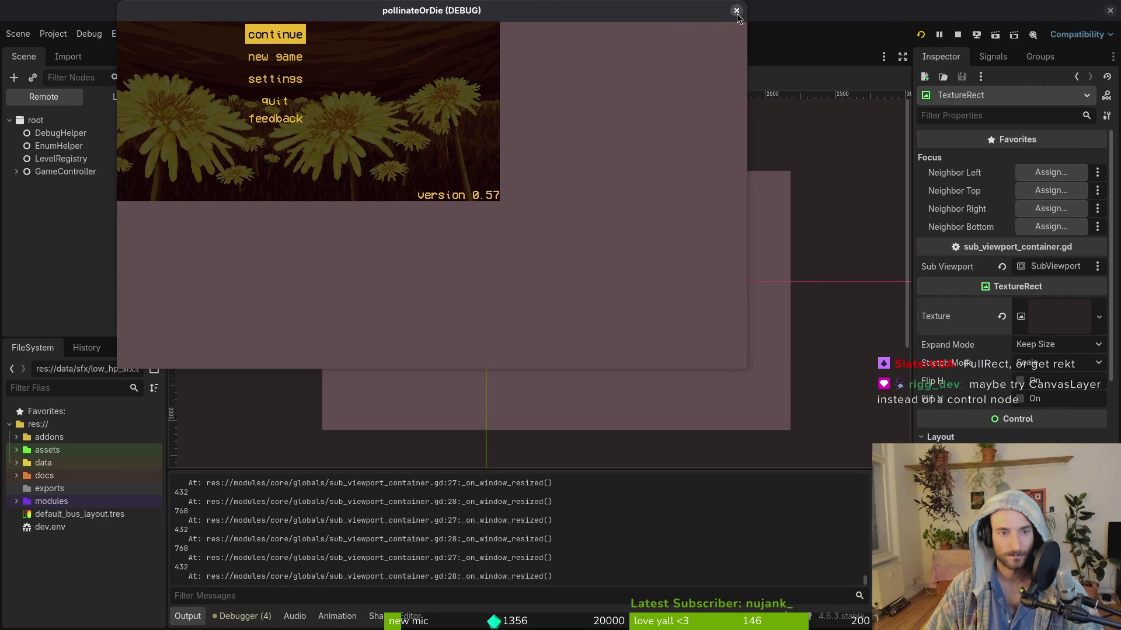
{"action": "left_click", "coordinate": [736, 10]}
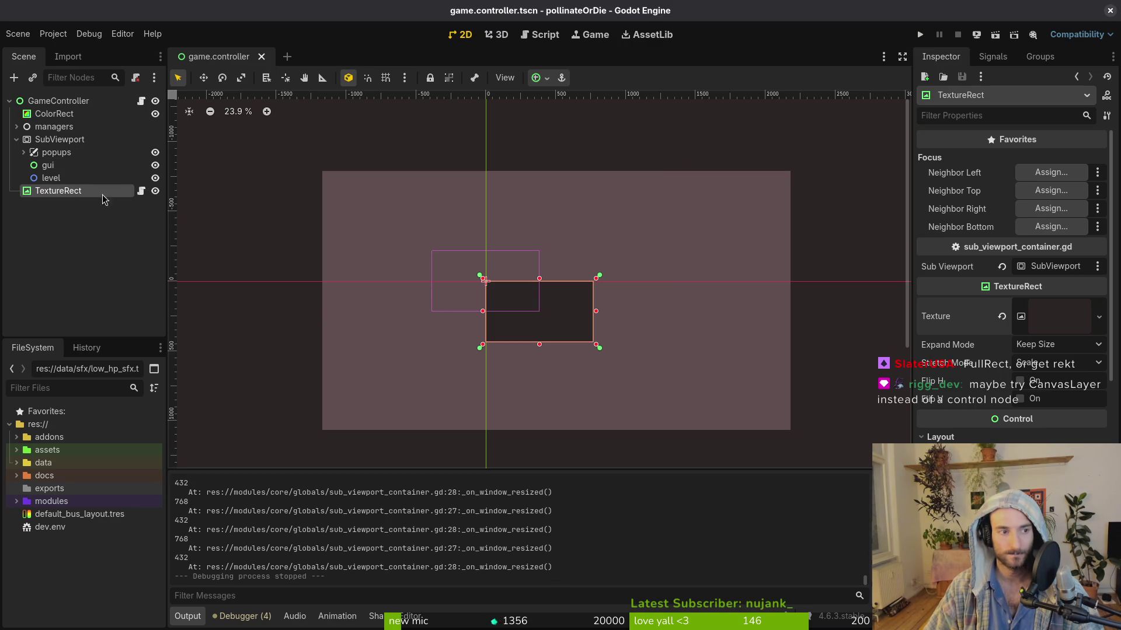
Step: Confirm the TextureRect's anchors preset stays Full Rect
{"action": "scroll", "coordinate": [1012, 262], "scroll_direction": "down", "scroll_amount": 3}
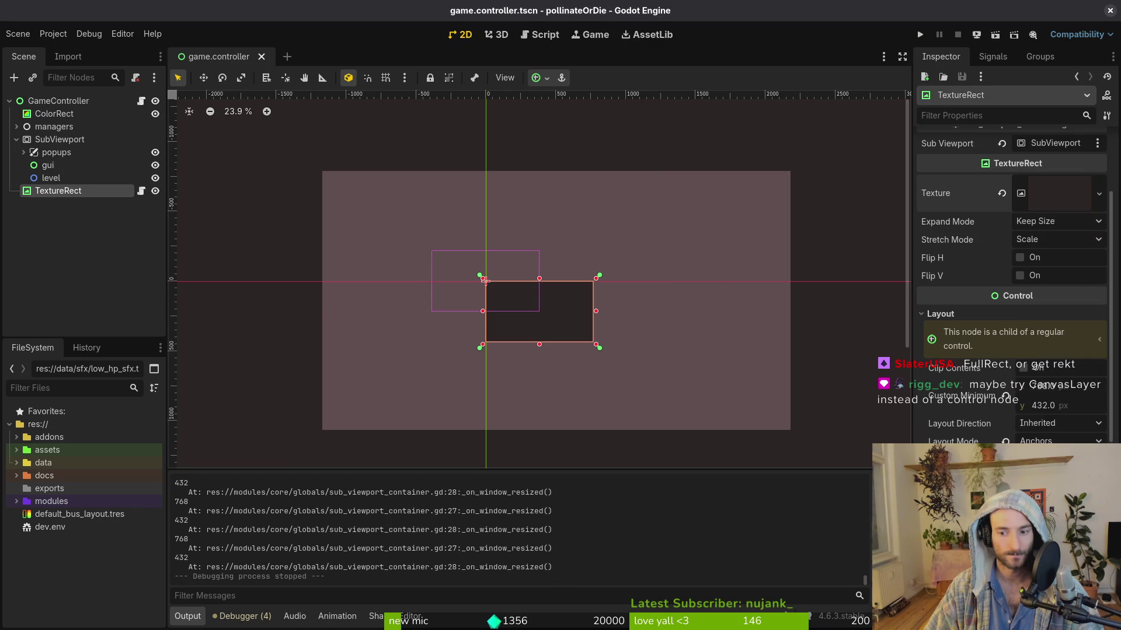
{"action": "left_click", "coordinate": [17, 139]}
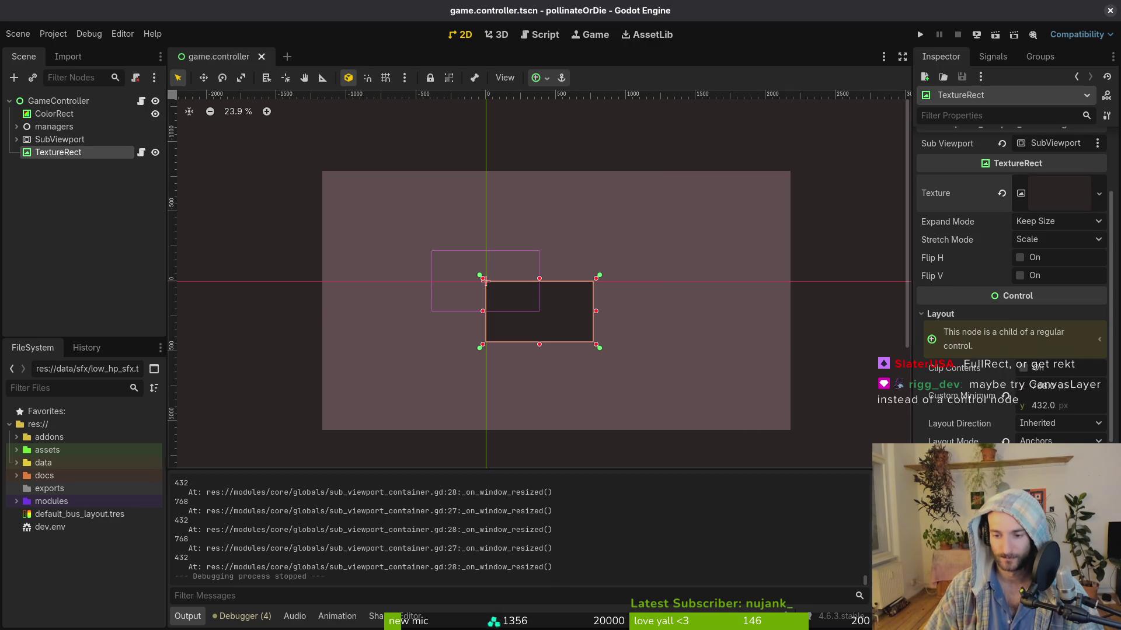
{"action": "scroll", "coordinate": [1028, 419], "scroll_direction": "down", "scroll_amount": 5}
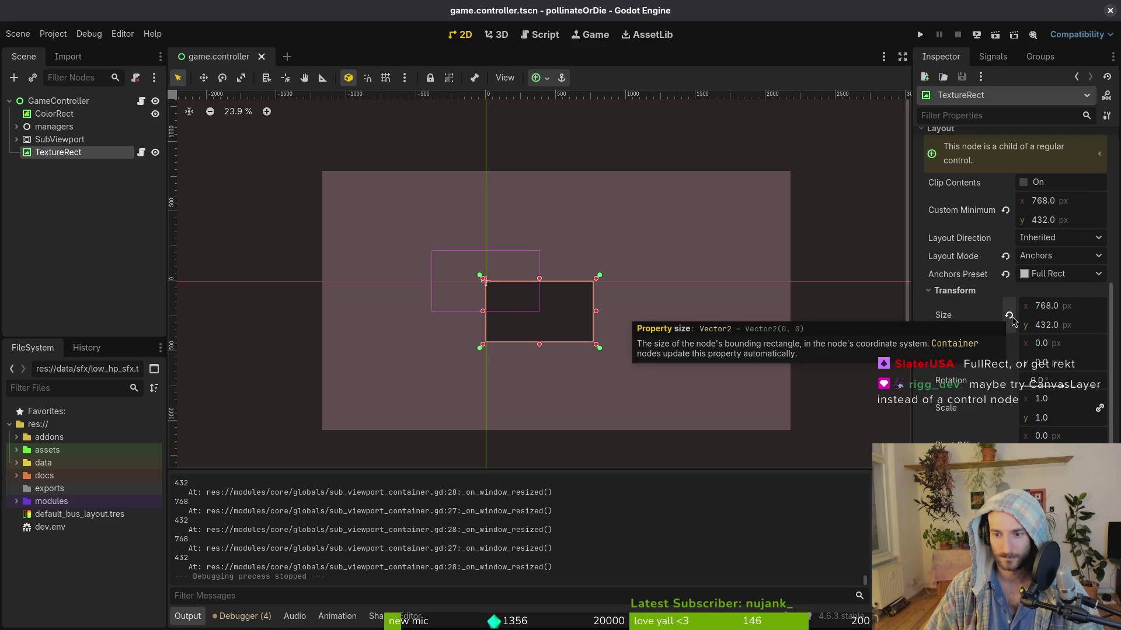
{"action": "left_click", "coordinate": [1055, 275]}
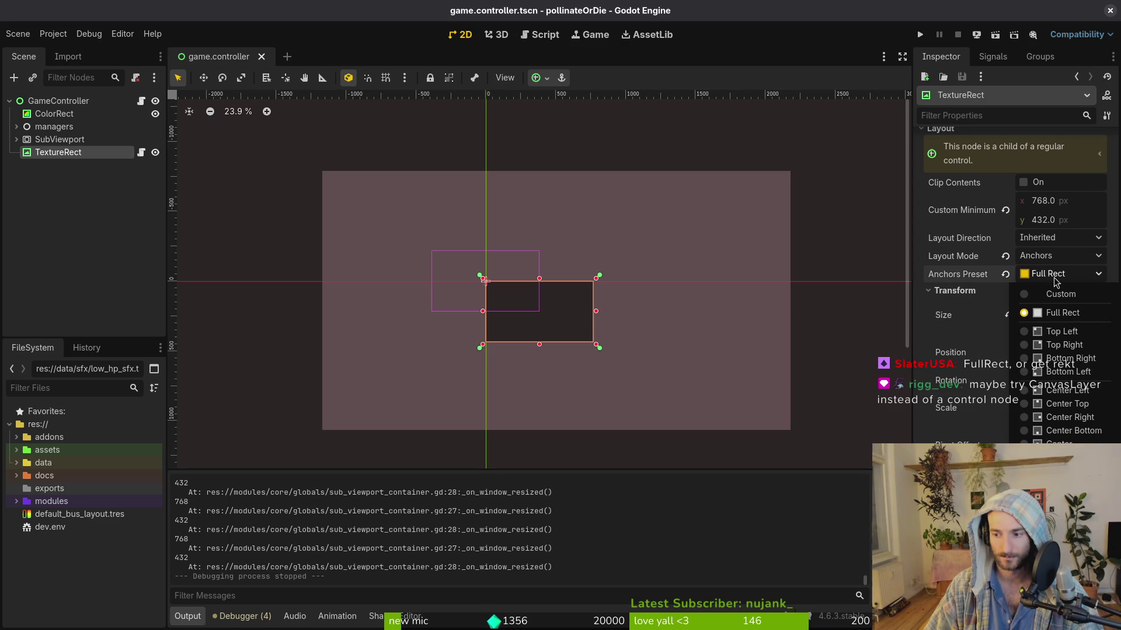
{"action": "left_click", "coordinate": [1056, 282]}
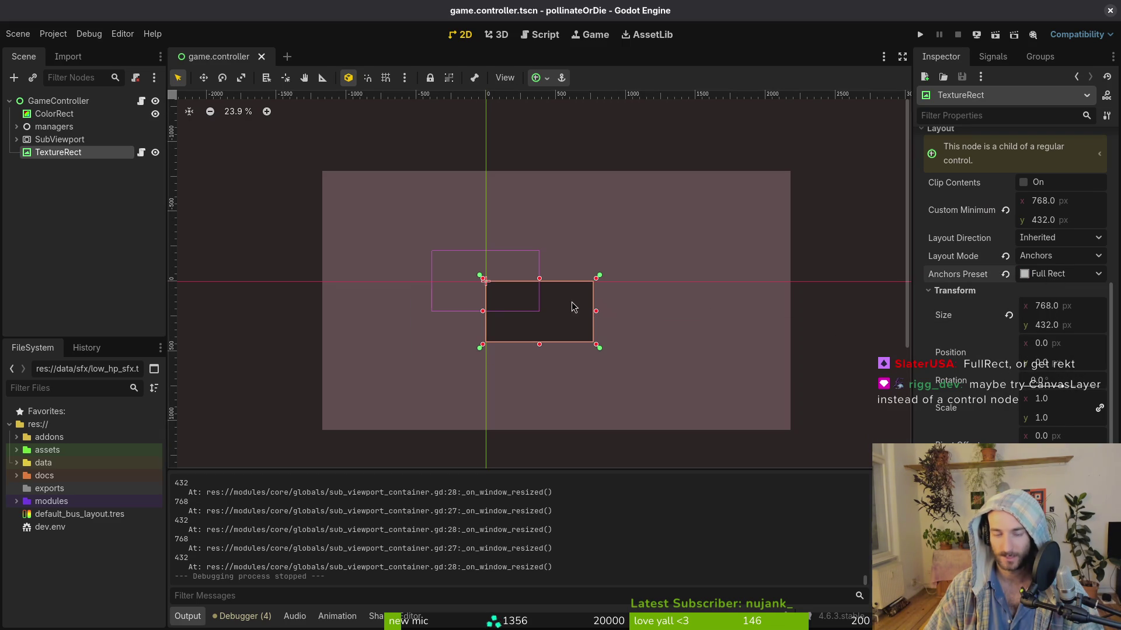
{"action": "left_click", "coordinate": [73, 102]}
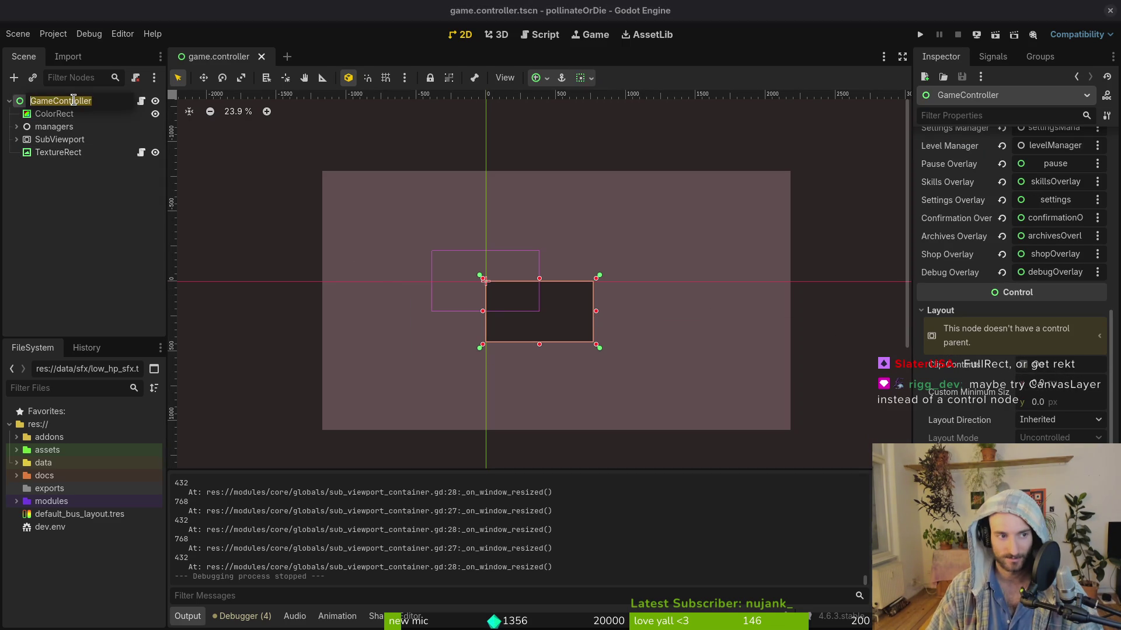
{"action": "right_click", "coordinate": [73, 103]}
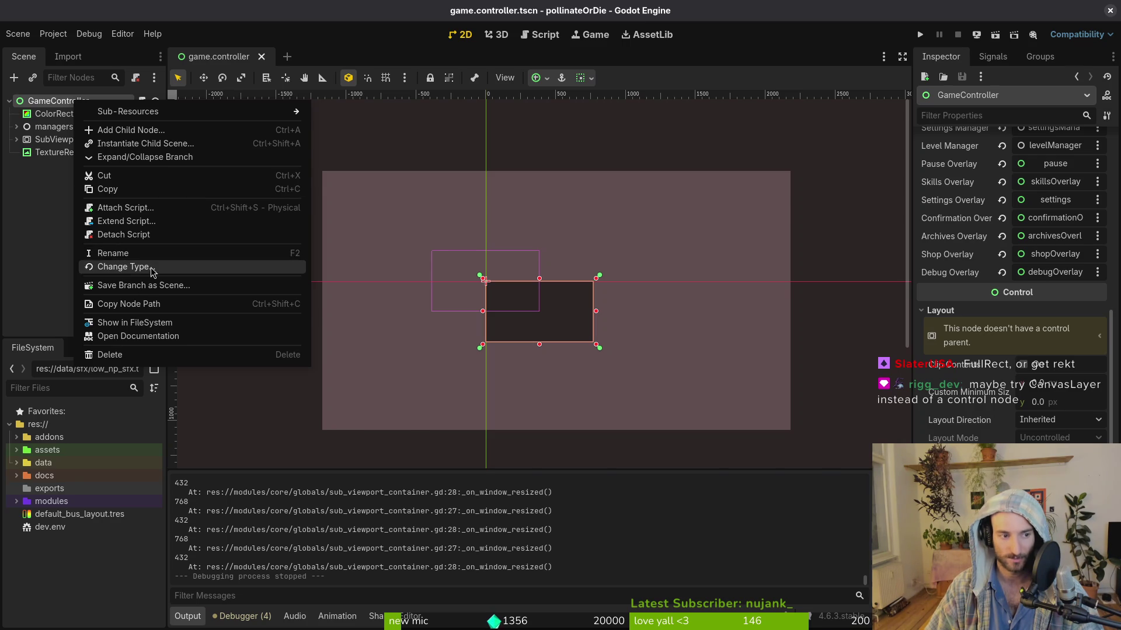
{"action": "left_click", "coordinate": [150, 266]}
{"action": "type", "text": "canva"}
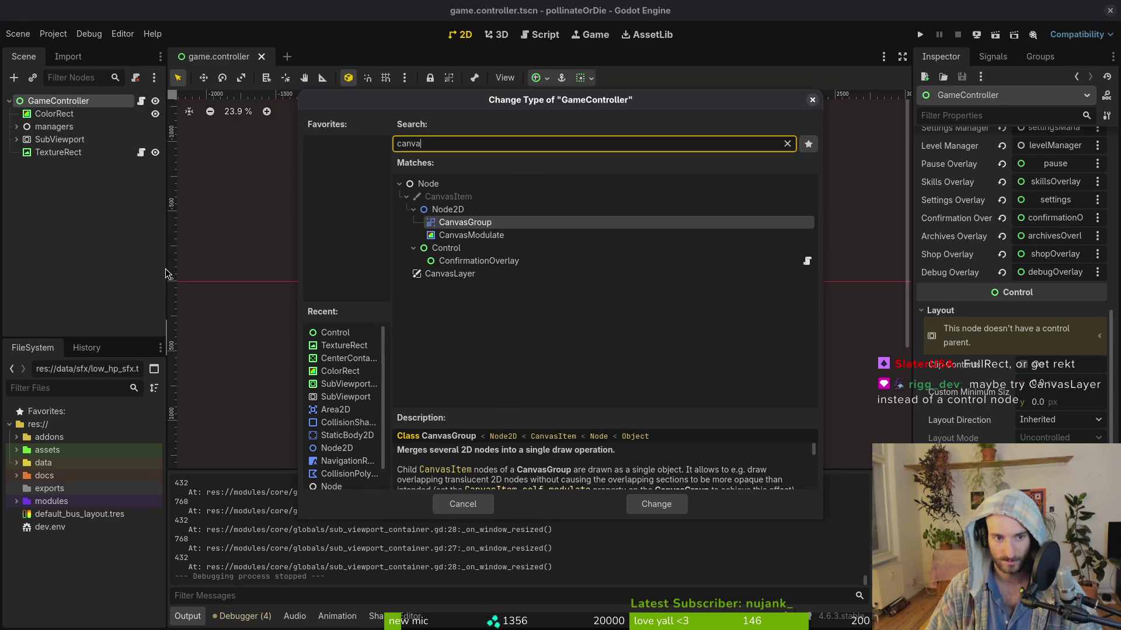
{"action": "key", "text": "Down"}
{"action": "key", "text": "Down"}
{"action": "key", "text": "Down"}
{"action": "key", "text": "Return"}
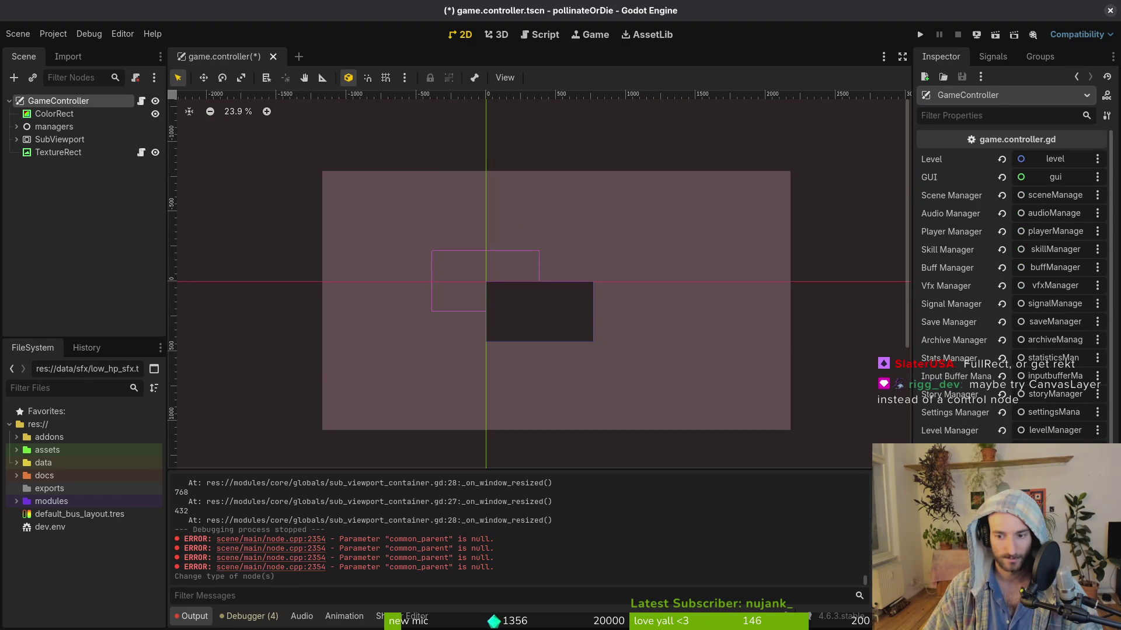
{"action": "key", "text": "Down"}
{"action": "key", "text": "Down"}
{"action": "key", "text": "Down"}
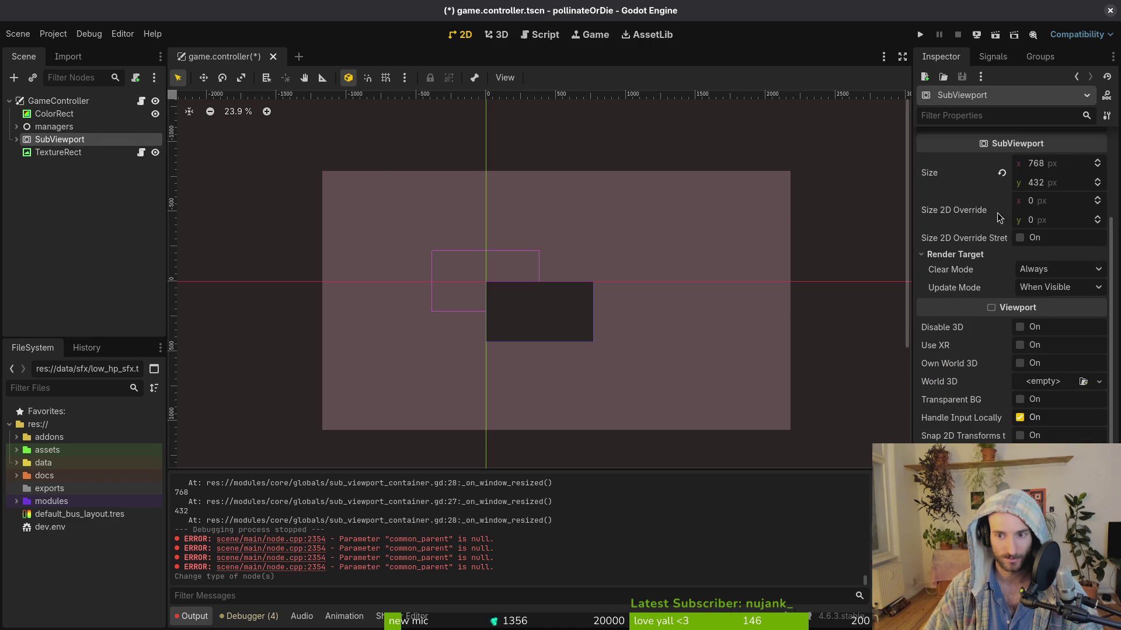
{"action": "left_click", "coordinate": [52, 126]}
{"action": "key", "text": "ctrl+z"}
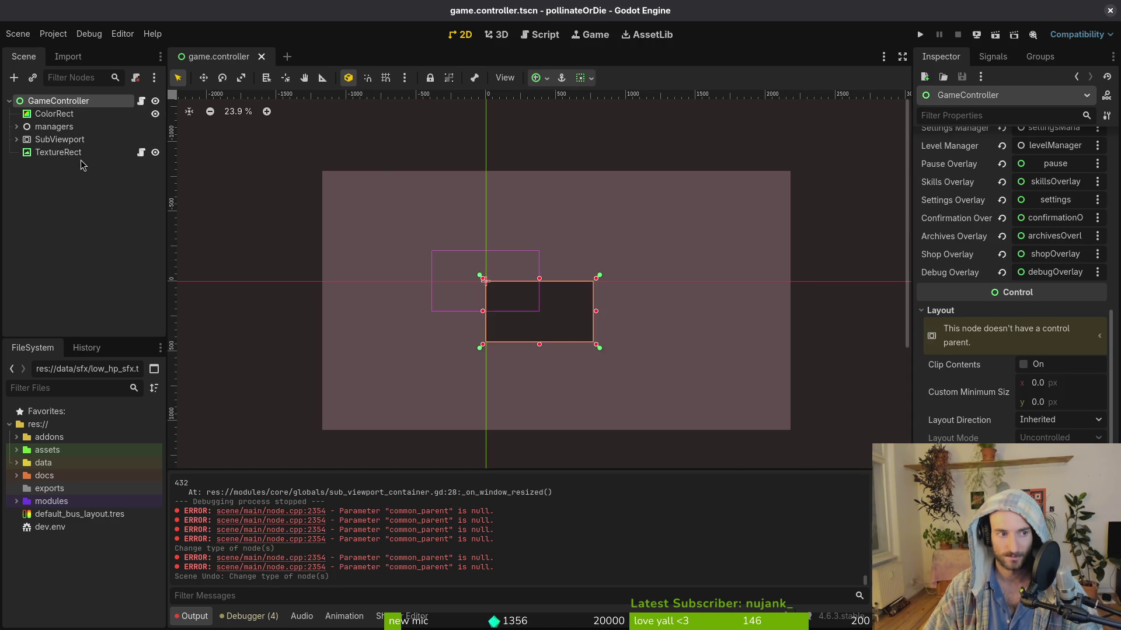
{"action": "left_click", "coordinate": [67, 290]}
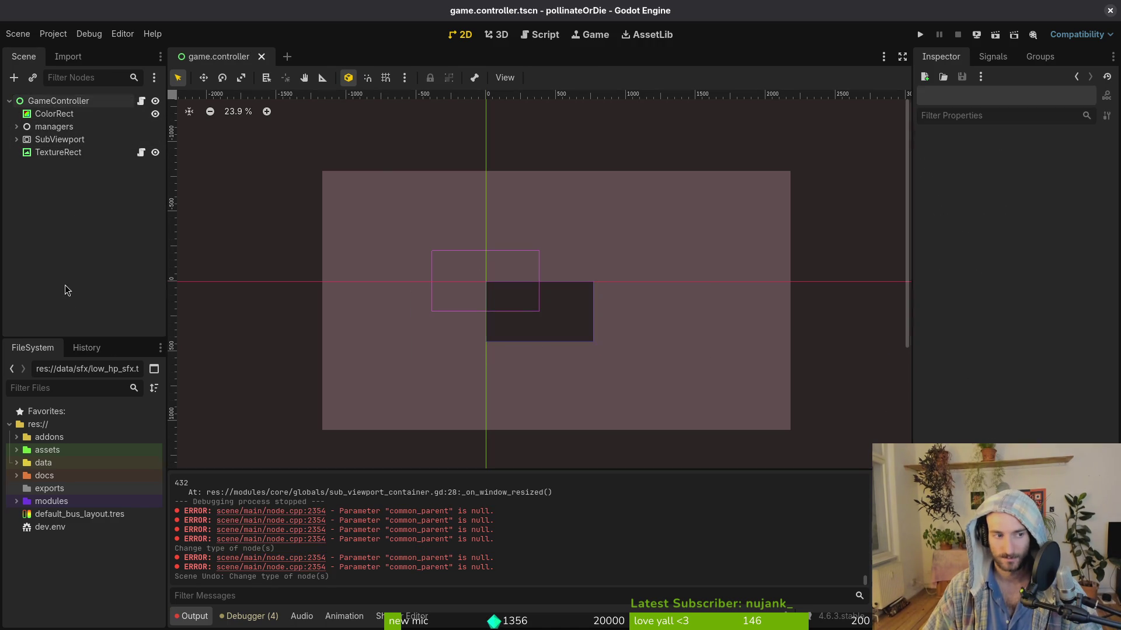
{"action": "left_click", "coordinate": [17, 139]}
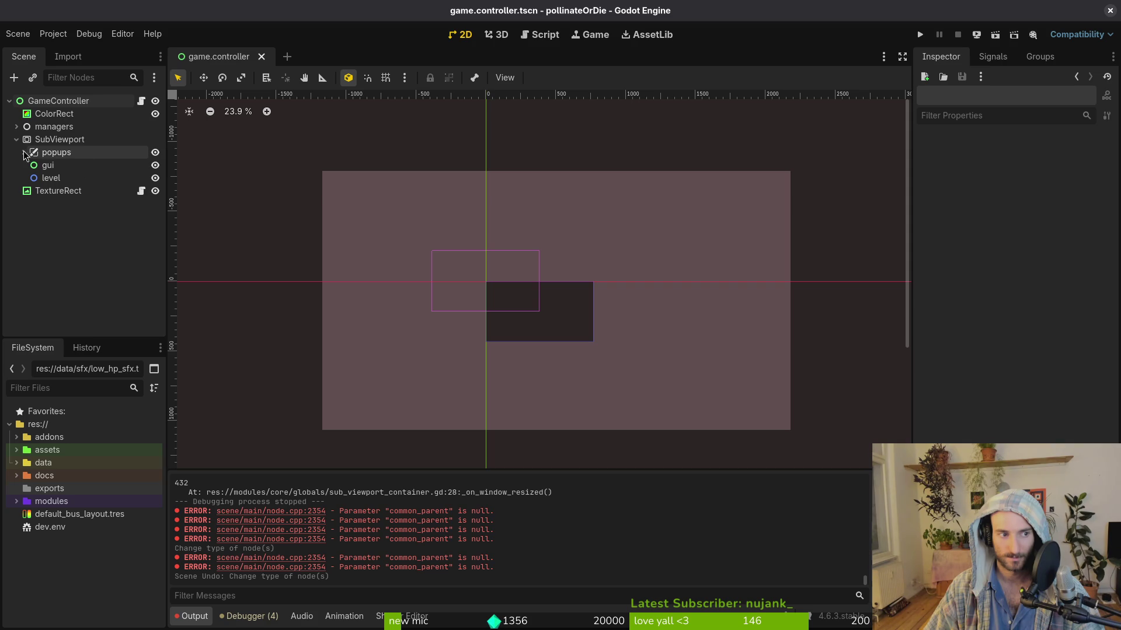
{"action": "left_click", "coordinate": [16, 140]}
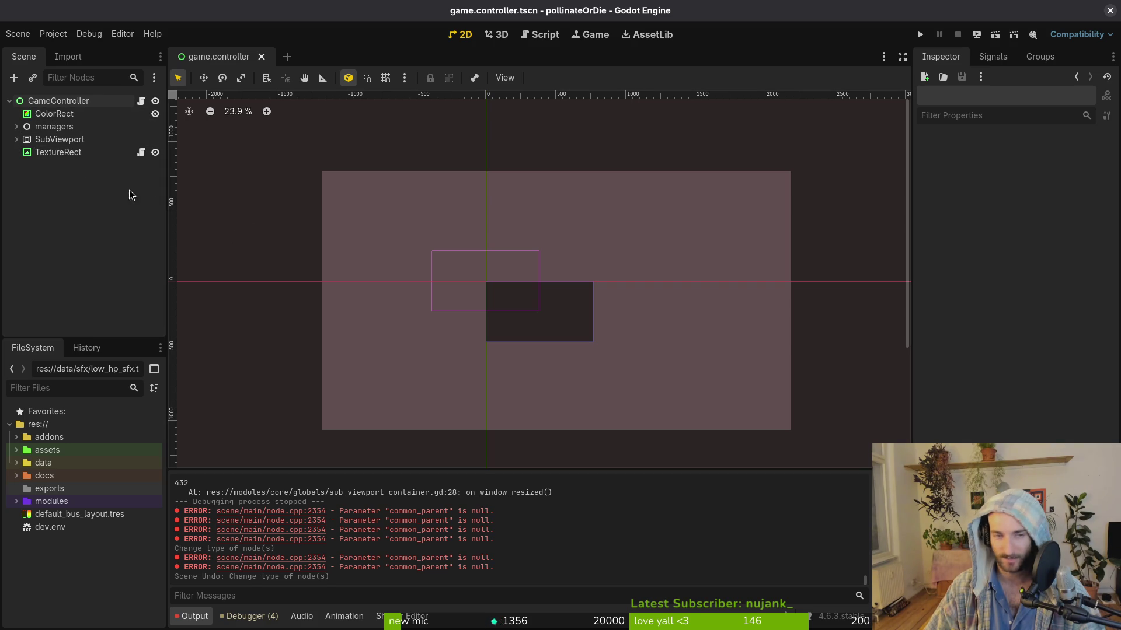
Step: Browse the Create New Node type hierarchy to find CanvasLayer
{"action": "key", "text": "ctrl+a"}
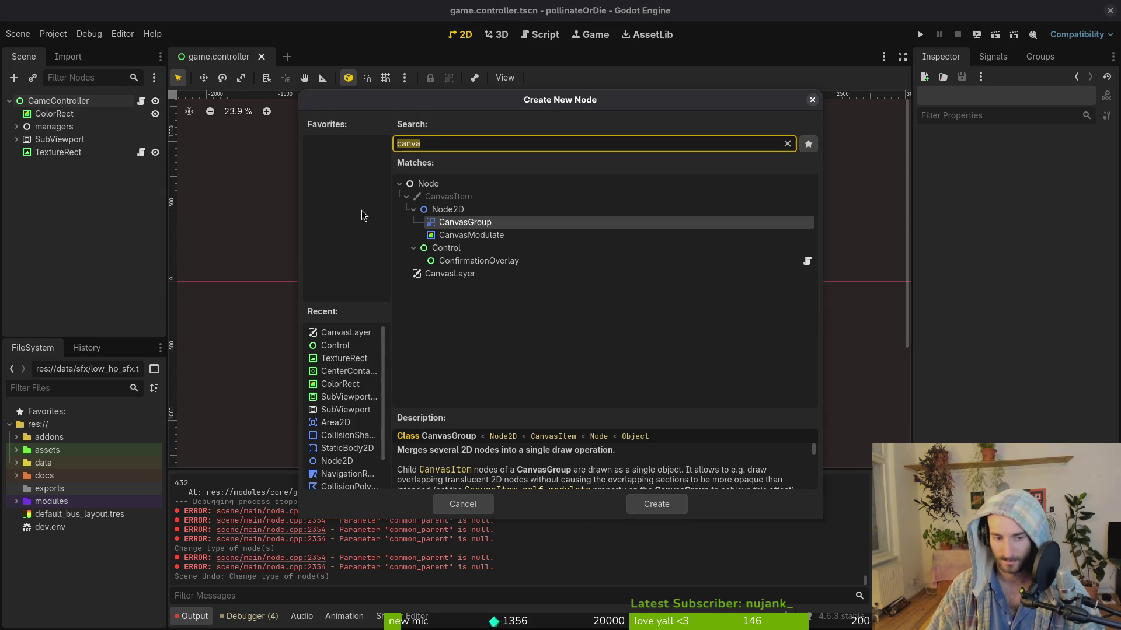
{"action": "left_click", "coordinate": [399, 184]}
{"action": "left_click", "coordinate": [400, 184]}
{"action": "left_click", "coordinate": [399, 184]}
{"action": "left_click", "coordinate": [399, 184]}
{"action": "left_click", "coordinate": [406, 197]}
{"action": "left_click", "coordinate": [405, 199]}
{"action": "left_click", "coordinate": [405, 198]}
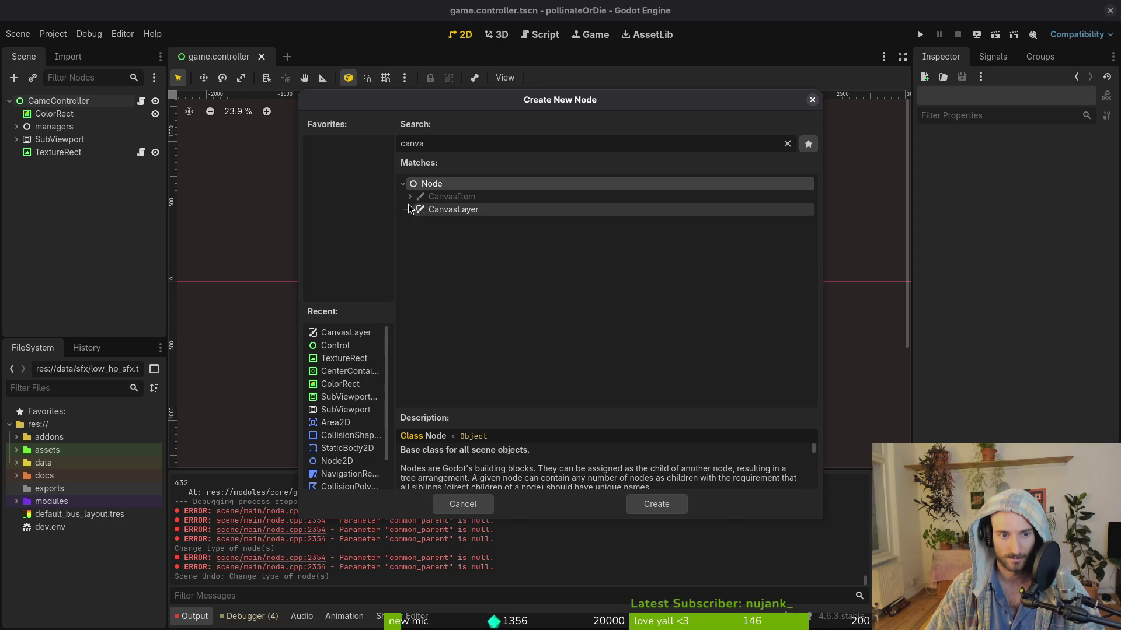
{"action": "left_click", "coordinate": [410, 209]}
Step: Cancel without adding a node and select SubViewport to show its 768 × 432 size
{"action": "left_click", "coordinate": [410, 197]}
{"action": "left_click", "coordinate": [410, 196]}
{"action": "left_click", "coordinate": [488, 503]}
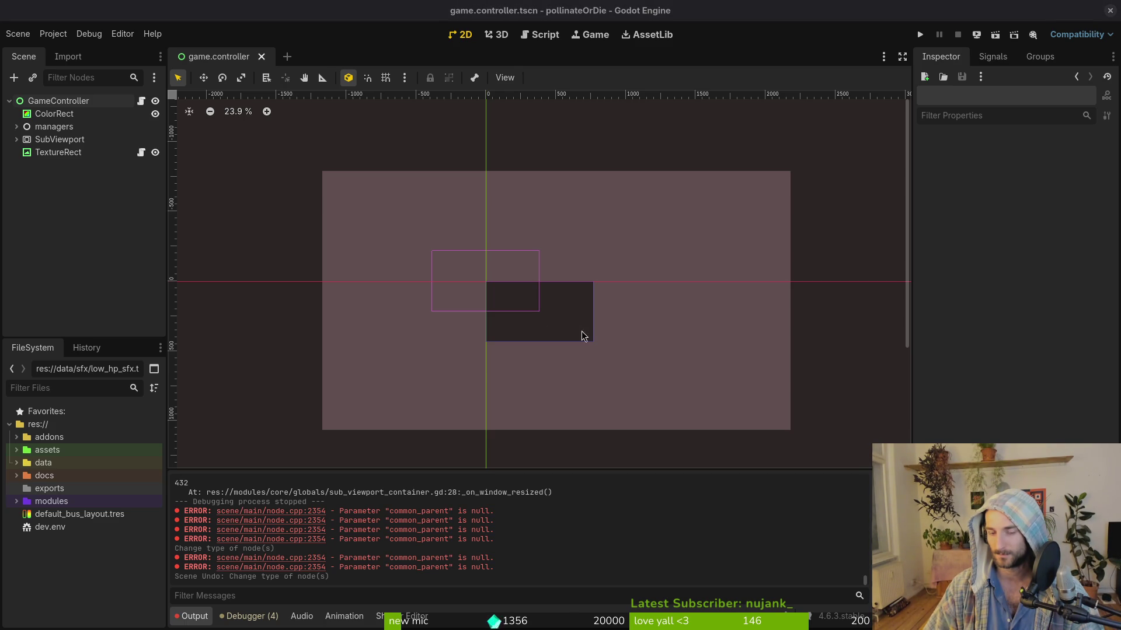
{"action": "left_click", "coordinate": [32, 142]}
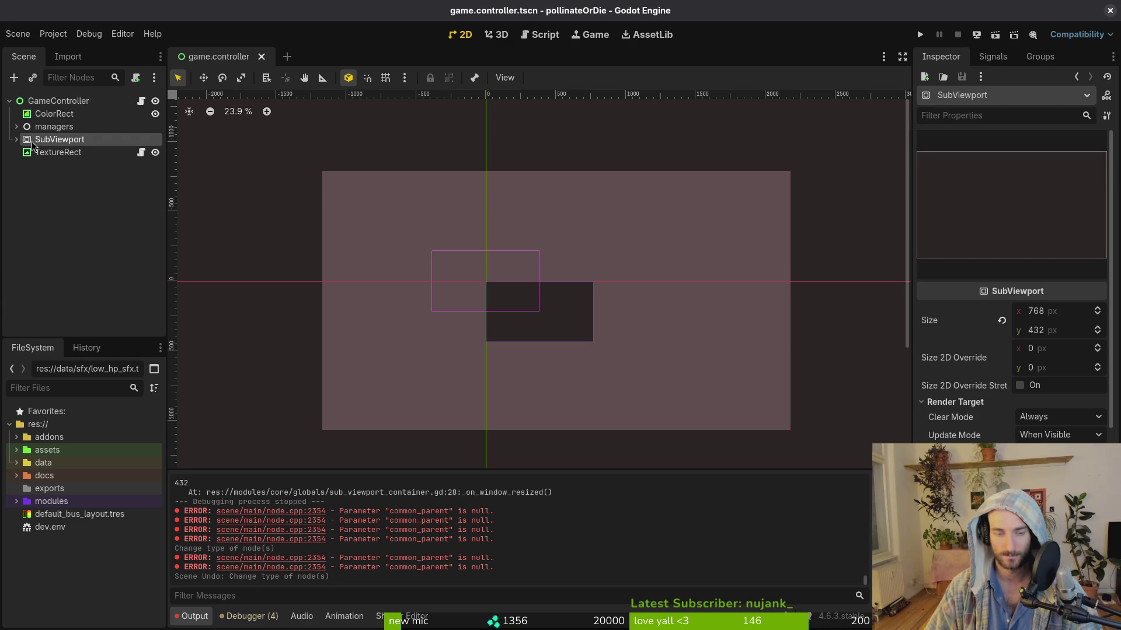
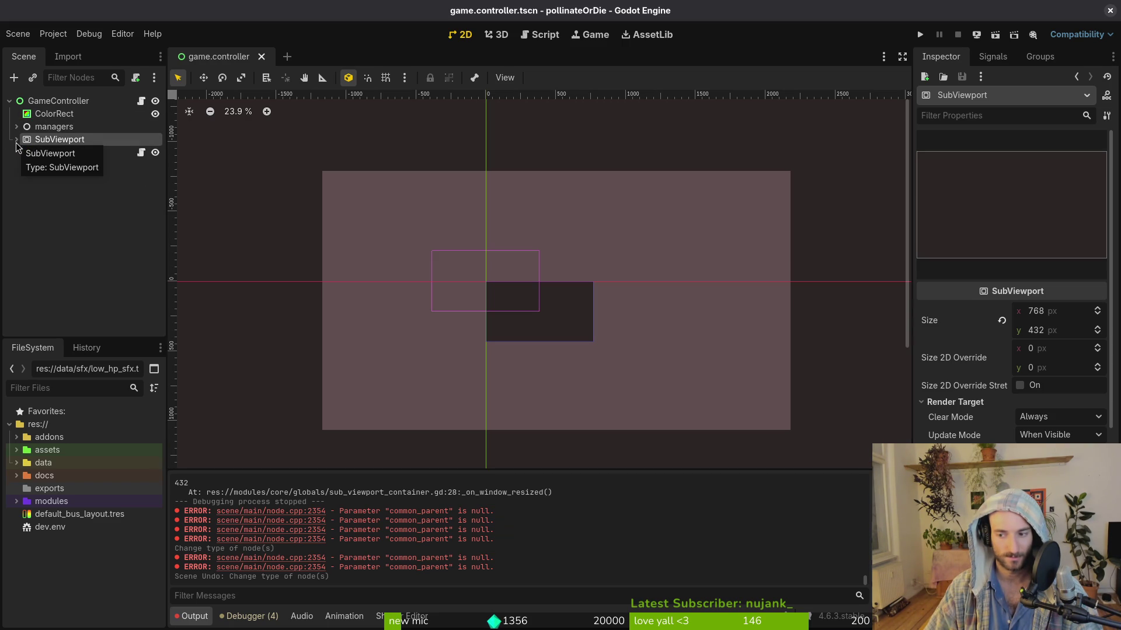
Step: Compare the TextureRect and SubViewport node sizes and layout in the Inspector
{"action": "left_click", "coordinate": [43, 153]}
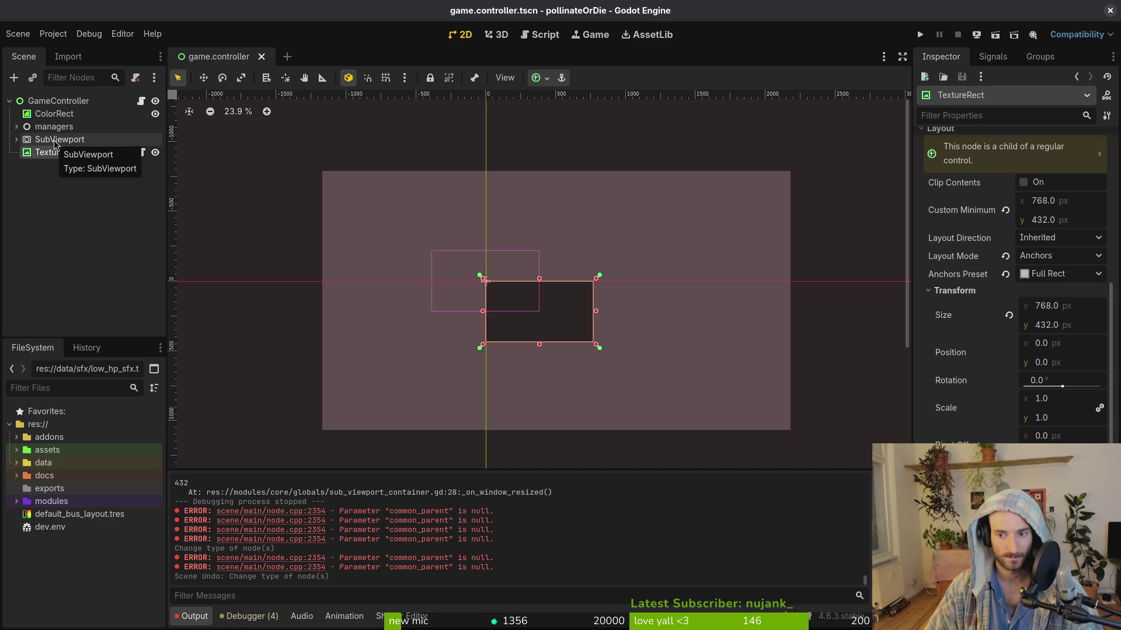
{"action": "left_click", "coordinate": [59, 140]}
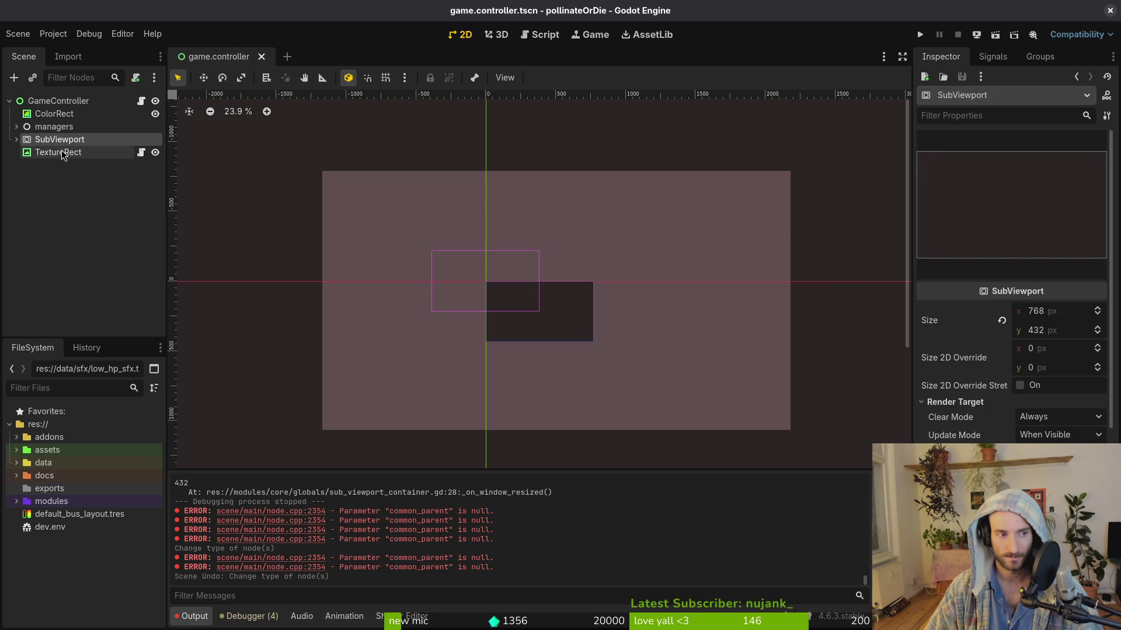
{"action": "left_click", "coordinate": [61, 153]}
{"action": "left_click", "coordinate": [55, 141]}
{"action": "left_click", "coordinate": [62, 153]}
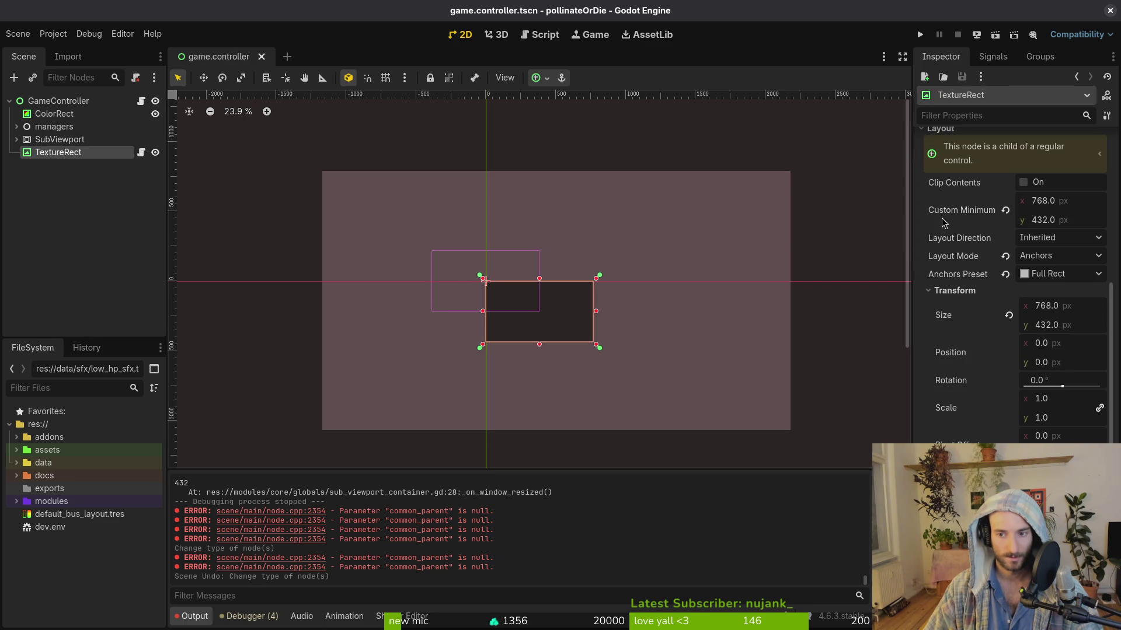
Step: Run the project, enlarge the game window, and jump to custom_minimum_size in the scaling script
{"action": "left_click", "coordinate": [920, 34]}
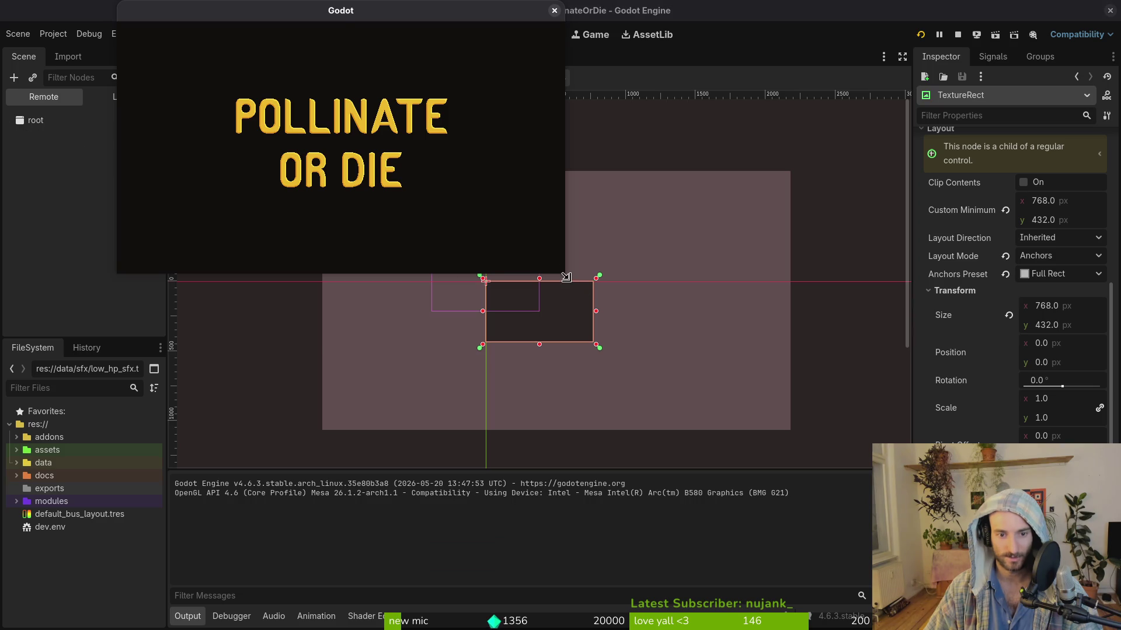
{"action": "mouse_move", "coordinate": [612, 309]}
{"action": "left_mouse_down"}
{"action": "mouse_move", "coordinate": [1004, 583]}
{"action": "mouse_move", "coordinate": [1004, 601]}
{"action": "mouse_move", "coordinate": [1015, 531]}
{"action": "mouse_move", "coordinate": [708, 349]}
{"action": "mouse_move", "coordinate": [951, 475]}
{"action": "mouse_move", "coordinate": [932, 424]}
{"action": "left_mouse_up"}
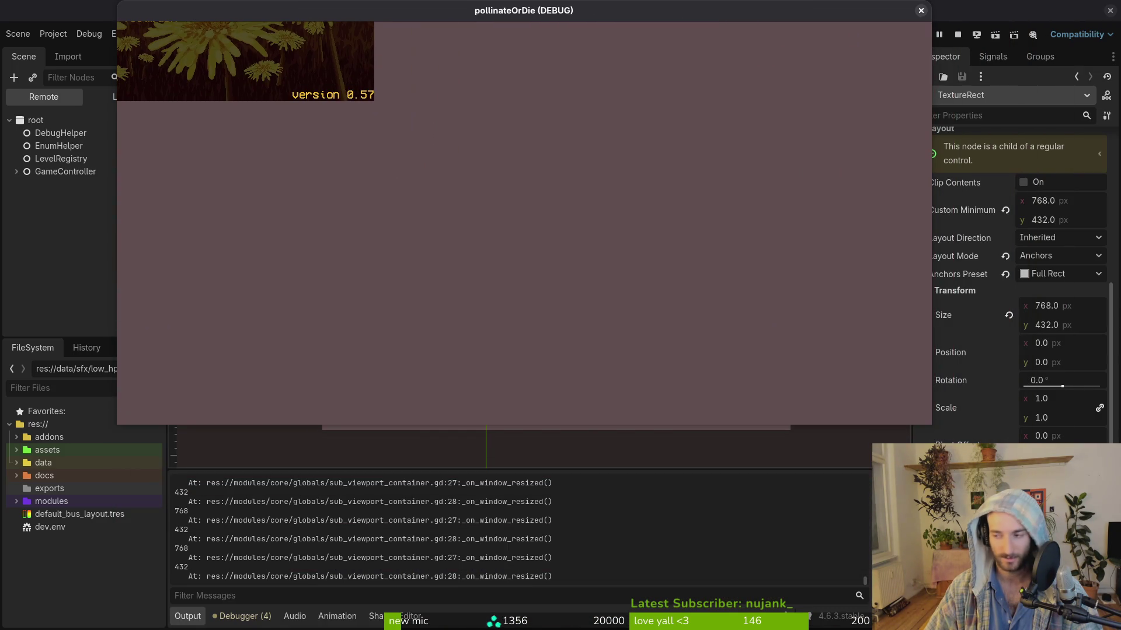
{"action": "key", "text": "super+2"}
{"action": "left_click", "coordinate": [127, 448]}
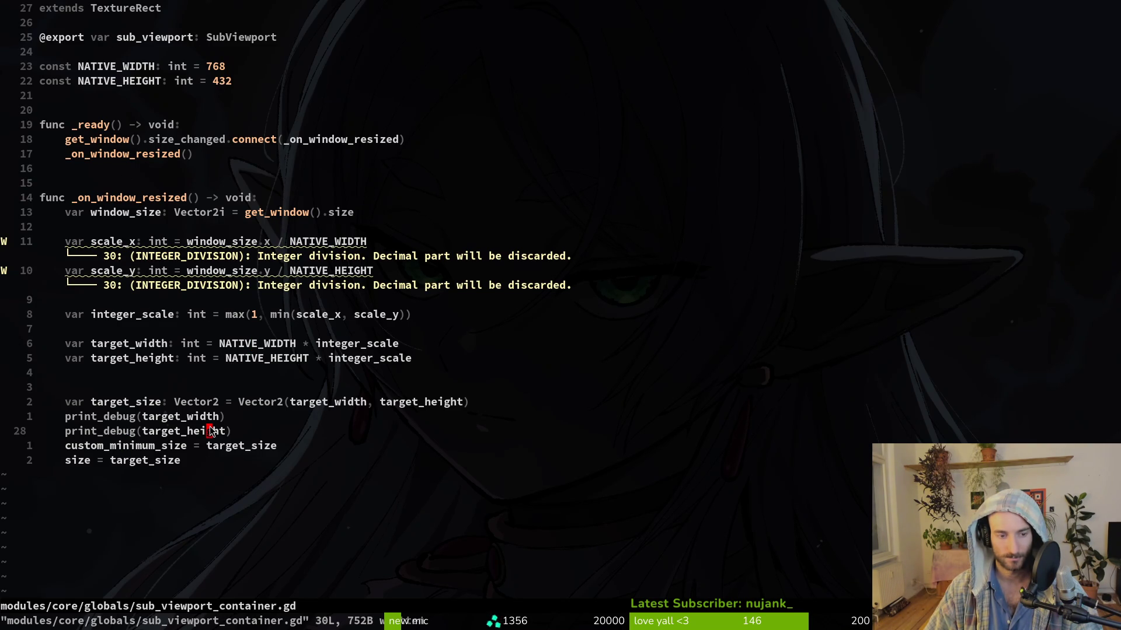
Step: Read _on_window_resized in sub_viewport_container.gd, then return to the Godot editor
{"action": "key", "text": "super+1"}
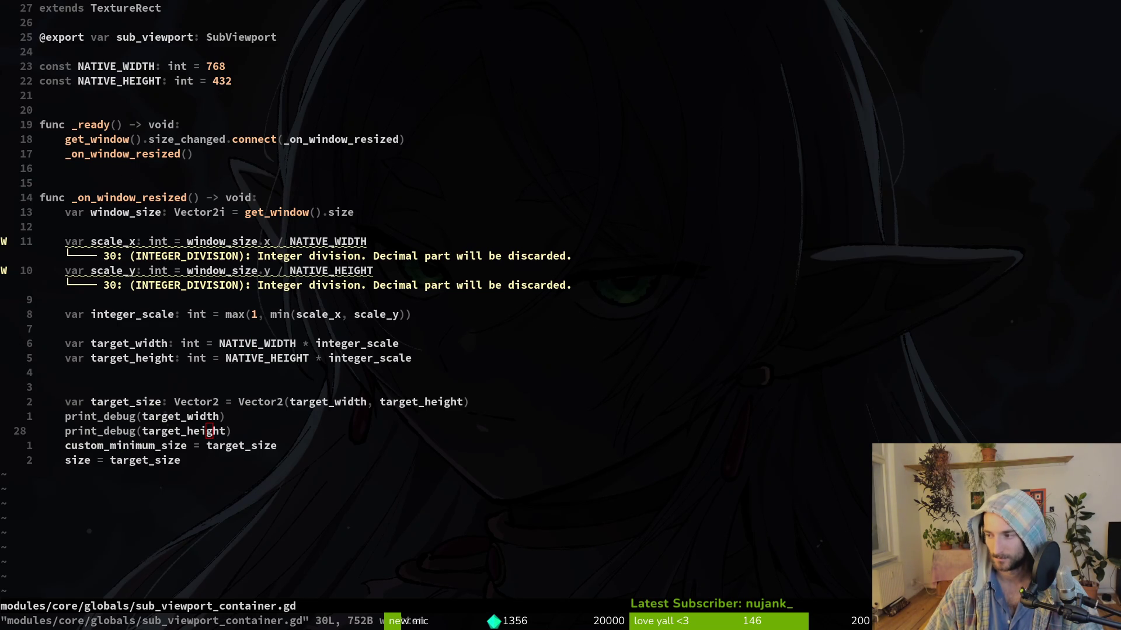
{"action": "key", "text": "super+1"}
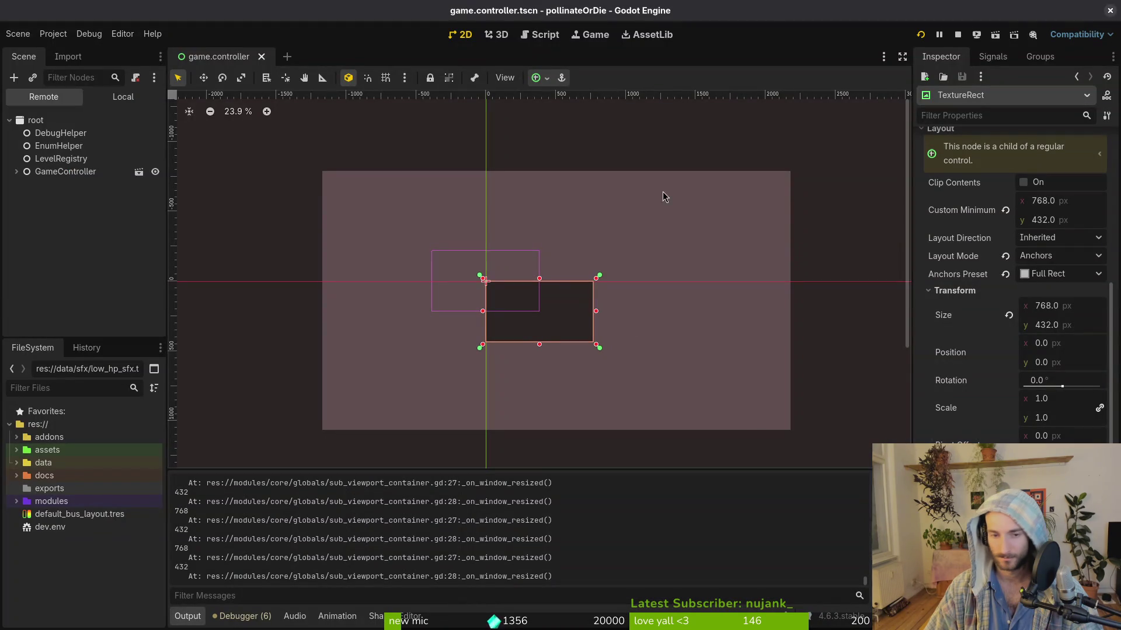
Step: Stop the game, move SubViewport below TextureRect in the tree, and save the scene
{"action": "left_click", "coordinate": [958, 35]}
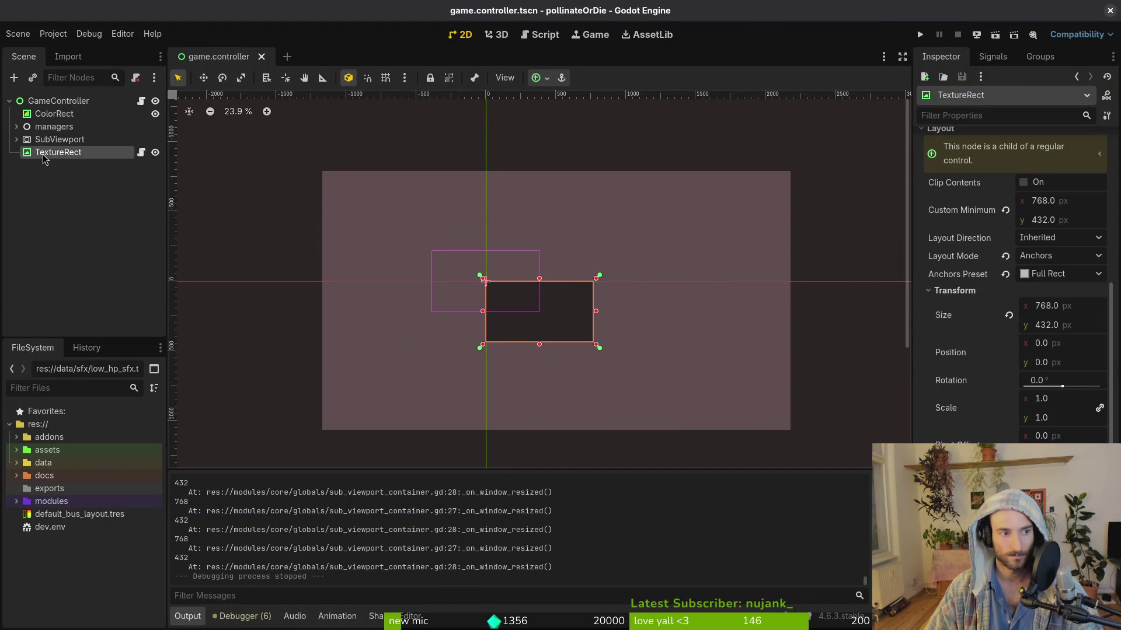
{"action": "left_click_drag", "start_coordinate": [44, 144], "coordinate": [57, 164]}
{"action": "key", "text": "ctrl+s"}
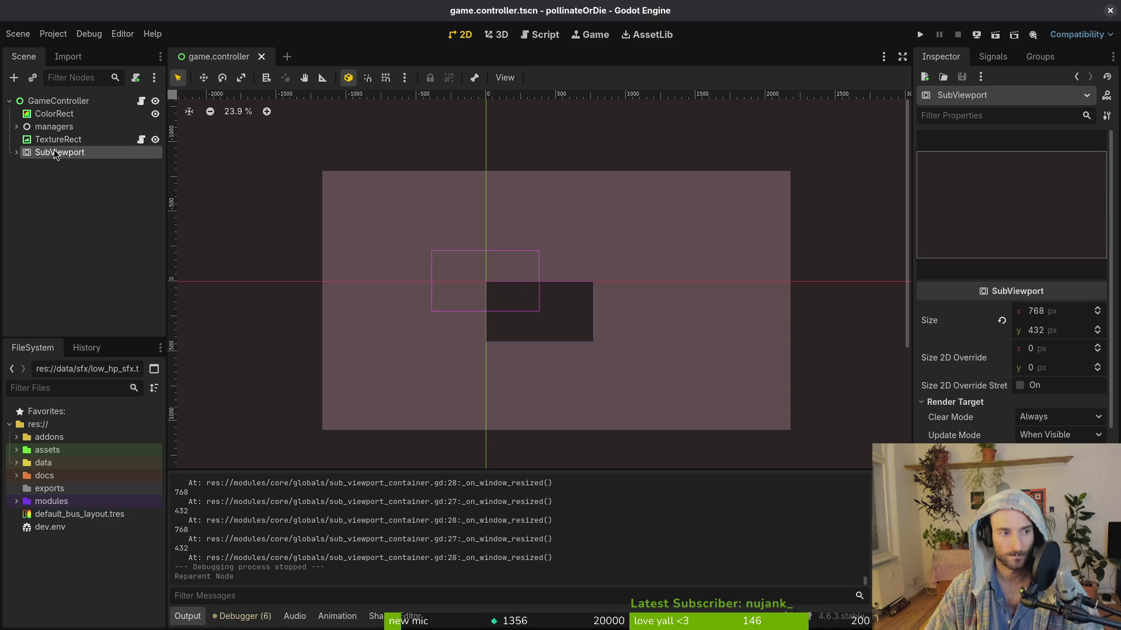
Step: Try changing GameController's node type via a 'ce' search, then begin adding a child node
{"action": "left_click", "coordinate": [52, 175]}
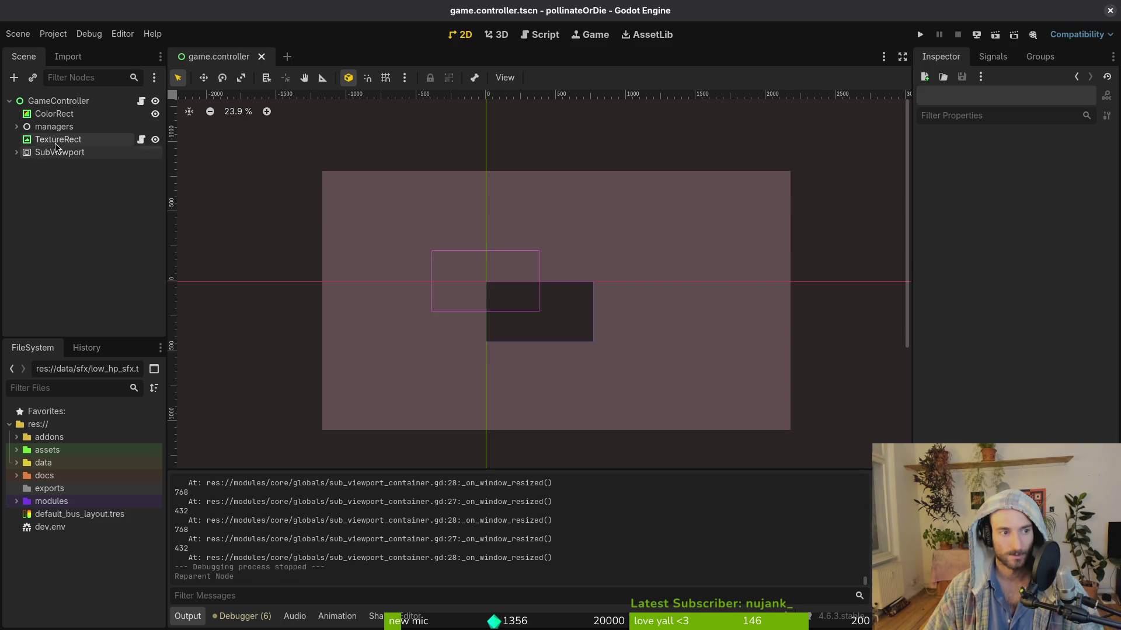
{"action": "left_click", "coordinate": [58, 100]}
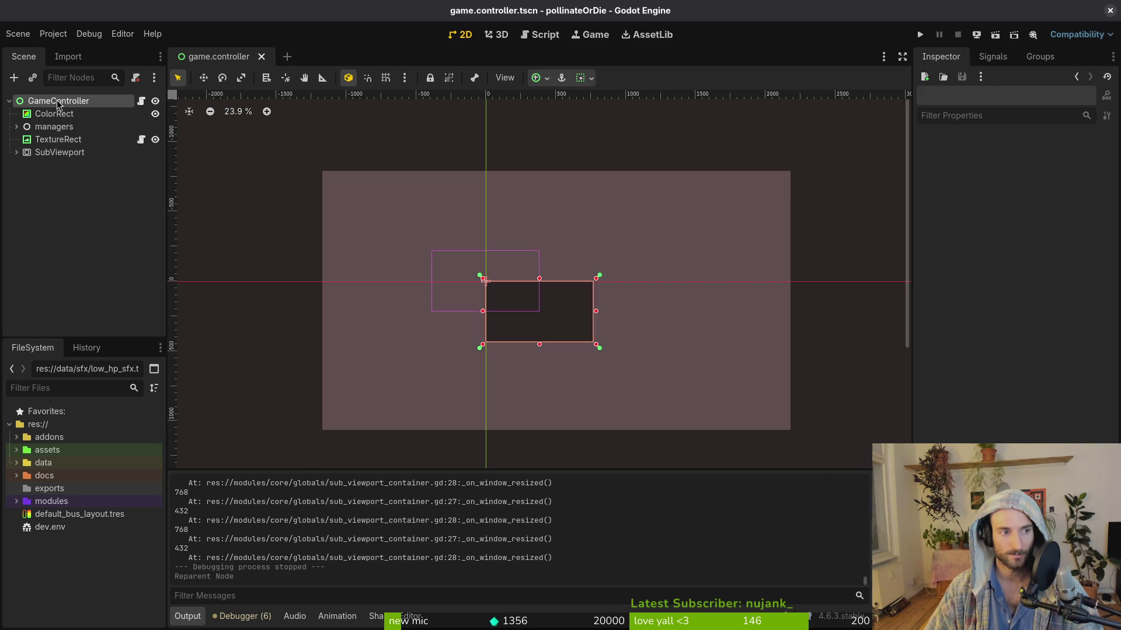
{"action": "key", "text": "ctrl+a"}
{"action": "key", "text": "Escape"}
{"action": "right_click", "coordinate": [60, 100]}
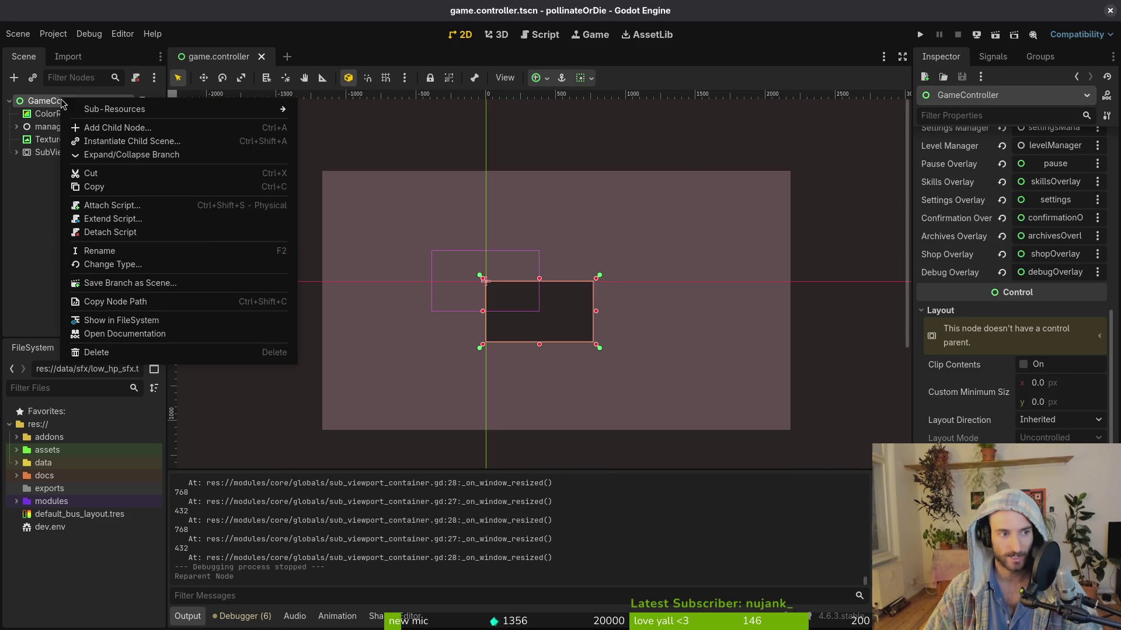
{"action": "left_click", "coordinate": [175, 263]}
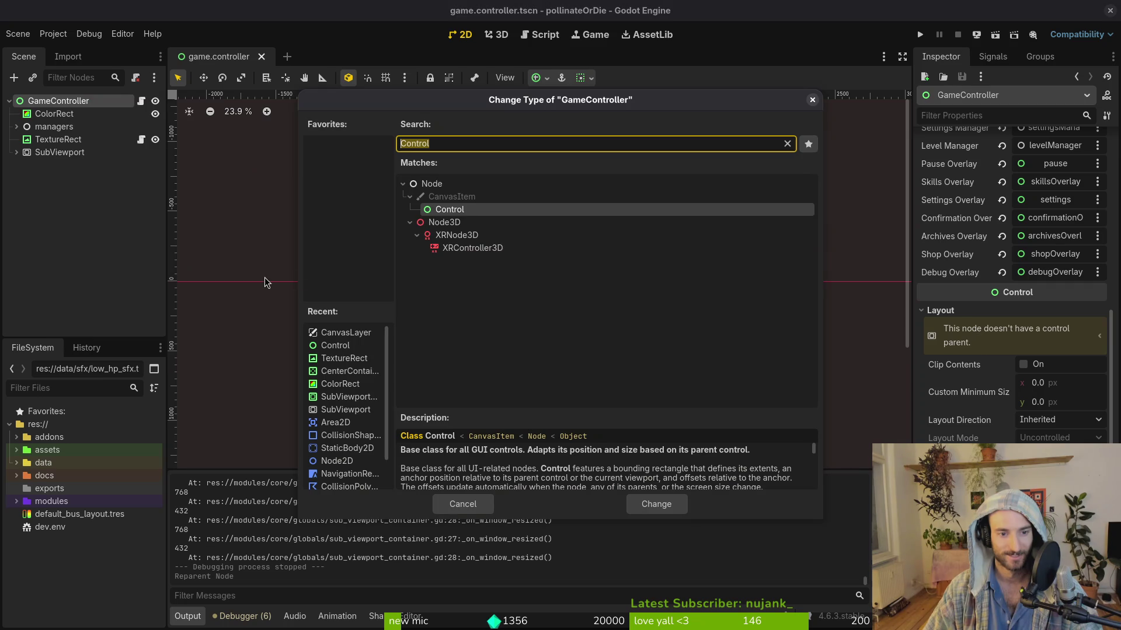
{"action": "type", "text": "ce"}
{"action": "double_click", "coordinate": [509, 296]}
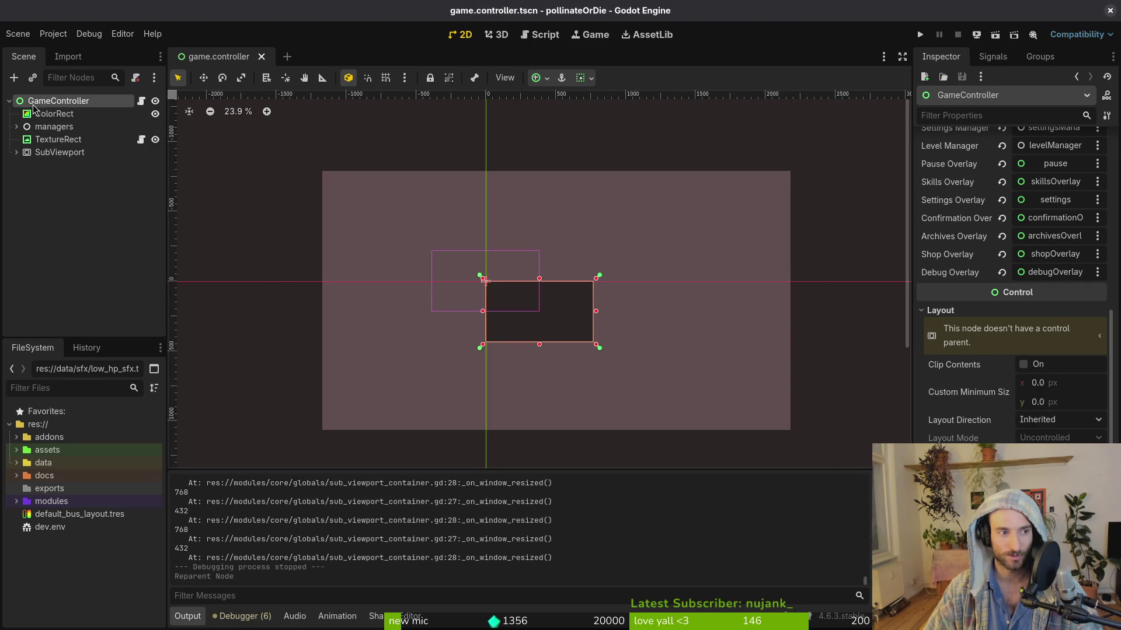
{"action": "key", "text": "ctrl+a"}
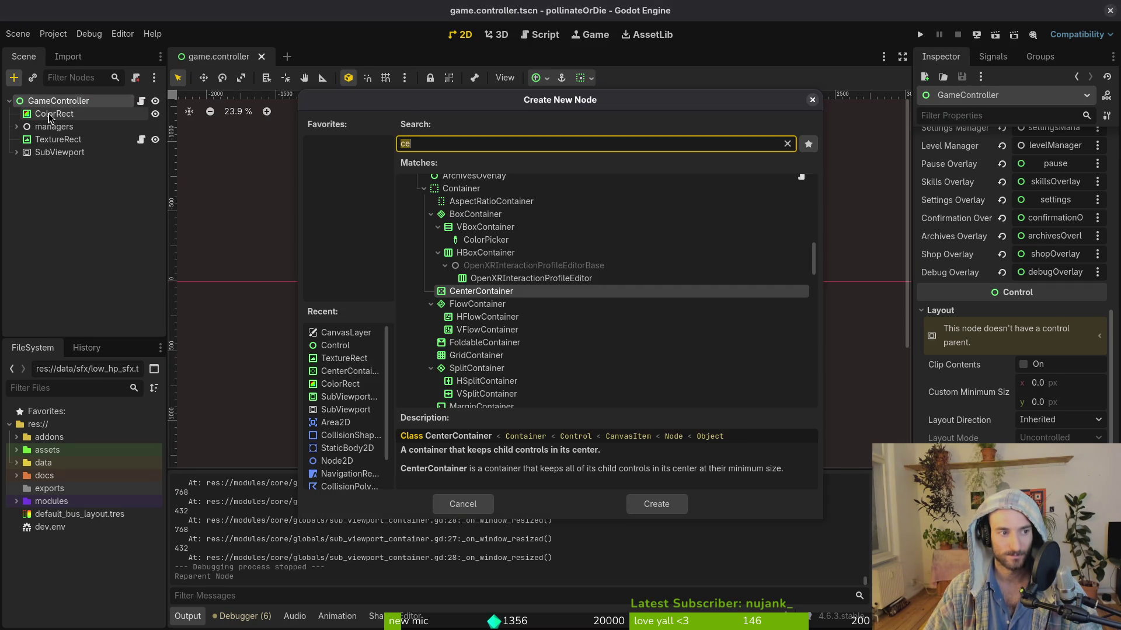
Step: Add a CenterContainer and move TextureRect and SubViewport inside it
{"action": "type", "text": "nter"}
{"action": "key", "text": "Return"}
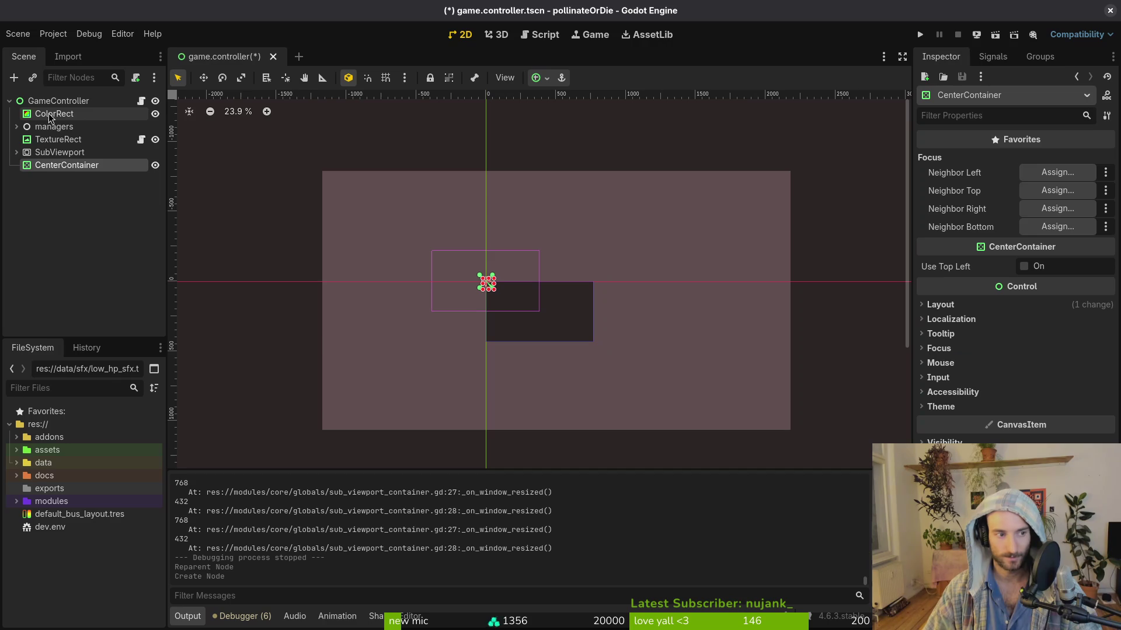
{"action": "left_click_drag", "start_coordinate": [58, 139], "coordinate": [62, 165]}
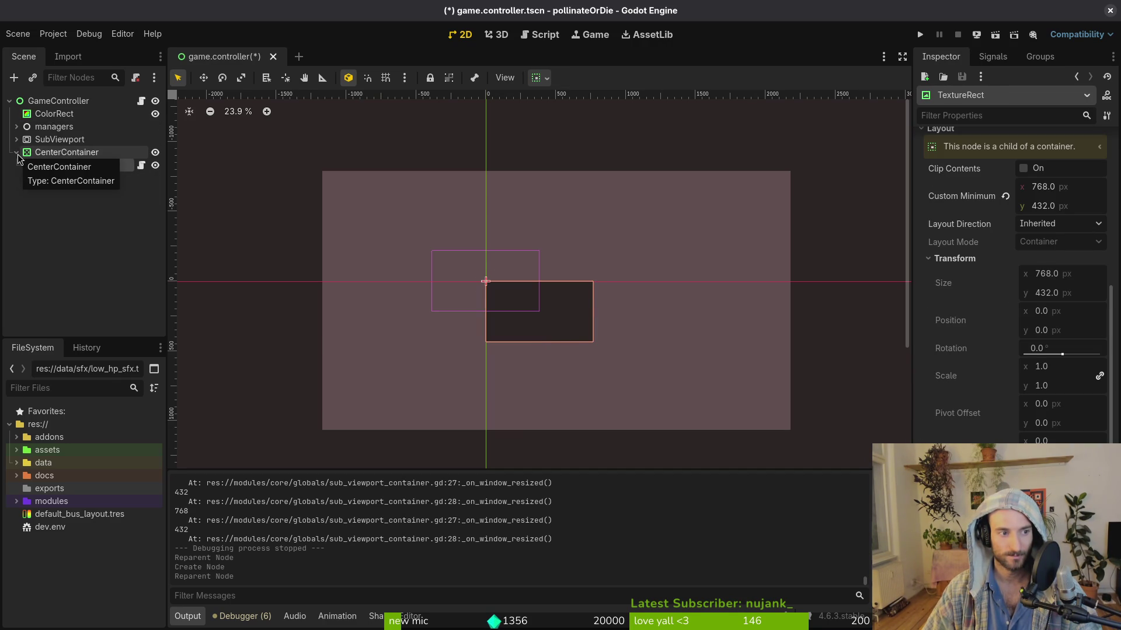
{"action": "mouse_move", "coordinate": [54, 144]}
{"action": "left_mouse_down"}
{"action": "mouse_move", "coordinate": [79, 159]}
{"action": "mouse_move", "coordinate": [52, 176]}
{"action": "left_mouse_up"}
Step: Set the CenterContainer's Layout Mode to Anchors and save the scene
{"action": "left_click", "coordinate": [66, 140]}
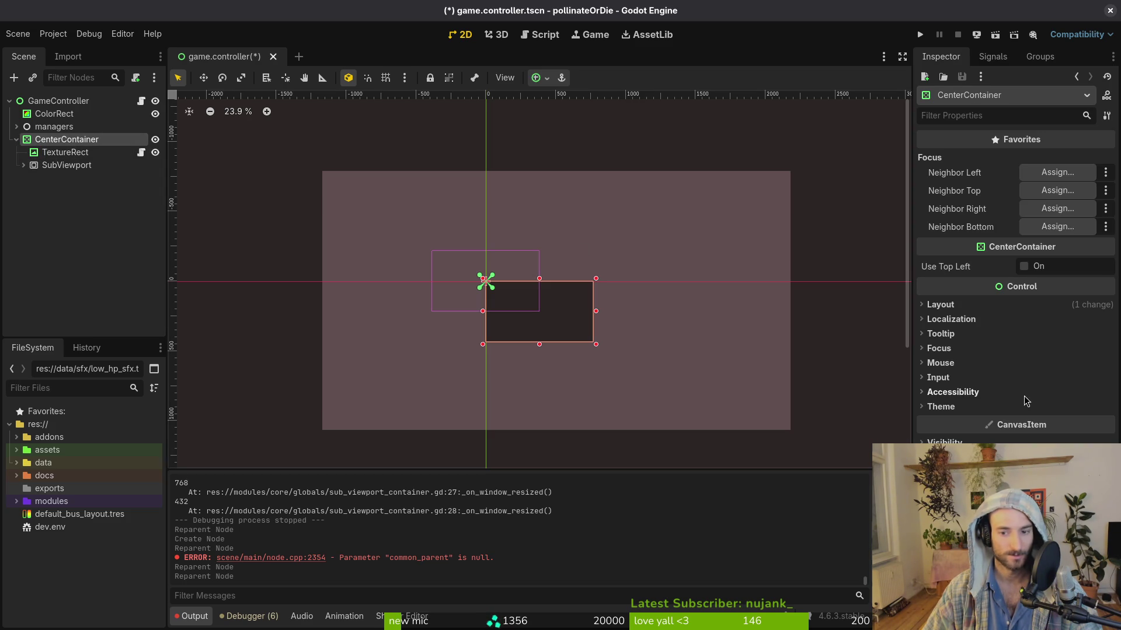
{"action": "left_click", "coordinate": [1086, 304]}
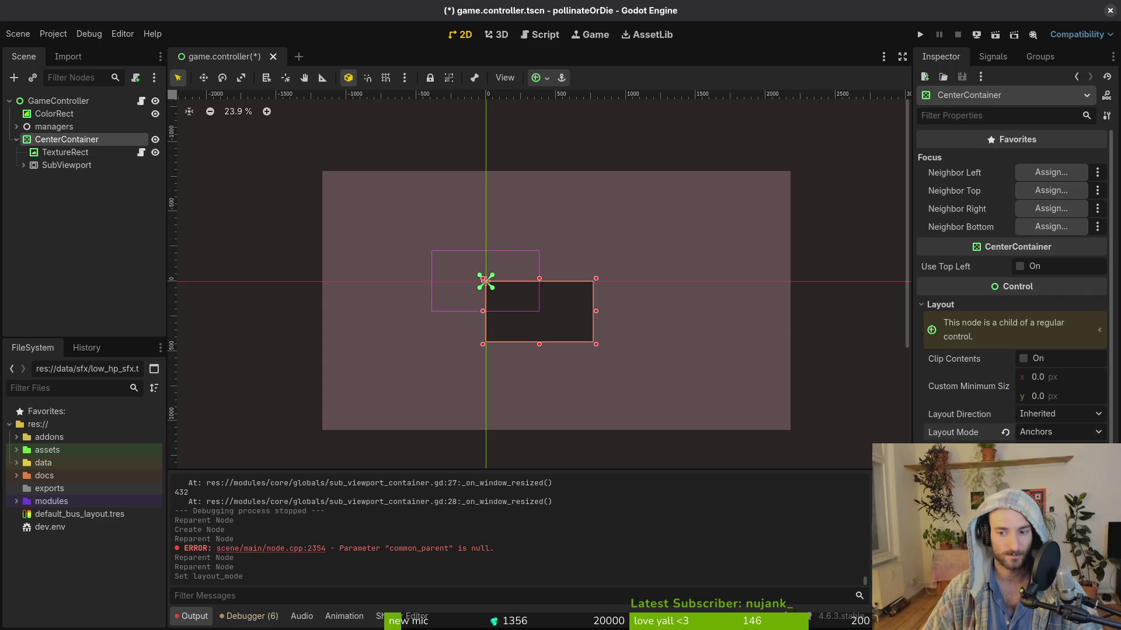
{"action": "left_click", "coordinate": [1056, 435]}
{"action": "left_click", "coordinate": [1066, 399]}
{"action": "key", "text": "ctrl+s"}
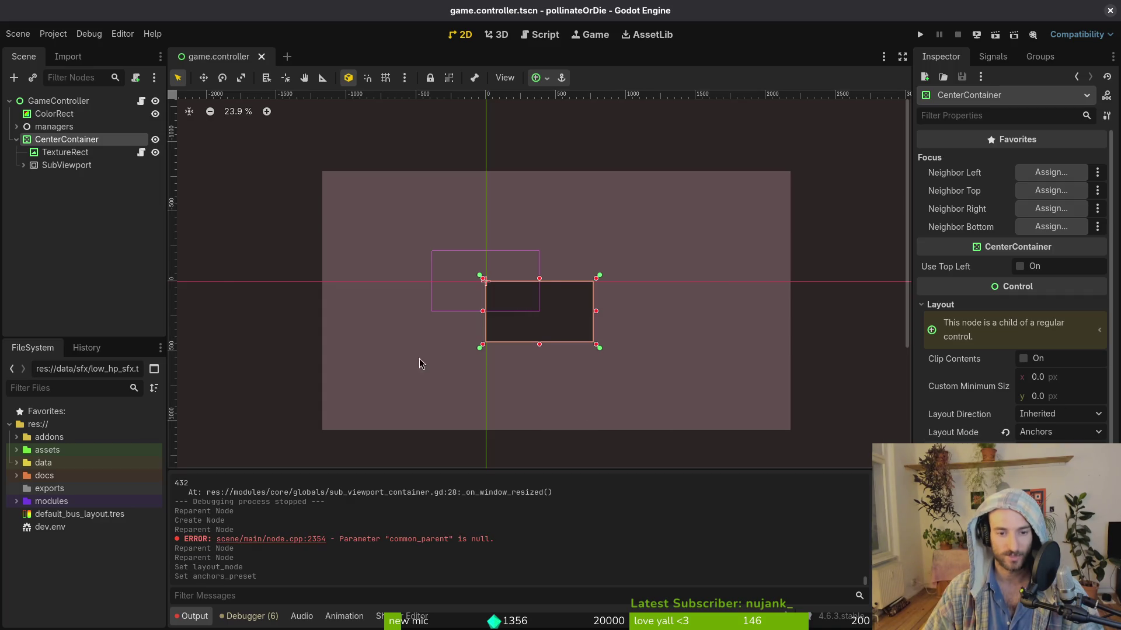
Step: Review TextureRect's layout properties, then run the game with F5
{"action": "left_click", "coordinate": [36, 156]}
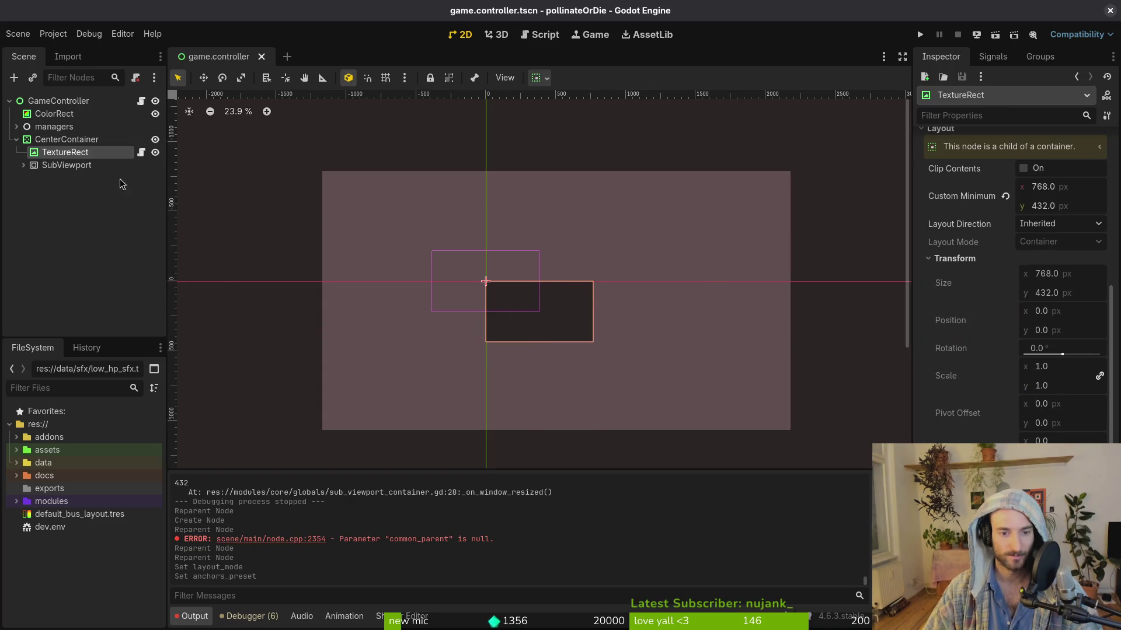
{"action": "scroll", "coordinate": [1027, 250], "scroll_direction": "up", "scroll_amount": 5}
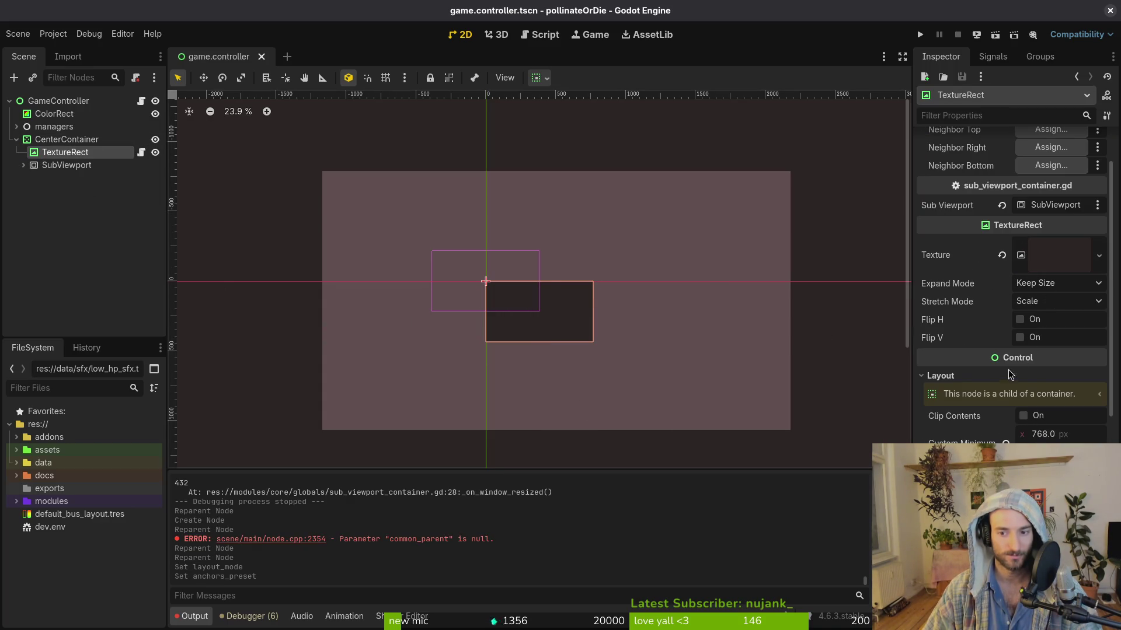
{"action": "scroll", "coordinate": [1015, 286], "scroll_direction": "down", "scroll_amount": 5}
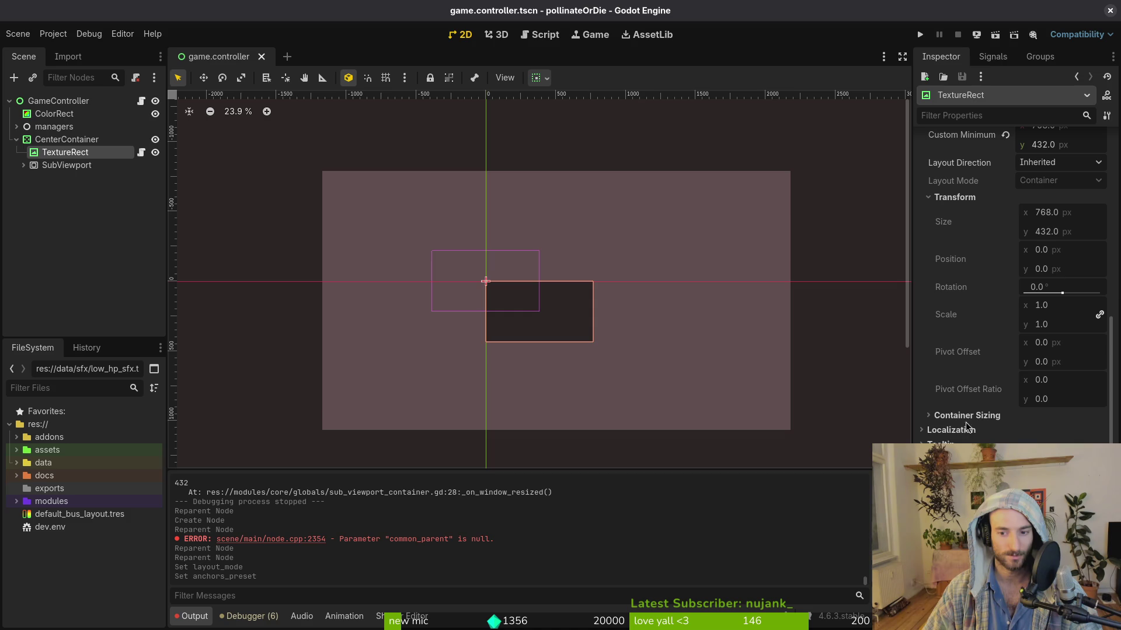
{"action": "scroll", "coordinate": [963, 426], "scroll_direction": "up", "scroll_amount": 5}
{"action": "left_click", "coordinate": [956, 377]}
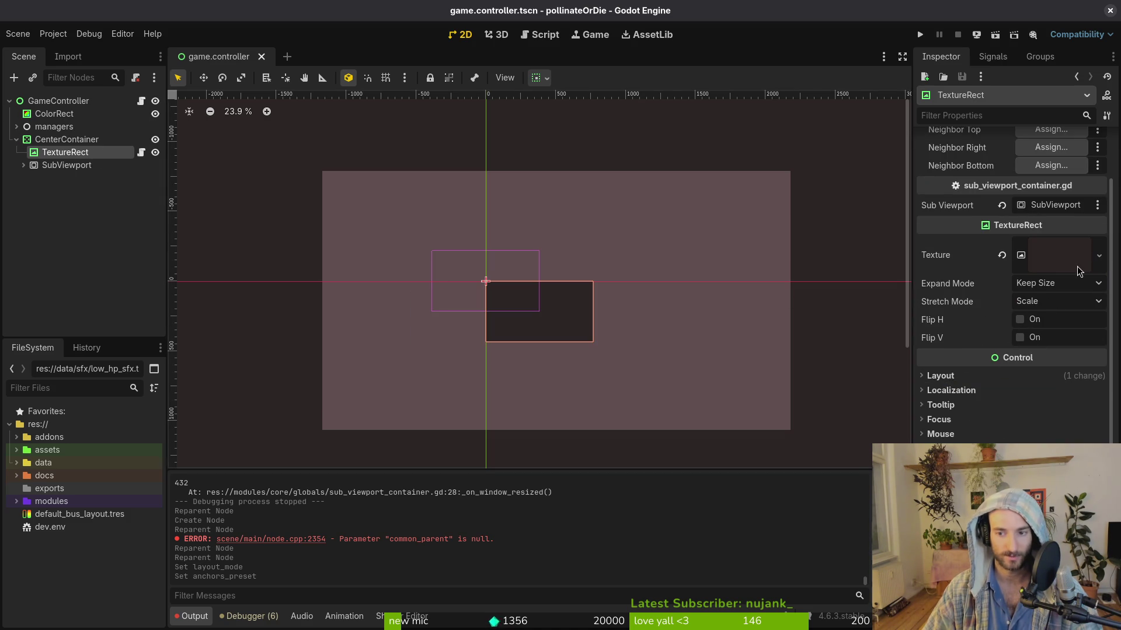
{"action": "scroll", "coordinate": [1000, 365], "scroll_direction": "up", "scroll_amount": 2}
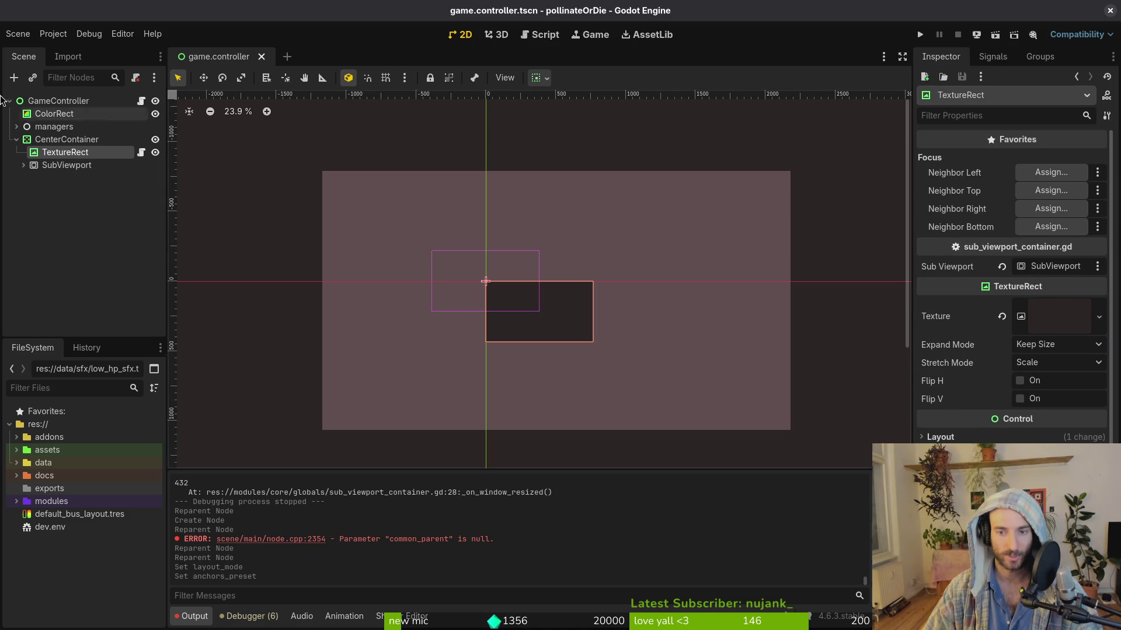
{"action": "left_click", "coordinate": [55, 142]}
{"action": "key", "text": "F5"}
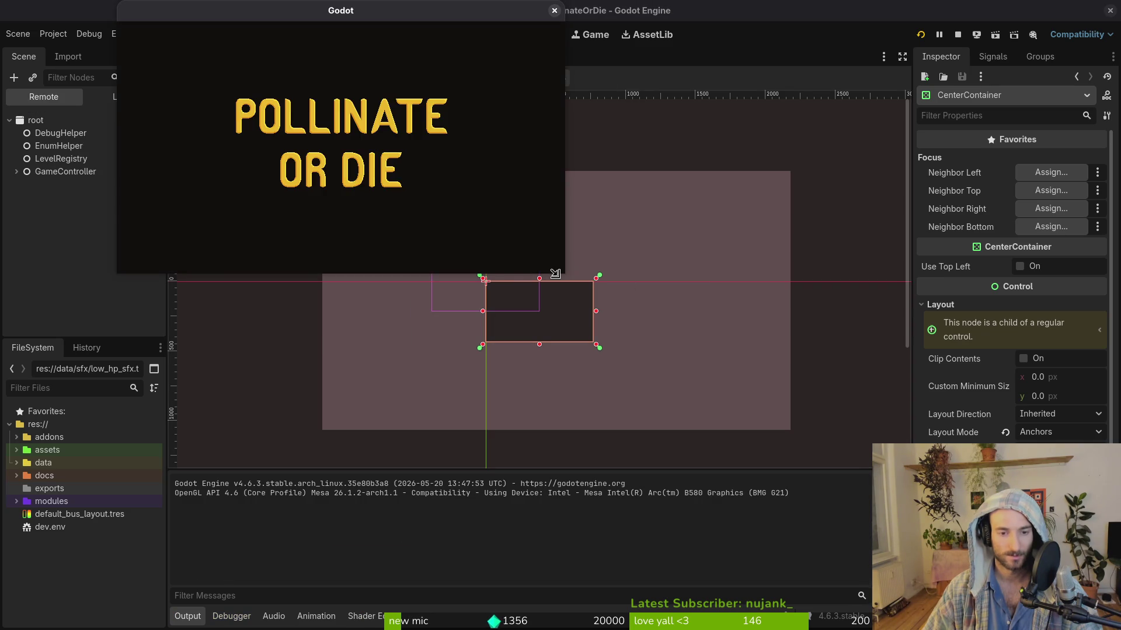
Step: Resize the running game window three times to check centring, then close it with Alt+F4
{"action": "mouse_move", "coordinate": [557, 273]}
{"action": "left_mouse_down"}
{"action": "mouse_move", "coordinate": [689, 365]}
{"action": "mouse_move", "coordinate": [958, 517]}
{"action": "mouse_move", "coordinate": [1048, 600]}
{"action": "mouse_move", "coordinate": [1001, 575]}
{"action": "mouse_move", "coordinate": [1036, 587]}
{"action": "left_mouse_up"}
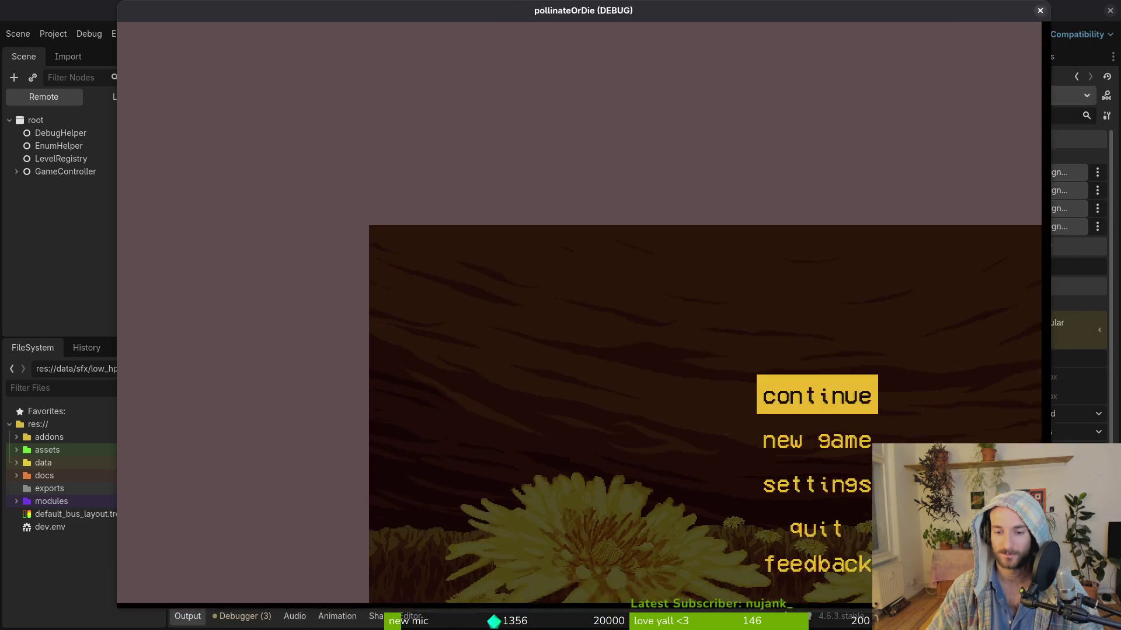
{"action": "mouse_move", "coordinate": [948, 532]}
{"action": "left_mouse_down"}
{"action": "mouse_move", "coordinate": [853, 449]}
{"action": "mouse_move", "coordinate": [546, 294]}
{"action": "mouse_move", "coordinate": [658, 307]}
{"action": "mouse_move", "coordinate": [1047, 617]}
{"action": "mouse_move", "coordinate": [793, 430]}
{"action": "mouse_move", "coordinate": [930, 578]}
{"action": "left_mouse_up"}
{"action": "left_click_drag", "start_coordinate": [848, 505], "coordinate": [1093, 627]}
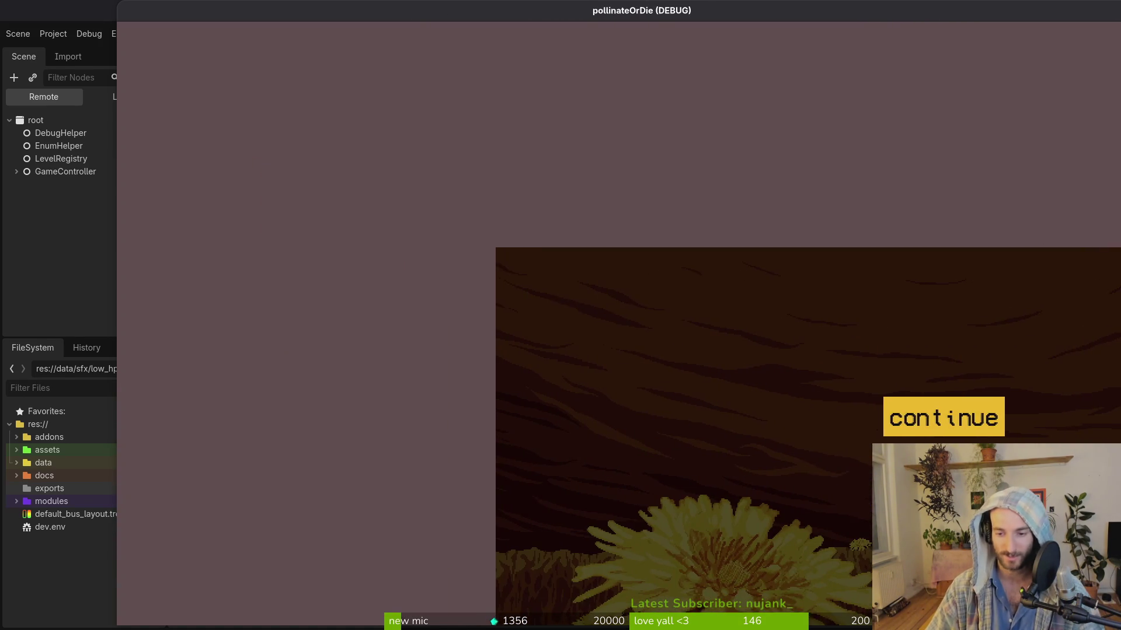
{"action": "key", "text": "alt+F4"}
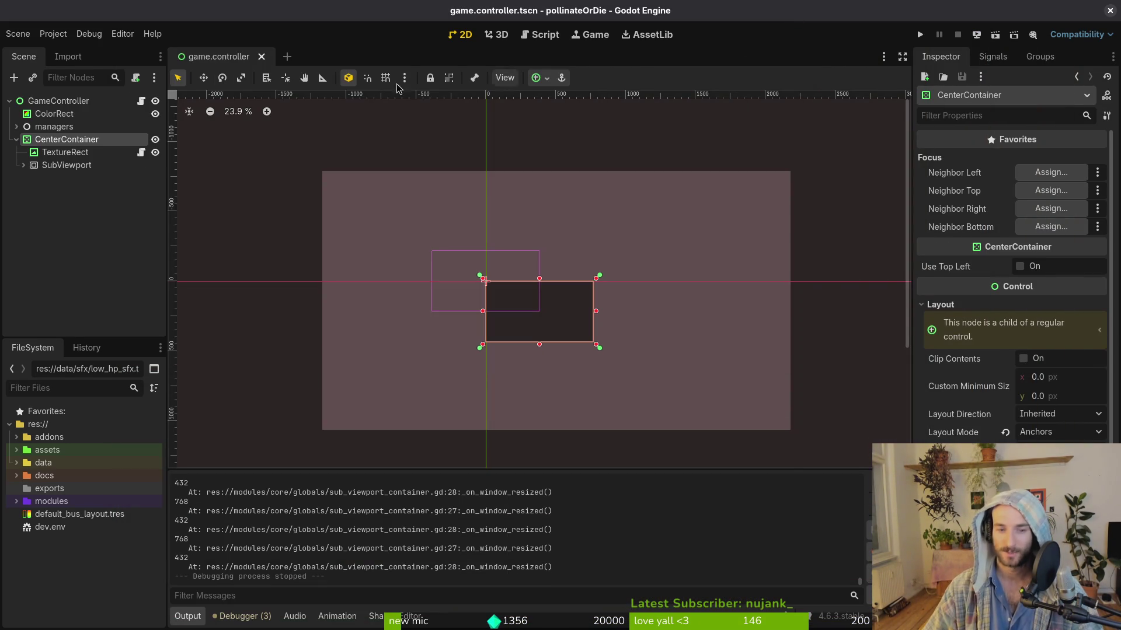
Step: Set TextureRect's stretch mode to Keep, save, and test it in an enlarged game window
{"action": "left_click", "coordinate": [64, 153]}
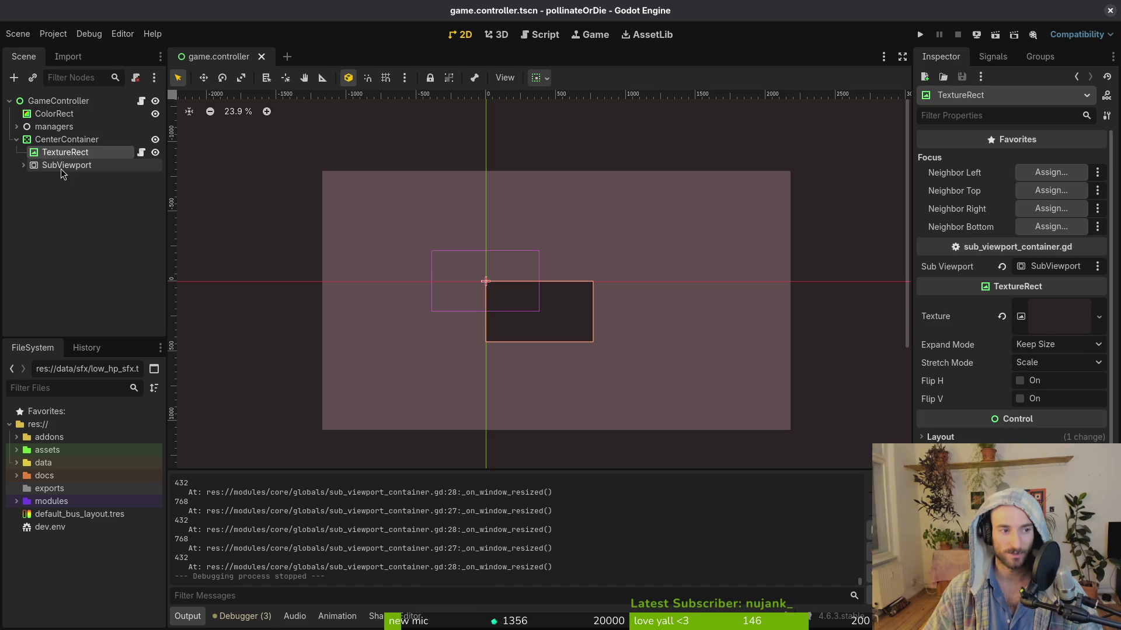
{"action": "left_click", "coordinate": [63, 166]}
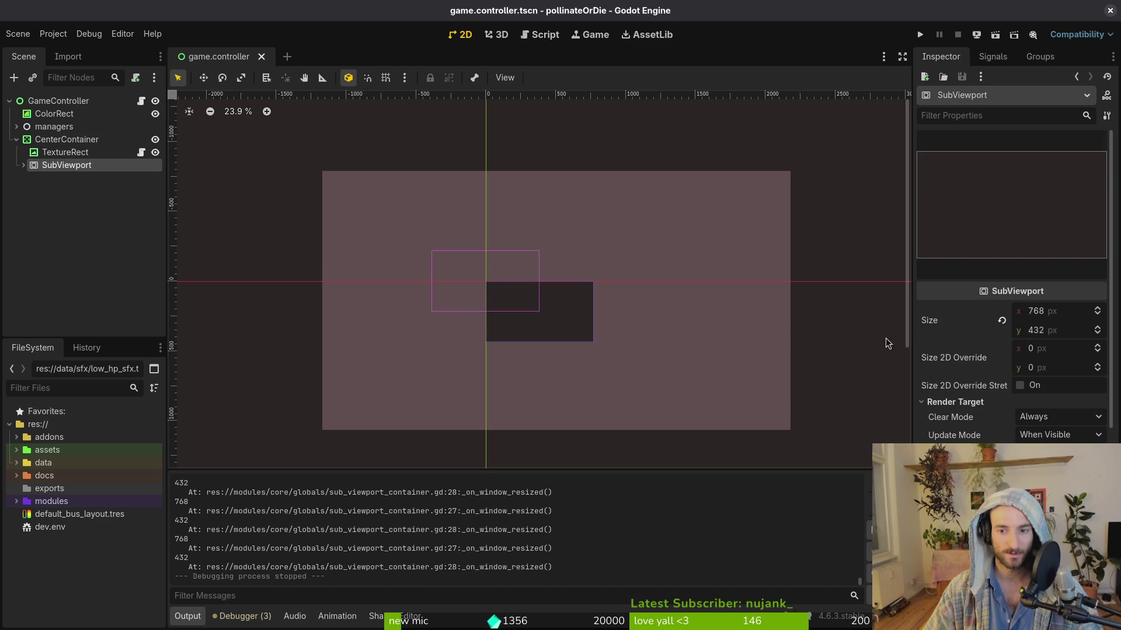
{"action": "left_click", "coordinate": [80, 154]}
{"action": "left_click", "coordinate": [1049, 363]}
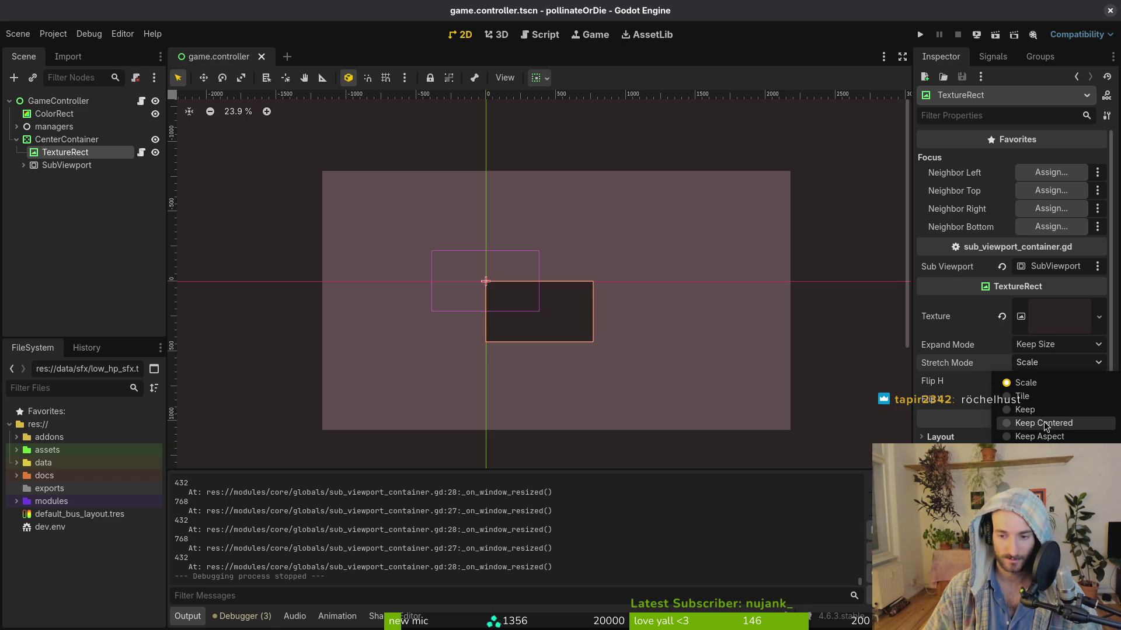
{"action": "left_click", "coordinate": [1033, 409]}
{"action": "key", "text": "ctrl+s"}
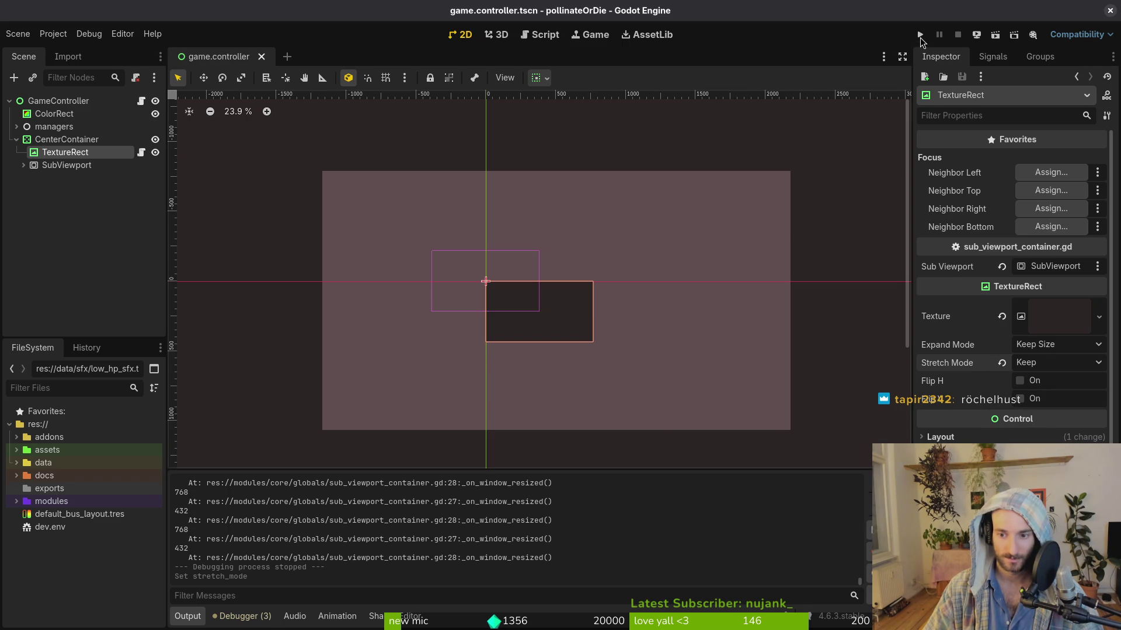
{"action": "left_click", "coordinate": [920, 35]}
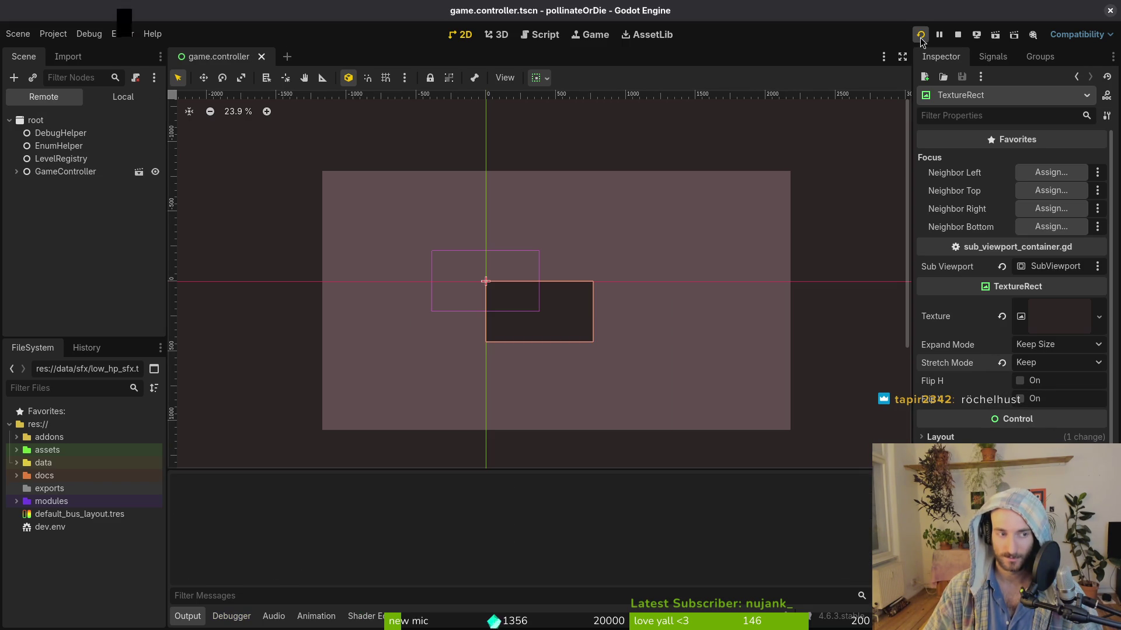
{"action": "mouse_move", "coordinate": [565, 273]}
{"action": "left_mouse_down"}
{"action": "mouse_move", "coordinate": [720, 496]}
{"action": "mouse_move", "coordinate": [1091, 627]}
{"action": "mouse_move", "coordinate": [974, 514]}
{"action": "mouse_move", "coordinate": [680, 444]}
{"action": "mouse_move", "coordinate": [669, 341]}
{"action": "mouse_move", "coordinate": [1013, 627]}
{"action": "mouse_move", "coordinate": [1120, 627]}
{"action": "left_mouse_up"}
{"action": "mouse_move", "coordinate": [777, 6]}
{"action": "left_mouse_down"}
{"action": "mouse_move", "coordinate": [643, 10]}
{"action": "mouse_move", "coordinate": [686, 12]}
{"action": "left_mouse_up"}
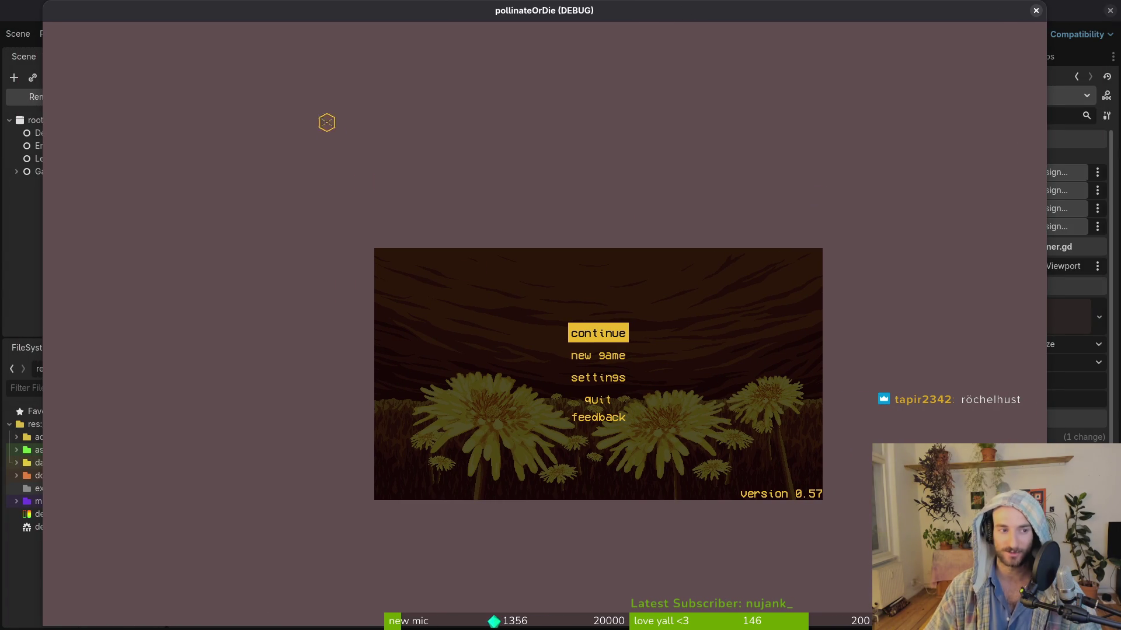
{"action": "left_click", "coordinate": [1036, 10]}
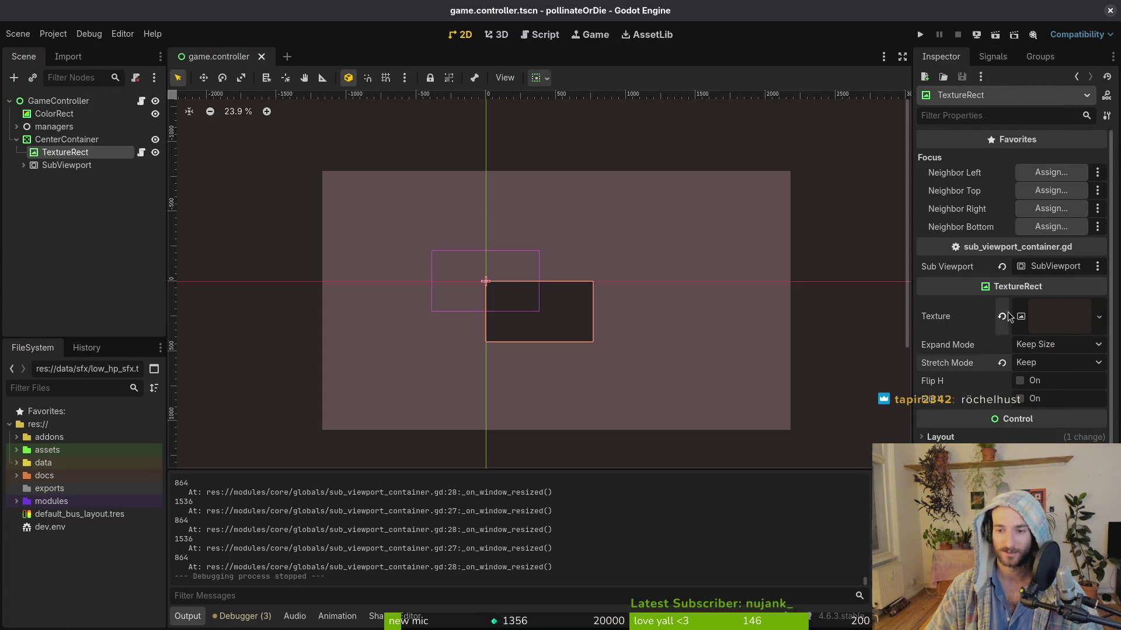
Step: Switch the stretch mode to Keep Centered and test it in an enlarged game window
{"action": "left_click", "coordinate": [1063, 364]}
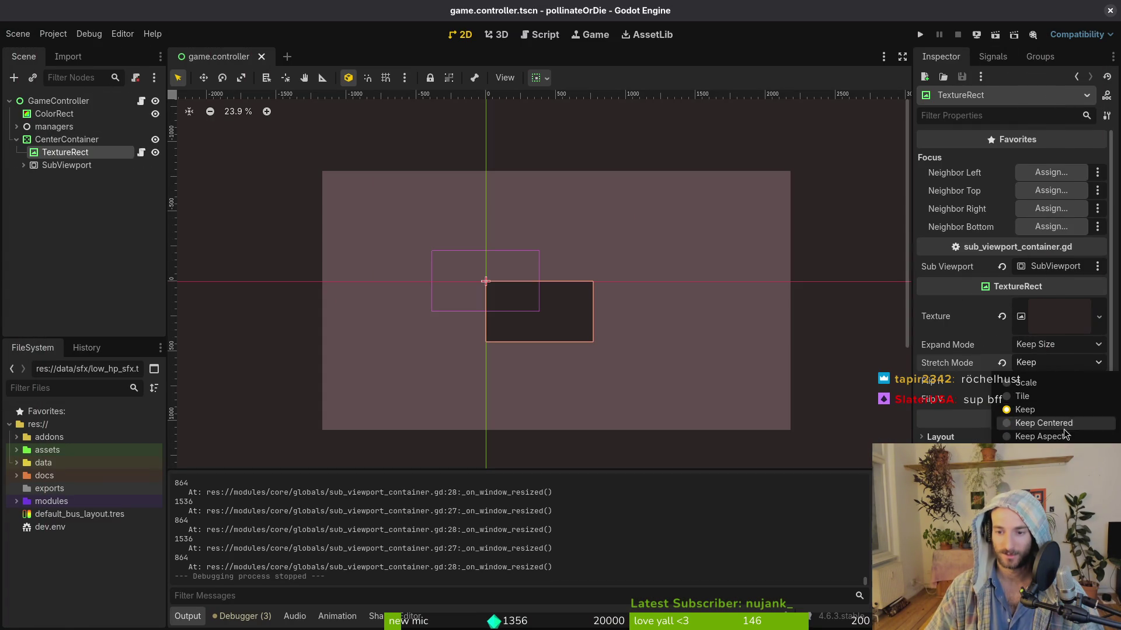
{"action": "left_click", "coordinate": [1044, 423]}
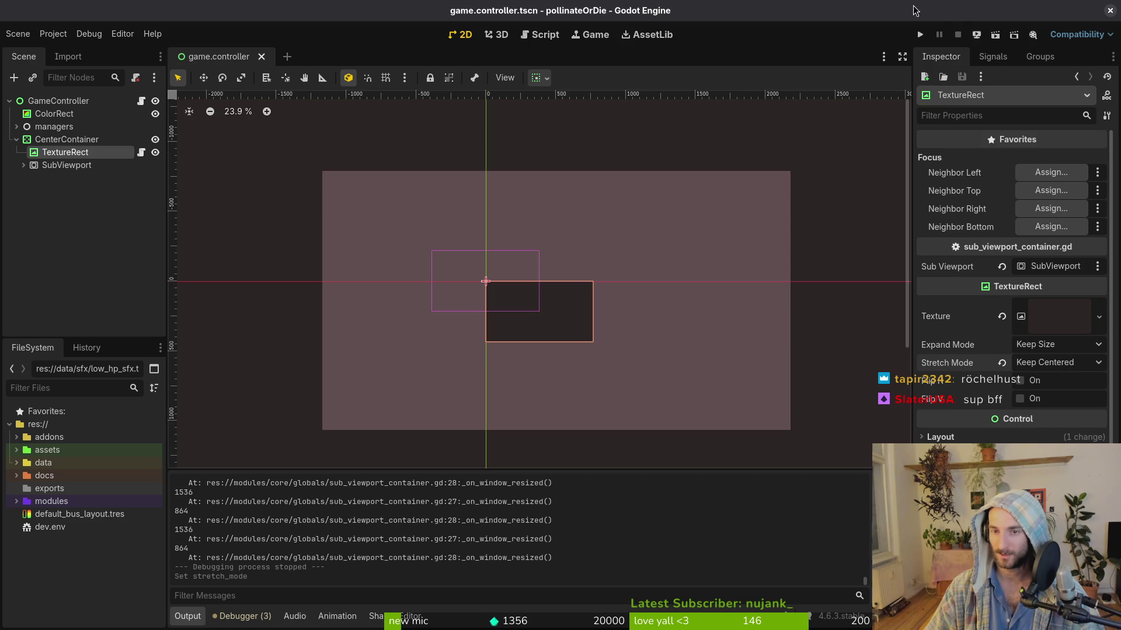
{"action": "left_click", "coordinate": [921, 36]}
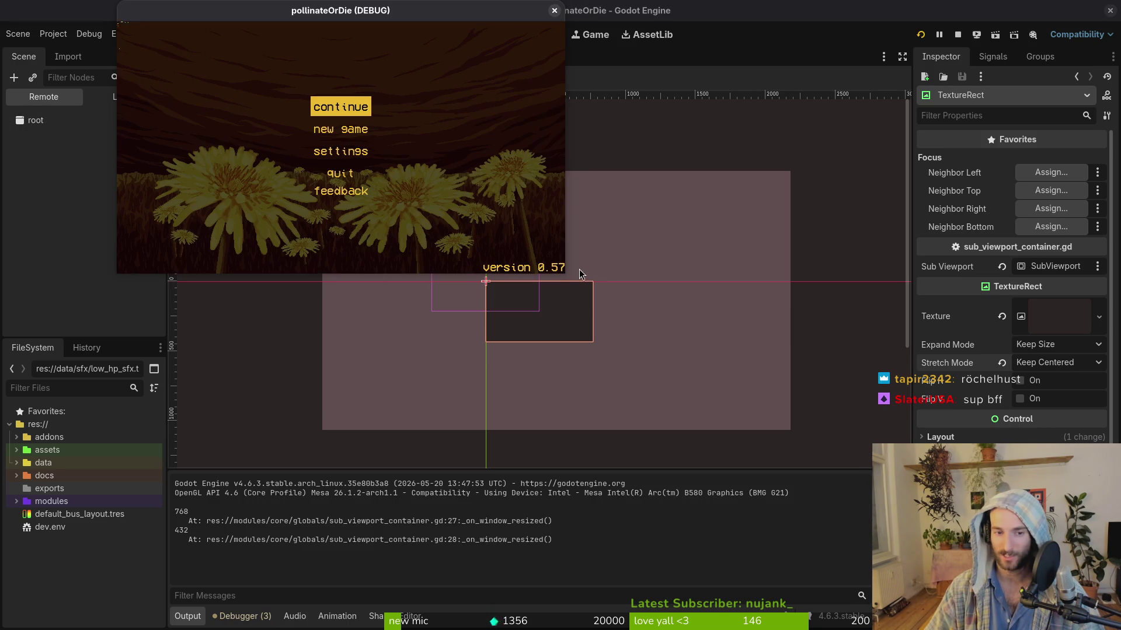
{"action": "mouse_move", "coordinate": [565, 275]}
{"action": "left_mouse_down"}
{"action": "mouse_move", "coordinate": [853, 503]}
{"action": "mouse_move", "coordinate": [1080, 625]}
{"action": "left_mouse_up"}
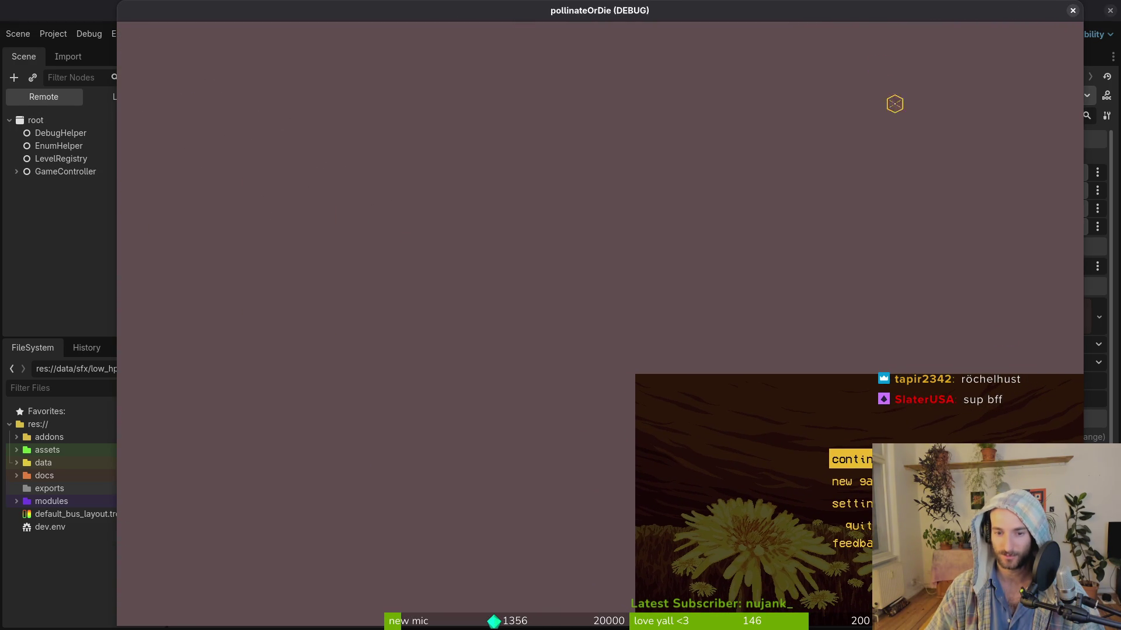
{"action": "left_click", "coordinate": [1001, 11]}
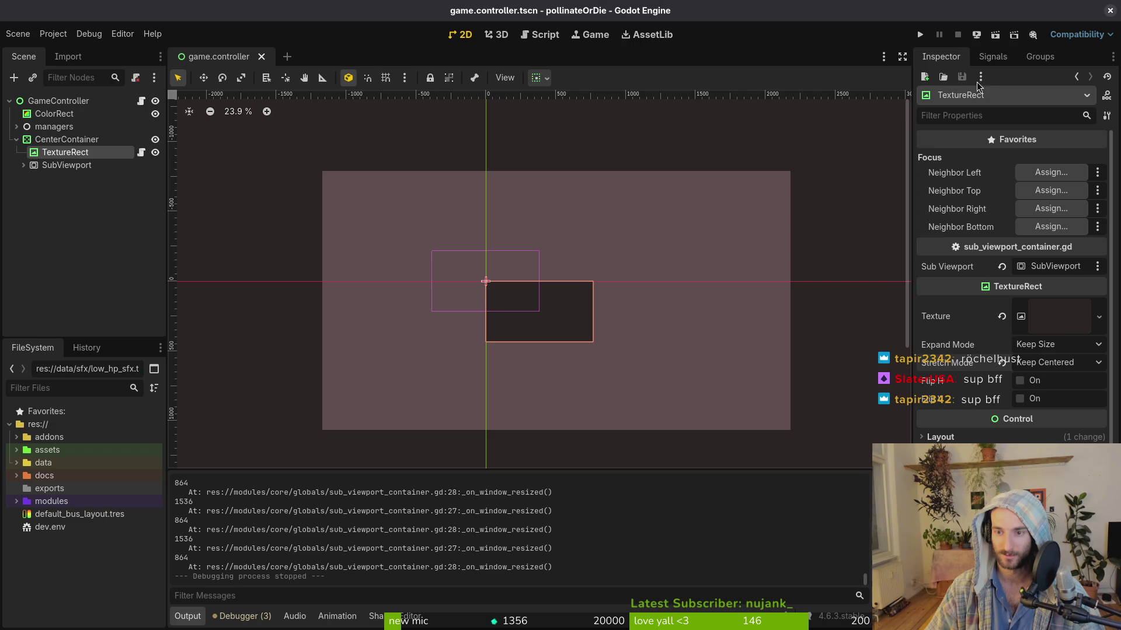
Step: Try the Keep Aspect stretch mode, saving and testing it with a resized game window
{"action": "left_click", "coordinate": [1052, 364]}
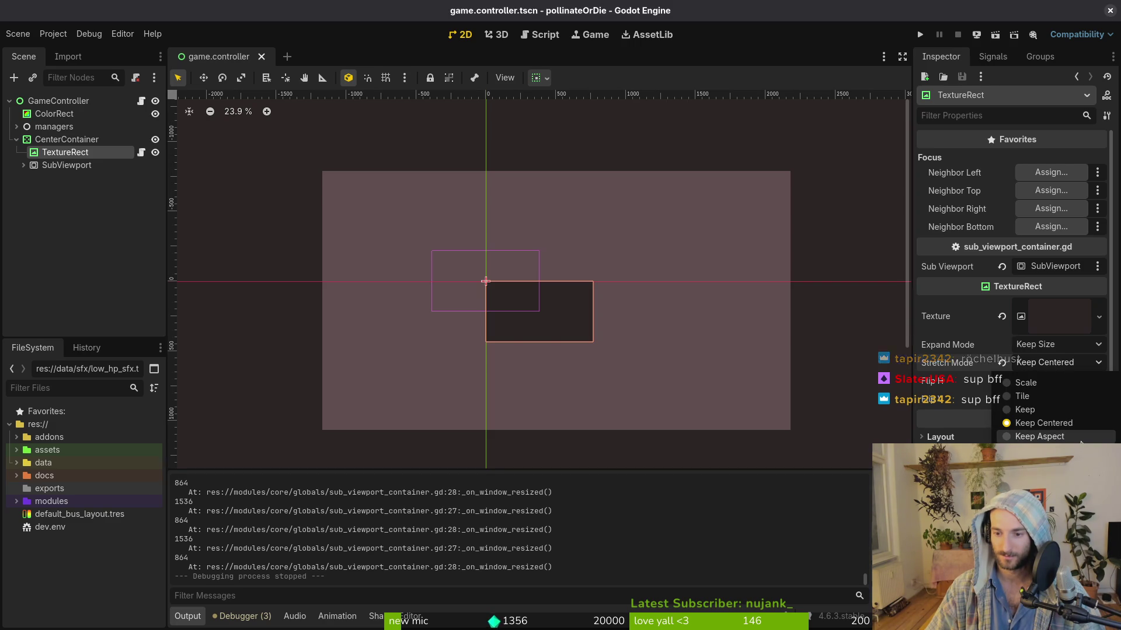
{"action": "left_click", "coordinate": [1042, 420]}
{"action": "key", "text": "ctrl+s"}
{"action": "left_click", "coordinate": [921, 35]}
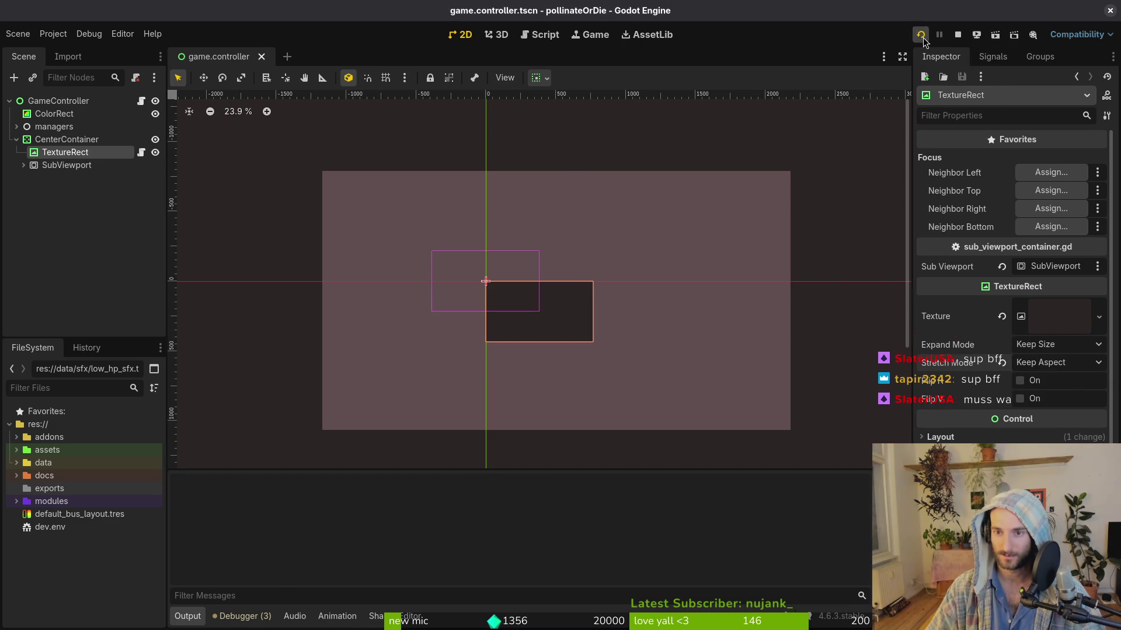
{"action": "mouse_move", "coordinate": [566, 269]}
{"action": "left_mouse_down"}
{"action": "mouse_move", "coordinate": [1118, 598]}
{"action": "mouse_move", "coordinate": [844, 409]}
{"action": "left_mouse_up"}
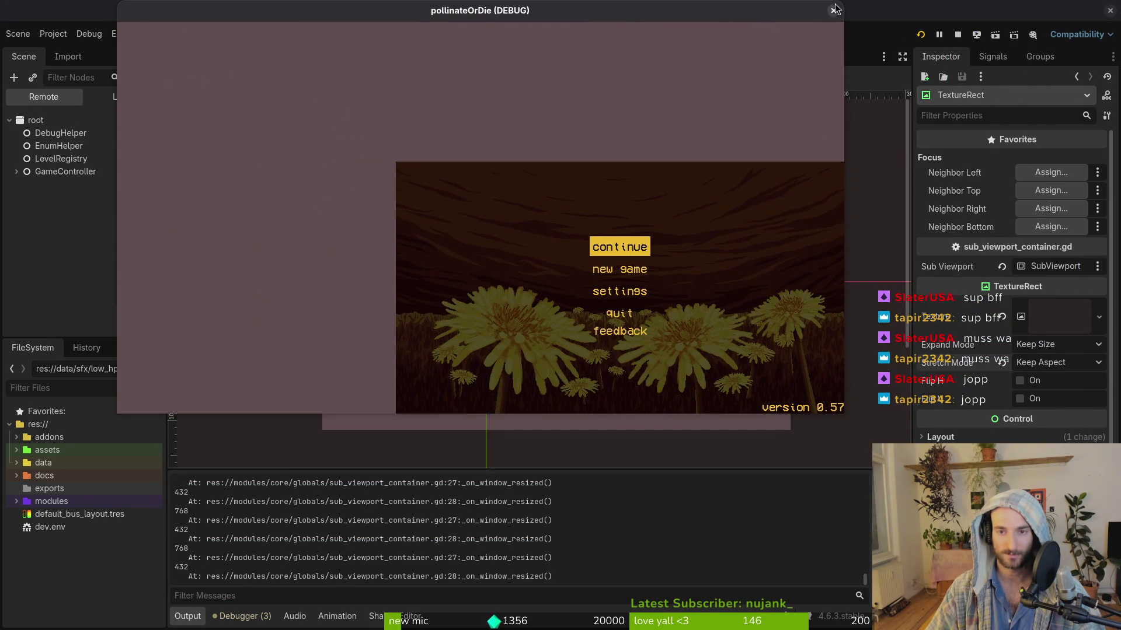
{"action": "left_click", "coordinate": [833, 11]}
Step: Return the stretch mode to Keep Centered, run the game again, then select CenterContainer
{"action": "left_click", "coordinate": [1070, 362]}
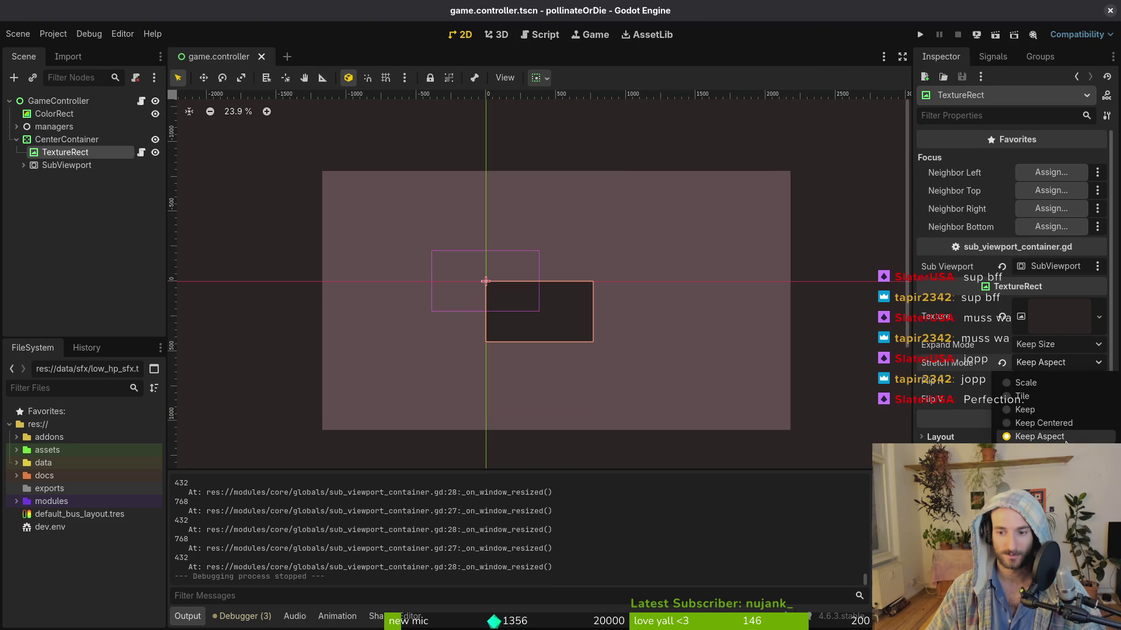
{"action": "left_click", "coordinate": [1038, 399]}
{"action": "key", "text": "F5"}
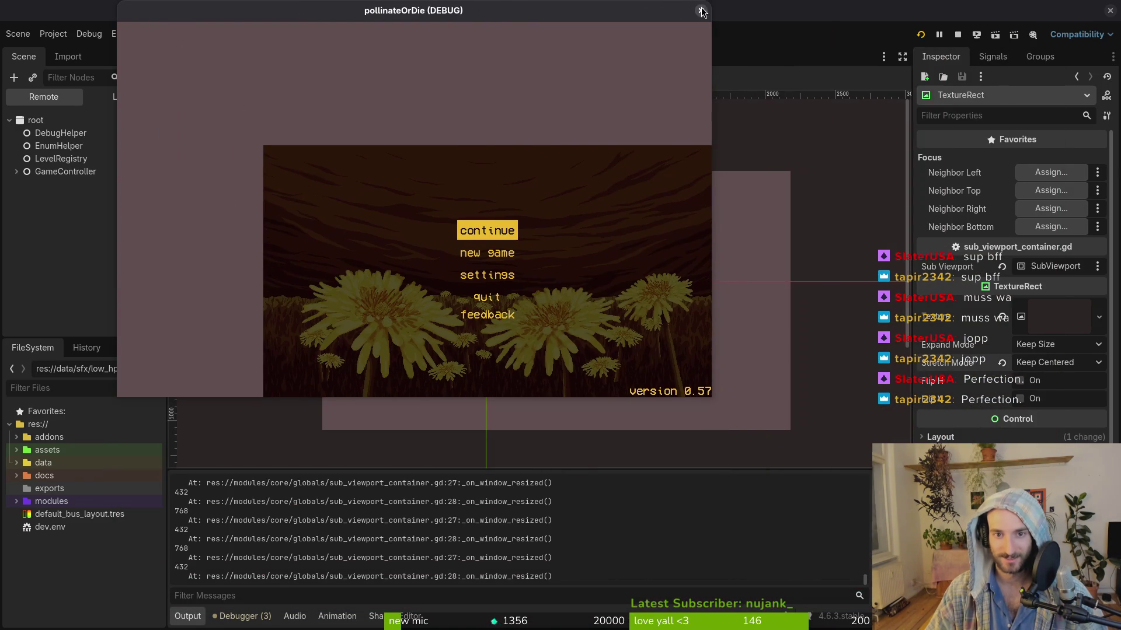
{"action": "left_click", "coordinate": [701, 11]}
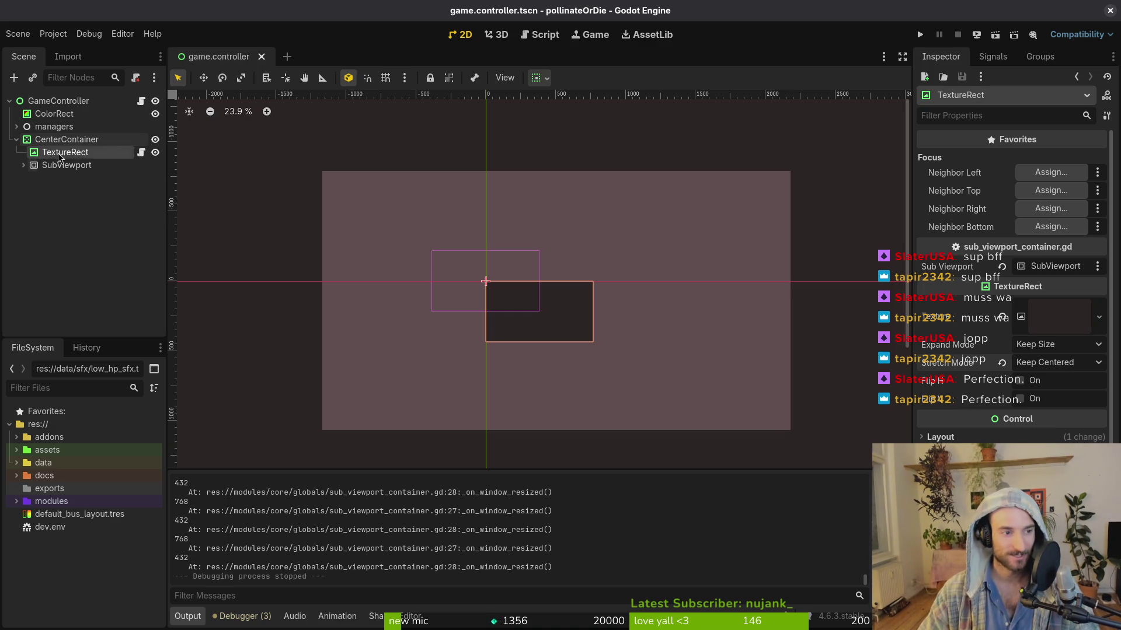
{"action": "left_click", "coordinate": [65, 139]}
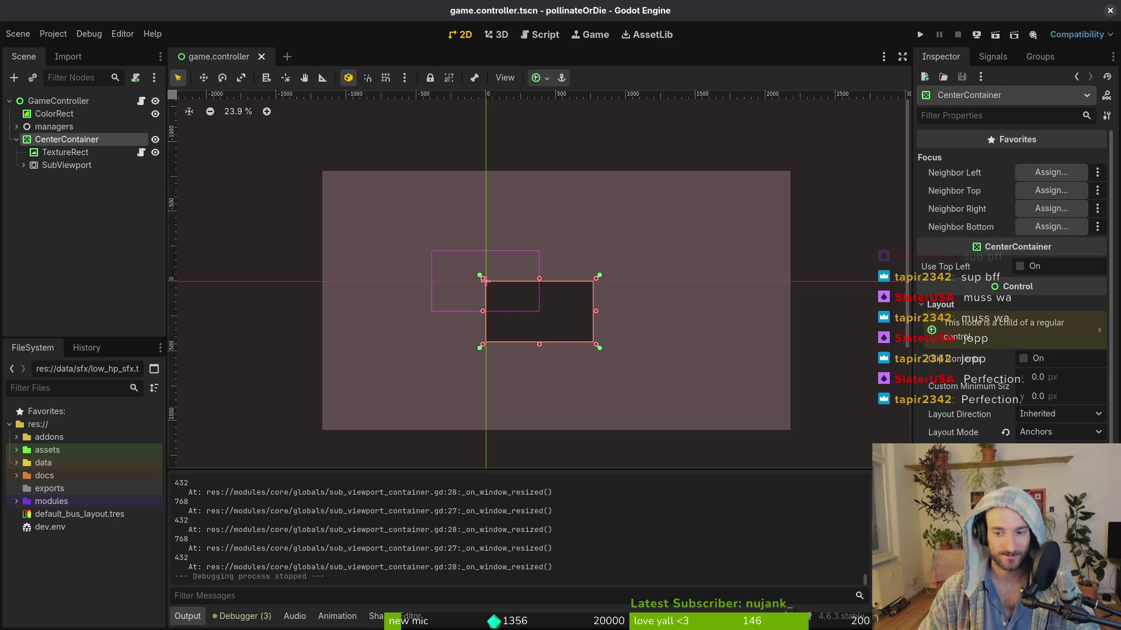
Step: Enable Use Top Left on the CenterContainer and test the layout in a resized game window
{"action": "scroll", "coordinate": [1054, 428], "scroll_direction": "down", "scroll_amount": 5}
{"action": "scroll", "coordinate": [1051, 350], "scroll_direction": "up", "scroll_amount": 5}
{"action": "mouse_move", "coordinate": [990, 272]}
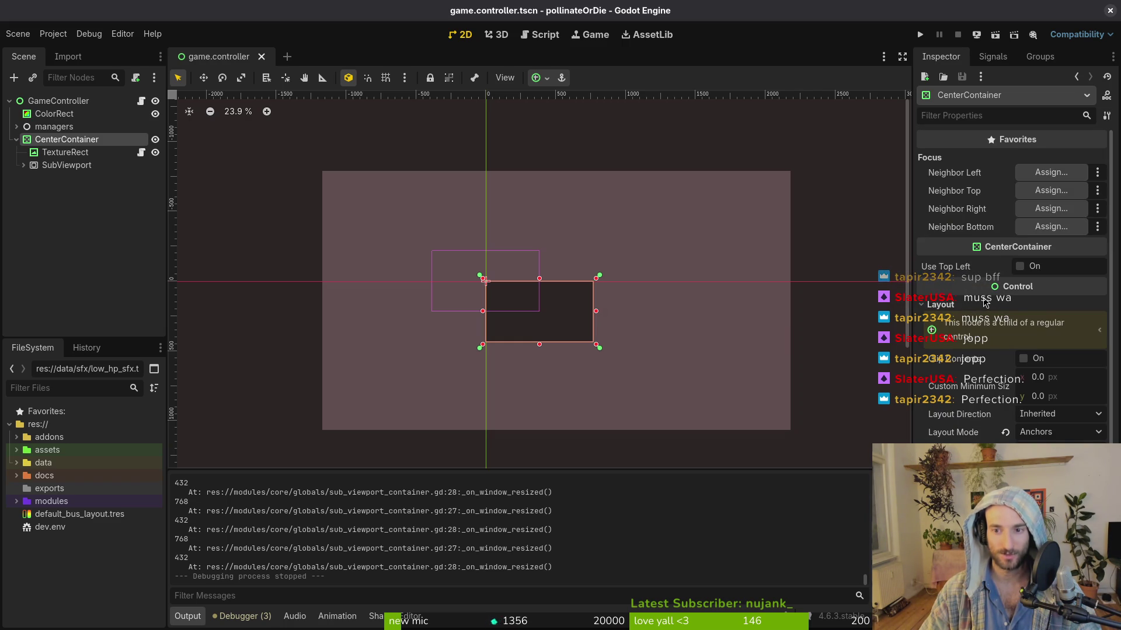
{"action": "left_click", "coordinate": [1020, 268]}
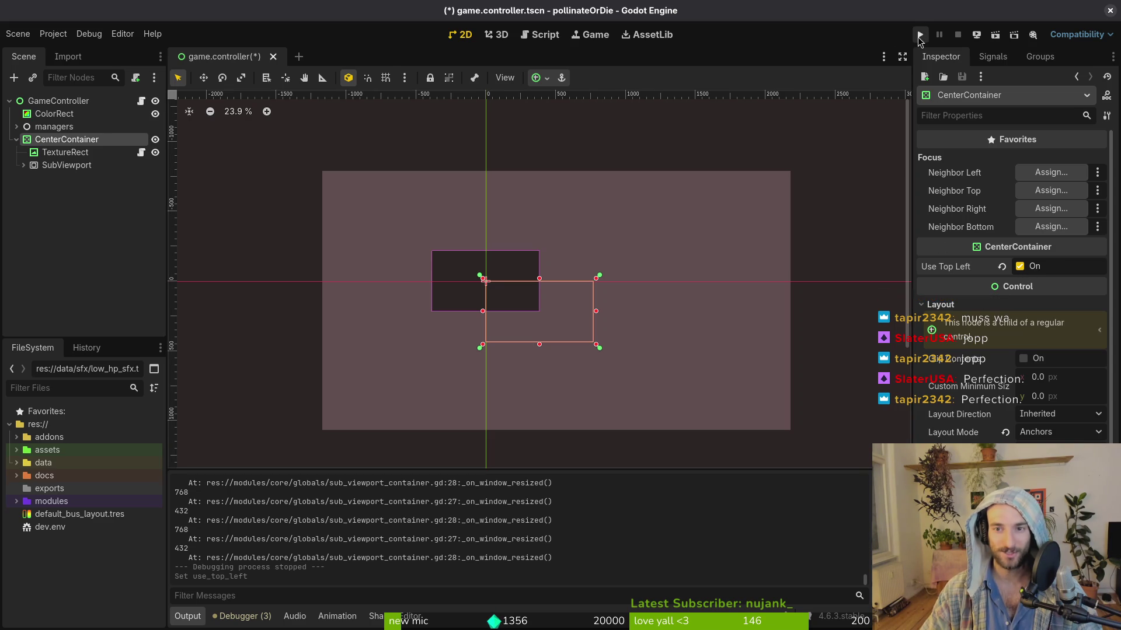
{"action": "left_click", "coordinate": [920, 36]}
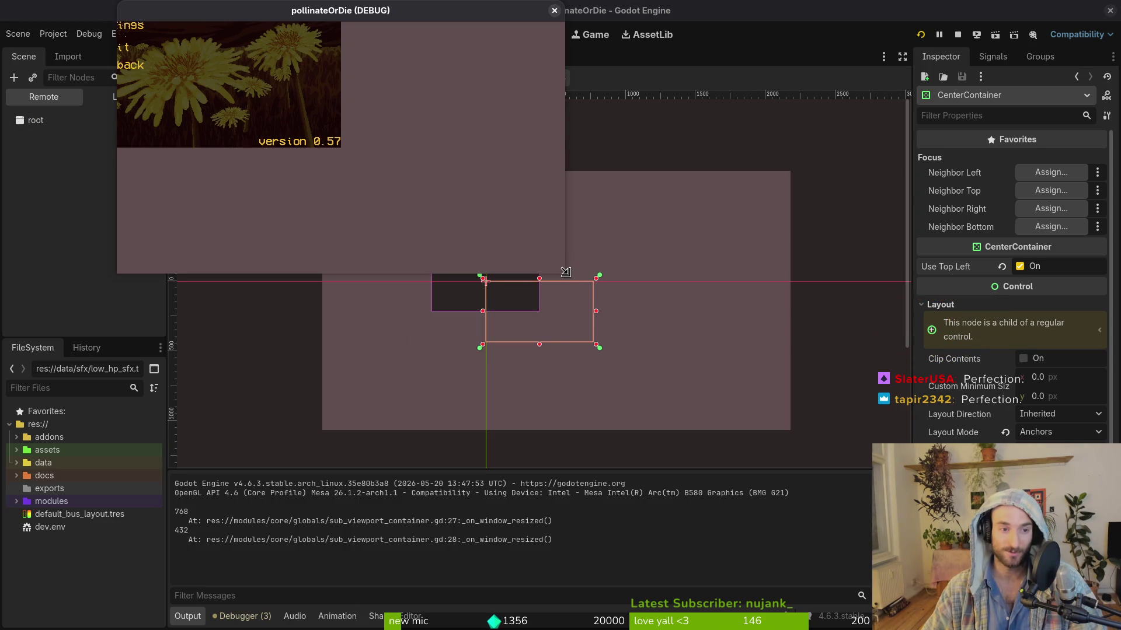
{"action": "mouse_move", "coordinate": [566, 272]}
{"action": "left_mouse_down"}
{"action": "mouse_move", "coordinate": [635, 341]}
{"action": "mouse_move", "coordinate": [841, 467]}
{"action": "mouse_move", "coordinate": [1081, 559]}
{"action": "mouse_move", "coordinate": [878, 508]}
{"action": "mouse_move", "coordinate": [586, 375]}
{"action": "mouse_move", "coordinate": [407, 250]}
{"action": "mouse_move", "coordinate": [519, 312]}
{"action": "left_mouse_up"}
{"action": "left_click", "coordinate": [508, 11]}
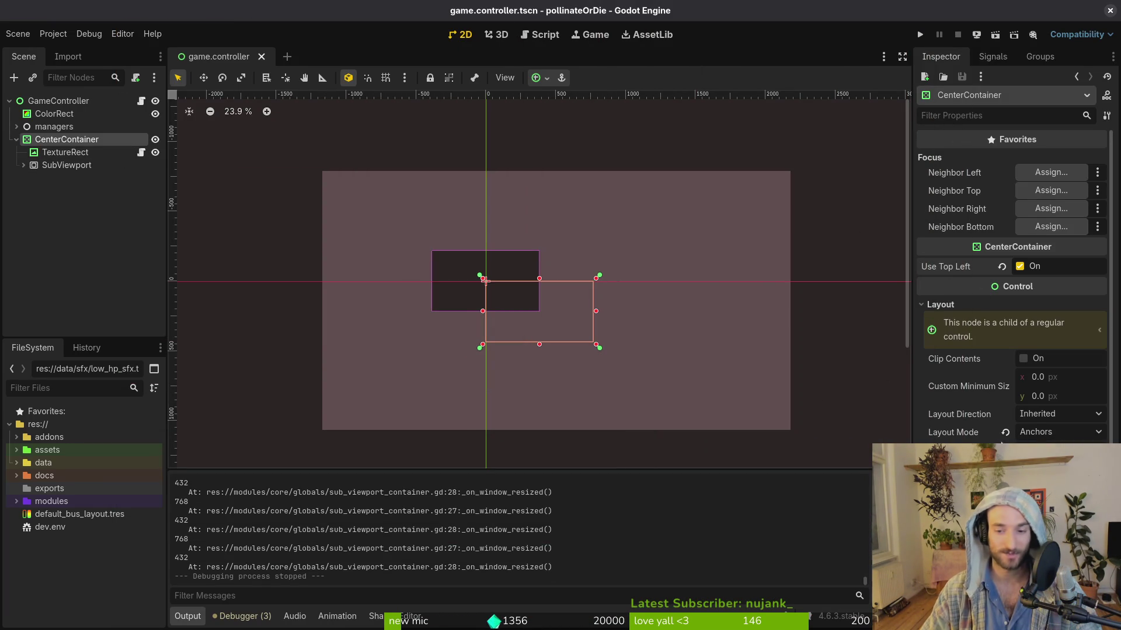
Step: Set TextureRect's stretch mode back to Scale and test the game window again
{"action": "left_click", "coordinate": [64, 153]}
{"action": "left_click", "coordinate": [1045, 363]}
{"action": "left_click", "coordinate": [1045, 383]}
{"action": "left_click", "coordinate": [920, 35]}
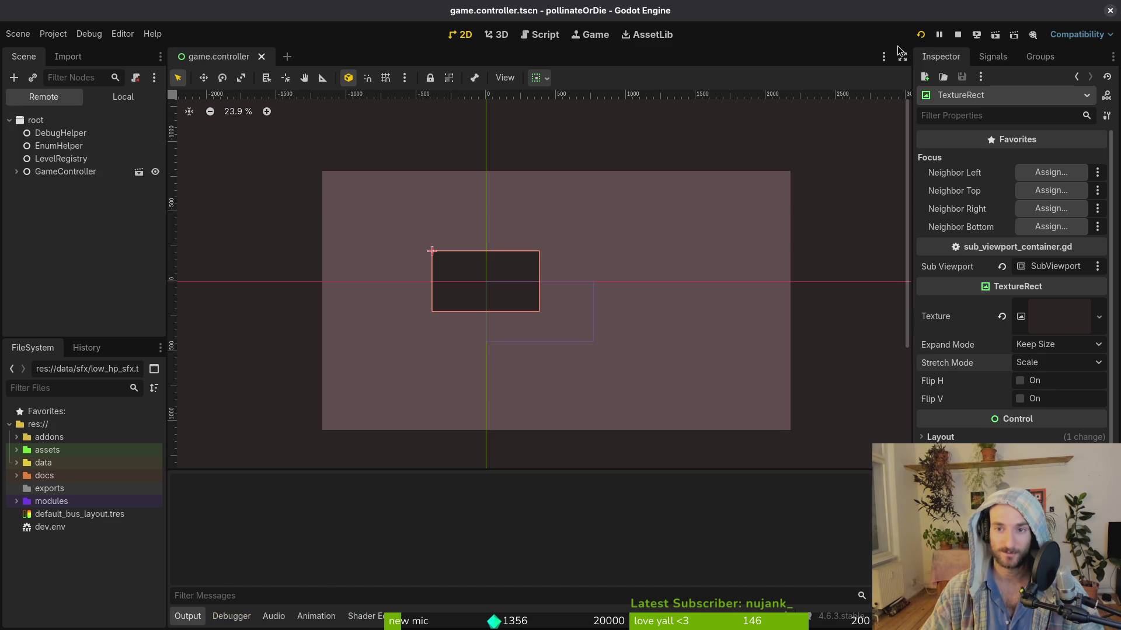
{"action": "mouse_move", "coordinate": [575, 274]}
{"action": "left_mouse_down"}
{"action": "mouse_move", "coordinate": [855, 440]}
{"action": "mouse_move", "coordinate": [875, 584]}
{"action": "mouse_move", "coordinate": [911, 525]}
{"action": "mouse_move", "coordinate": [988, 543]}
{"action": "mouse_move", "coordinate": [868, 461]}
{"action": "mouse_move", "coordinate": [844, 474]}
{"action": "mouse_move", "coordinate": [535, 315]}
{"action": "mouse_move", "coordinate": [212, 55]}
{"action": "mouse_move", "coordinate": [617, 353]}
{"action": "left_mouse_up"}
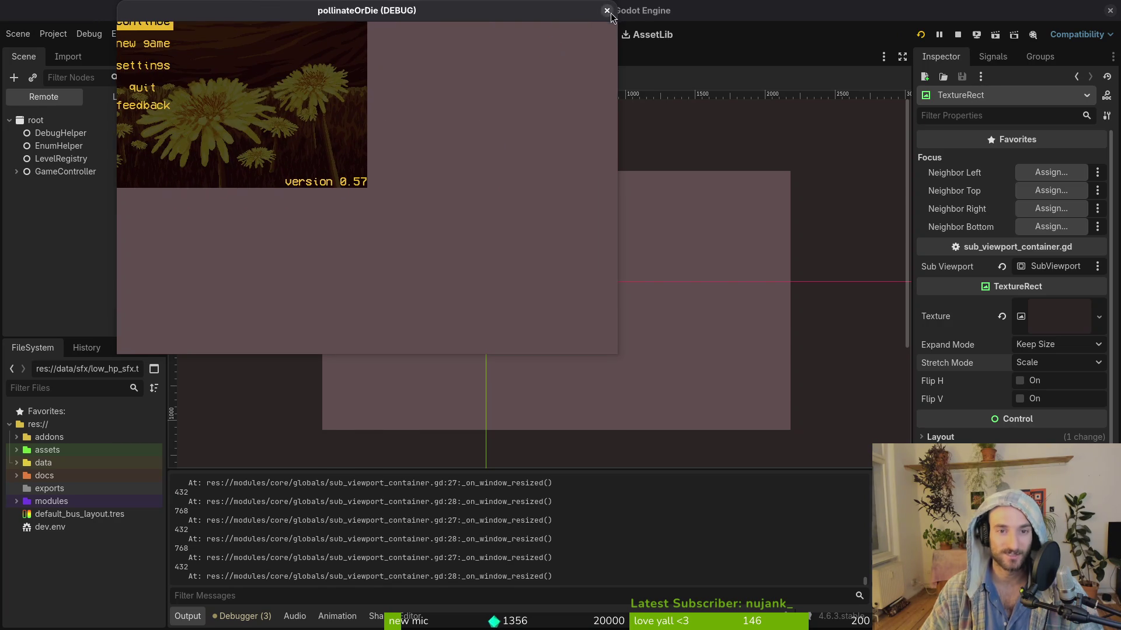
{"action": "left_click", "coordinate": [607, 12]}
{"action": "left_click", "coordinate": [66, 138]}
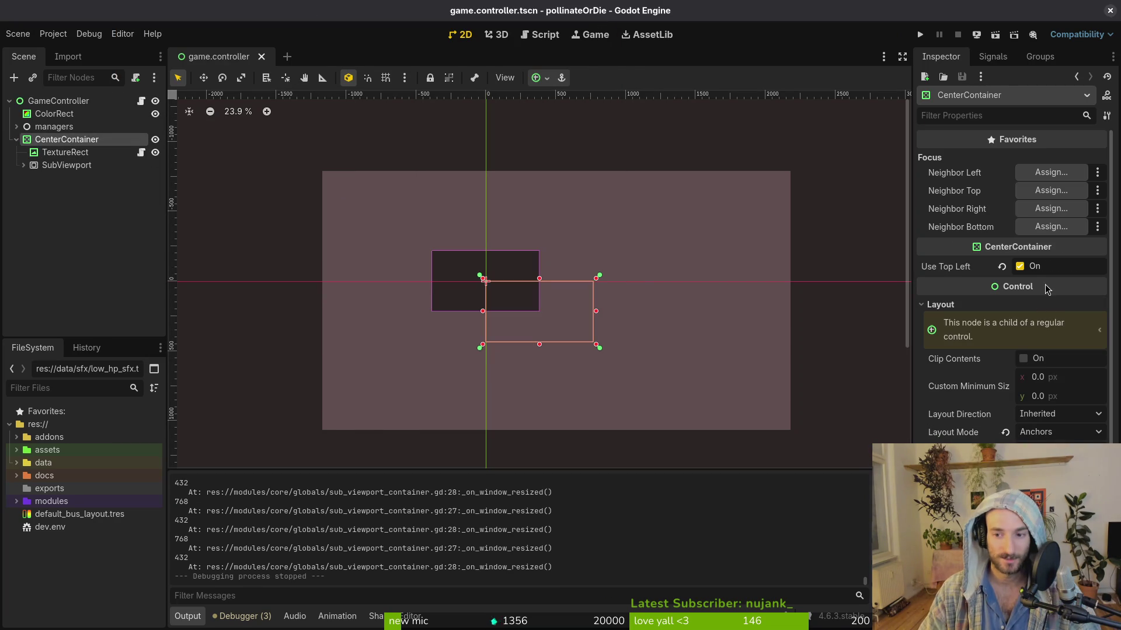
Step: In Project Settings, toggle the window Resizable option off and back on
{"action": "left_click", "coordinate": [53, 34]}
{"action": "left_click", "coordinate": [76, 50]}
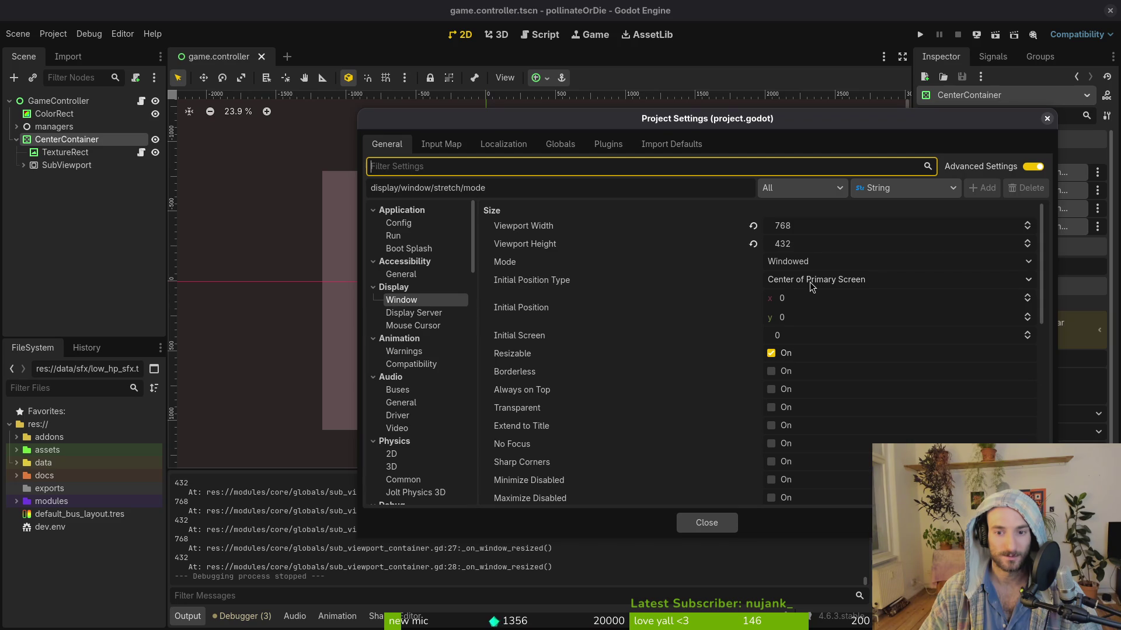
{"action": "scroll", "coordinate": [817, 298], "scroll_direction": "down", "scroll_amount": 3}
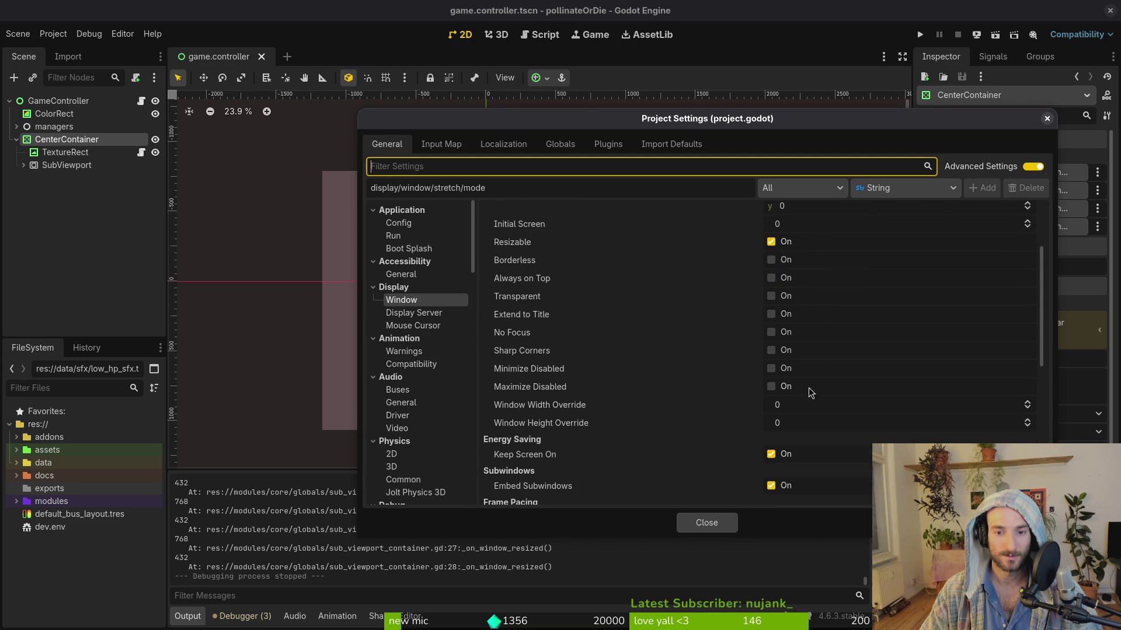
{"action": "left_click", "coordinate": [772, 246]}
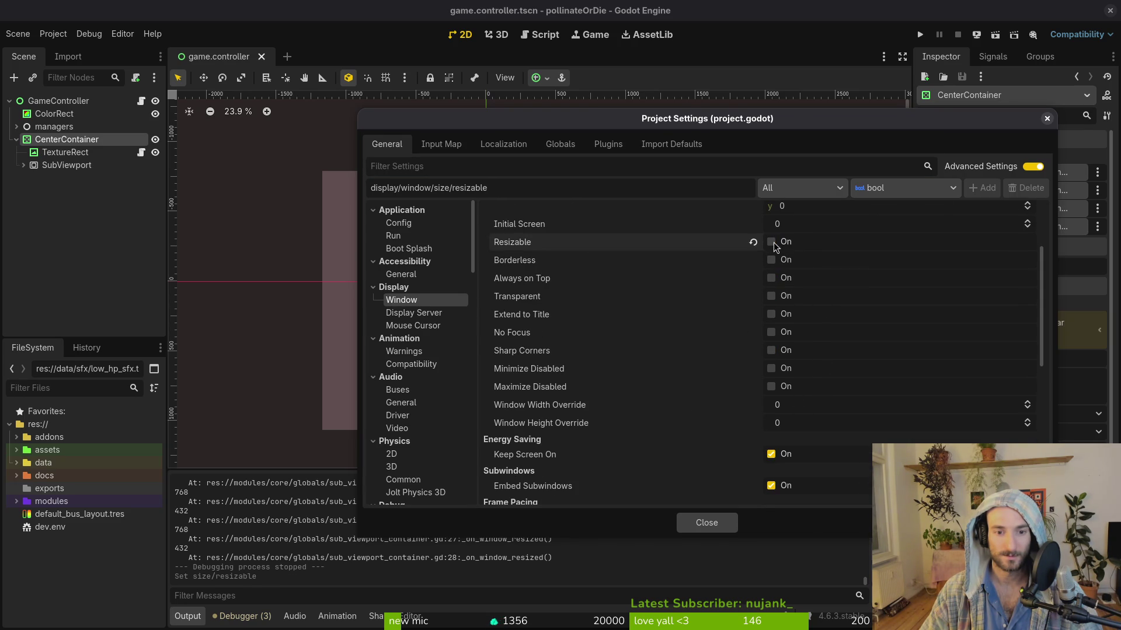
{"action": "mouse_move", "coordinate": [547, 247]}
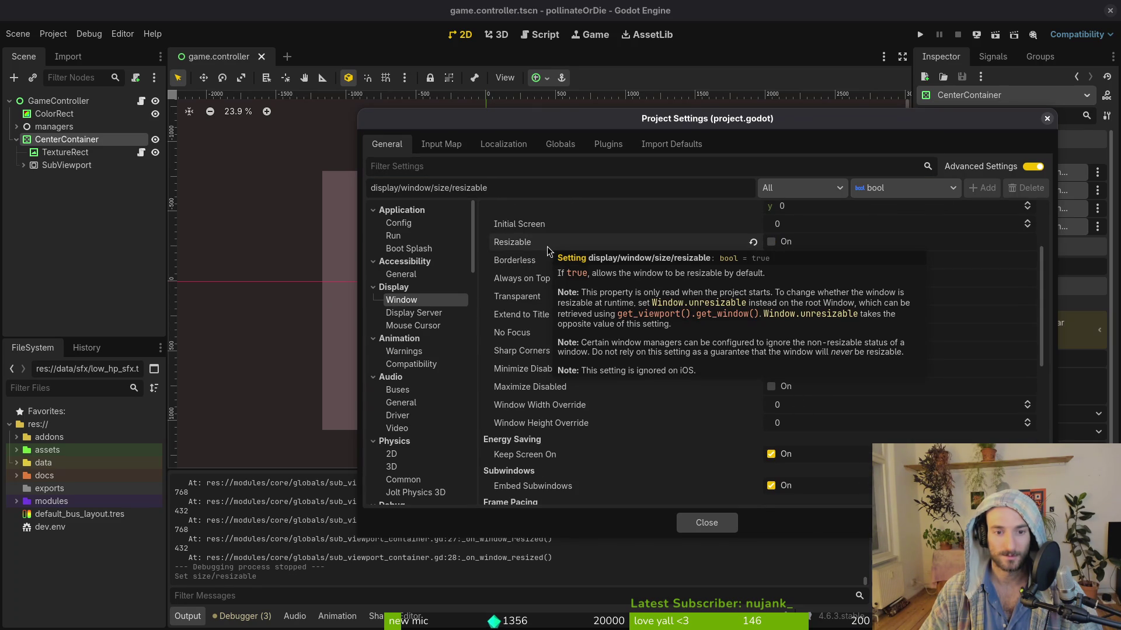
{"action": "left_click", "coordinate": [771, 242]}
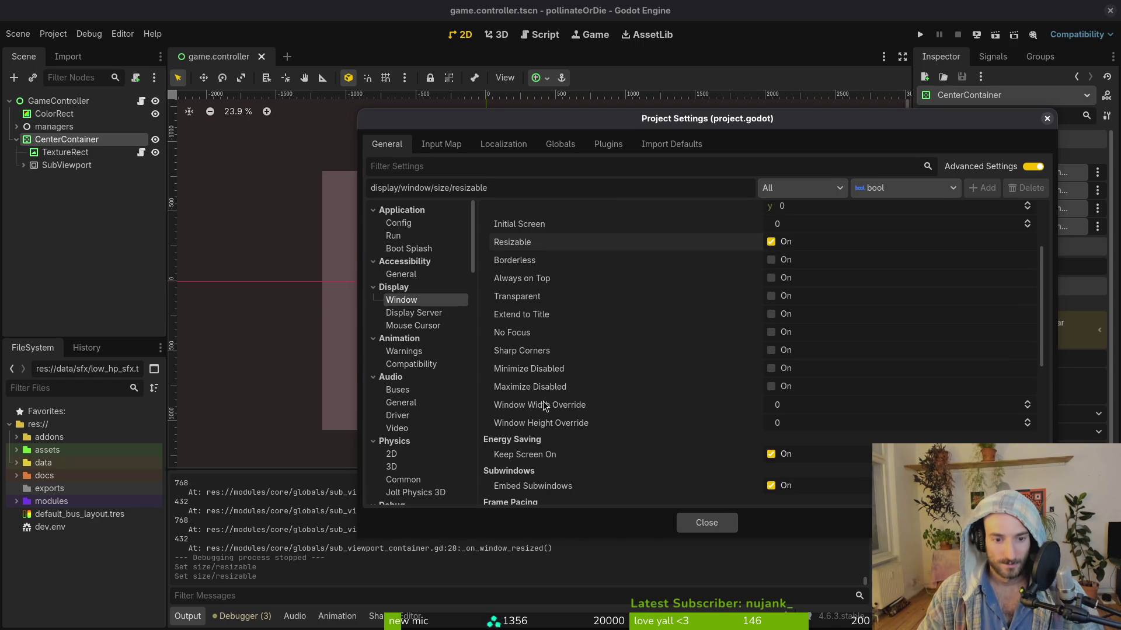
Step: Set the window stretch mode to viewport, close Project Settings, and run the game
{"action": "scroll", "coordinate": [642, 458], "scroll_direction": "down", "scroll_amount": 3}
{"action": "scroll", "coordinate": [670, 429], "scroll_direction": "down", "scroll_amount": 2}
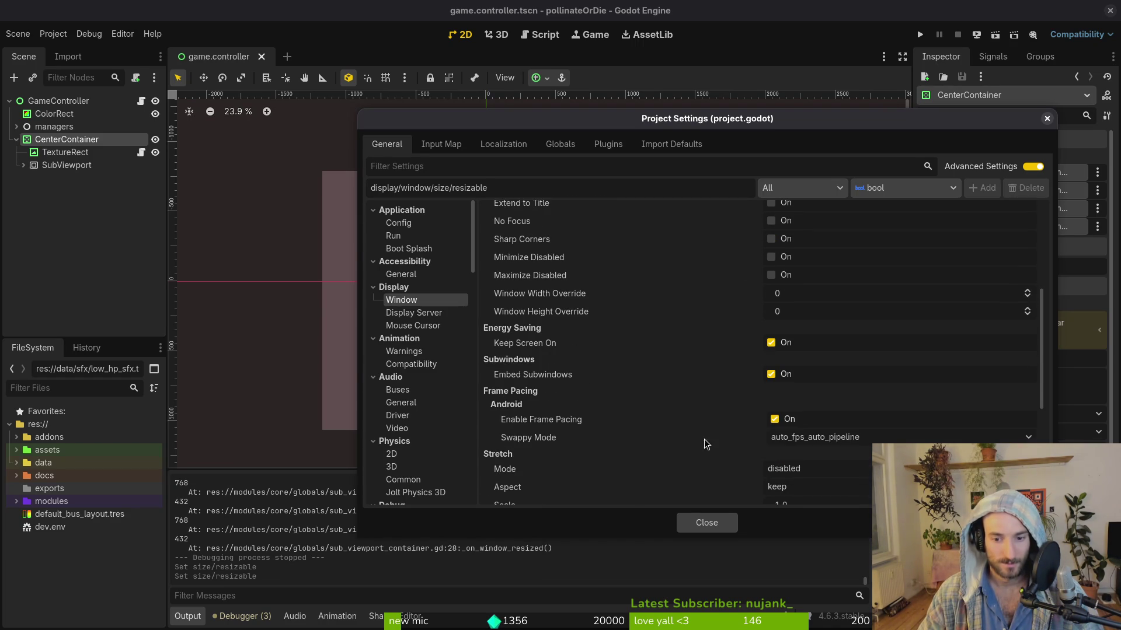
{"action": "scroll", "coordinate": [792, 477], "scroll_direction": "down", "scroll_amount": 2}
{"action": "left_click", "coordinate": [809, 433]}
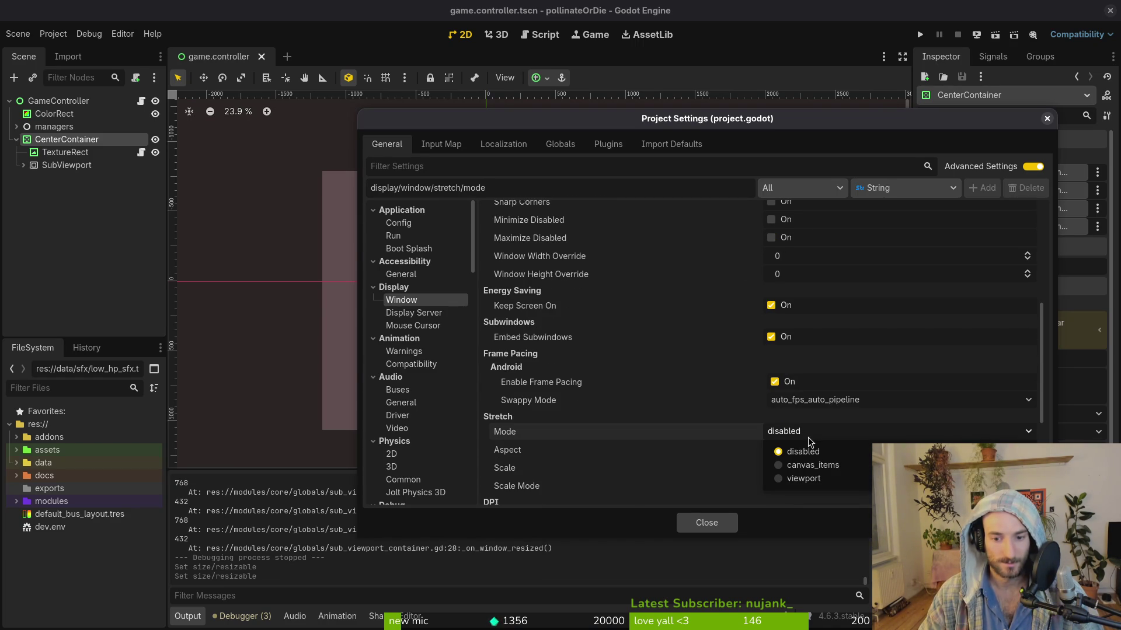
{"action": "left_click", "coordinate": [812, 482]}
{"action": "left_click", "coordinate": [689, 522]}
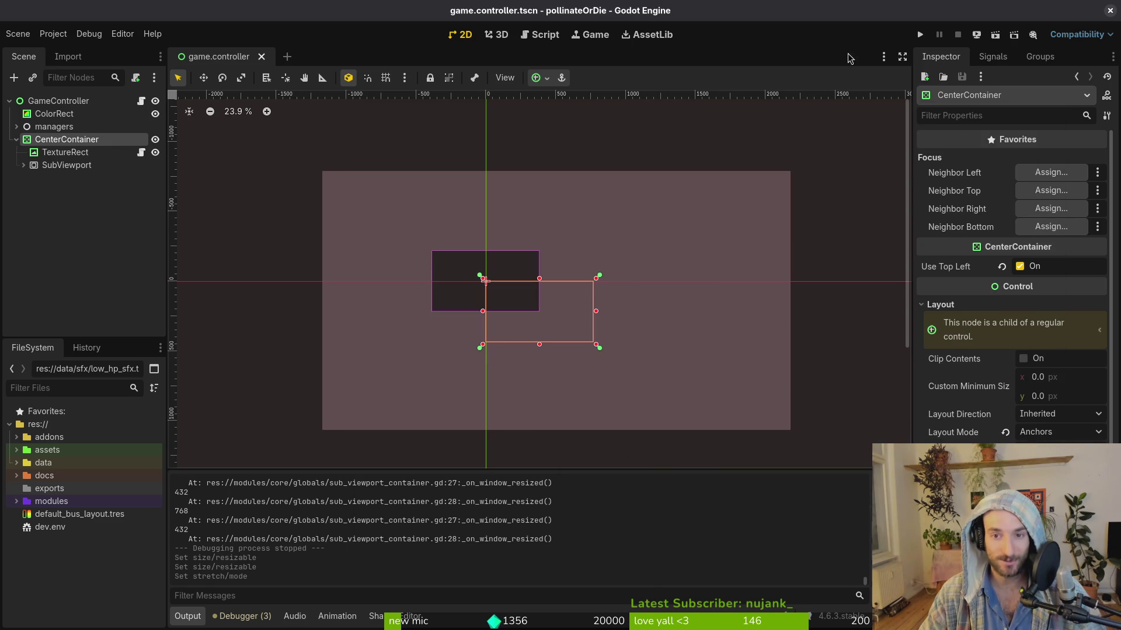
{"action": "left_click", "coordinate": [919, 35]}
Step: Check the viewport stretch in an enlarged window, then set TextureRect's stretch mode to Keep Centered
{"action": "mouse_move", "coordinate": [562, 274]}
{"action": "left_mouse_down"}
{"action": "mouse_move", "coordinate": [779, 388]}
{"action": "mouse_move", "coordinate": [1038, 582]}
{"action": "mouse_move", "coordinate": [800, 484]}
{"action": "mouse_move", "coordinate": [1047, 629]}
{"action": "mouse_move", "coordinate": [800, 446]}
{"action": "mouse_move", "coordinate": [1059, 566]}
{"action": "mouse_move", "coordinate": [844, 471]}
{"action": "left_mouse_up"}
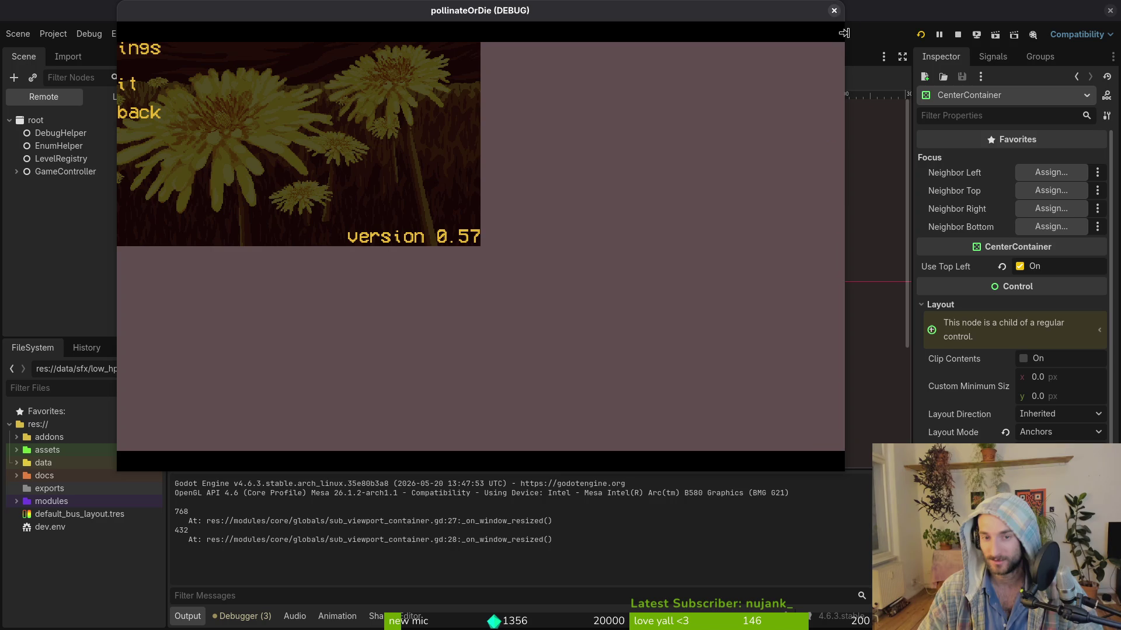
{"action": "left_click", "coordinate": [834, 10]}
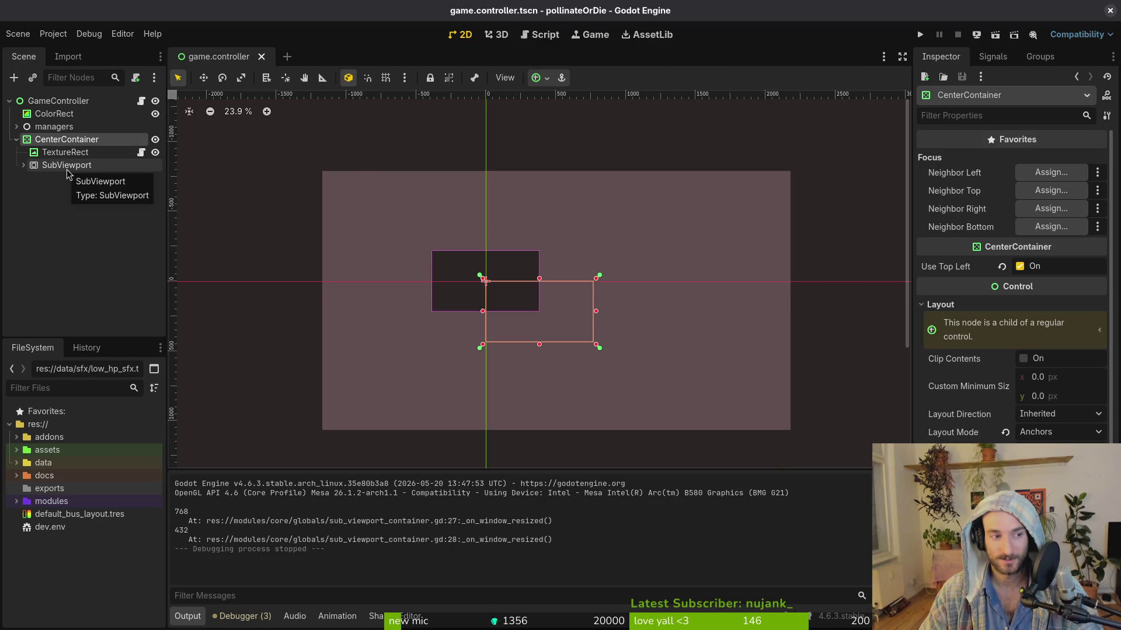
{"action": "left_click", "coordinate": [85, 154]}
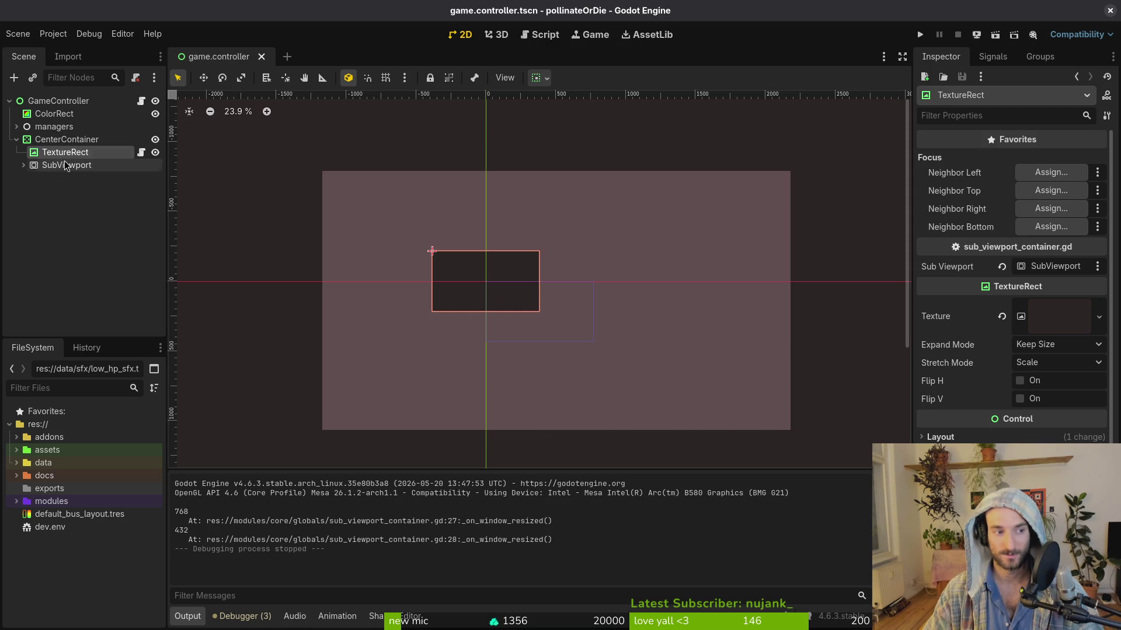
{"action": "left_click", "coordinate": [1089, 363]}
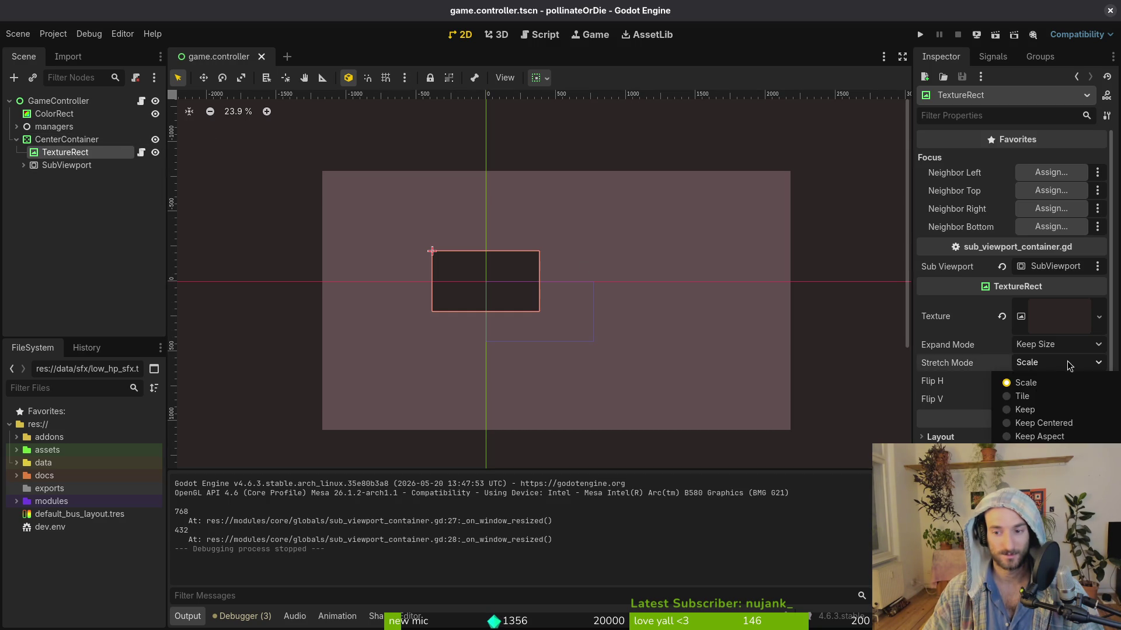
{"action": "left_click", "coordinate": [1050, 423]}
Step: Save and run the game, resizing its window to check the Keep Centered scaling
{"action": "key", "text": "ctrl+s"}
{"action": "left_click", "coordinate": [920, 34]}
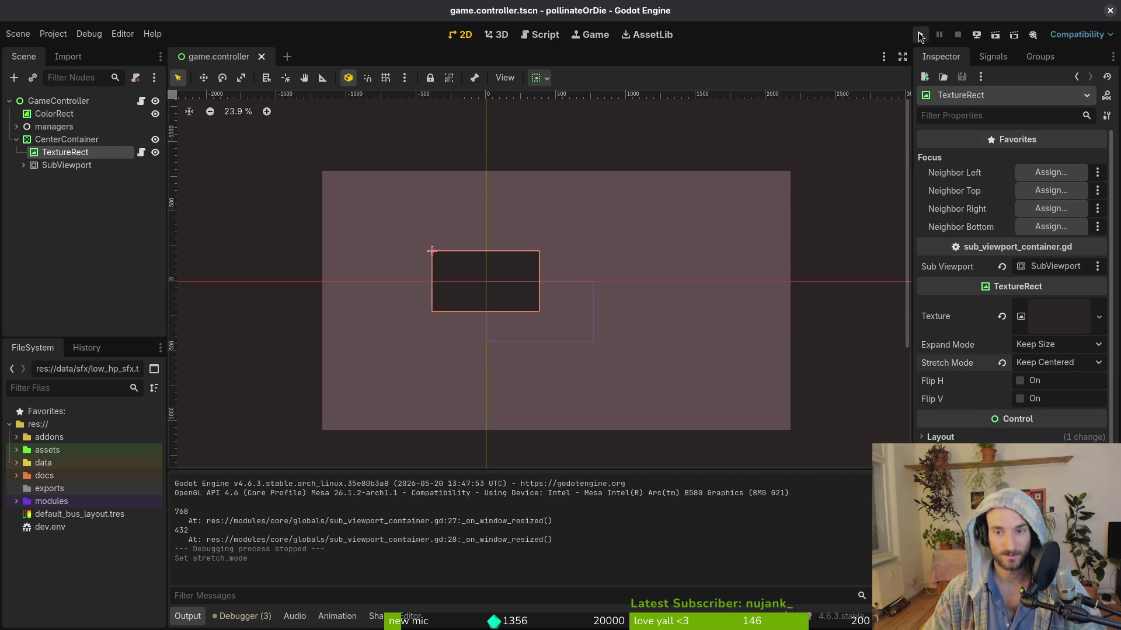
{"action": "mouse_move", "coordinate": [570, 281]}
{"action": "left_mouse_down"}
{"action": "mouse_move", "coordinate": [1118, 618]}
{"action": "mouse_move", "coordinate": [491, 294]}
{"action": "left_mouse_up"}
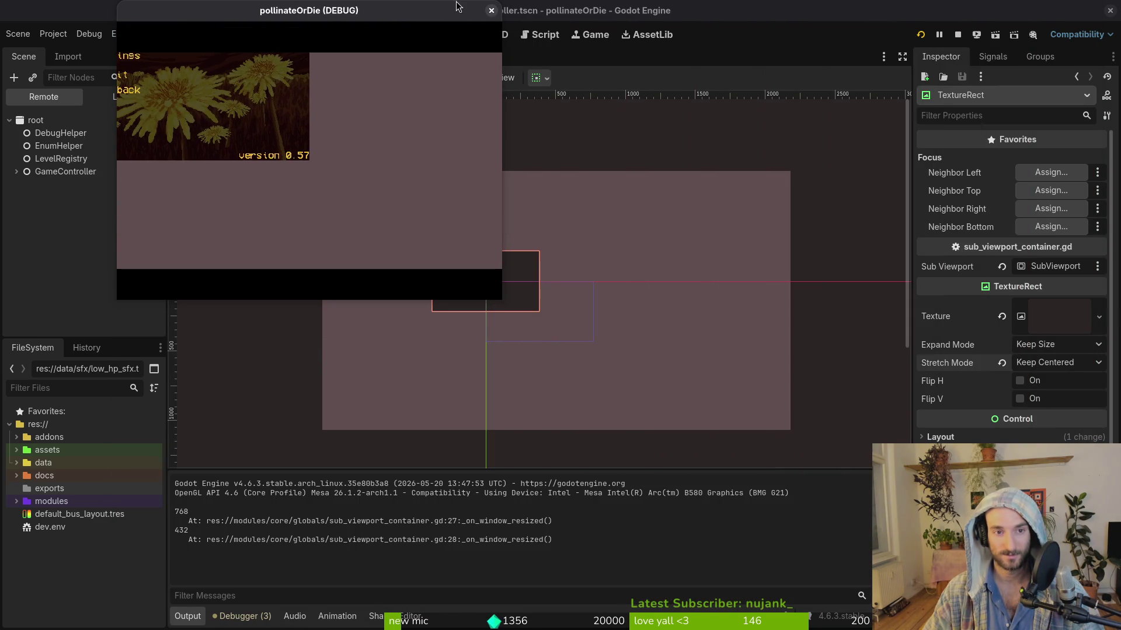
{"action": "left_click", "coordinate": [491, 10]}
{"action": "left_click", "coordinate": [42, 167]}
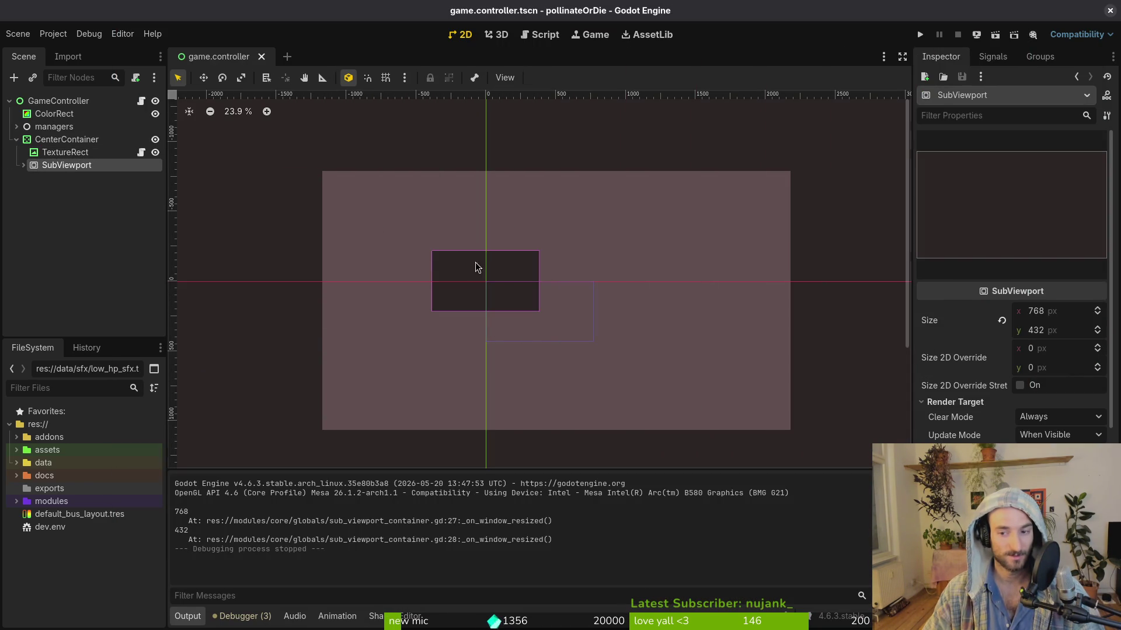
Step: Turn off Use Top Left on the CenterContainer and save the scene
{"action": "left_click", "coordinate": [65, 153]}
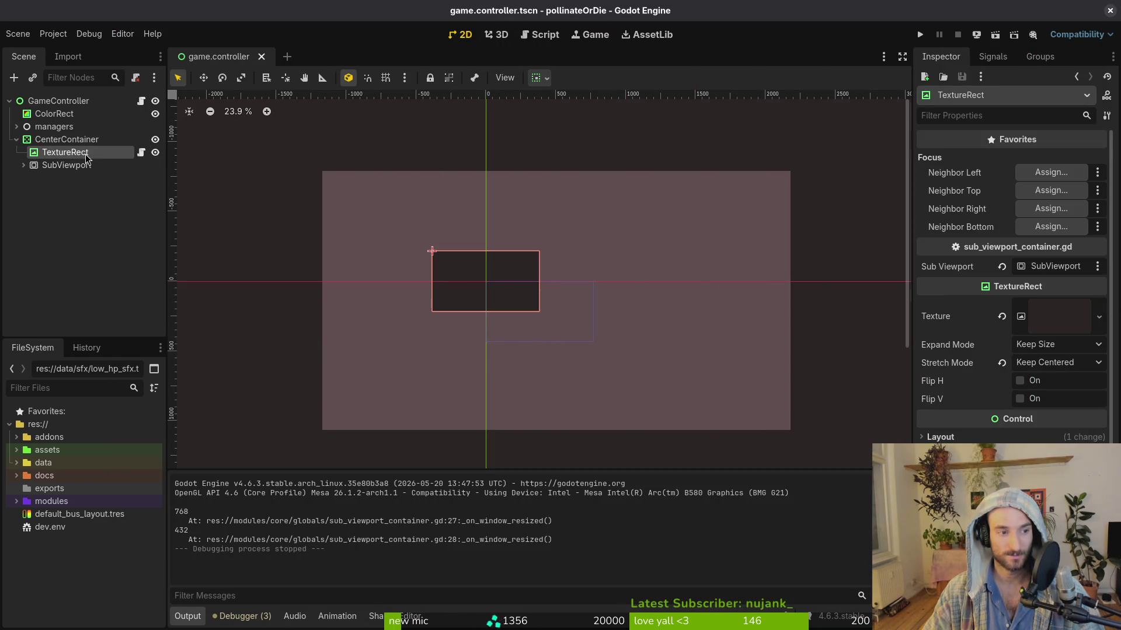
{"action": "left_click", "coordinate": [67, 140]}
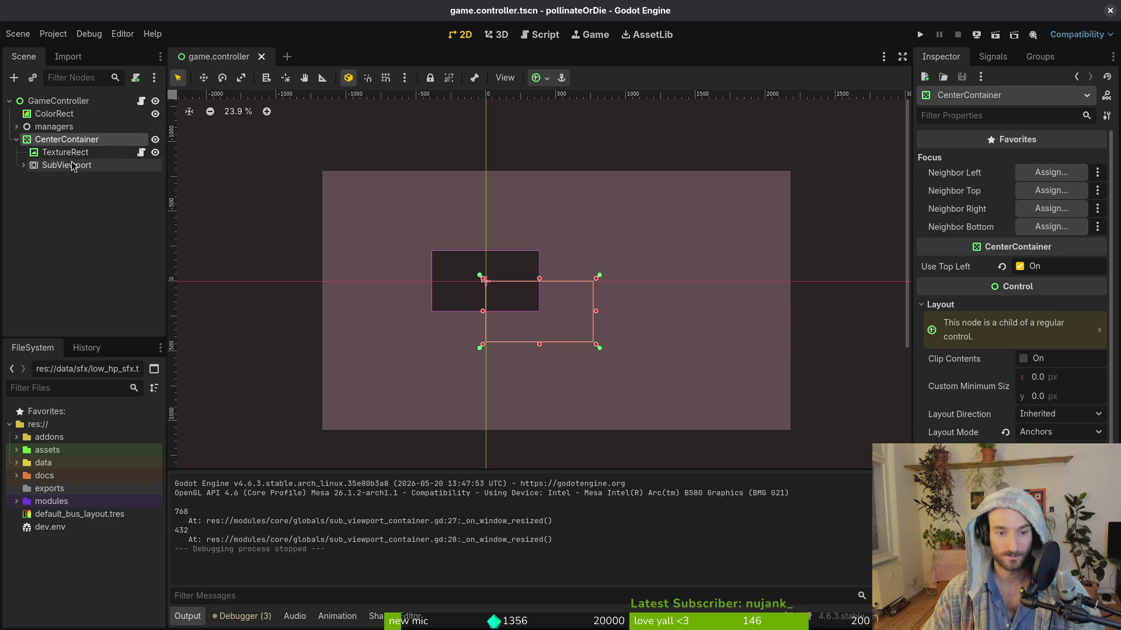
{"action": "key", "text": "Up"}
{"action": "key", "text": "Up"}
{"action": "key", "text": "Up"}
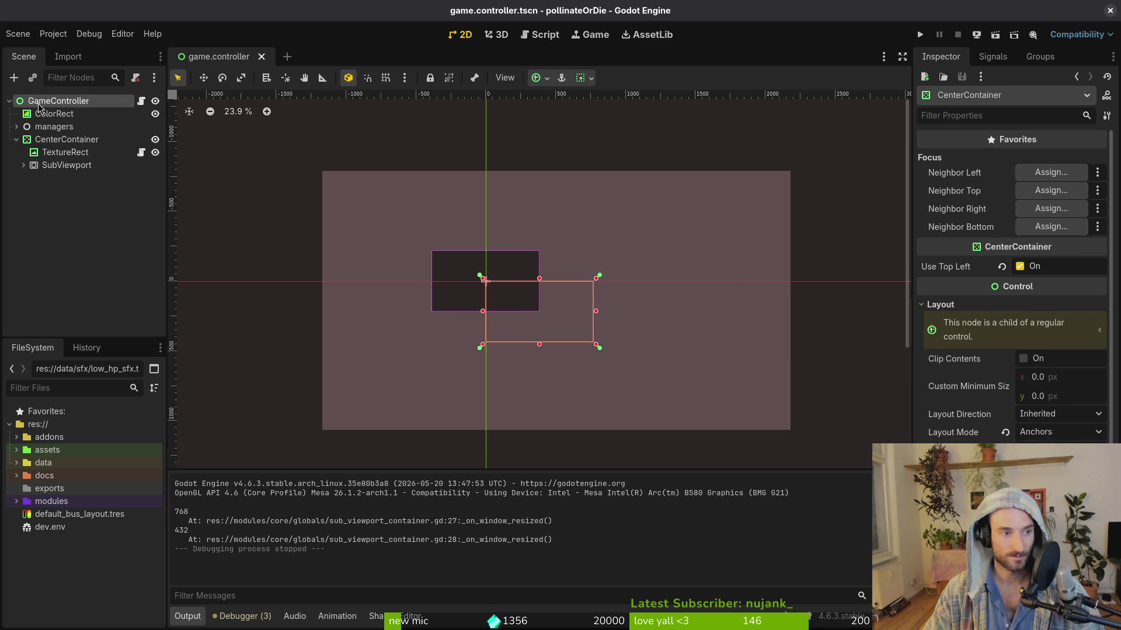
{"action": "left_click", "coordinate": [35, 139]}
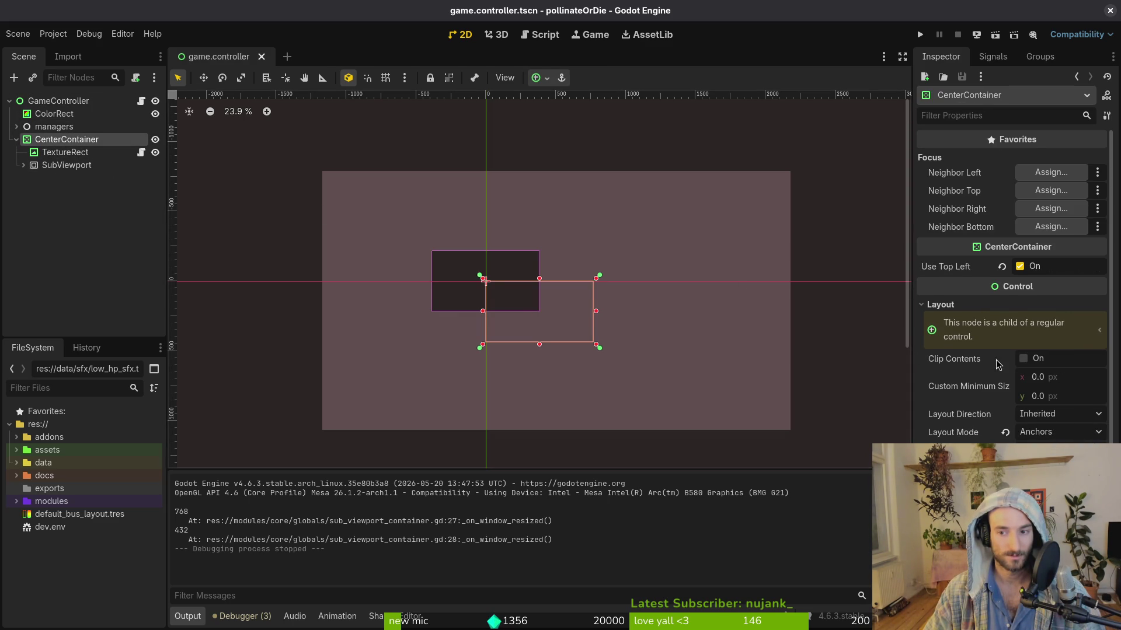
{"action": "left_click", "coordinate": [1019, 268]}
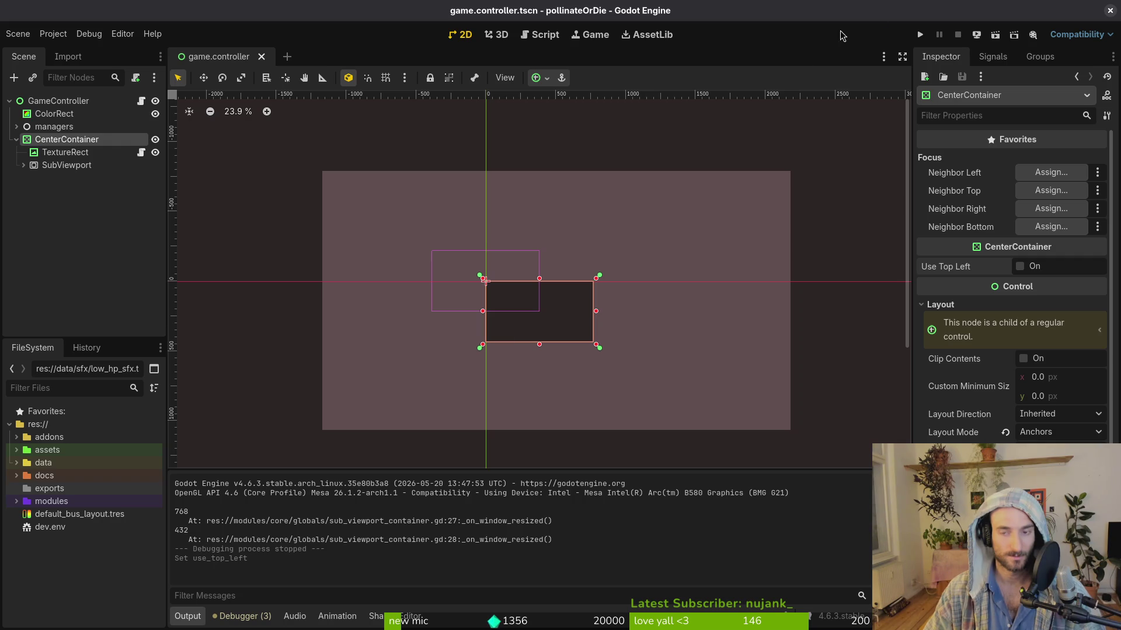
{"action": "key", "text": "Down"}
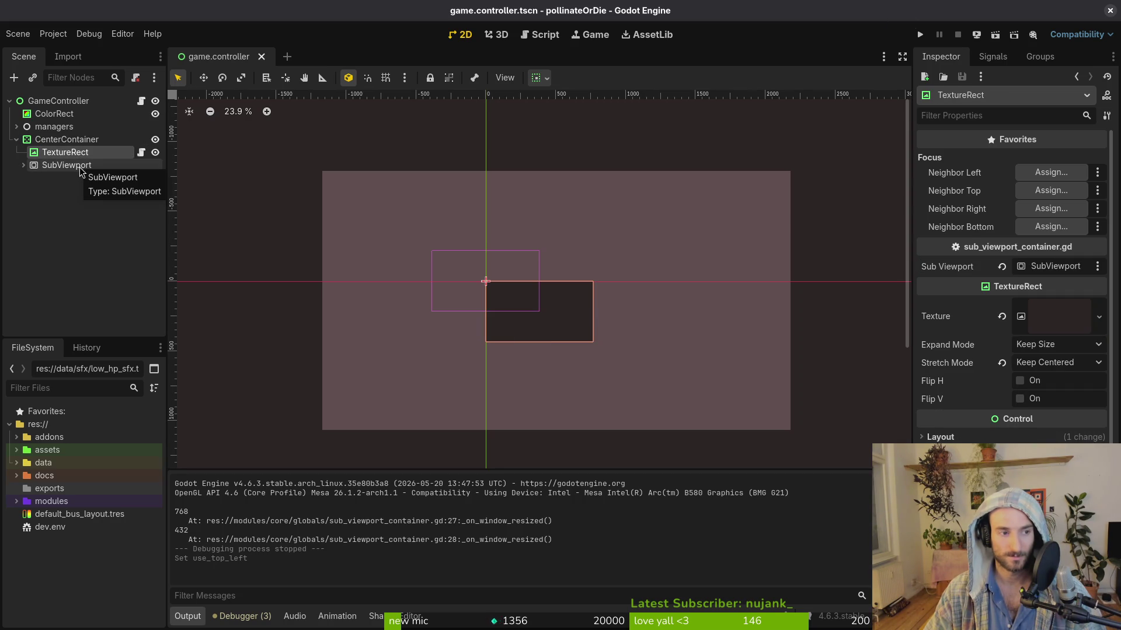
{"action": "key", "text": "ctrl+s"}
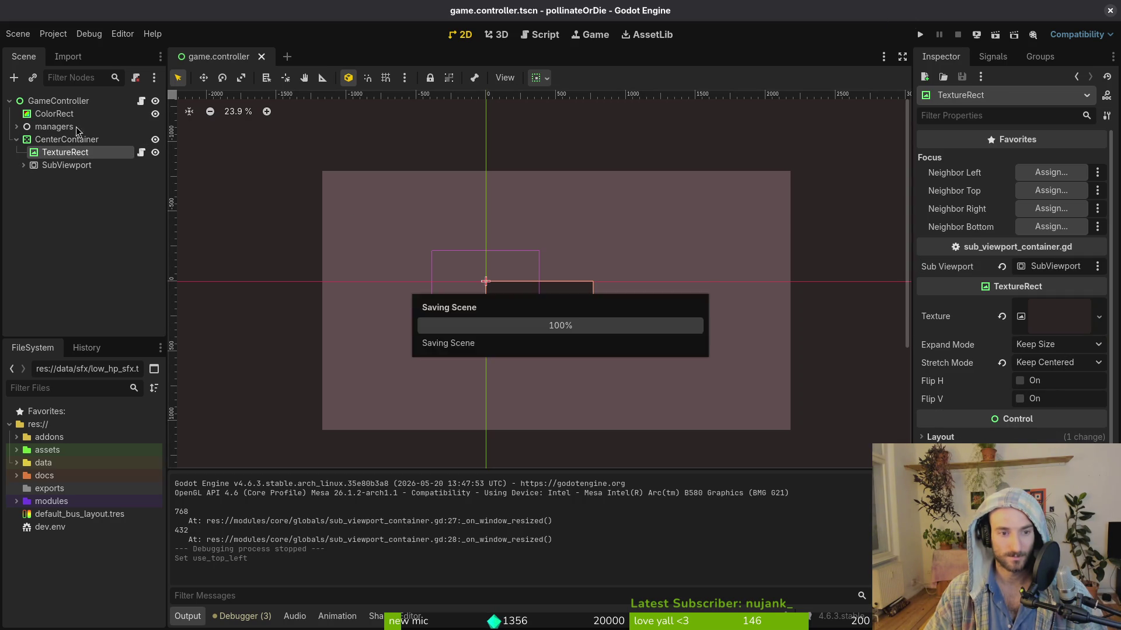
Step: Run the game with F5 and enlarge its window to nearly full screen
{"action": "left_click", "coordinate": [52, 166]}
{"action": "left_click", "coordinate": [51, 152]}
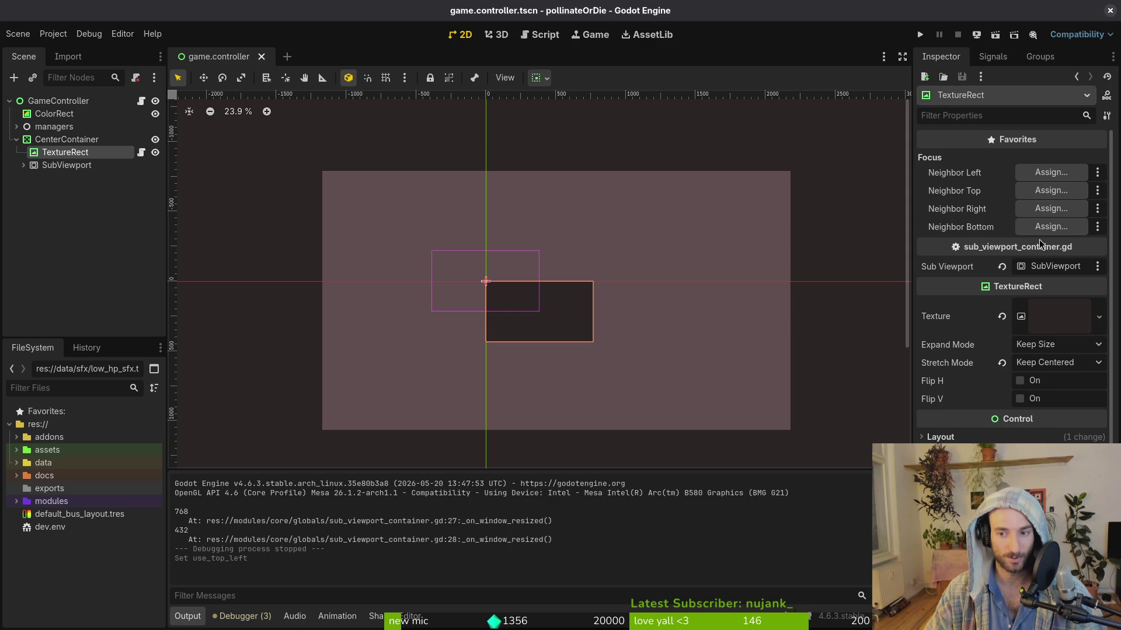
{"action": "left_click", "coordinate": [80, 144]}
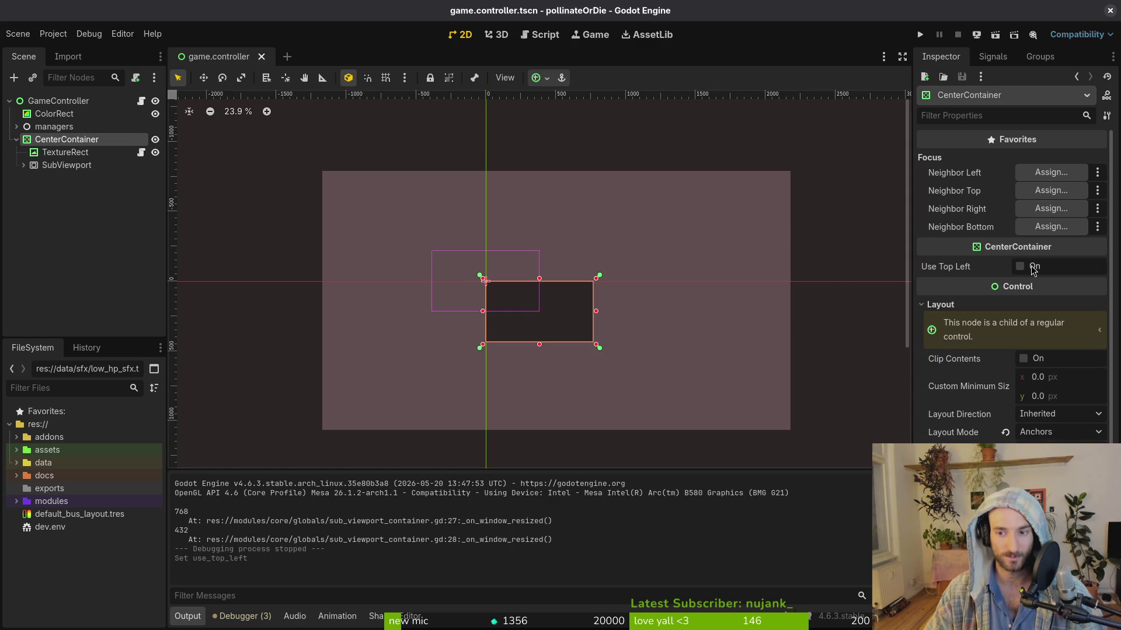
{"action": "key", "text": "F5"}
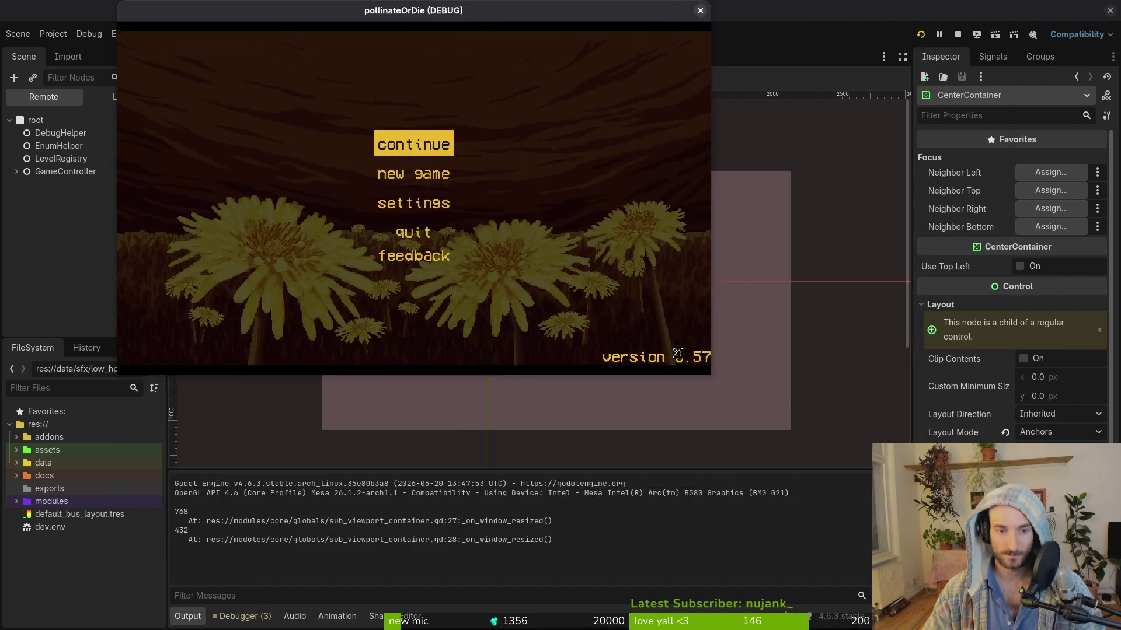
{"action": "mouse_move", "coordinate": [677, 353]}
{"action": "left_mouse_down"}
{"action": "mouse_move", "coordinate": [992, 528]}
{"action": "mouse_move", "coordinate": [846, 454]}
{"action": "mouse_move", "coordinate": [1087, 570]}
{"action": "mouse_move", "coordinate": [914, 450]}
{"action": "mouse_move", "coordinate": [1100, 613]}
{"action": "left_mouse_up"}
Step: Stop the running game and select TextureRect, then CenterContainer, bringing up its node actions
{"action": "left_click", "coordinate": [1089, 11]}
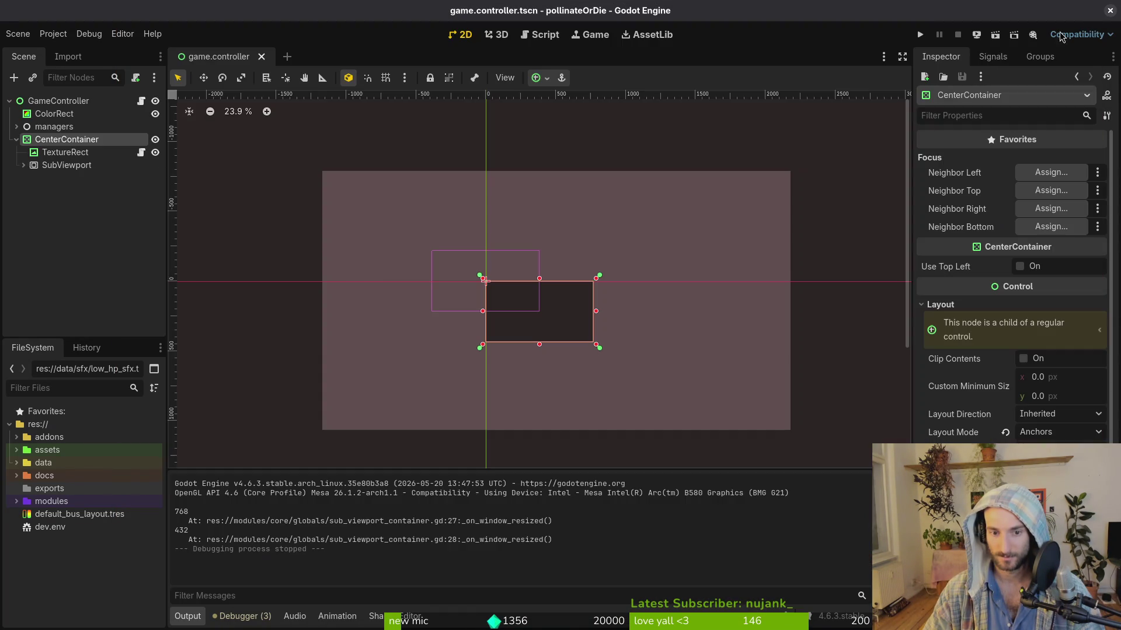
{"action": "left_click", "coordinate": [58, 153]}
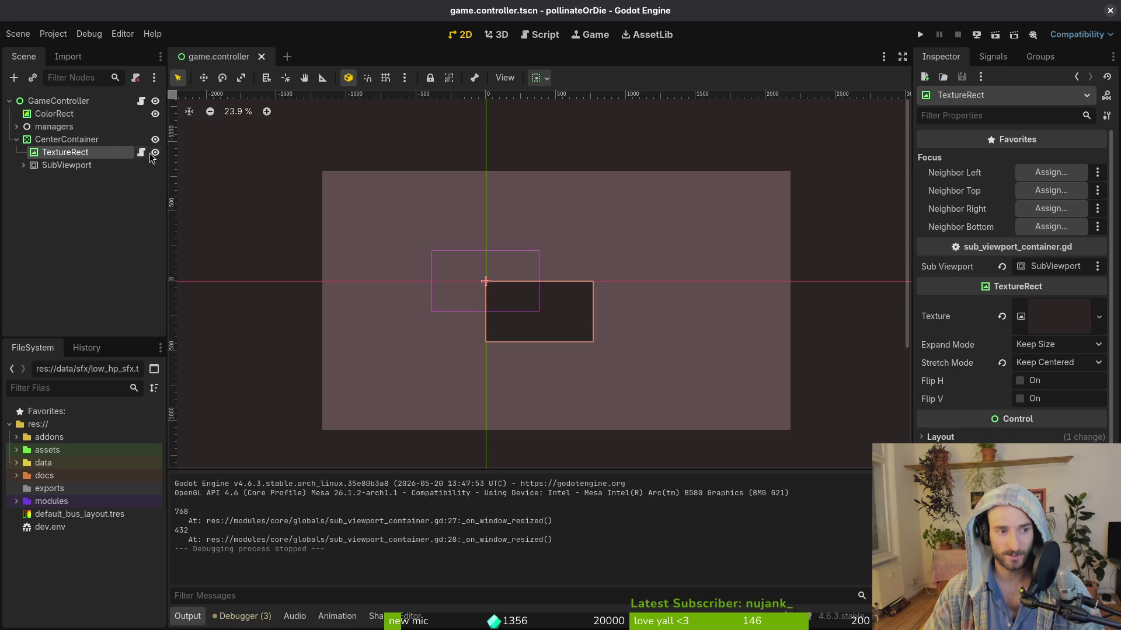
{"action": "left_click", "coordinate": [56, 141]}
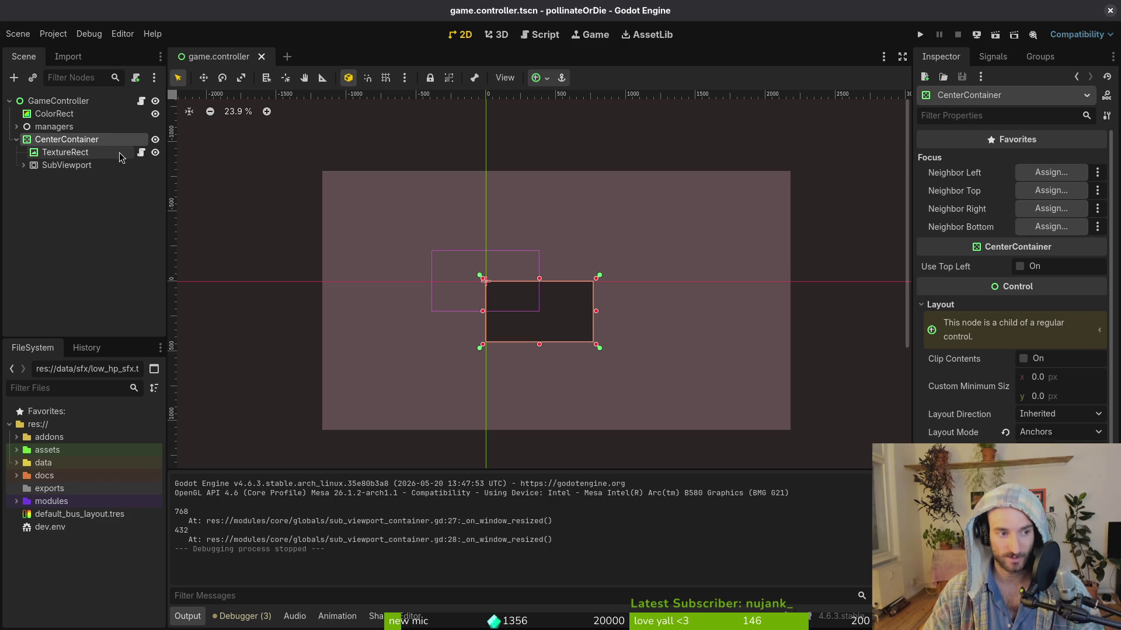
{"action": "right_click", "coordinate": [121, 142]}
Step: Attach the existing sub_viewport_container.gd script to the CenterContainer
{"action": "left_click", "coordinate": [193, 232]}
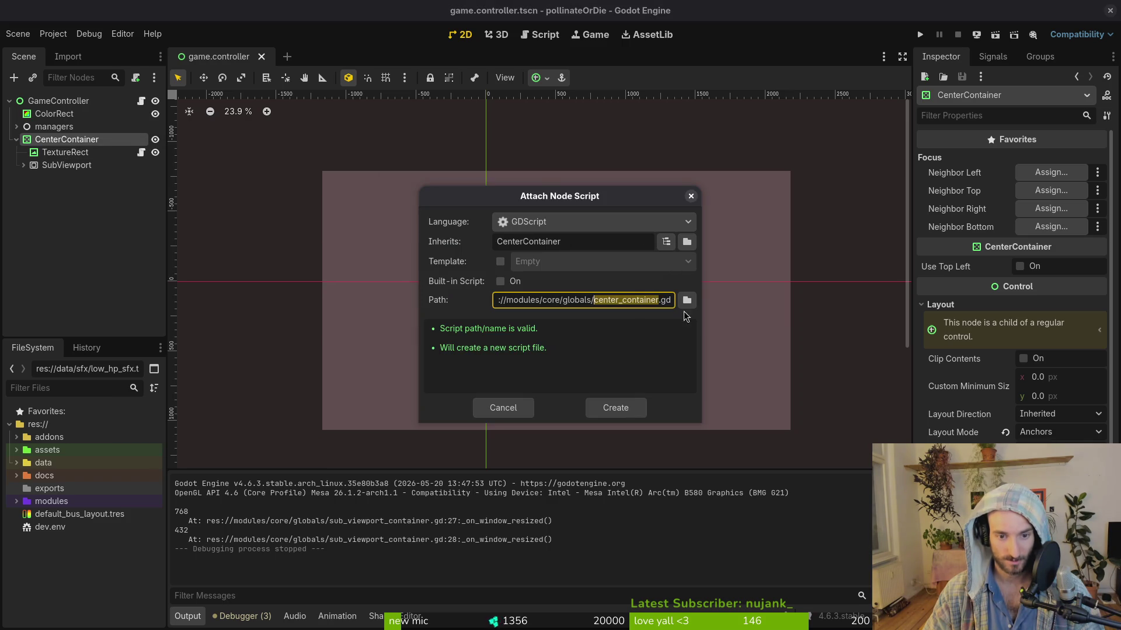
{"action": "left_click", "coordinate": [687, 303]}
{"action": "left_click", "coordinate": [598, 198]}
{"action": "left_click", "coordinate": [695, 505]}
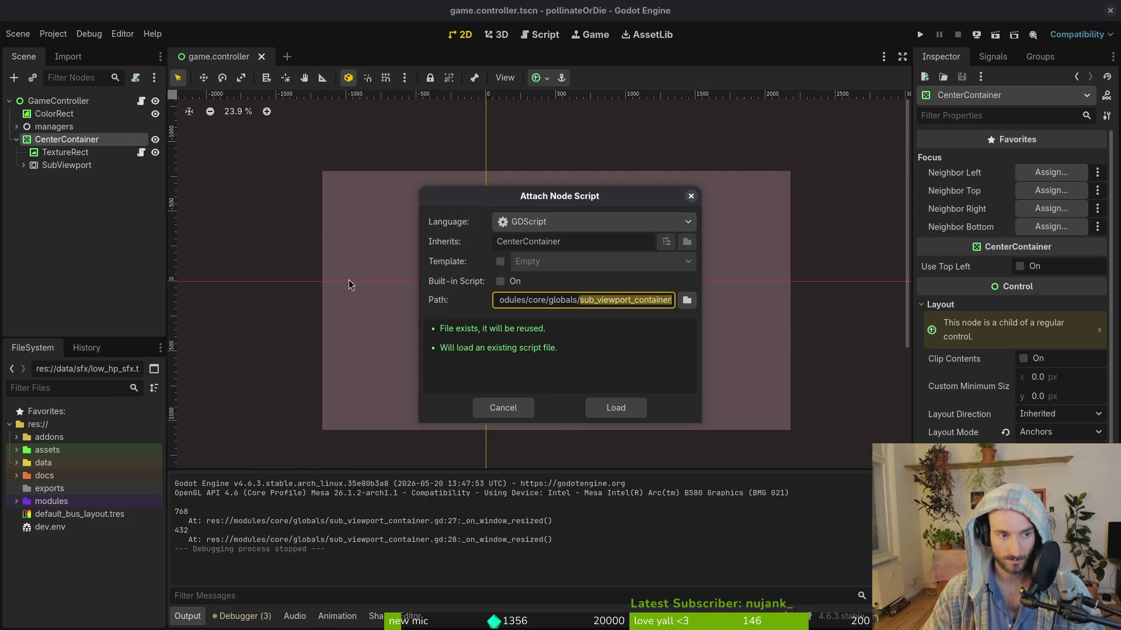
{"action": "left_click", "coordinate": [621, 400]}
Step: Detach the script from the TextureRect and save the scene
{"action": "right_click", "coordinate": [82, 153]}
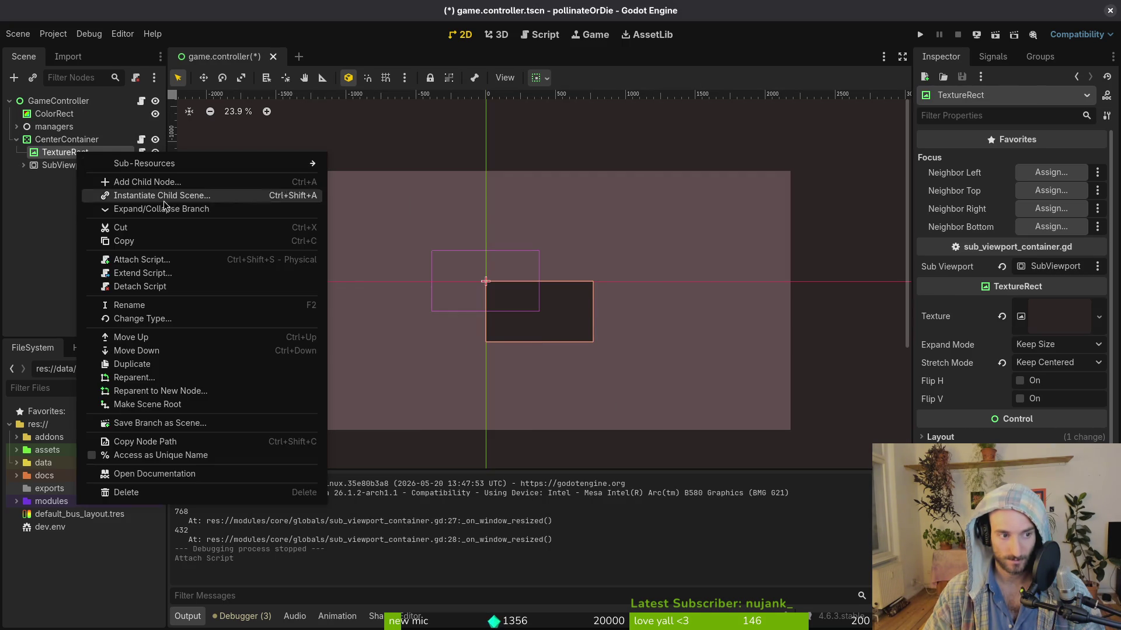
{"action": "left_click", "coordinate": [174, 274]}
{"action": "key", "text": "Escape"}
{"action": "right_click", "coordinate": [61, 149]}
{"action": "left_click", "coordinate": [156, 282]}
{"action": "key", "text": "ctrl+s"}
{"action": "key", "text": "alt+Tab"}
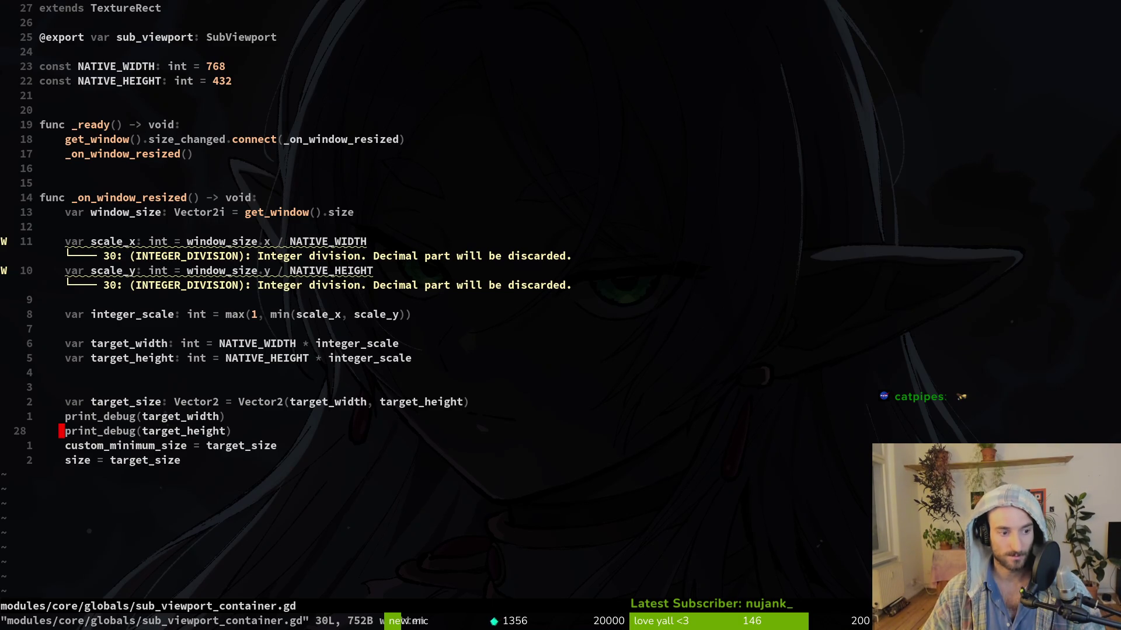
Step: Change the script's extends line to CenterContainer and save with :w
{"action": "type", "text": ":write"}
{"action": "key", "text": "Return"}
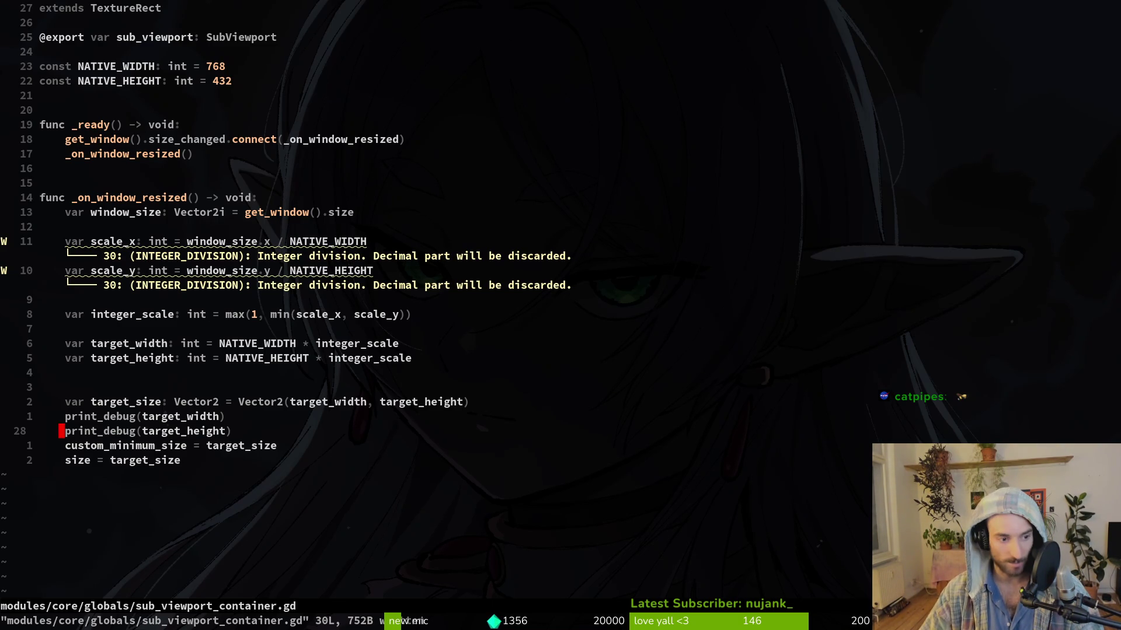
{"action": "key", "text": "g"}
{"action": "key", "text": "g"}
{"action": "type", "text": "wcw"}
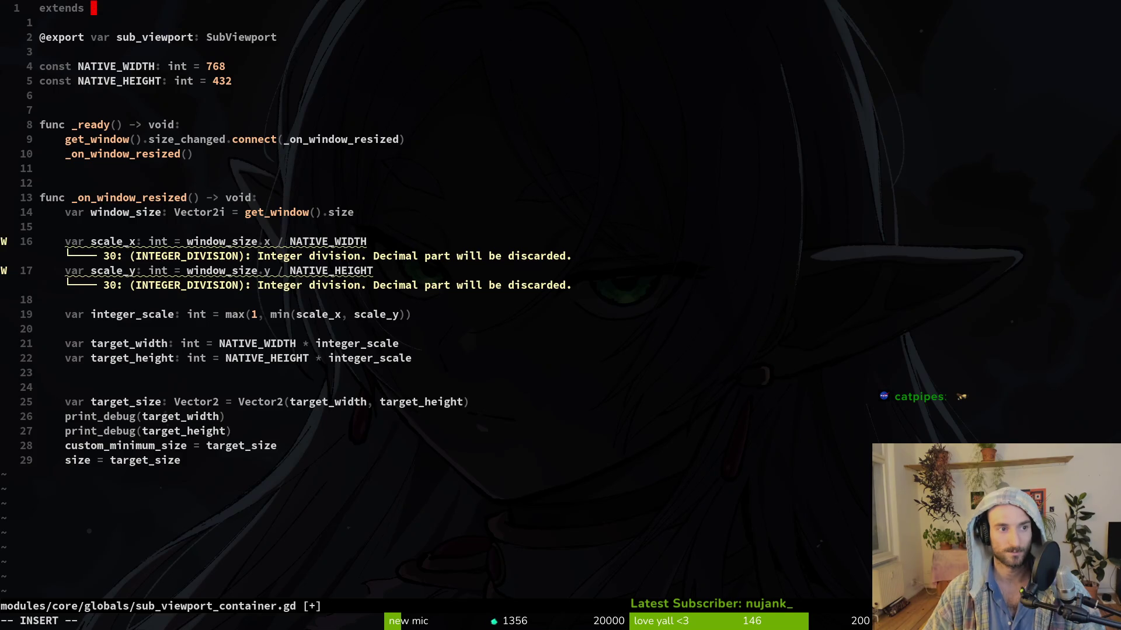
{"action": "type", "text": "C"}
{"action": "key", "text": "BackSpace"}
{"action": "type", "text": "Ce"}
{"action": "key", "text": "Return"}
{"action": "key", "text": "Escape"}
{"action": "type", "text": ":w"}
{"action": "key", "text": "Return"}
Step: Change the exported sub_viewport variable's type to TextureRect
{"action": "key", "text": "j"}
{"action": "key", "text": "w"}
{"action": "type", "text": "wcw"}
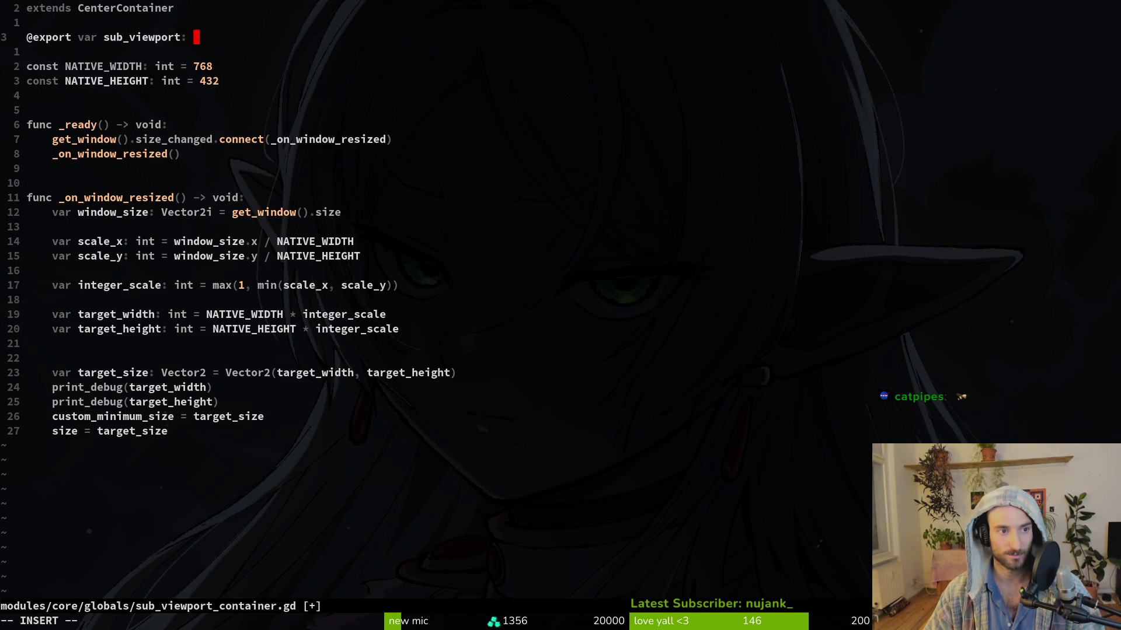
{"action": "type", "text": "Tex"}
{"action": "key", "text": "Tab"}
{"action": "key", "text": "Return"}
{"action": "key", "text": "Escape"}
Step: Try renaming the variable to textureRect, then revert it to sub_viewport and save
{"action": "type", "text": "bcwtexture"}
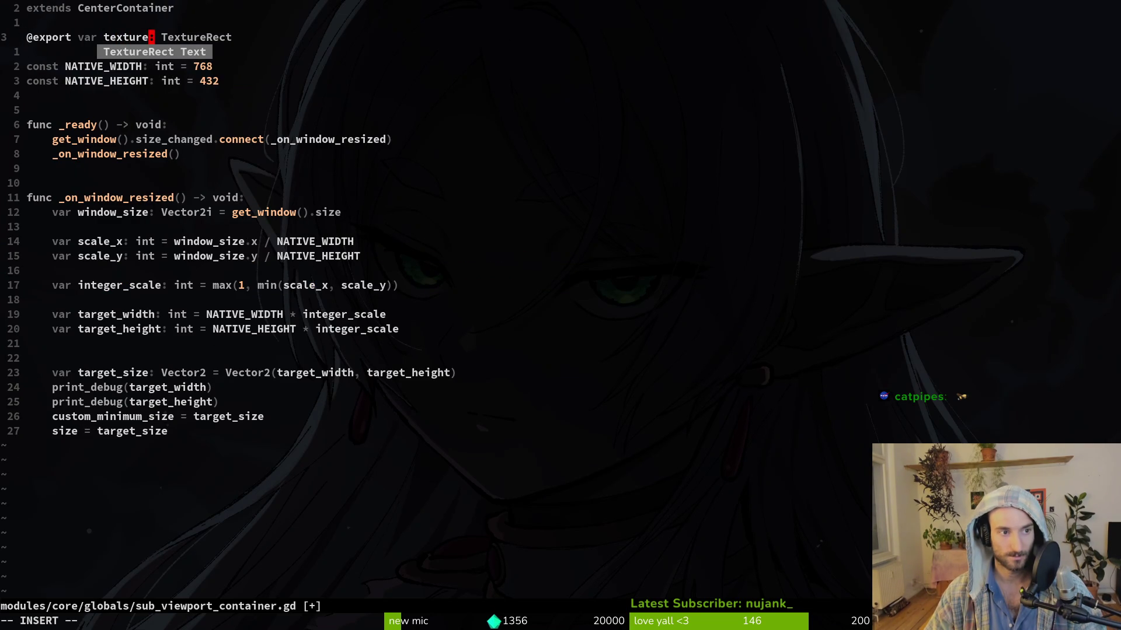
{"action": "type", "text": "Rect"}
{"action": "key", "text": "Escape"}
{"action": "type", "text": ":w"}
{"action": "key", "text": "Return"}
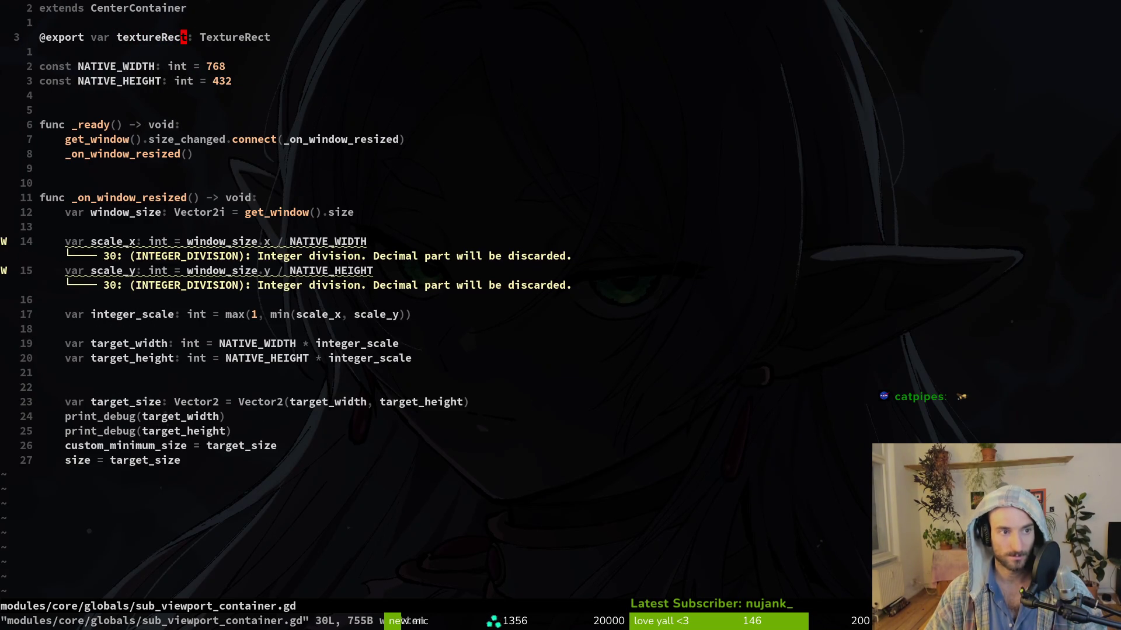
{"action": "key", "text": "c"}
{"action": "key", "text": "i"}
{"action": "key", "text": "w"}
{"action": "key", "text": "Escape"}
{"action": "key", "text": "u"}
{"action": "key", "text": "u"}
{"action": "type", "text": ":w"}
{"action": "key", "text": "Return"}
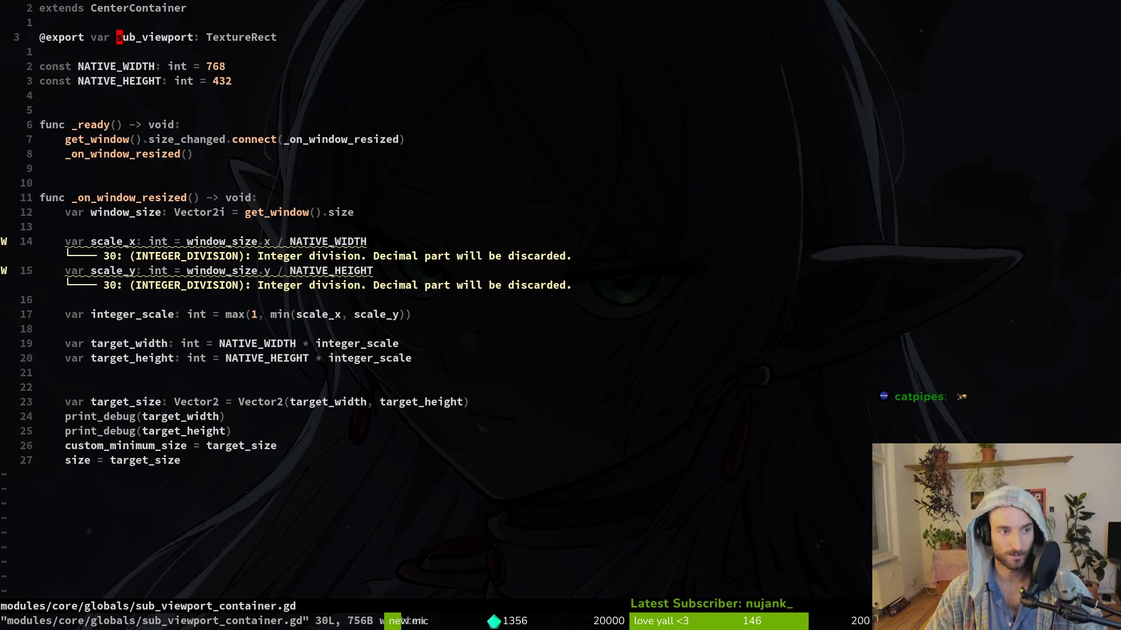
Step: Prefix the custom_minimum_size and size lines with sub_viewport. and save the script
{"action": "key", "text": "j"}
{"action": "key", "text": "j"}
{"action": "key", "text": "j"}
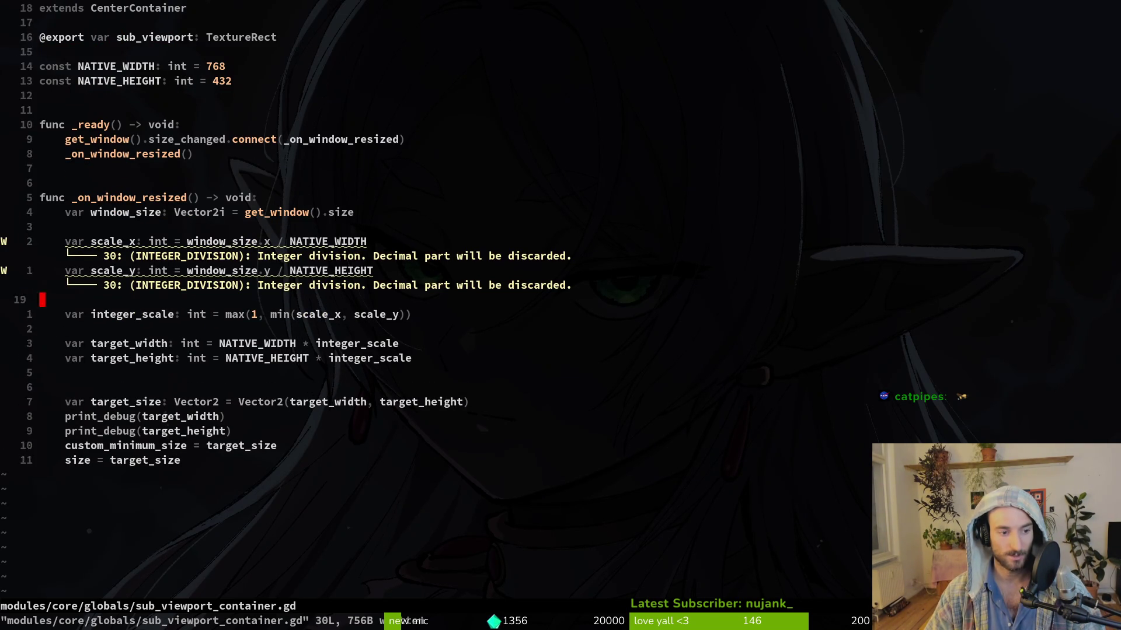
{"action": "type", "text": "jbbk"}
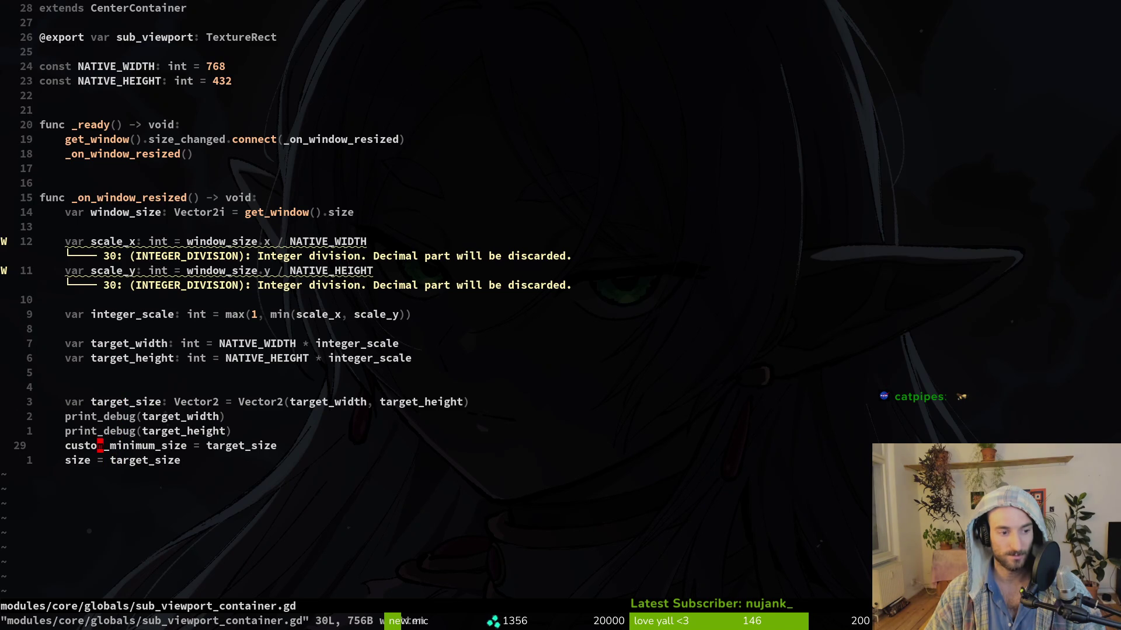
{"action": "type", "text": "Isubviewport."}
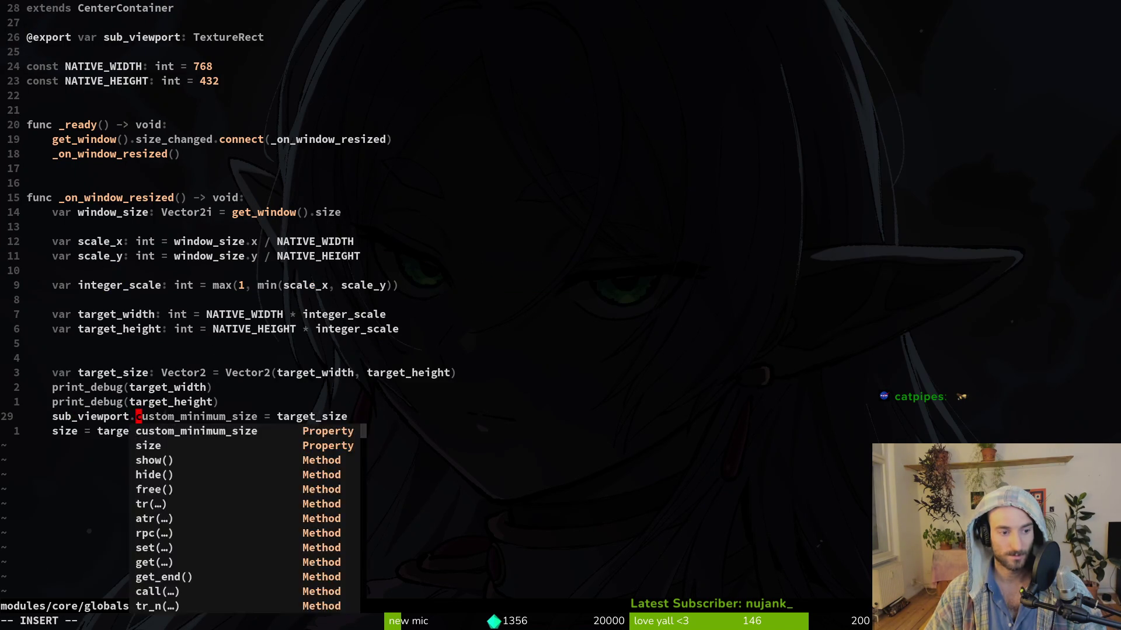
{"action": "key", "text": "Escape"}
{"action": "key", "text": "j"}
{"action": "key", "text": "b"}
{"action": "key", "text": "b"}
{"action": "type", "text": "isub"}
{"action": "key", "text": "Tab"}
{"action": "type", "text": "."}
{"action": "key", "text": "Escape"}
{"action": "type", "text": ":w"}
{"action": "key", "text": "Return"}
{"action": "key", "text": "alt+Tab"}
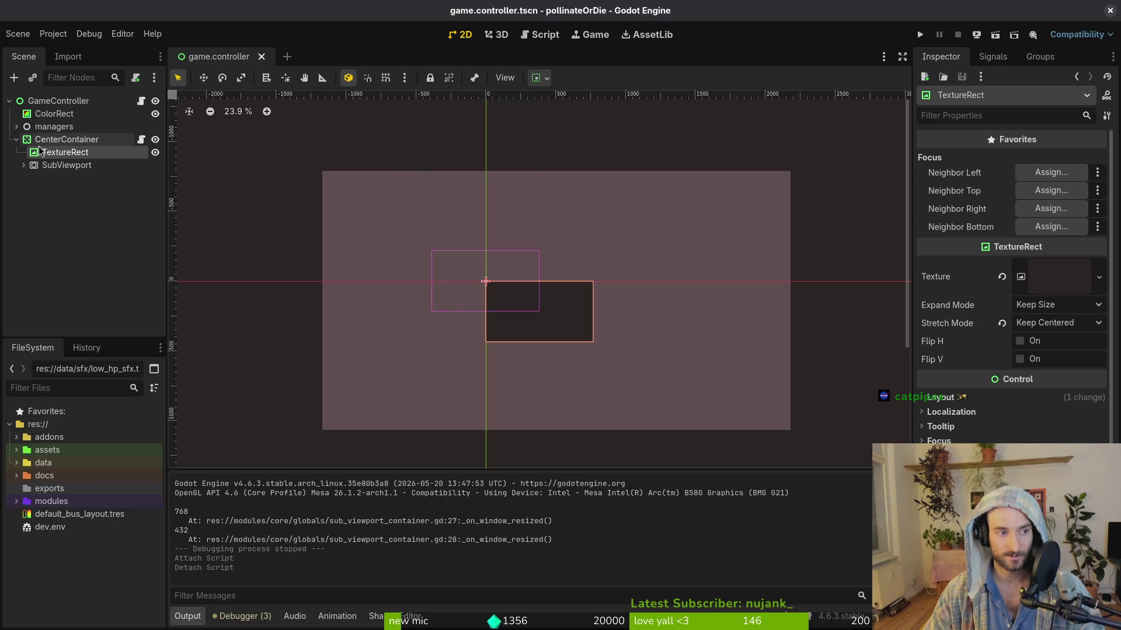
Step: After a failed test run, assign TextureRect to CenterContainer's Sub Viewport export and relaunch with F5
{"action": "left_click", "coordinate": [105, 142]}
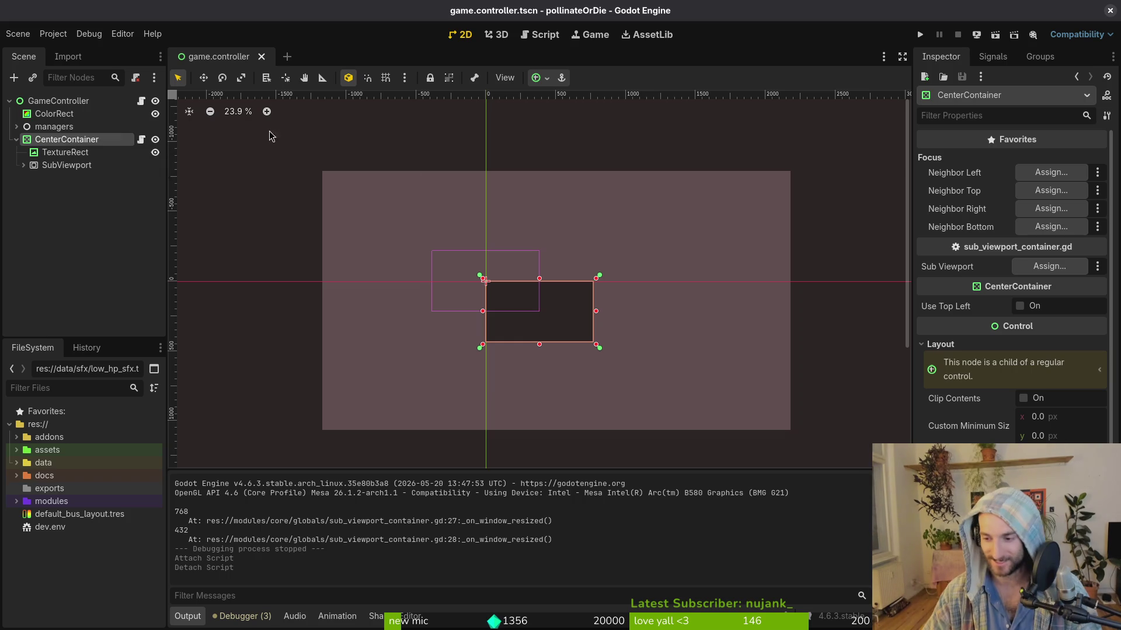
{"action": "left_click", "coordinate": [920, 35]}
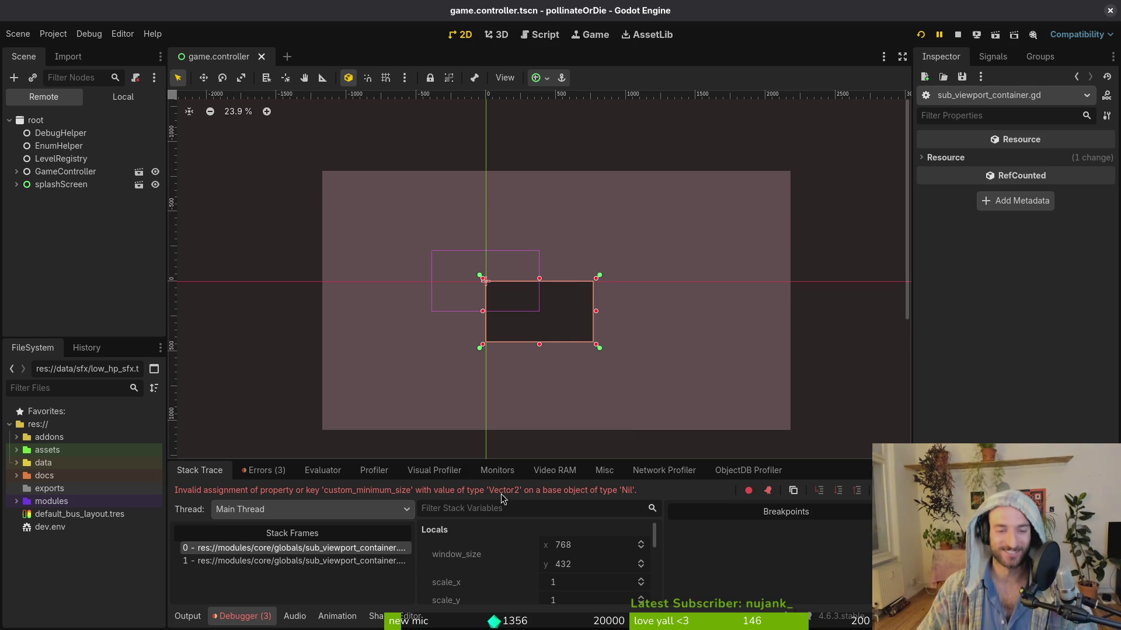
{"action": "left_click", "coordinate": [107, 96]}
{"action": "left_click", "coordinate": [66, 159]}
{"action": "left_click", "coordinate": [1049, 266]}
{"action": "left_click", "coordinate": [520, 194]}
{"action": "left_click", "coordinate": [610, 505]}
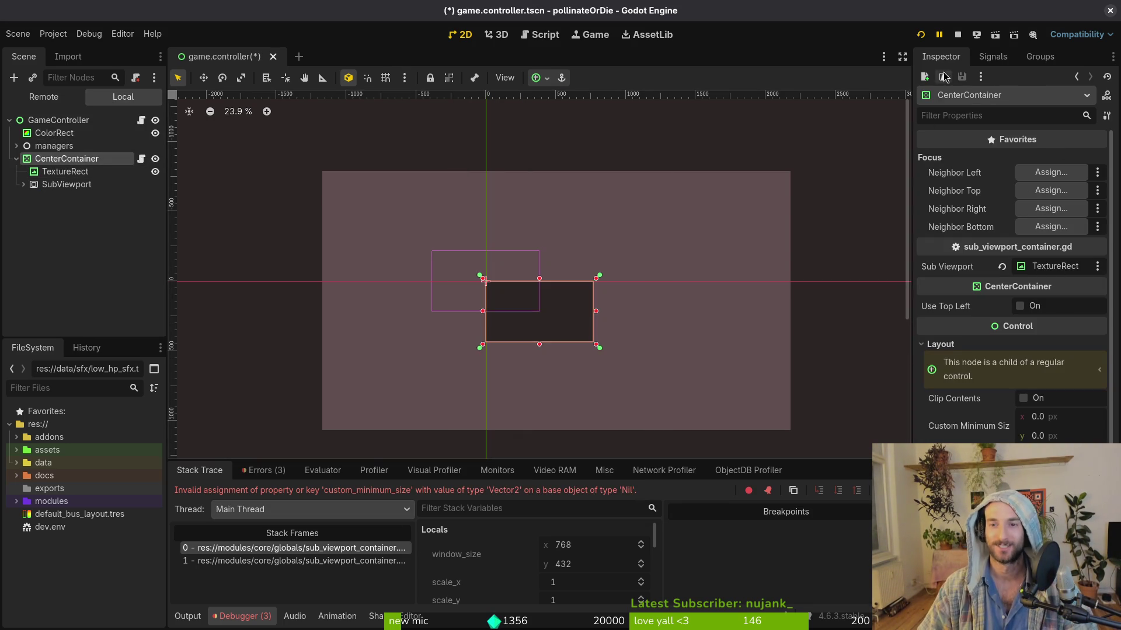
{"action": "left_click", "coordinate": [958, 35]}
{"action": "key", "text": "F5"}
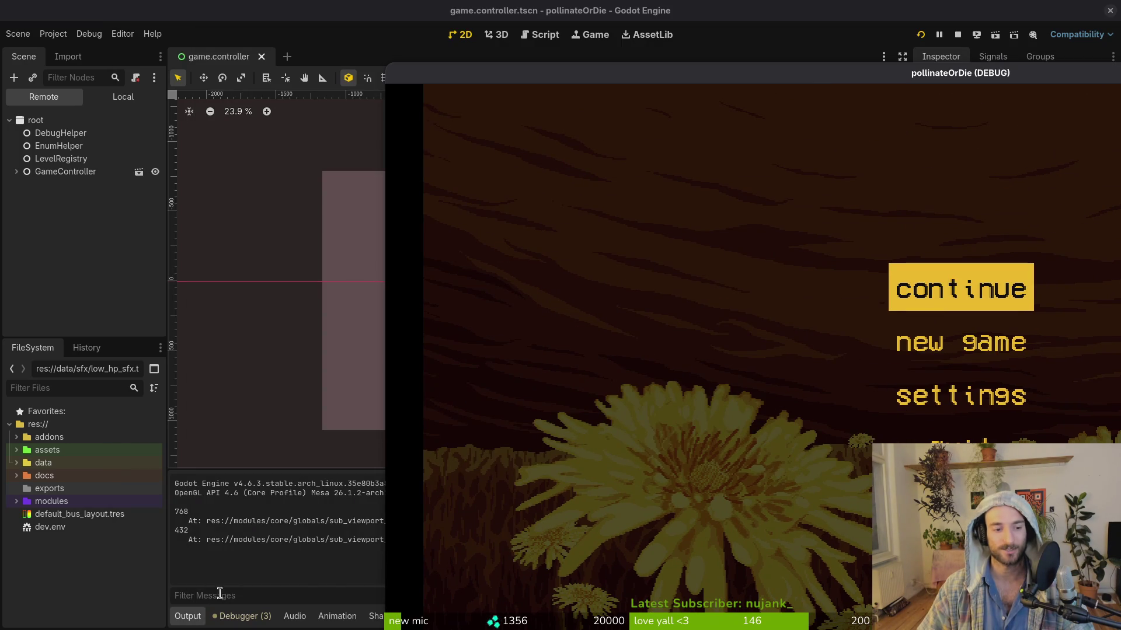
Step: Close the enlarged game window and select the TextureRect node in the Scene dock
{"action": "mouse_move", "coordinate": [465, 67]}
{"action": "left_mouse_down"}
{"action": "mouse_move", "coordinate": [331, 25]}
{"action": "mouse_move", "coordinate": [331, 6]}
{"action": "left_mouse_up"}
{"action": "left_click", "coordinate": [1065, 13]}
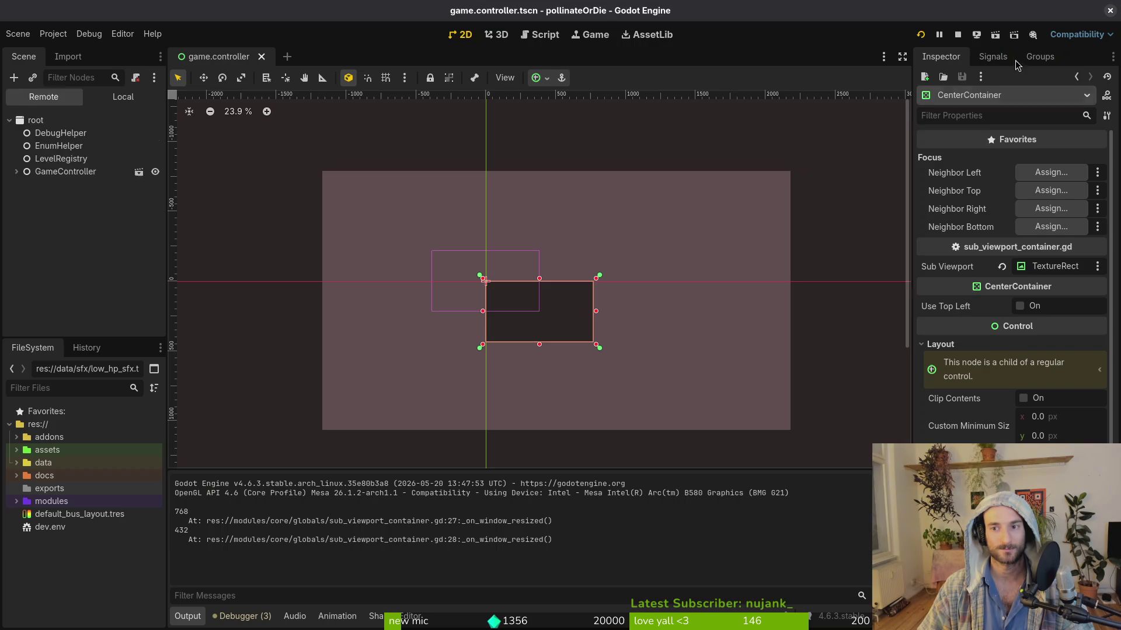
{"action": "left_click", "coordinate": [61, 166]}
{"action": "left_click", "coordinate": [61, 152]}
{"action": "left_click", "coordinate": [61, 140]}
{"action": "left_click", "coordinate": [69, 152]}
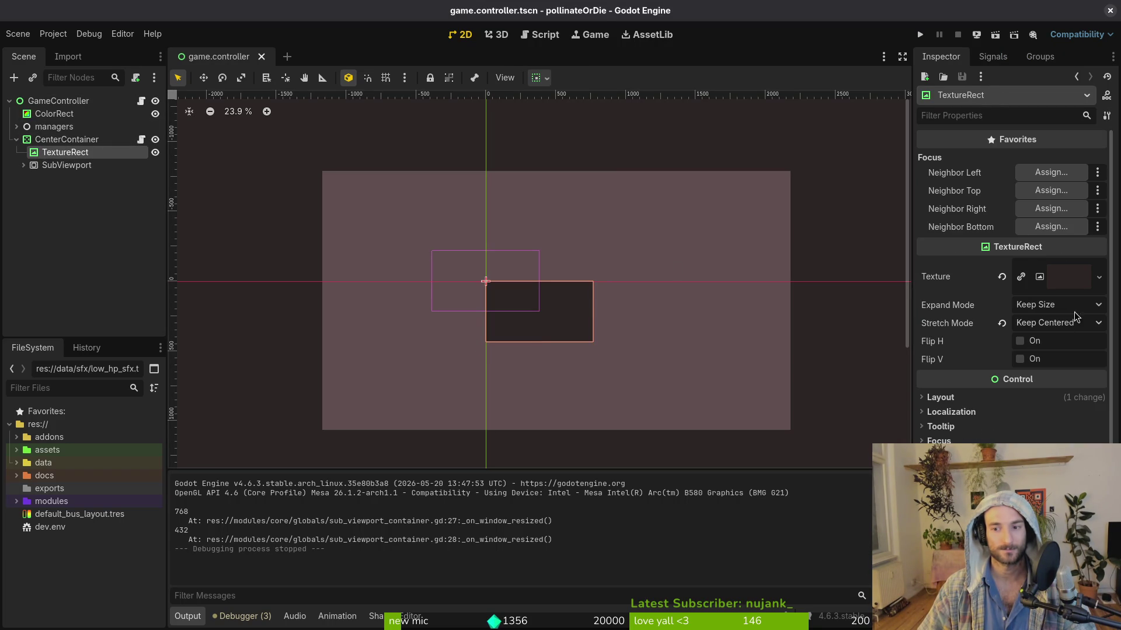
Step: Check TextureRect's Expand Mode options, leaving Keep Size, and fold the CenterContainer branch
{"action": "left_click", "coordinate": [1062, 308]}
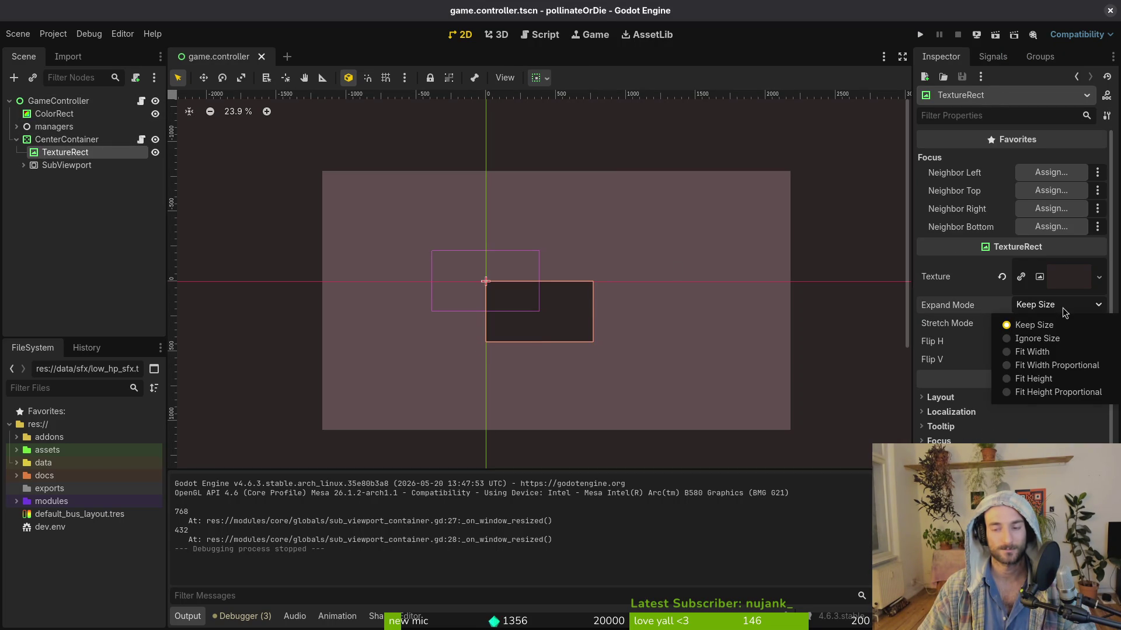
{"action": "left_click", "coordinate": [1062, 307]}
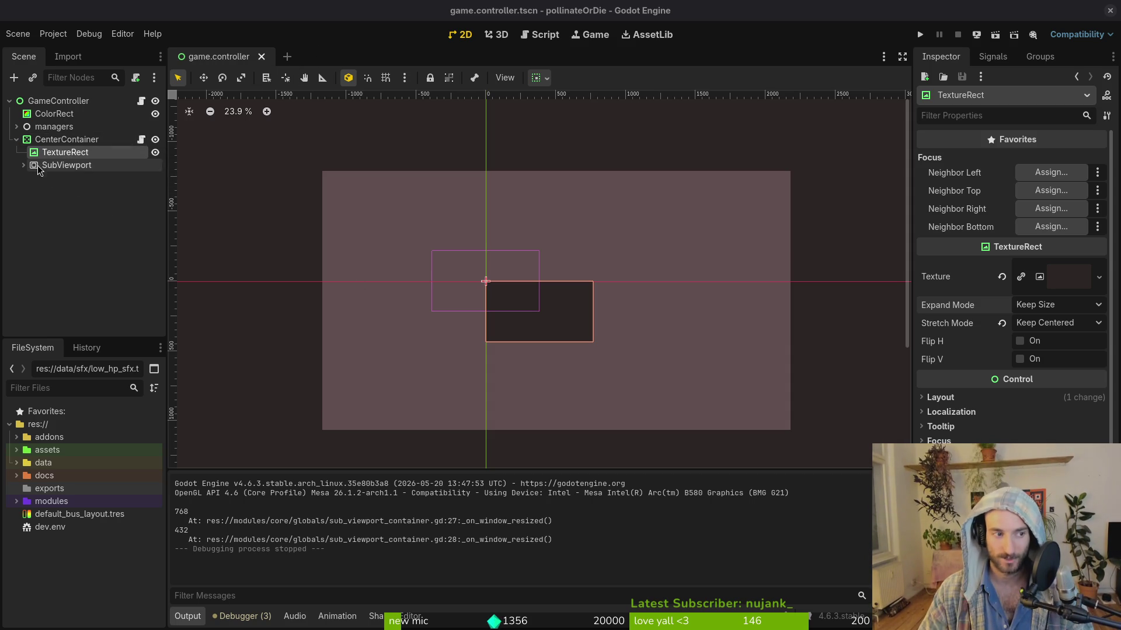
{"action": "left_click", "coordinate": [16, 139]}
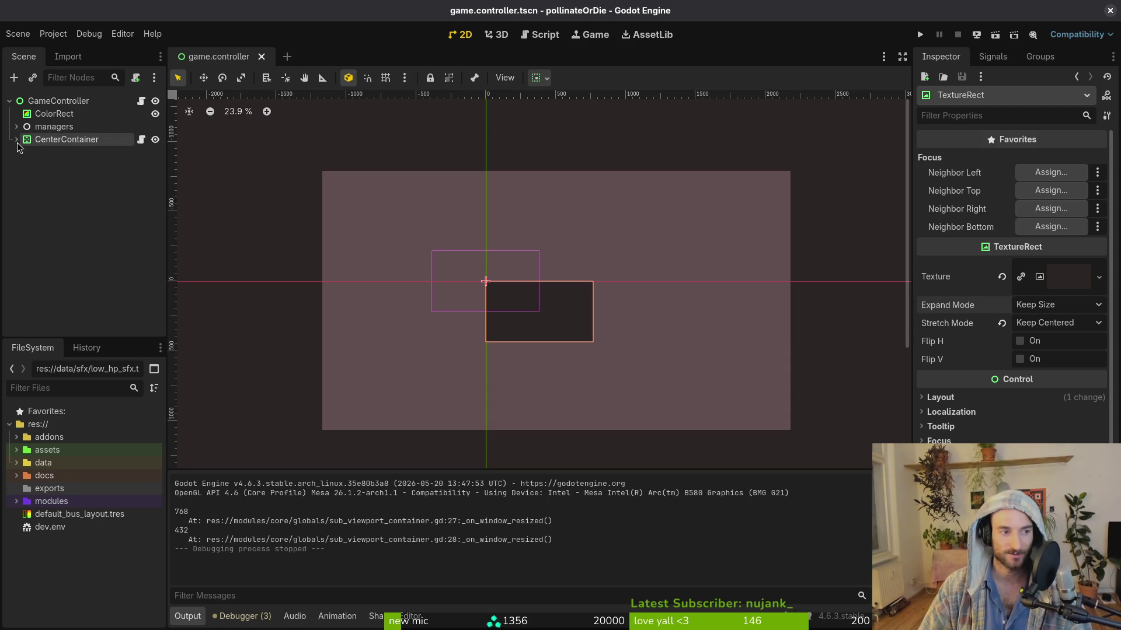
{"action": "left_click", "coordinate": [16, 139]}
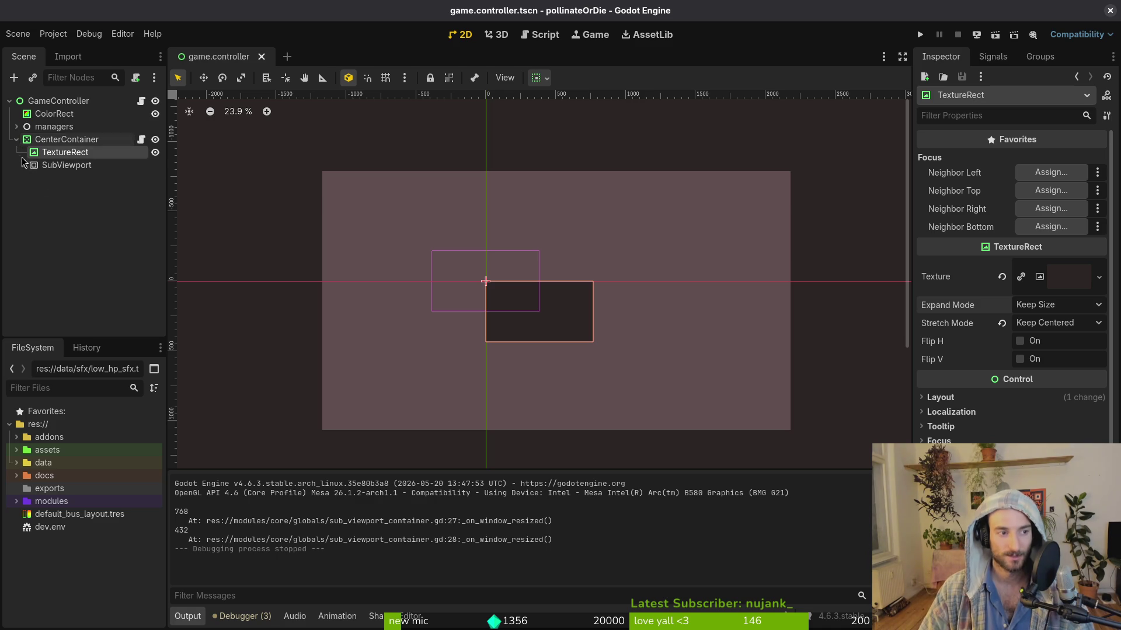
{"action": "left_click", "coordinate": [17, 140]}
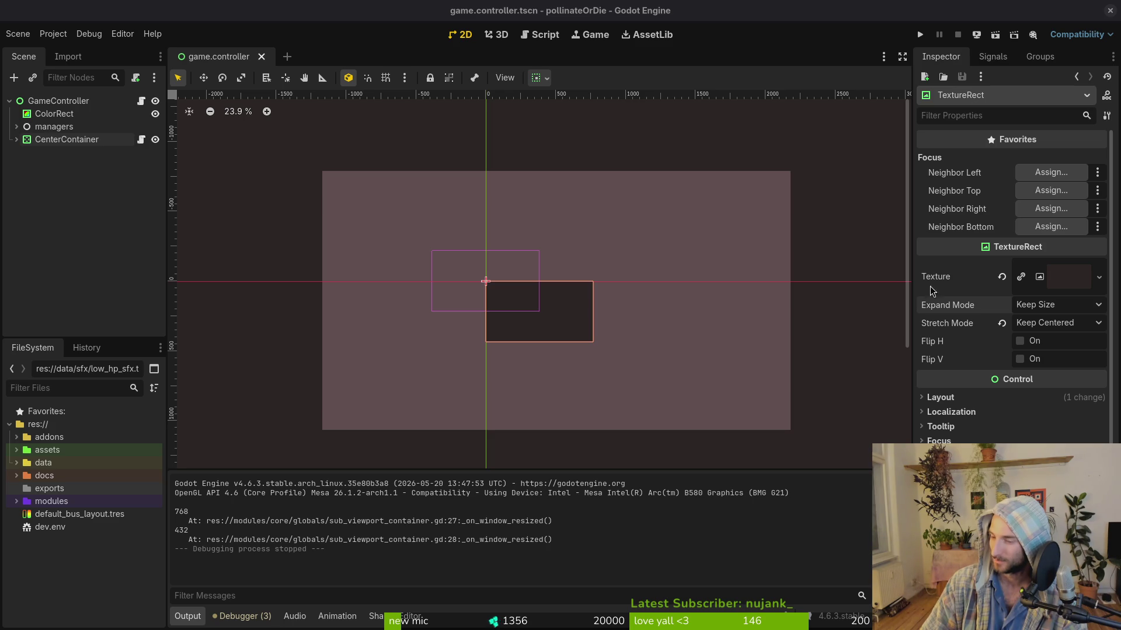
Step: Run the game again from the editor toolbar
{"action": "left_click", "coordinate": [920, 35]}
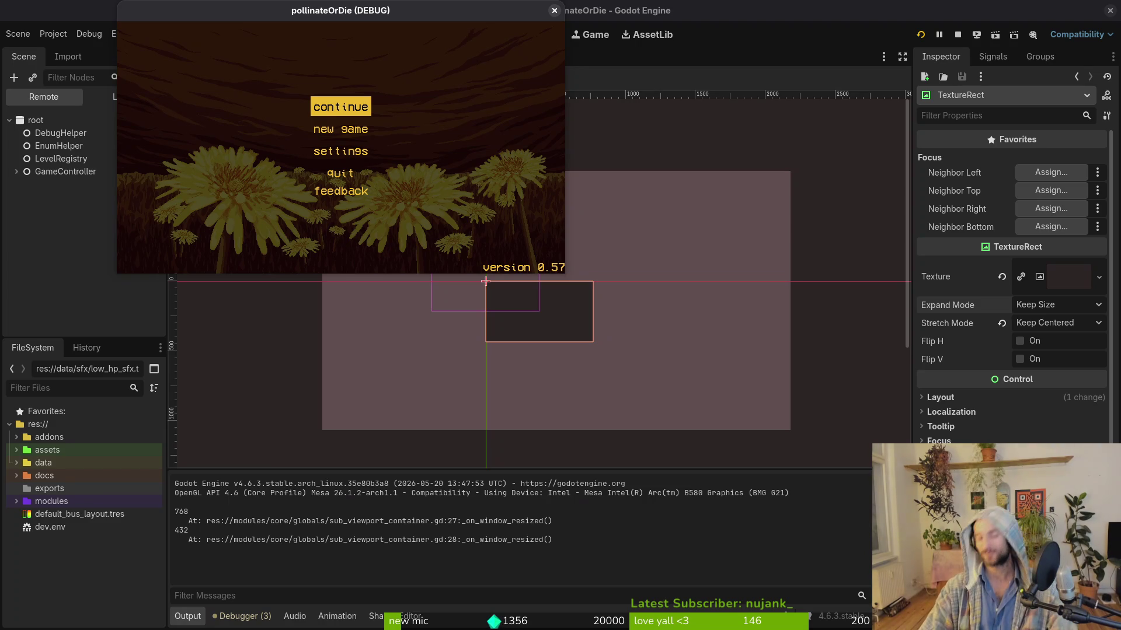
Step: Bring the editor forward and inspect the Local scene tree, expanding SubViewport
{"action": "left_click", "coordinate": [82, 171]}
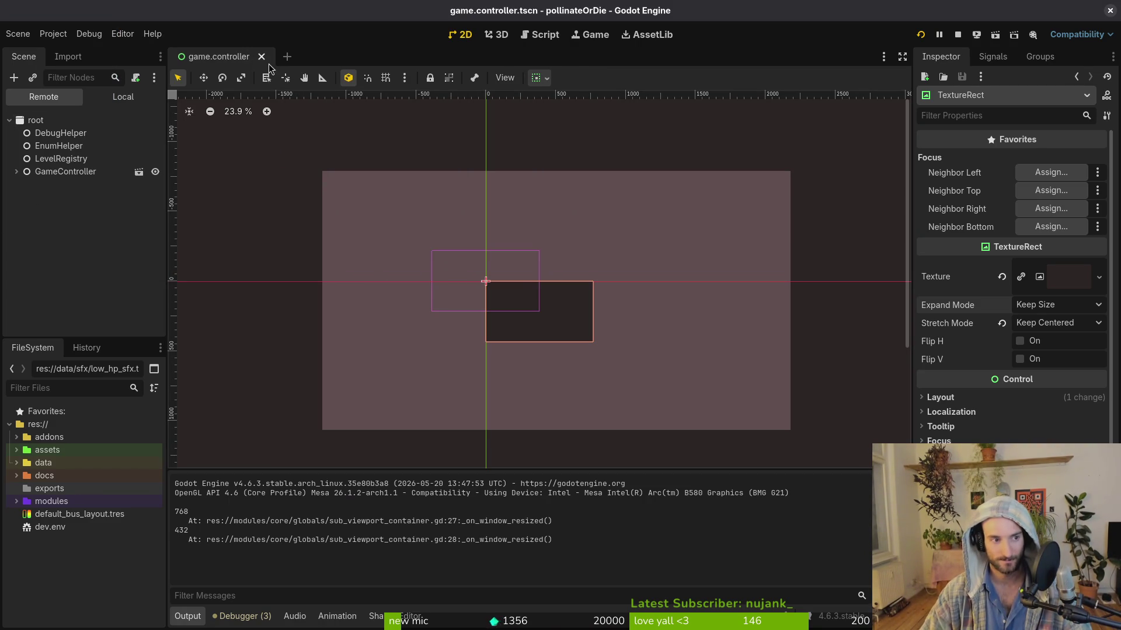
{"action": "left_click", "coordinate": [123, 96]}
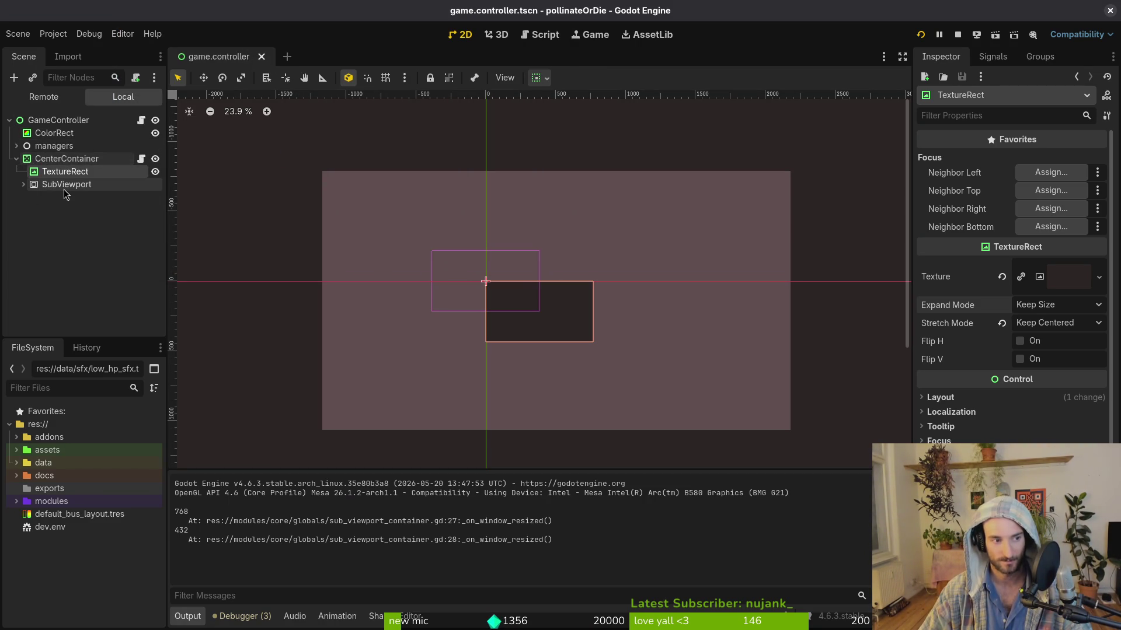
{"action": "left_click", "coordinate": [65, 189]}
{"action": "left_click", "coordinate": [23, 184]}
{"action": "right_click", "coordinate": [53, 121]}
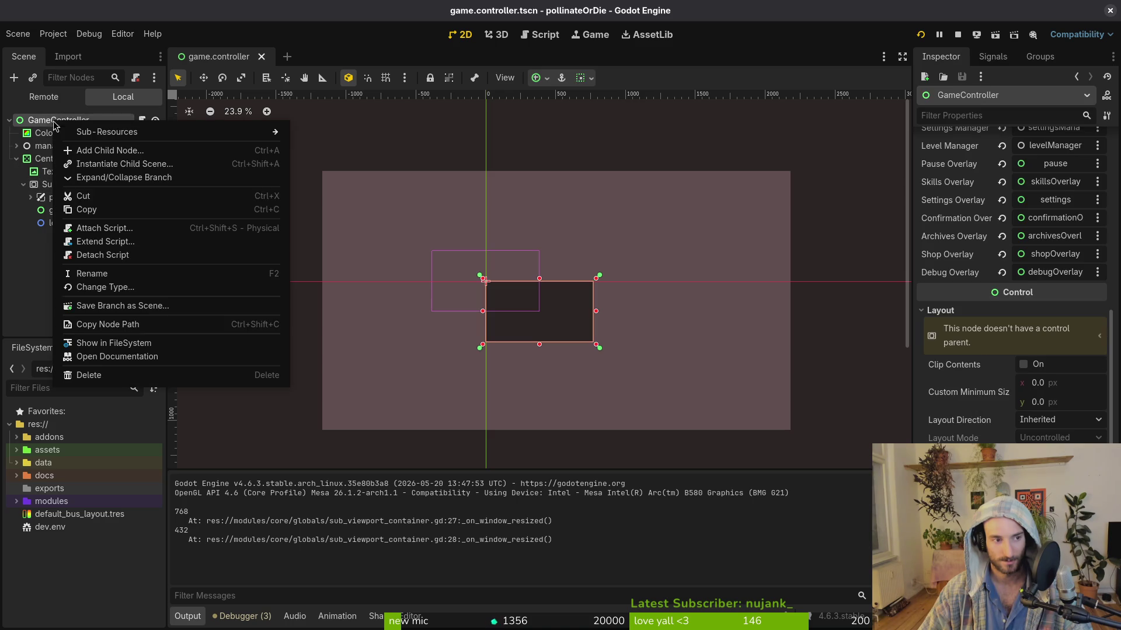
{"action": "left_click", "coordinate": [33, 272]}
Step: Open a terminal and change into gamedev/pollinate-or-die/
{"action": "key", "text": "super"}
{"action": "key", "text": "super"}
{"action": "key", "text": "super+Return"}
{"action": "type", "text": "cd gamedev/pollinate-or-die/"}
Step: In tig, stage felmysting.gd, sub_viewport_container.gd, its .gd.uid file and project.godot
{"action": "key", "text": "Down"}
{"action": "key", "text": "Down"}
{"action": "key", "text": "Down"}
{"action": "key", "text": "u"}
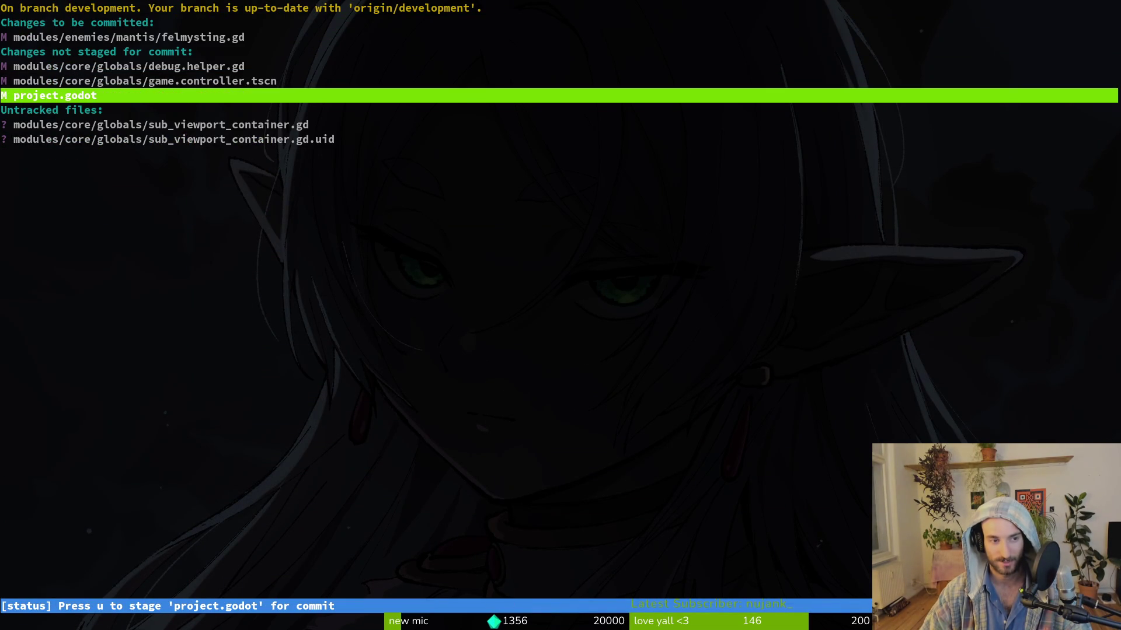
{"action": "key", "text": "Up"}
{"action": "key", "text": "Up"}
{"action": "key", "text": "Up"}
{"action": "key", "text": "u"}
{"action": "key", "text": "Down"}
{"action": "key", "text": "Down"}
{"action": "key", "text": "u"}
{"action": "key", "text": "Down"}
{"action": "key", "text": "Down"}
{"action": "key", "text": "u"}
{"action": "key", "text": "u"}
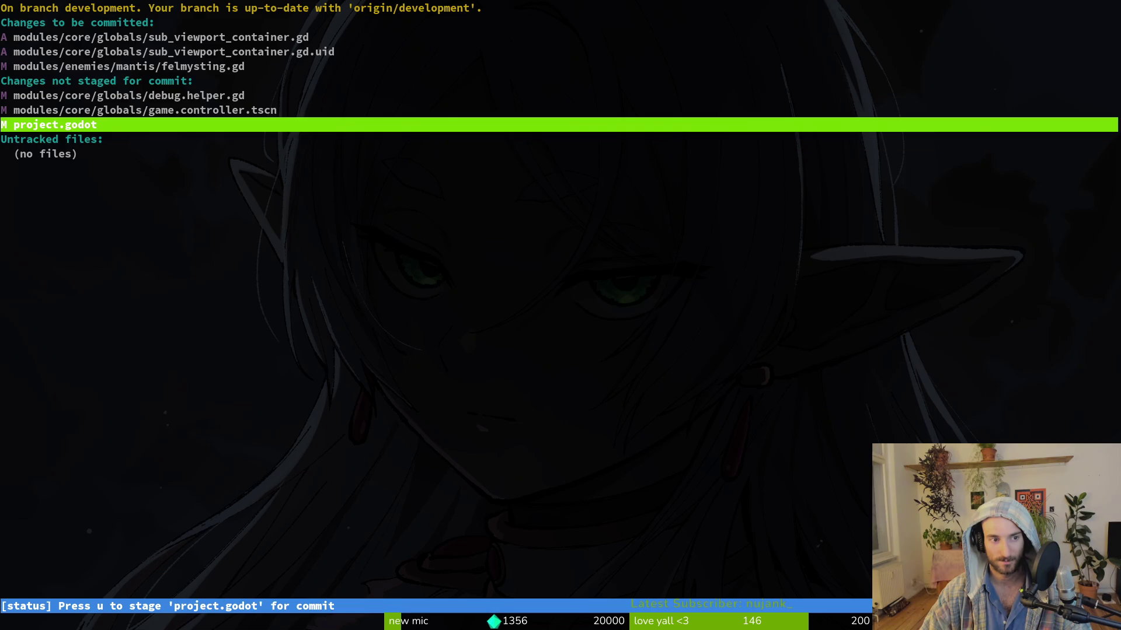
{"action": "key", "text": "u"}
Step: Quit tig and create the new branch with git checkout -b subviewport
{"action": "type", "text": "u"}
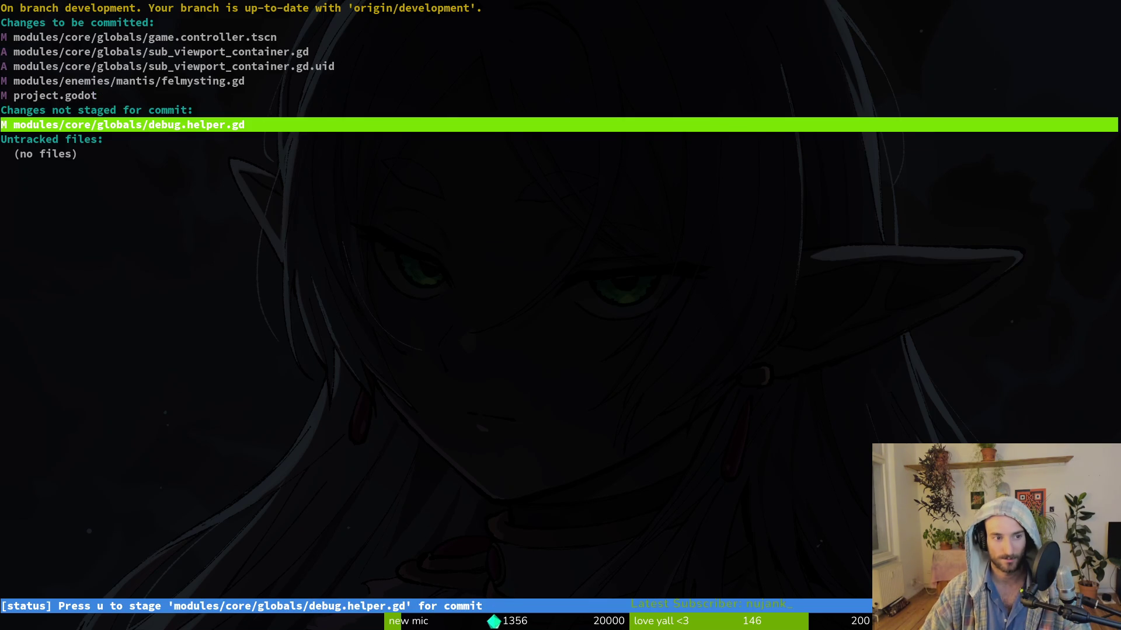
{"action": "type", "text": "qgit com"}
{"action": "key", "text": "BackSpace"}
{"action": "key", "text": "BackSpace"}
{"action": "key", "text": "BackSpace"}
{"action": "type", "text": "branch"}
{"action": "key", "text": "BackSpace"}
{"action": "key", "text": "BackSpace"}
{"action": "key", "text": "BackSpace"}
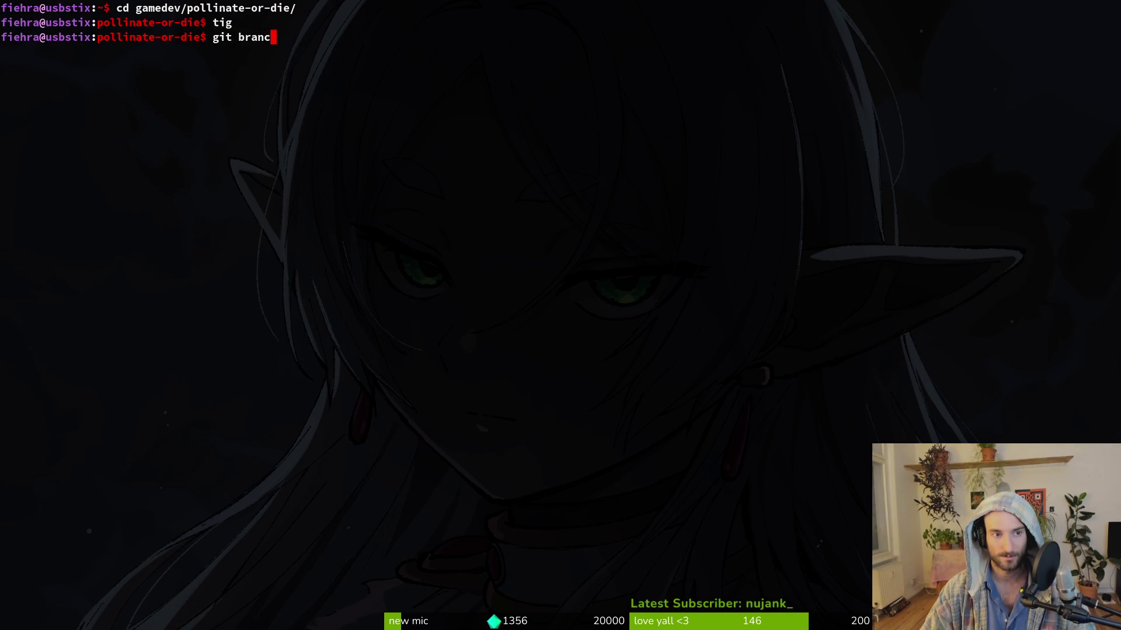
{"action": "type", "text": "checkout -b "}
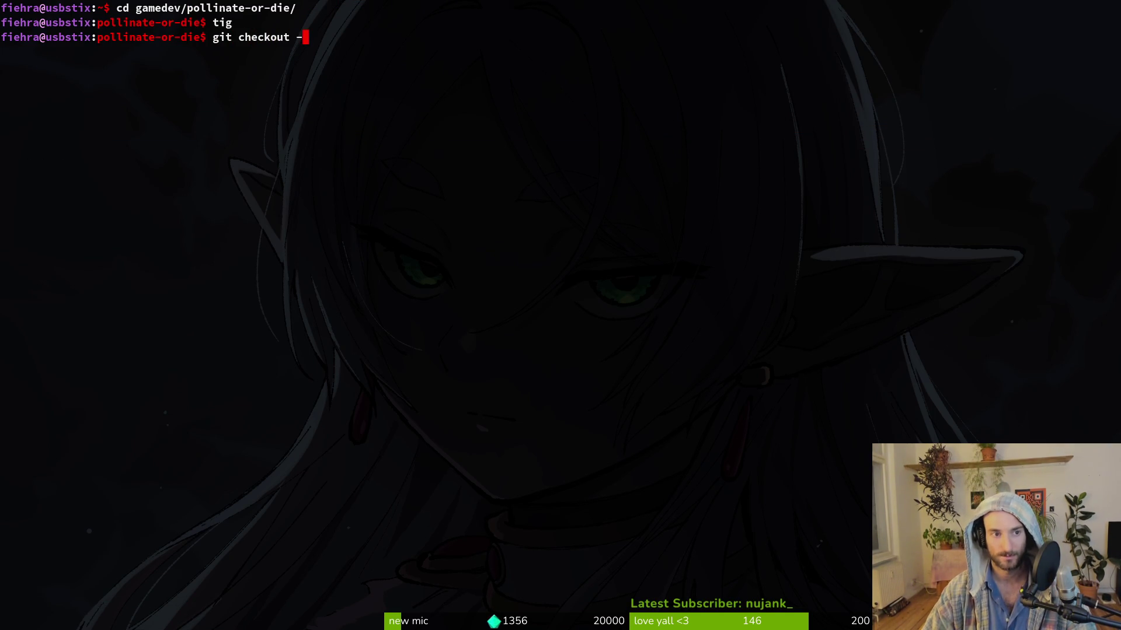
{"action": "type", "text": "subviewport"}
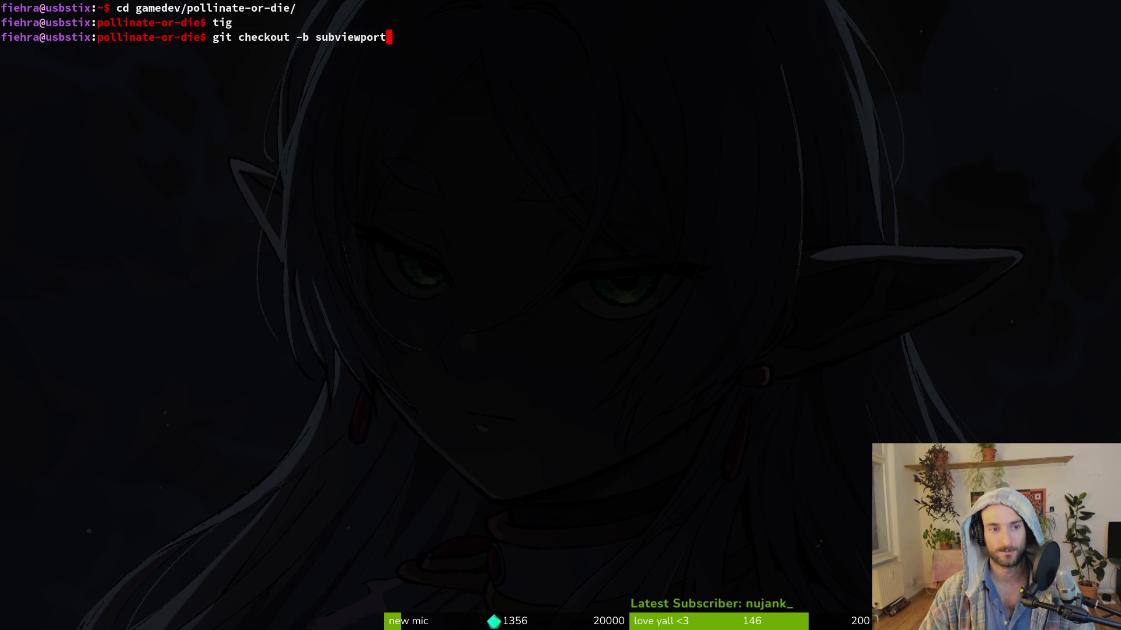
{"action": "key", "text": "Return"}
Step: Commit the staged changes with message "cancer in my brain" and run git push
{"action": "type", "text": "git "}
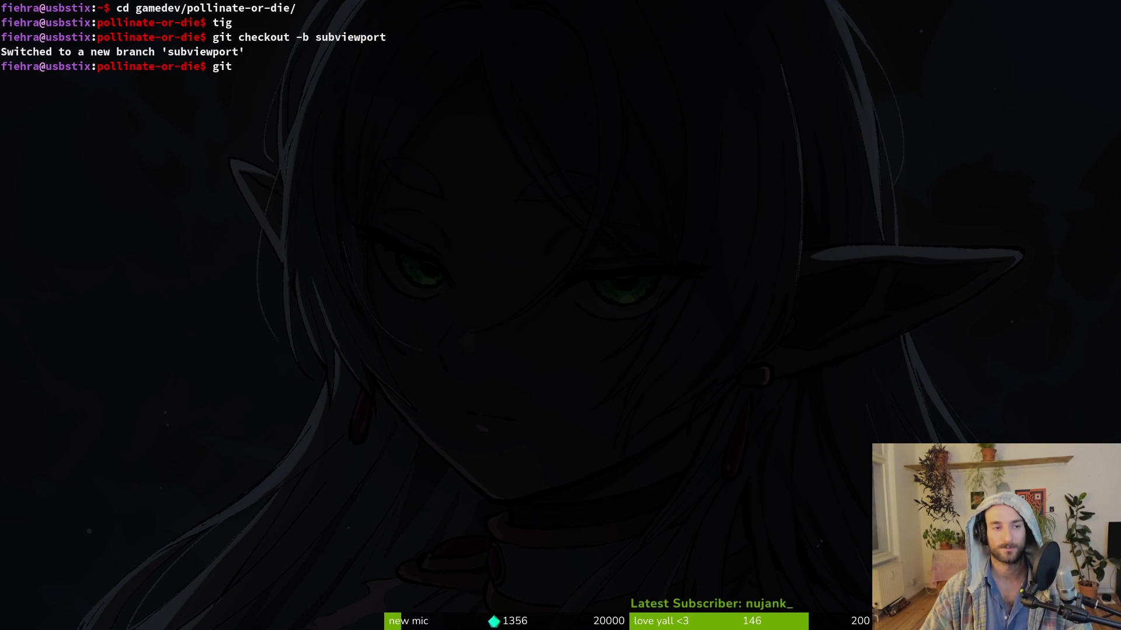
{"action": "type", "text": "s"}
{"action": "key", "text": "BackSpace"}
{"action": "key", "text": "BackSpace"}
{"action": "key", "text": "BackSpace"}
{"action": "key", "text": "BackSpace"}
{"action": "type", "text": "tig"}
{"action": "key", "text": "Return"}
{"action": "type", "text": "sqgit commit -m "}
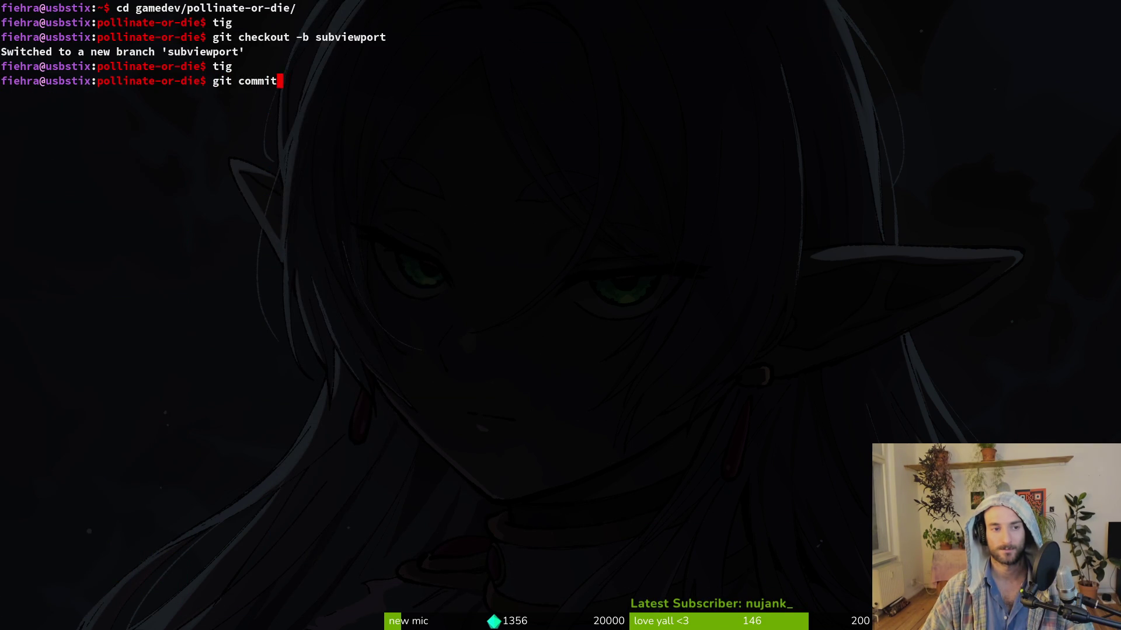
{"action": "type", "text": "'"}
{"action": "type", "text": "\"cancer in "}
{"action": "type", "text": "my brain\""}
{"action": "key", "text": "Return"}
{"action": "type", "text": "git pu"}
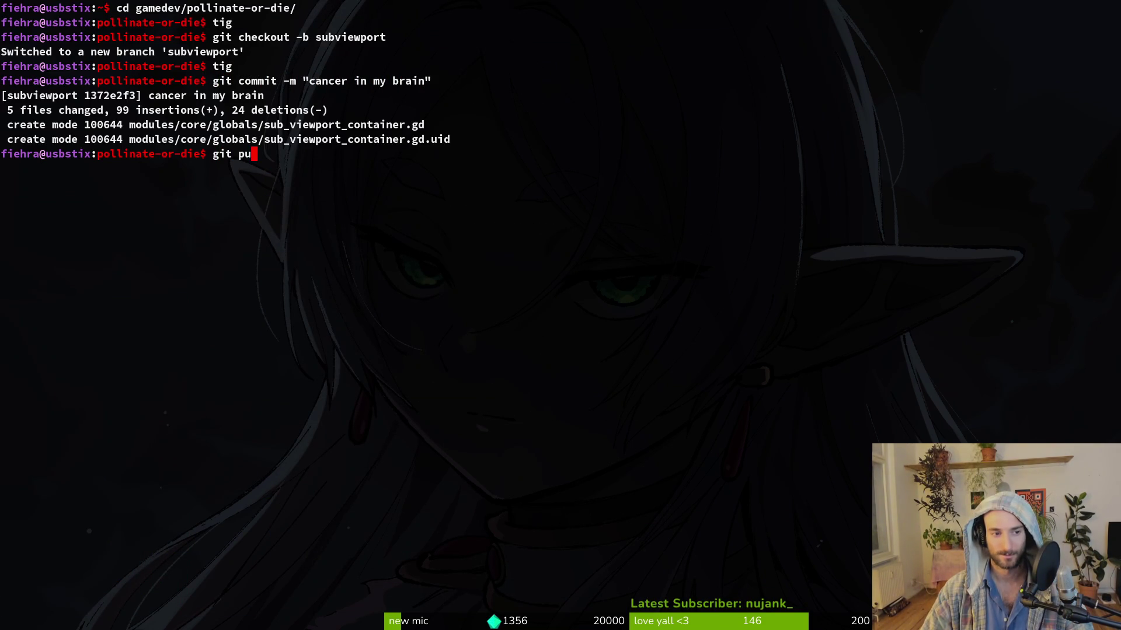
{"action": "type", "text": "sh"}
{"action": "key", "text": "Return"}
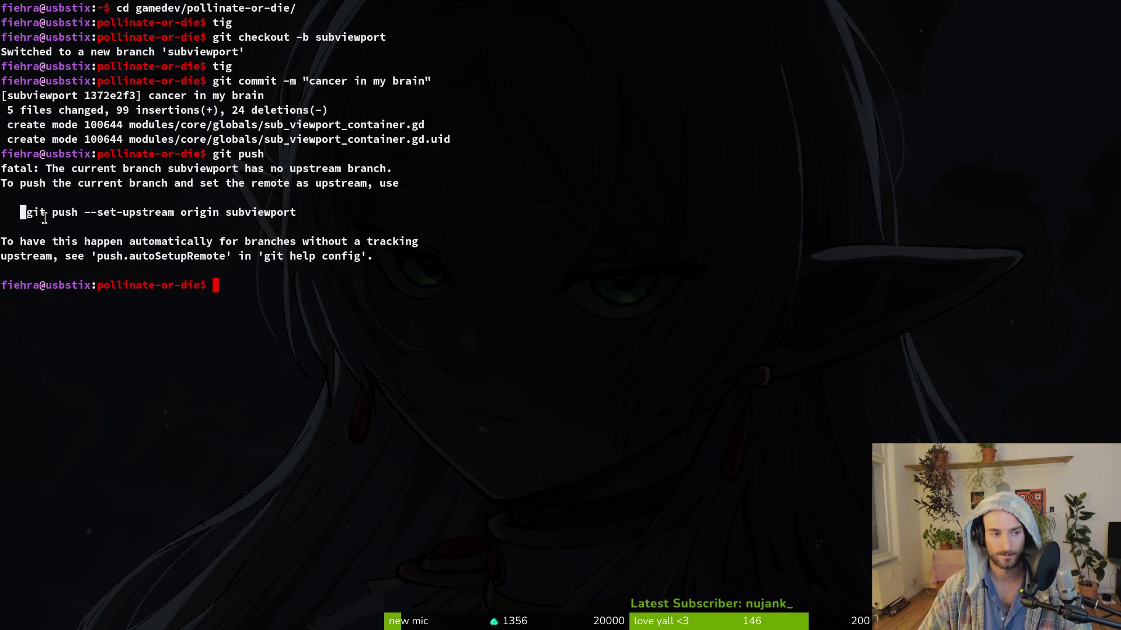
Step: Push the subviewport branch upstream using the suggested command, then git push again
{"action": "triple_click", "coordinate": [19, 215]}
{"action": "middle_click", "coordinate": [308, 213]}
{"action": "key", "text": "Return"}
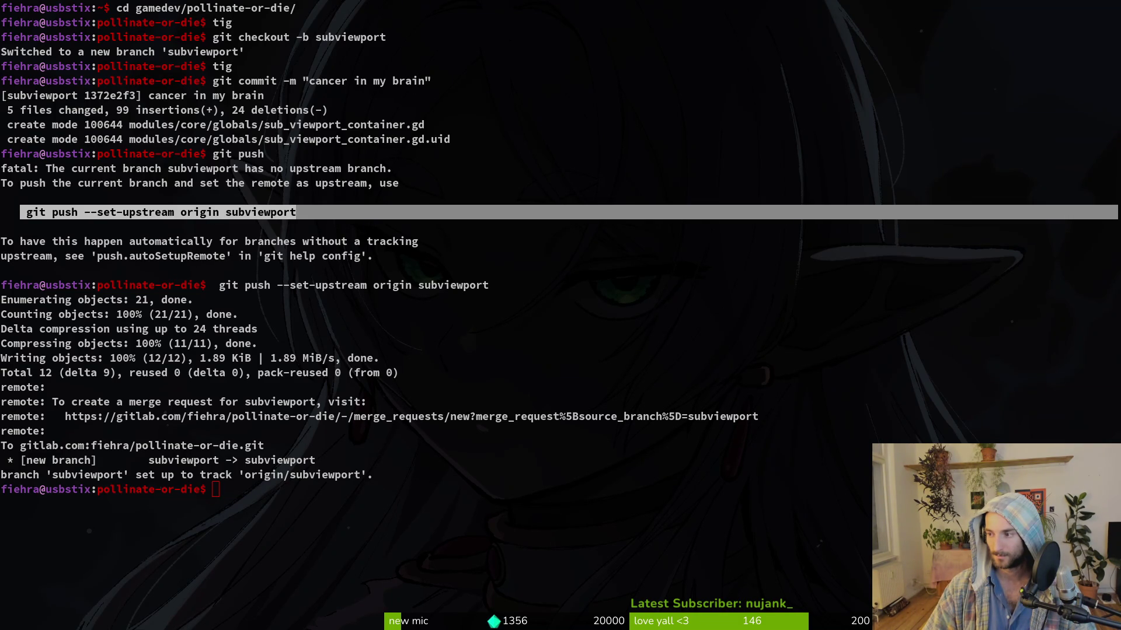
{"action": "left_click", "coordinate": [283, 373]}
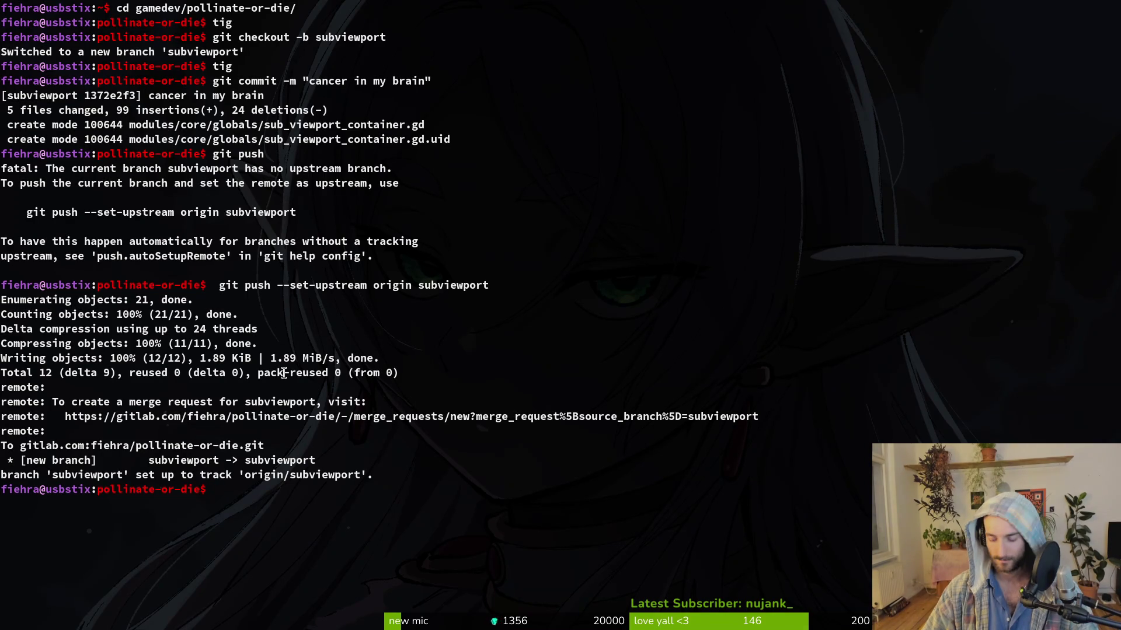
{"action": "type", "text": "git push"}
{"action": "key", "text": "Return"}
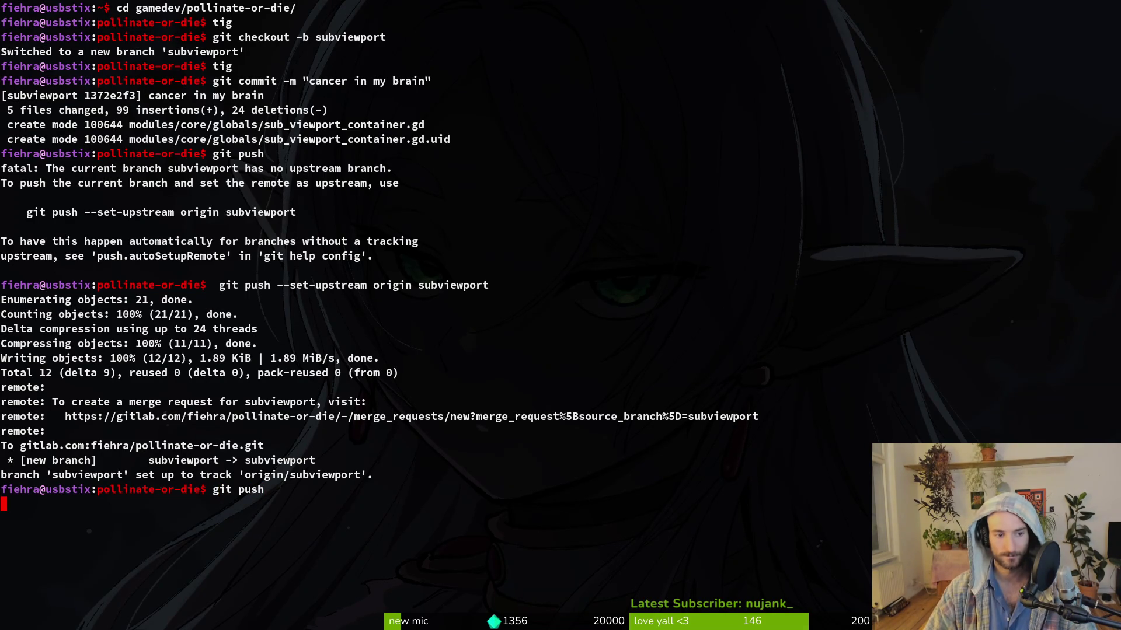
Step: List the project directory with ls and check the repository status in tig
{"action": "key", "text": "ctrl+c"}
{"action": "key", "text": "ctrl+c"}
{"action": "type", "text": "cd"}
{"action": "key", "text": "BackSpace"}
{"action": "key", "text": "BackSpace"}
{"action": "type", "text": "ls"}
{"action": "key", "text": "Return"}
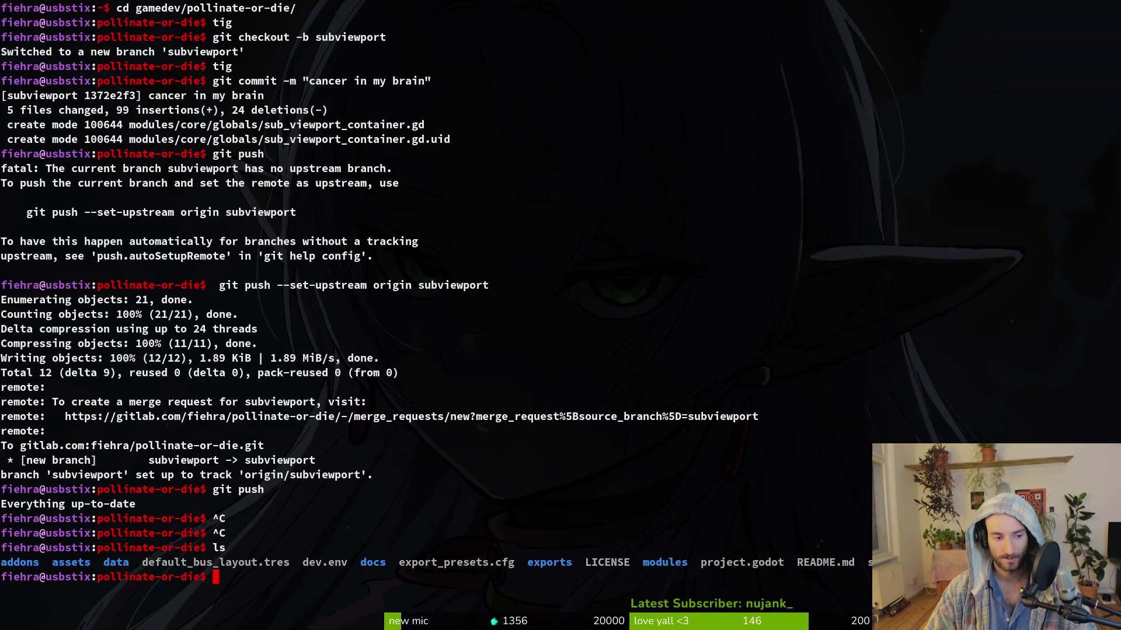
{"action": "type", "text": "tig"}
{"action": "key", "text": "Return"}
{"action": "key", "text": "s"}
{"action": "key", "text": "q"}
{"action": "key", "text": "q"}
Step: List branches, run git switch development, check tig, and return to Godot
{"action": "type", "text": "g"}
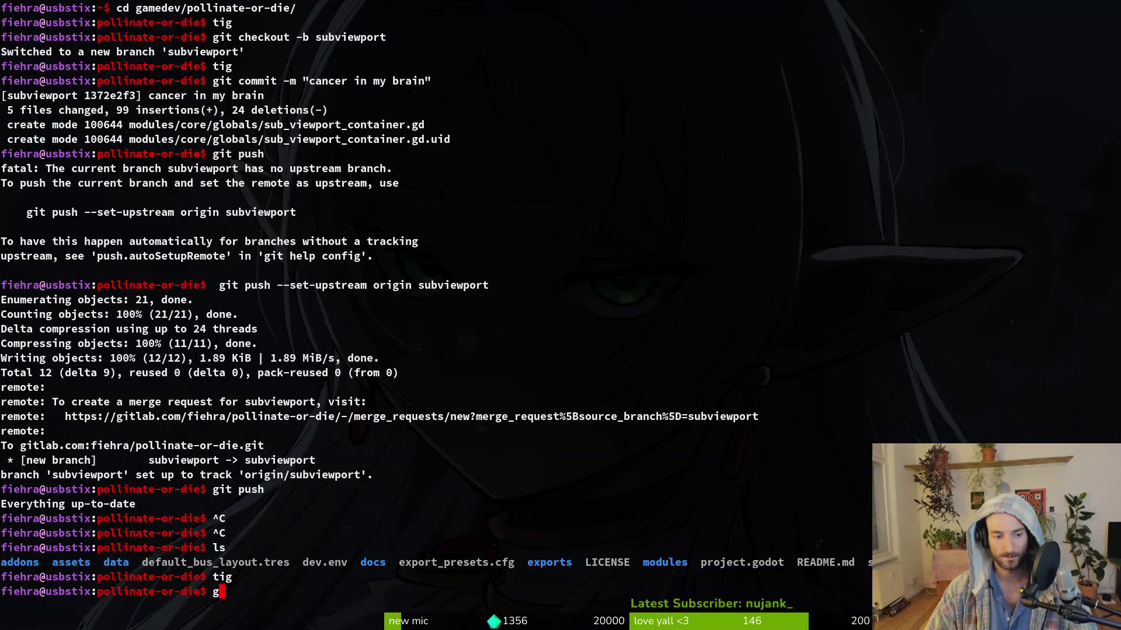
{"action": "type", "text": "it branch"}
{"action": "key", "text": "Return"}
{"action": "type", "text": "git chec"}
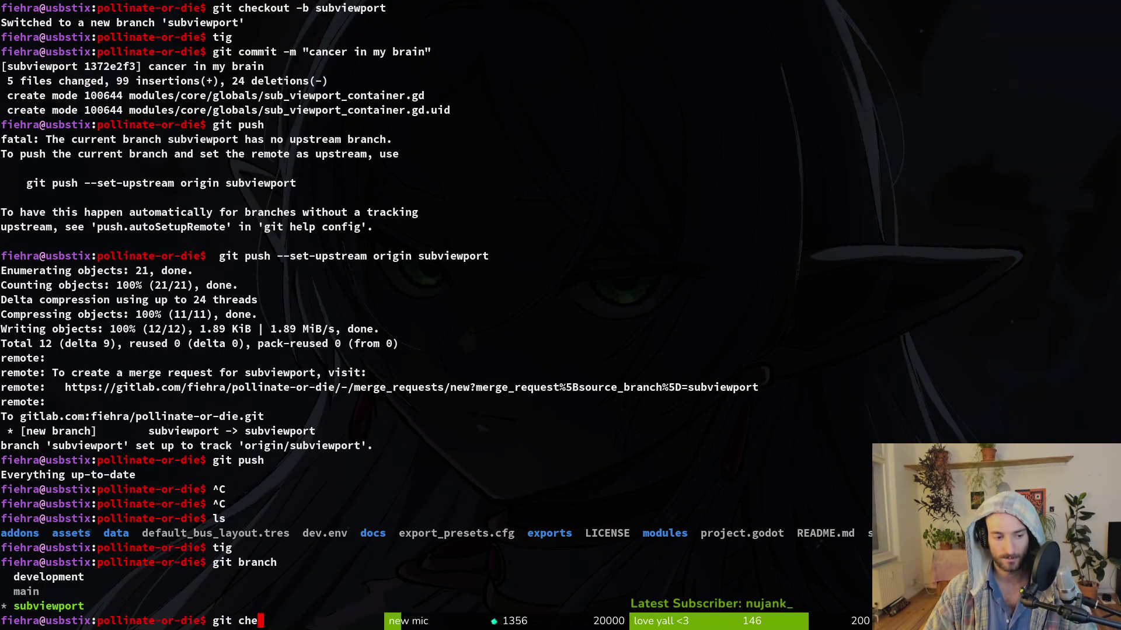
{"action": "key", "text": "BackSpace"}
{"action": "key", "text": "BackSpace"}
{"action": "key", "text": "BackSpace"}
{"action": "type", "text": "switch dev"}
{"action": "key", "text": "Tab"}
{"action": "key", "text": "Return"}
{"action": "type", "text": "g"}
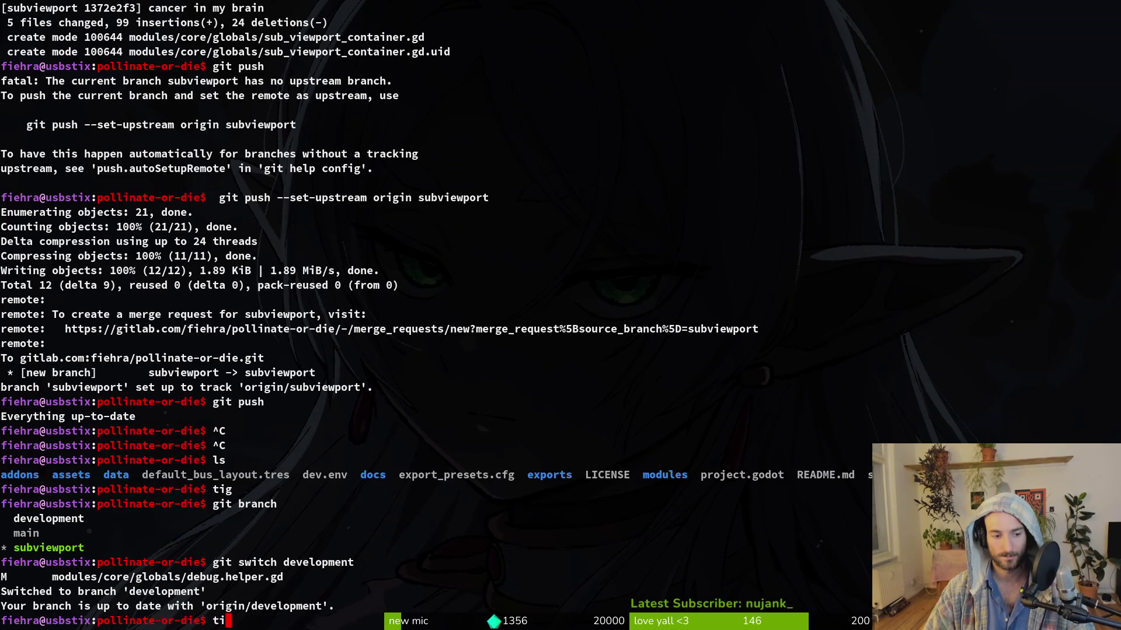
{"action": "type", "text": "ig"}
{"action": "key", "text": "Return"}
{"action": "key", "text": "q"}
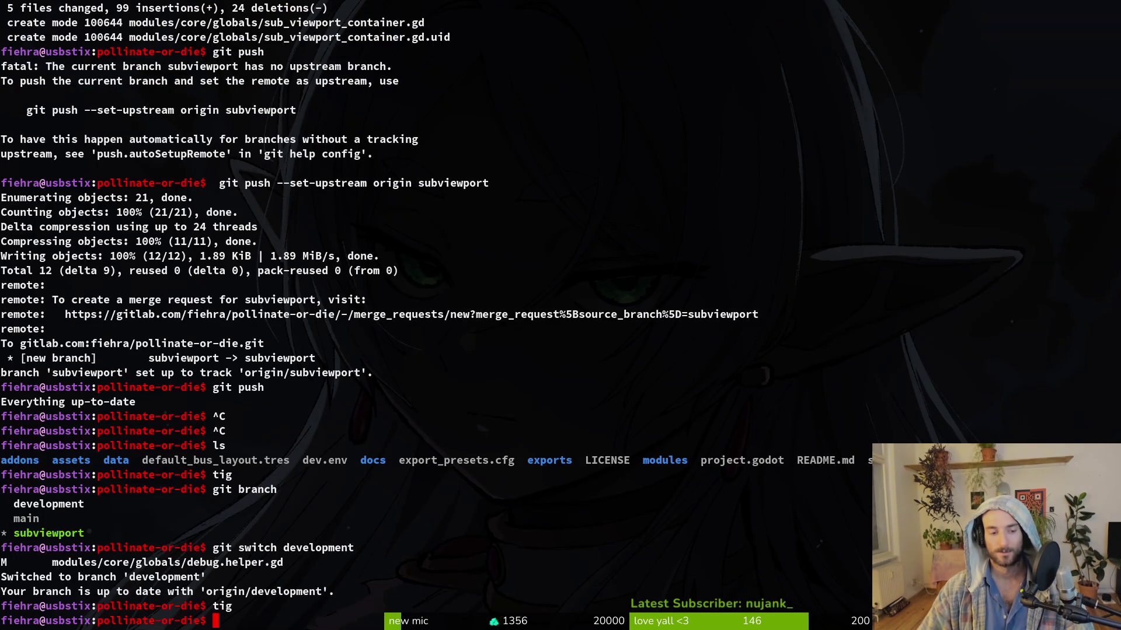
{"action": "key", "text": "alt+Tab"}
Step: Reload the externally modified scene, start the game with F5 into gameplay, then stop it
{"action": "left_click", "coordinate": [549, 394]}
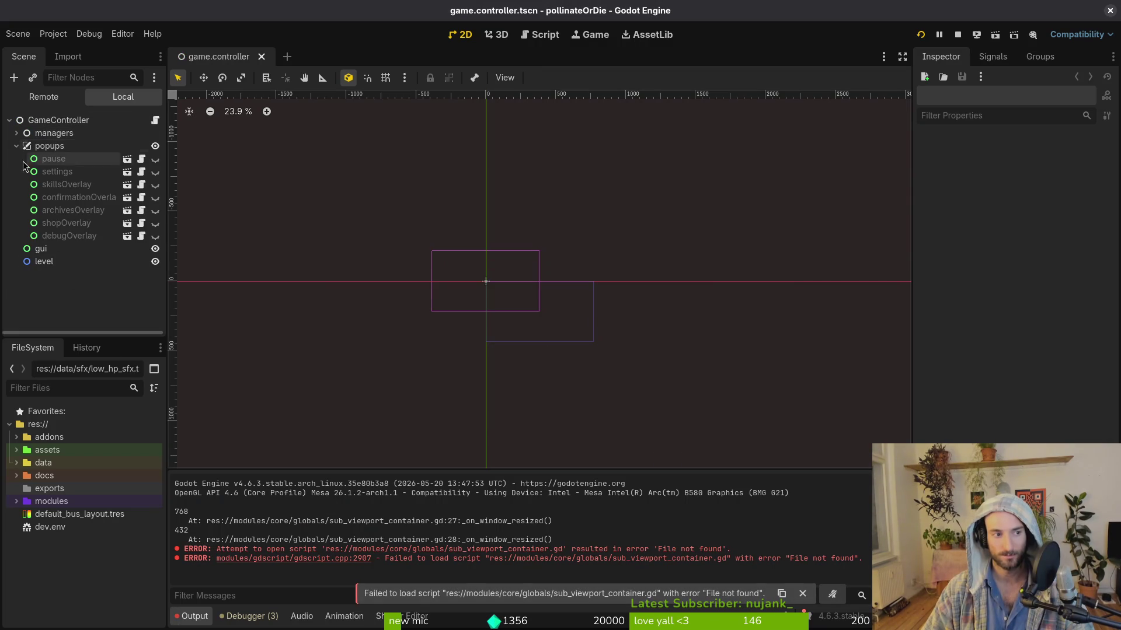
{"action": "key", "text": "F5"}
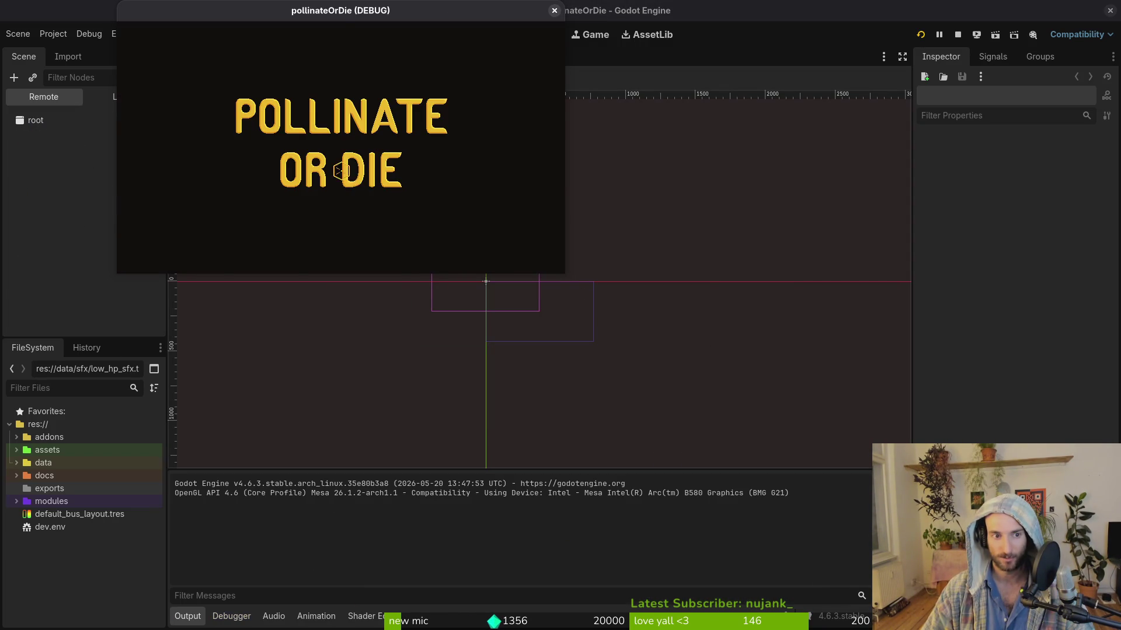
{"action": "key", "text": "Return"}
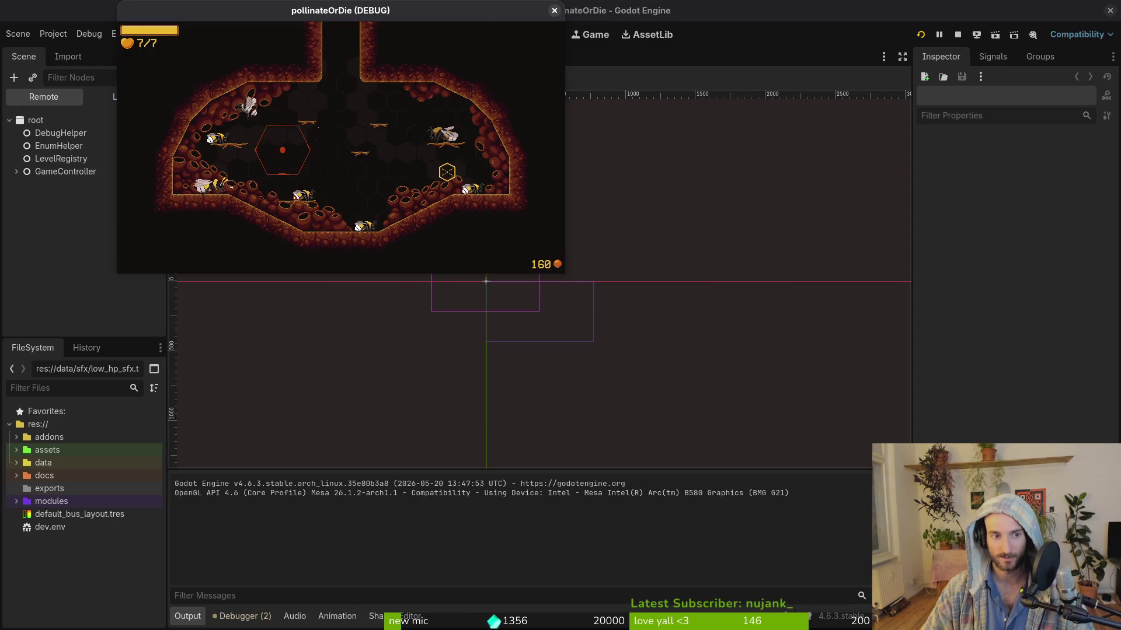
{"action": "left_click", "coordinate": [555, 10]}
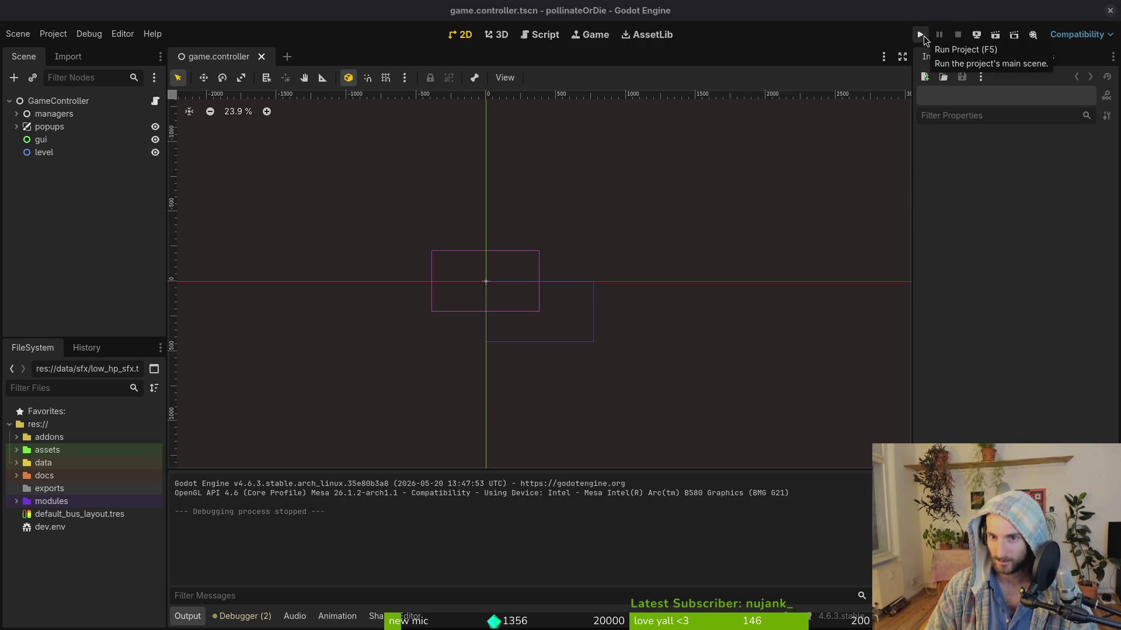
{"action": "key", "text": "super+2"}
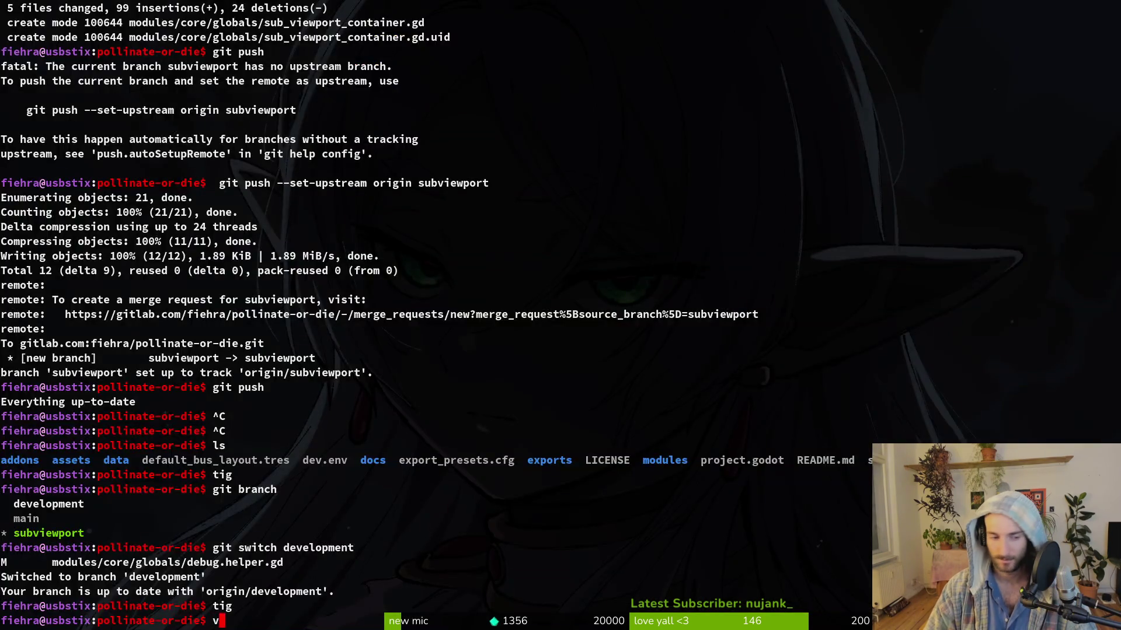
Step: Open felmysting.gd and cut the _handle_sprite_flip() line at line 36 from the windup case
{"action": "type", "text": "felmysin"}
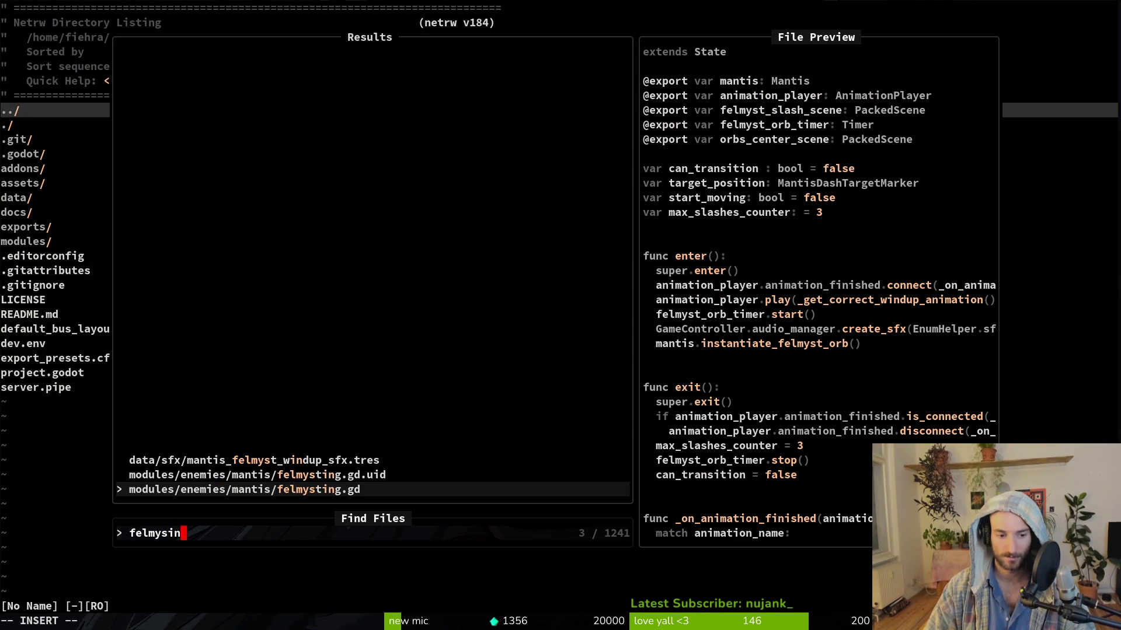
{"action": "key", "text": "Return"}
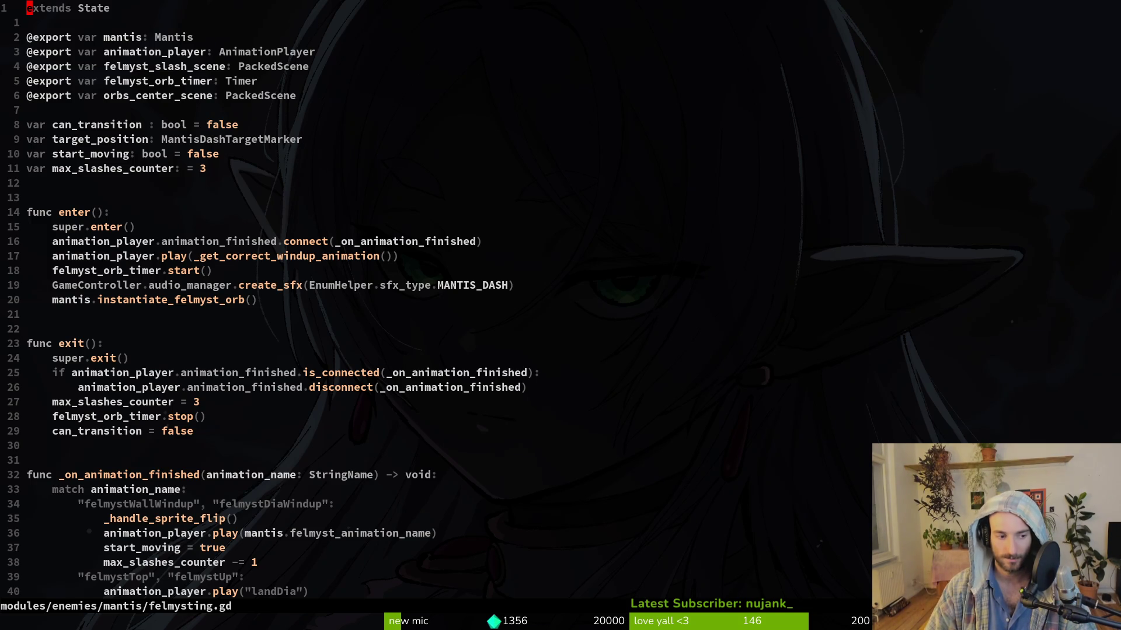
{"action": "key", "text": "3"}
{"action": "key", "text": "5"}
{"action": "key", "text": "j"}
{"action": "key", "text": "shift+v"}
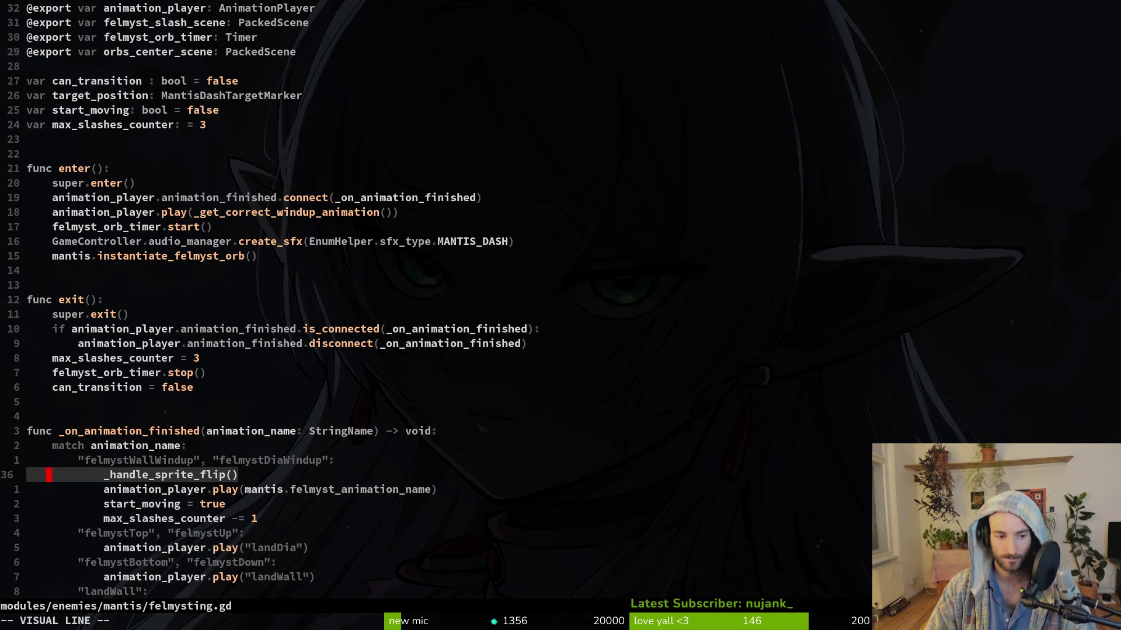
{"action": "key", "text": "d"}
Step: Paste the flip call under the felmystTop and felmystBottom cases and save felmysting.gd
{"action": "key", "text": "j"}
{"action": "key", "text": "j"}
{"action": "key", "text": "j"}
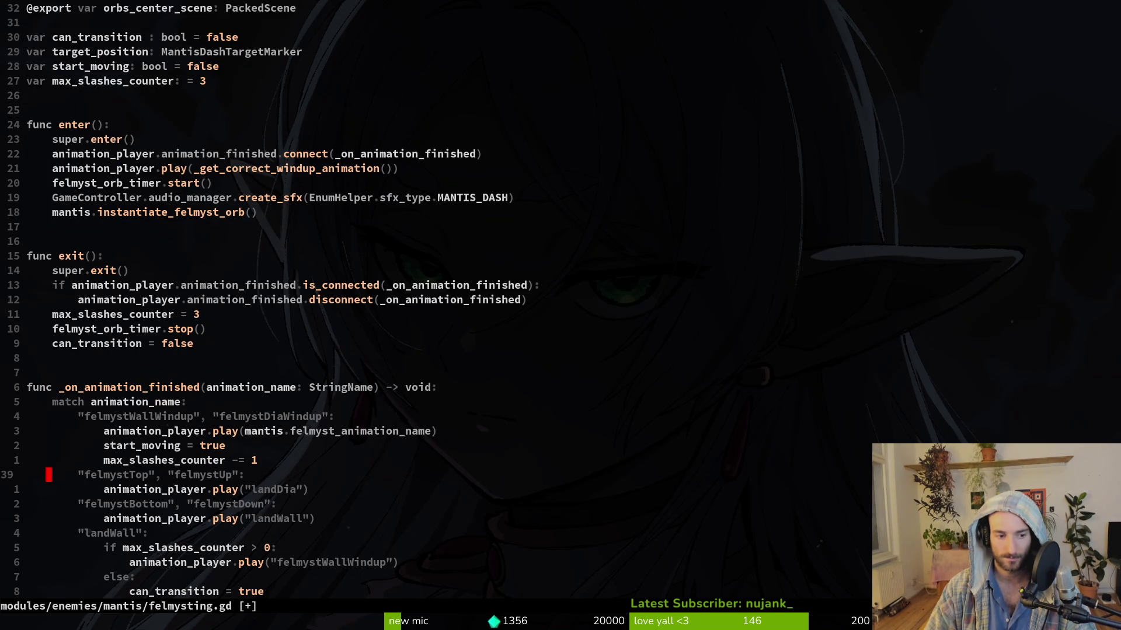
{"action": "key", "text": "p"}
{"action": "key", "text": "j"}
{"action": "key", "text": "j"}
{"action": "type", "text": "p:w"}
{"action": "key", "text": "Return"}
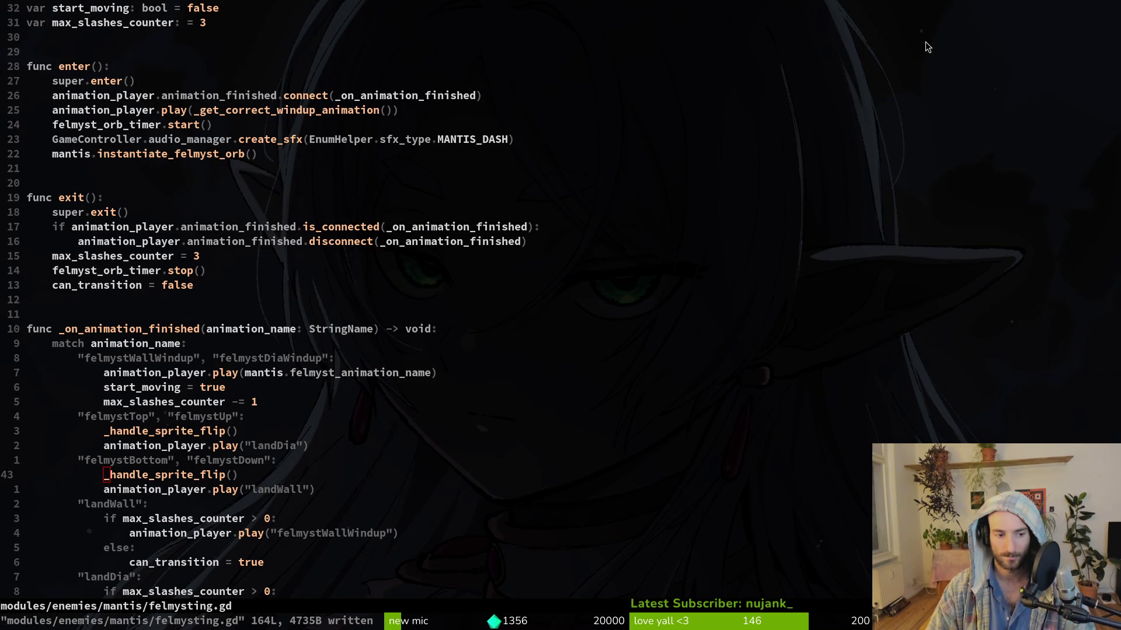
{"action": "key", "text": "alt+Tab"}
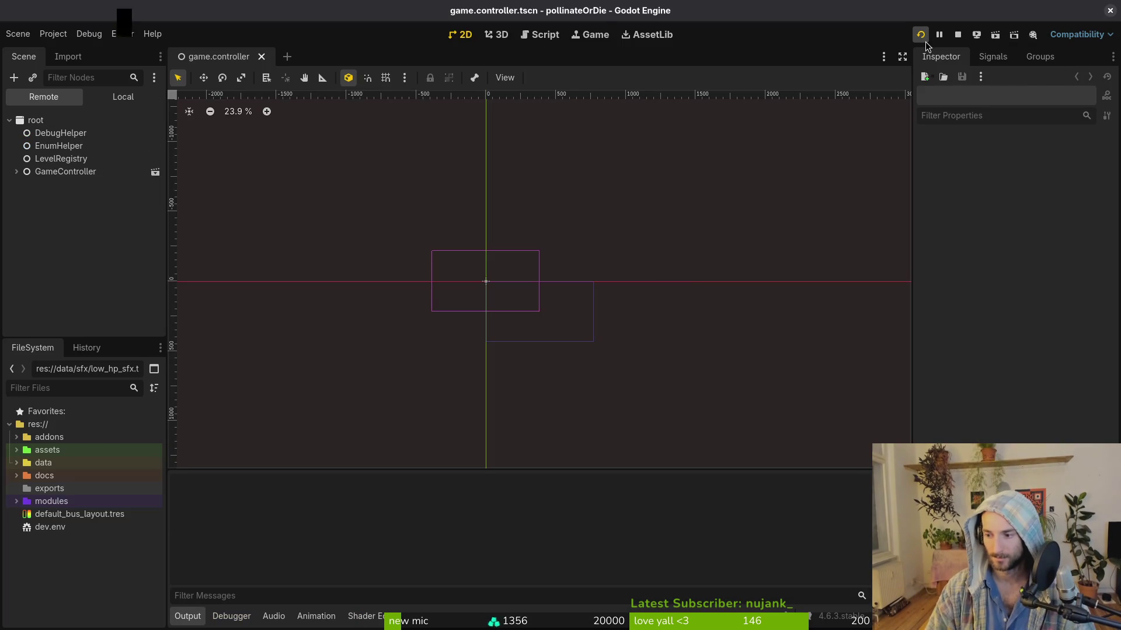
Step: Run the project to its version 0.57 main menu, then bring up the developer's itch.io page
{"action": "left_click", "coordinate": [926, 42]}
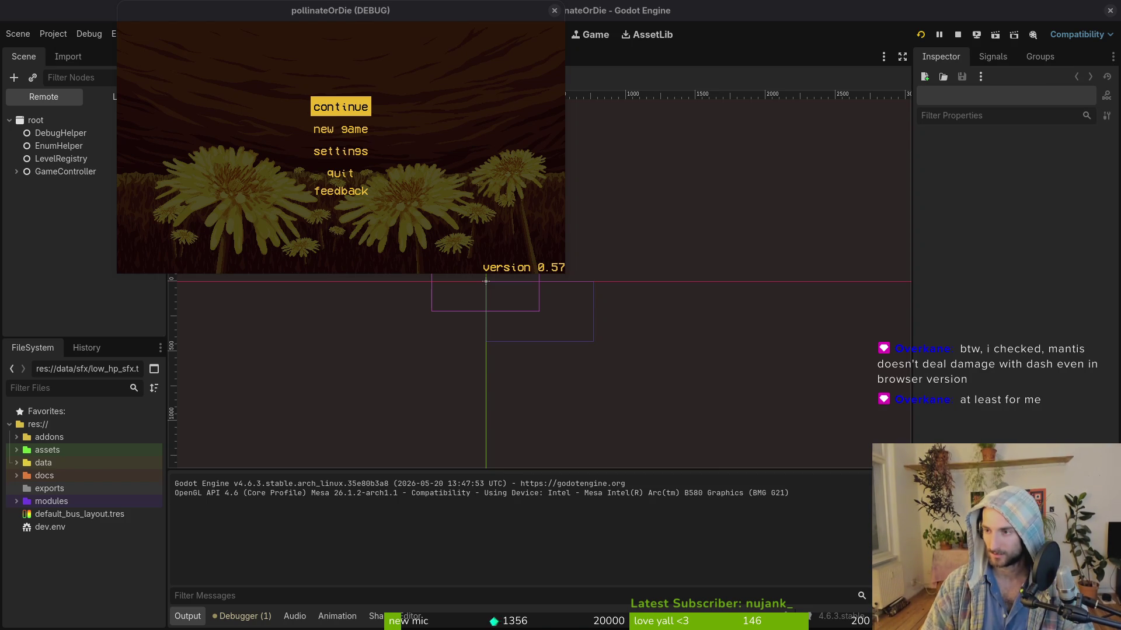
{"action": "key", "text": "alt+Tab"}
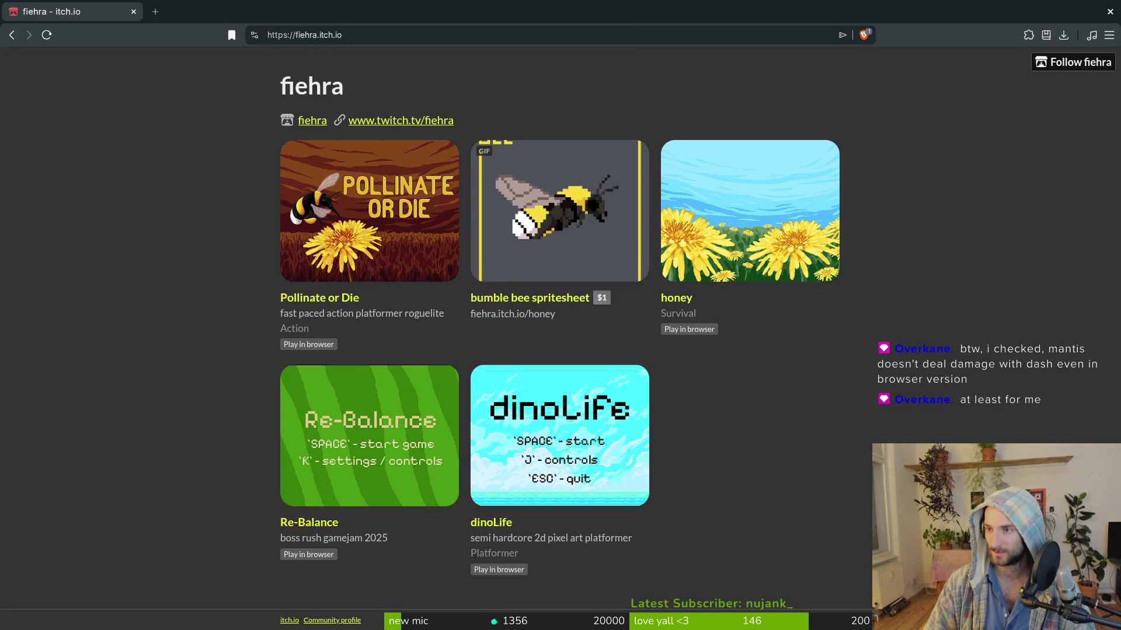
Step: Launch the Pollinate or Die web build, start a new game and dismiss the 'I am lost...' dialog
{"action": "left_click", "coordinate": [280, 224]}
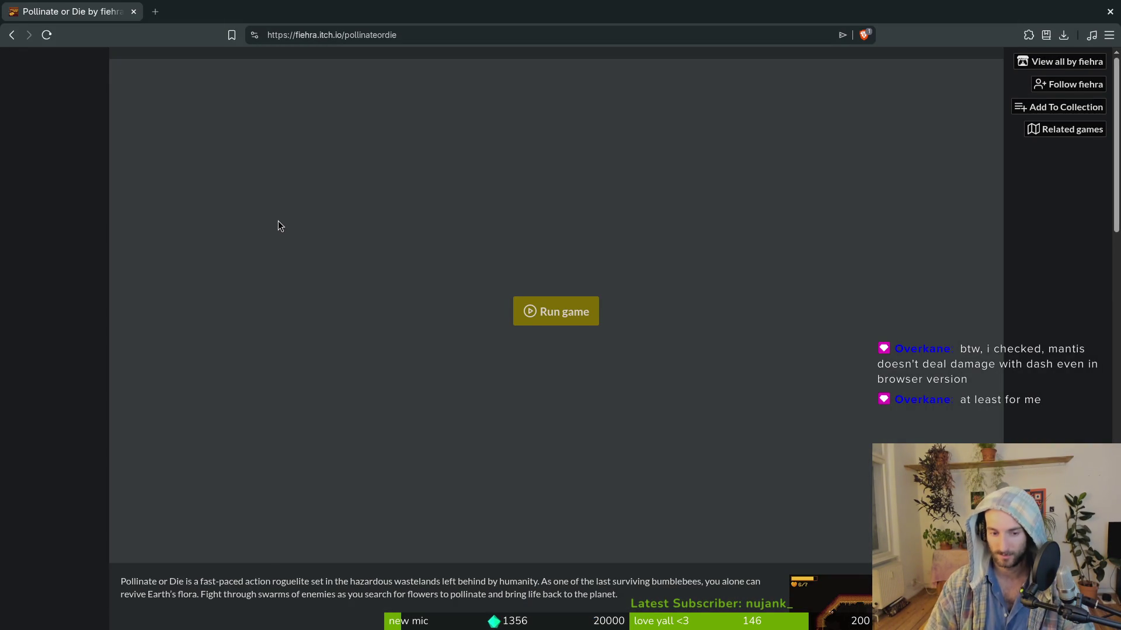
{"action": "left_click", "coordinate": [565, 314]}
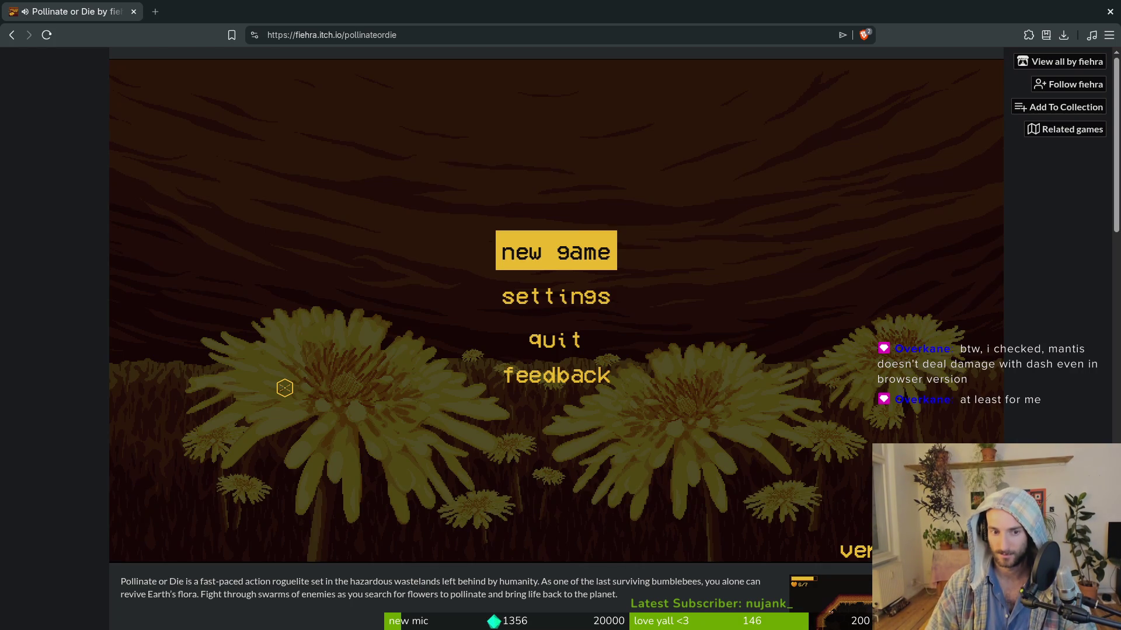
{"action": "key", "text": "Return"}
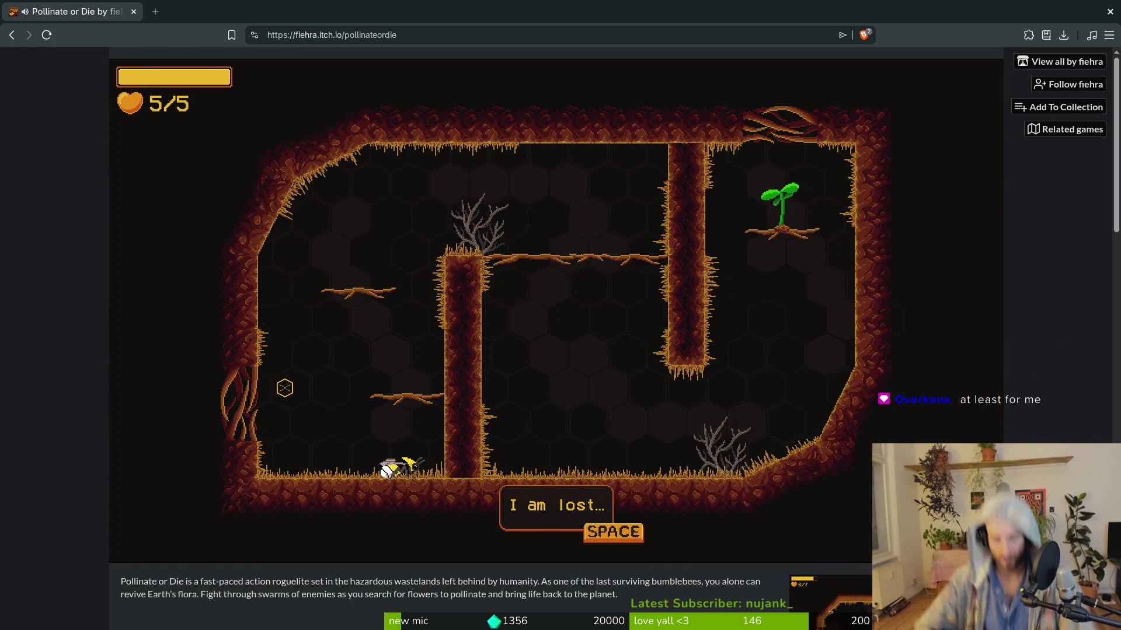
{"action": "key", "text": "space"}
Step: Use the pause menu's debugging room select to load the mantis boss room
{"action": "key", "text": "Escape"}
{"action": "key", "text": "Down"}
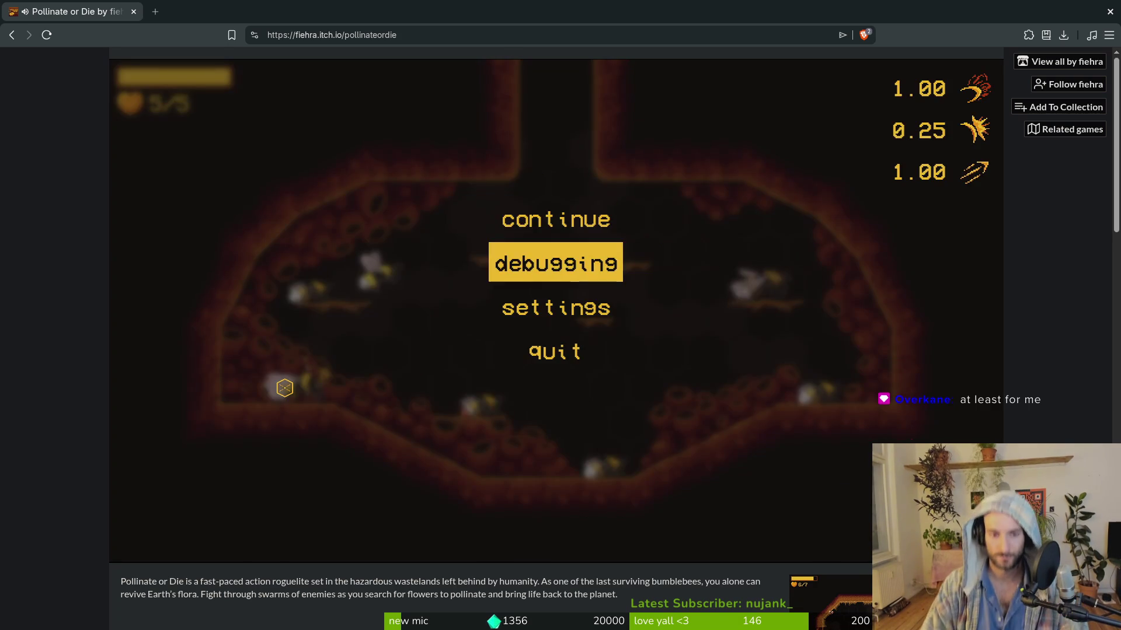
{"action": "key", "text": "Return"}
{"action": "key", "text": "Down"}
{"action": "key", "text": "Down"}
{"action": "key", "text": "Down"}
{"action": "key", "text": "Escape"}
{"action": "key", "text": "Right"}
{"action": "key", "text": "Up"}
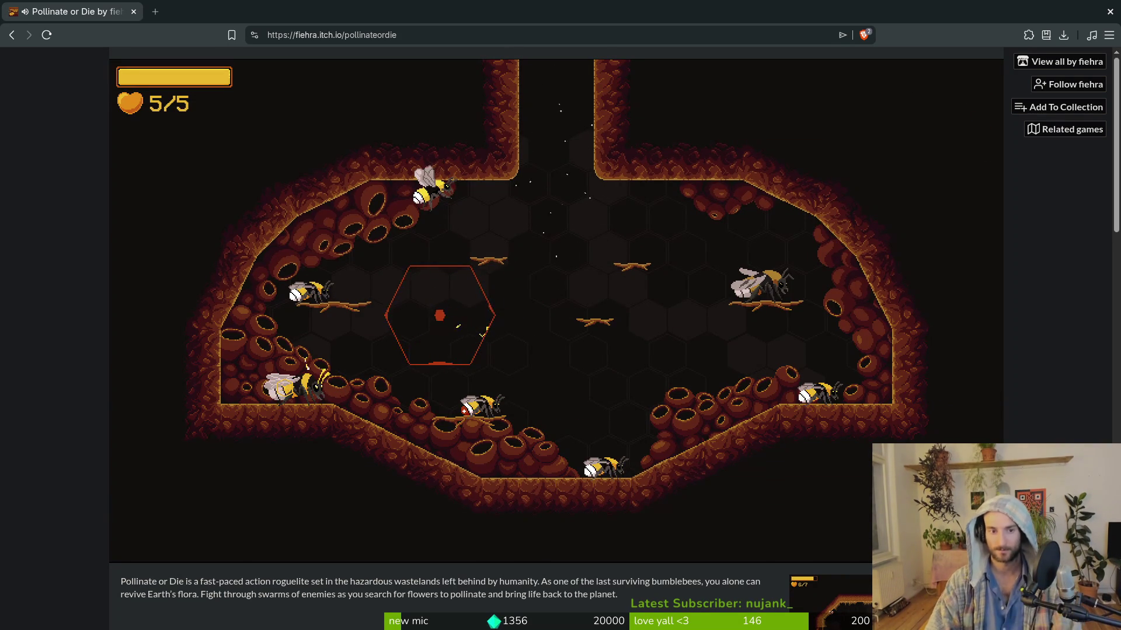
{"action": "key", "text": "Escape"}
{"action": "key", "text": "Return"}
{"action": "key", "text": "Down"}
{"action": "key", "text": "Return"}
Step: Fight the Mantis, dodging its scythes and slams and attacking it, to watch the dash-slash
{"action": "key", "text": "Down"}
{"action": "key", "text": "Left"}
{"action": "key", "text": "Right"}
{"action": "key", "text": "Up"}
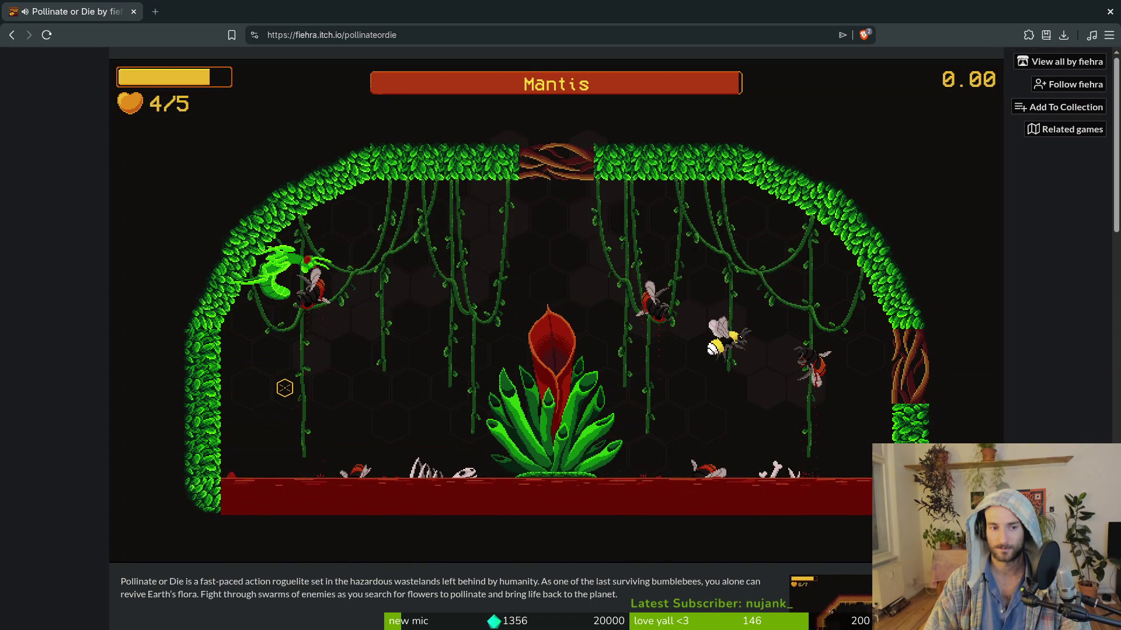
{"action": "key", "text": "Left"}
{"action": "left_click", "coordinate": [285, 388]}
{"action": "key", "text": "Right"}
{"action": "key", "text": "Up"}
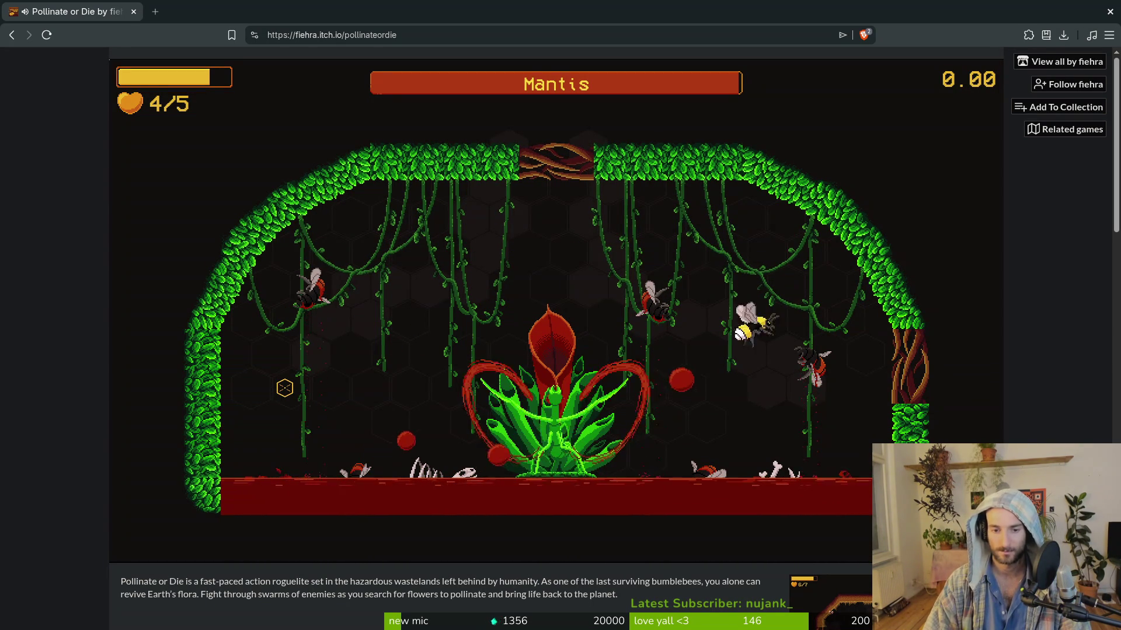
{"action": "key", "text": "Left"}
{"action": "key", "text": "Up"}
{"action": "key", "text": "Right"}
{"action": "key", "text": "Down"}
{"action": "key", "text": "Up"}
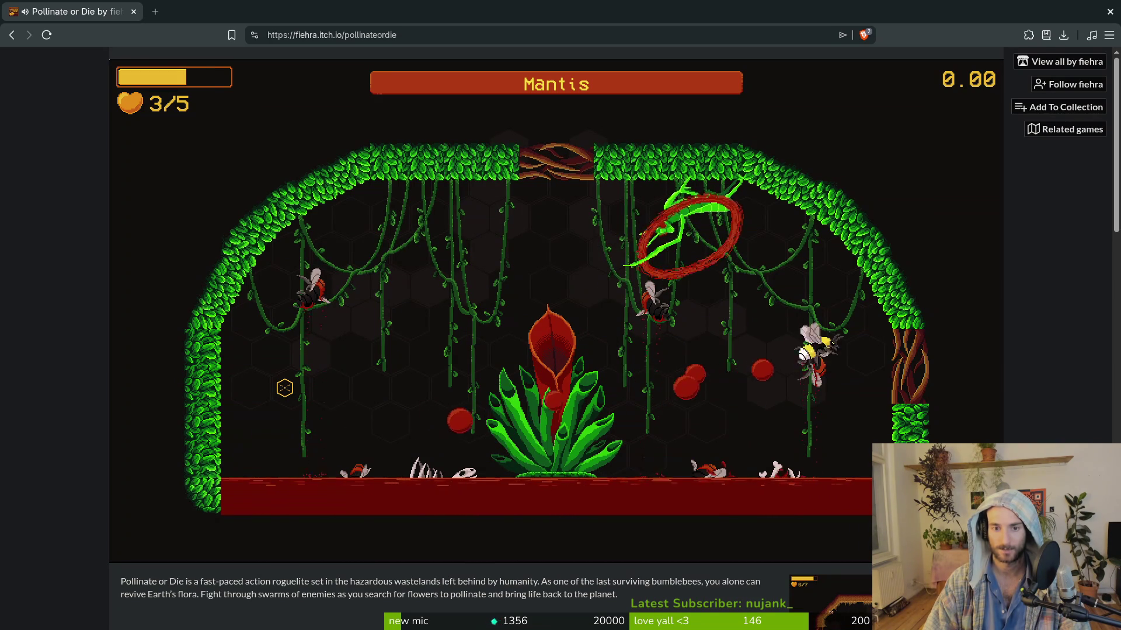
{"action": "key", "text": "Left"}
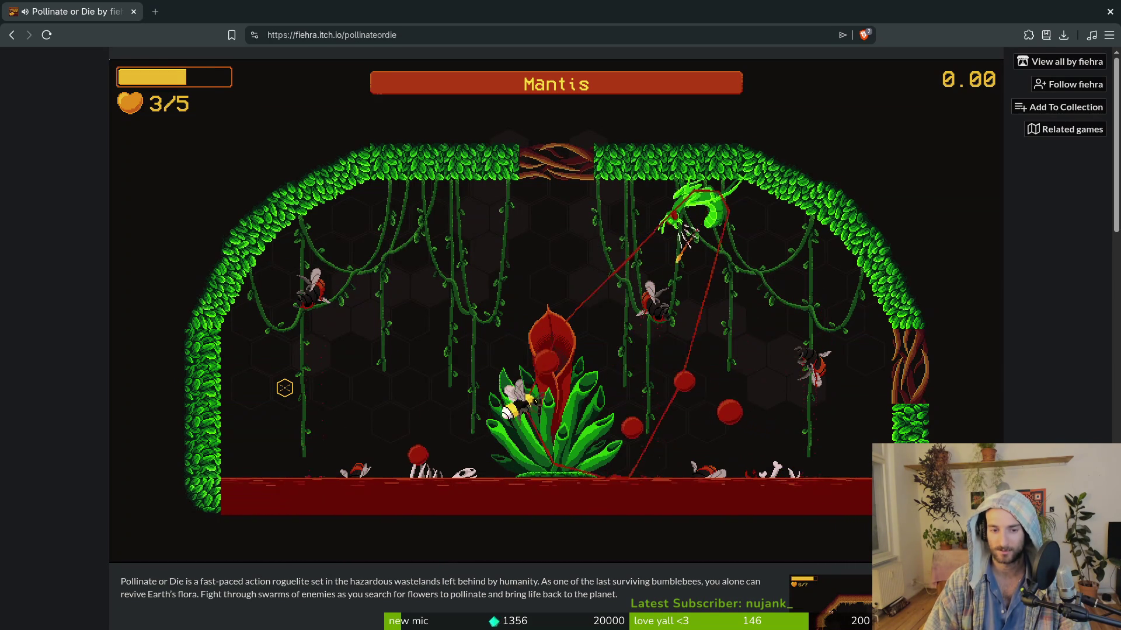
{"action": "key", "text": "Up"}
{"action": "key", "text": "Left"}
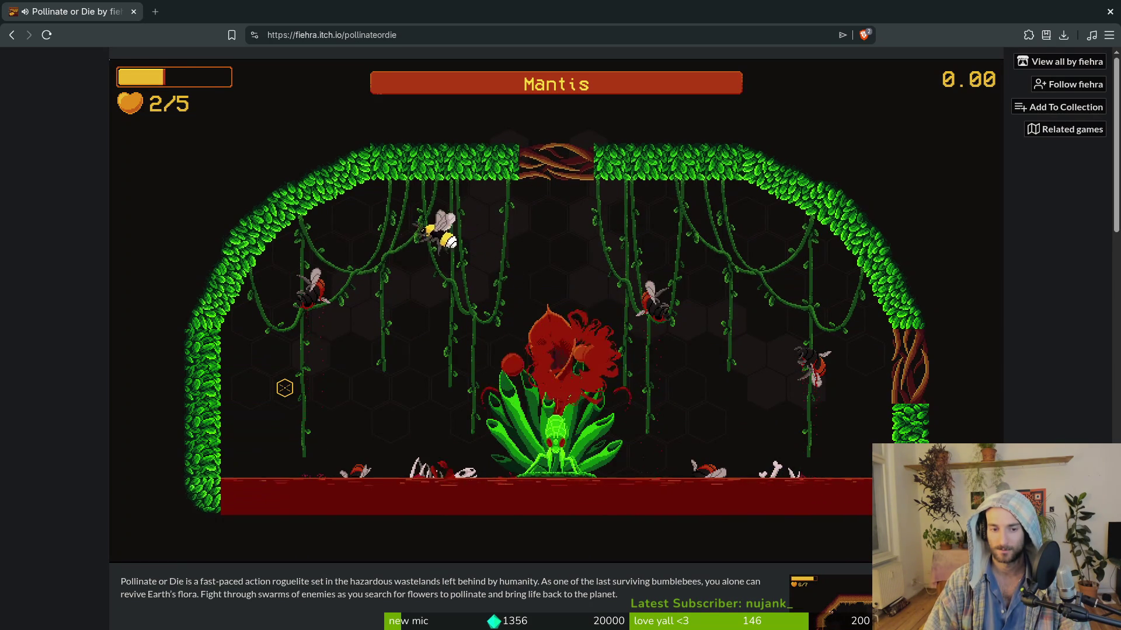
{"action": "key", "text": "Left"}
{"action": "key", "text": "Down"}
{"action": "key", "text": "Right"}
{"action": "key", "text": "Up"}
{"action": "key", "text": "Down"}
{"action": "key", "text": "Left"}
{"action": "key", "text": "Up"}
{"action": "key", "text": "Right"}
{"action": "key", "text": "Down"}
{"action": "key", "text": "Left"}
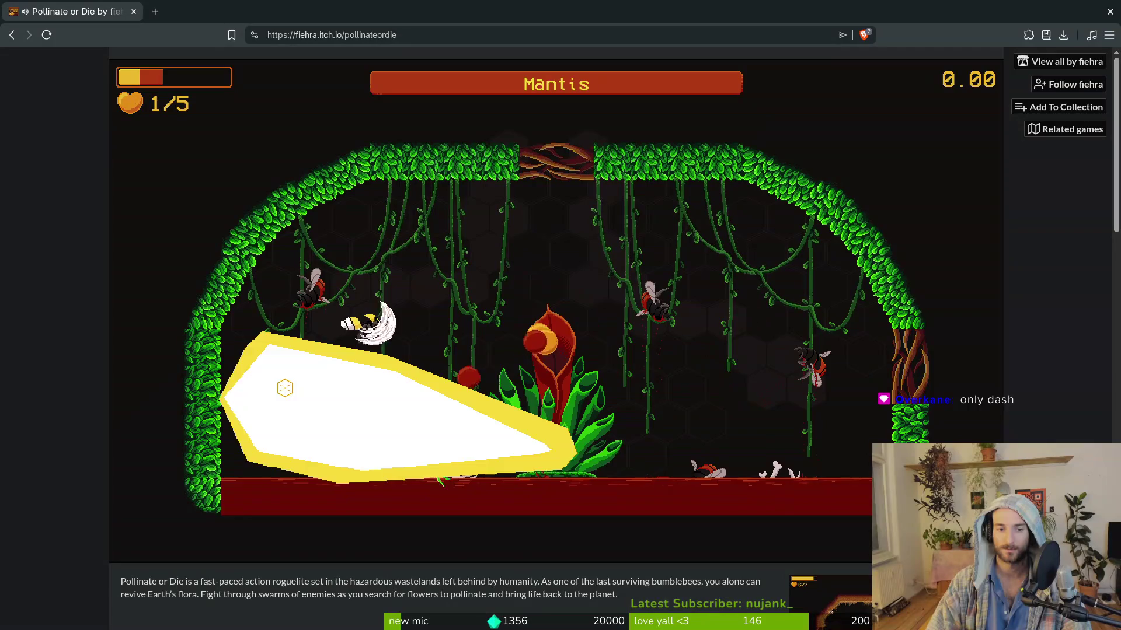
{"action": "key", "text": "Up"}
{"action": "key", "text": "Right"}
{"action": "key", "text": "Down"}
{"action": "key", "text": "Right"}
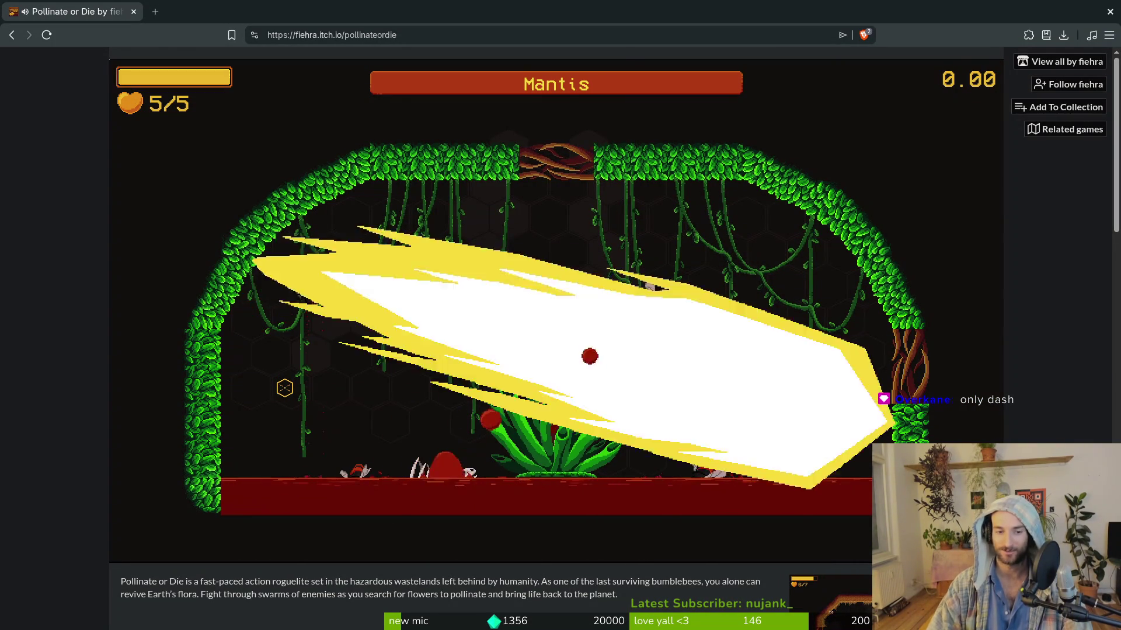
Step: Reload the mantis boss room from the debug room select list
{"action": "key", "text": "j"}
{"action": "key", "text": "Down"}
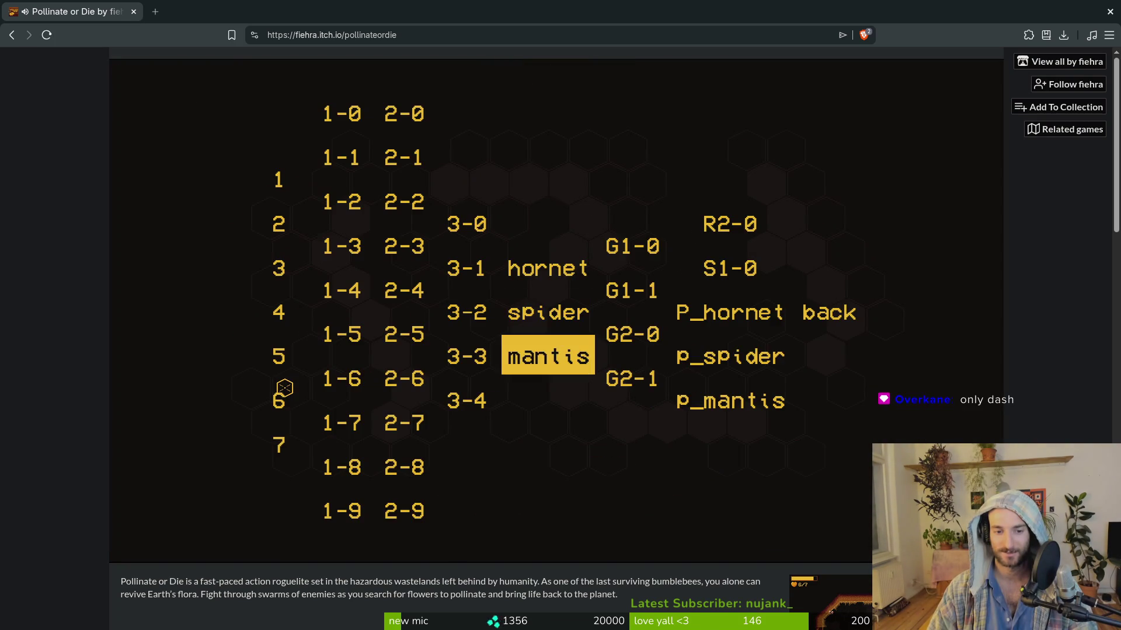
{"action": "key", "text": "Return"}
Step: Dash and dodge around the Mantis arena until the bee is killed on attempt 2
{"action": "key", "text": "a"}
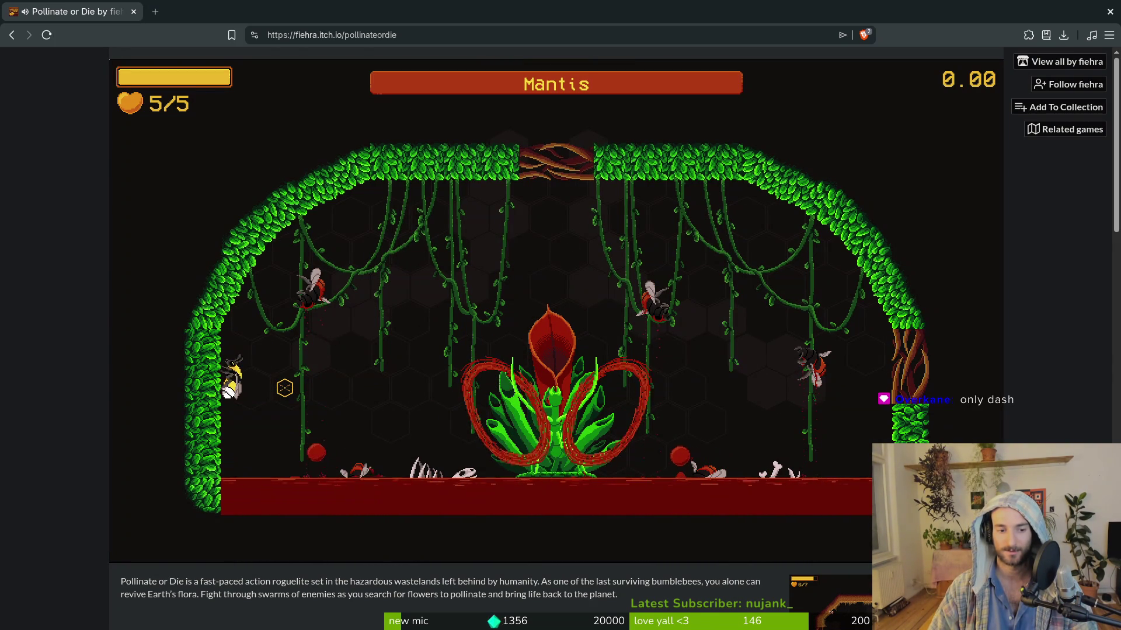
{"action": "key", "text": "d"}
{"action": "key", "text": "space"}
{"action": "key", "text": "a"}
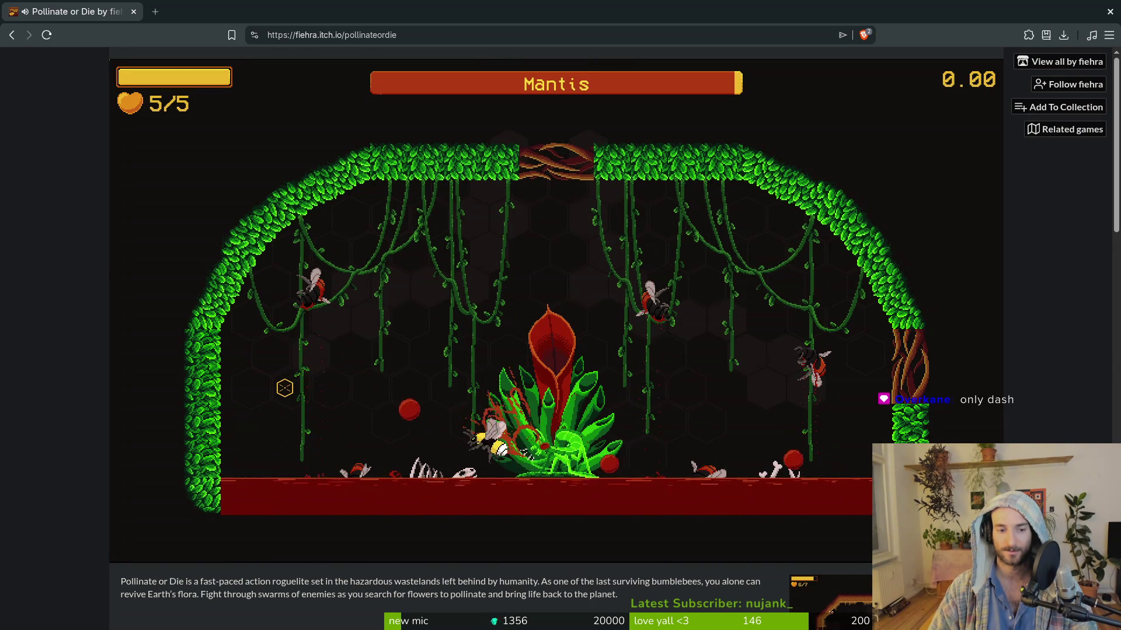
{"action": "key", "text": "d"}
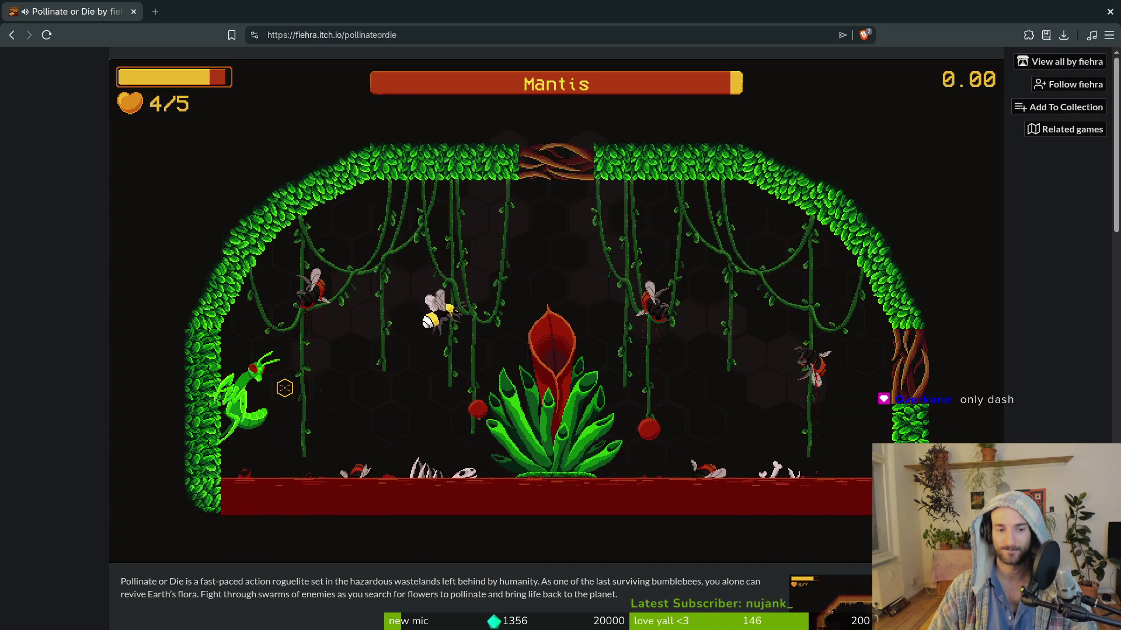
{"action": "key", "text": "w"}
{"action": "key", "text": "a"}
{"action": "key", "text": "s"}
{"action": "key", "text": "a"}
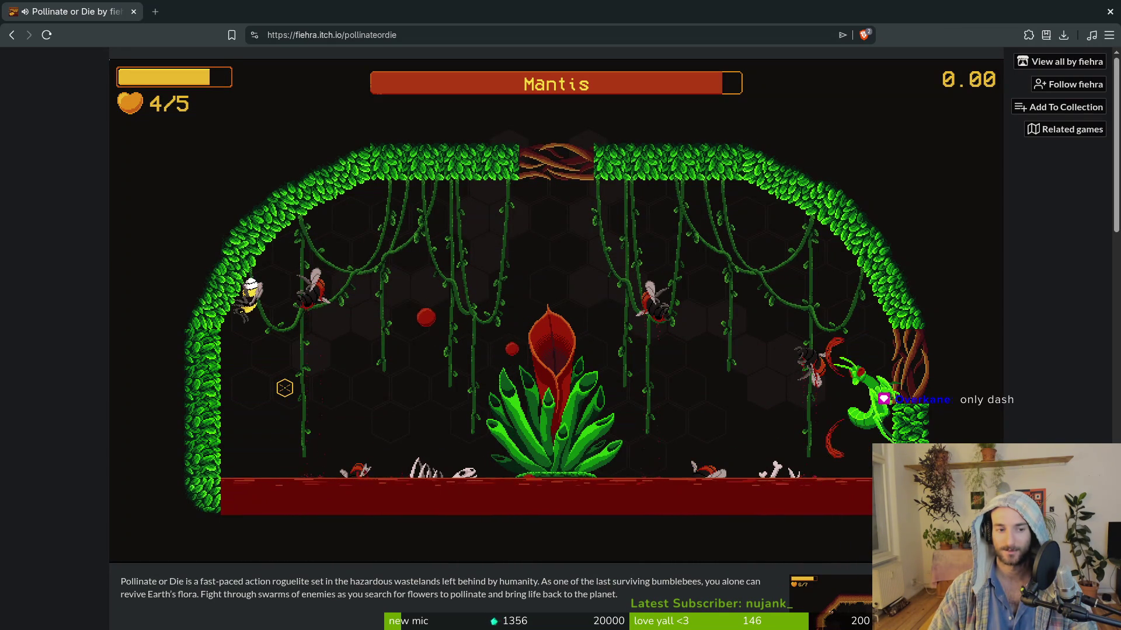
{"action": "key", "text": "s"}
{"action": "key", "text": "d"}
{"action": "key", "text": "w"}
{"action": "key", "text": "a"}
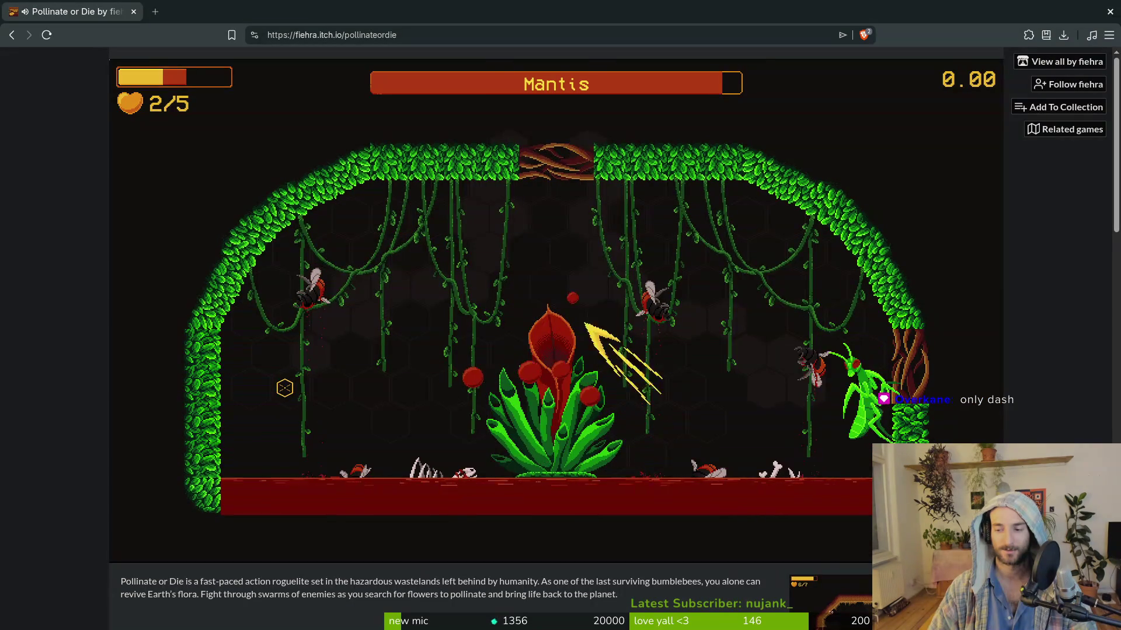
{"action": "key", "text": "s"}
{"action": "key", "text": "d"}
{"action": "key", "text": "w"}
{"action": "key", "text": "a"}
{"action": "key", "text": "s"}
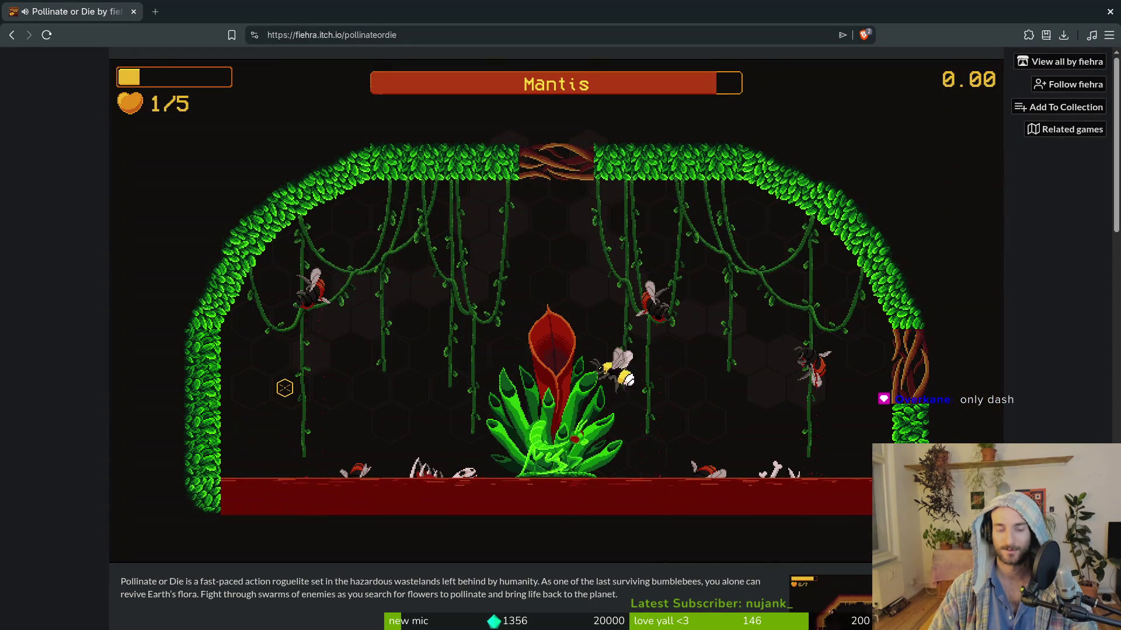
{"action": "key", "text": "w"}
{"action": "key", "text": "w"}
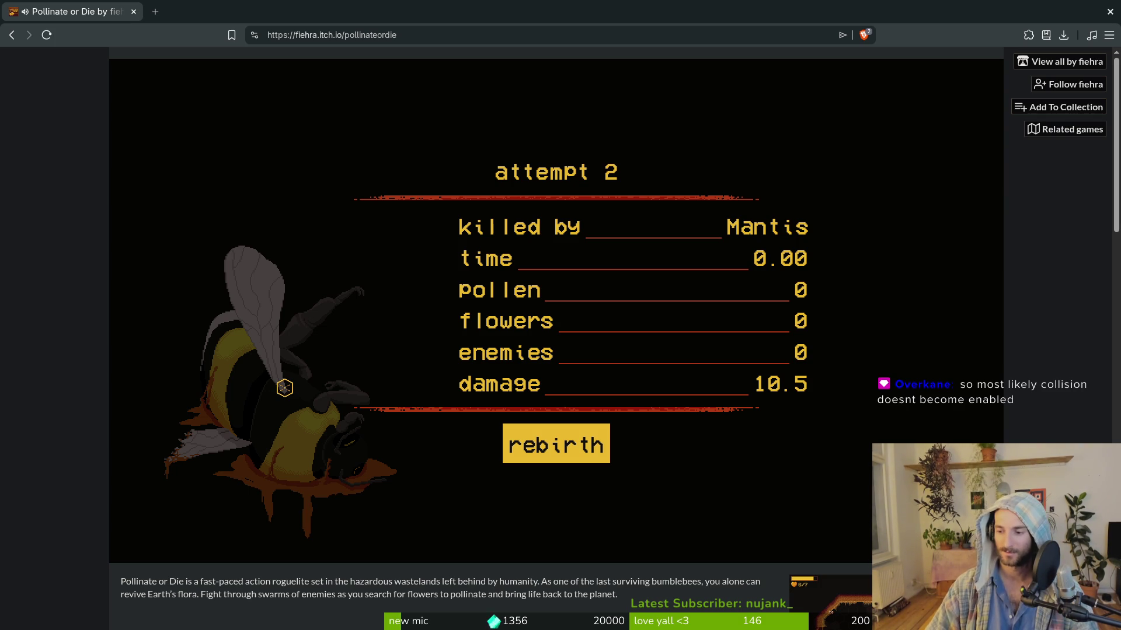
Step: Leave the Mantis death summary and return to the terminal showing Neovim's sub_viewport_container.gd
{"action": "left_click", "coordinate": [571, 443]}
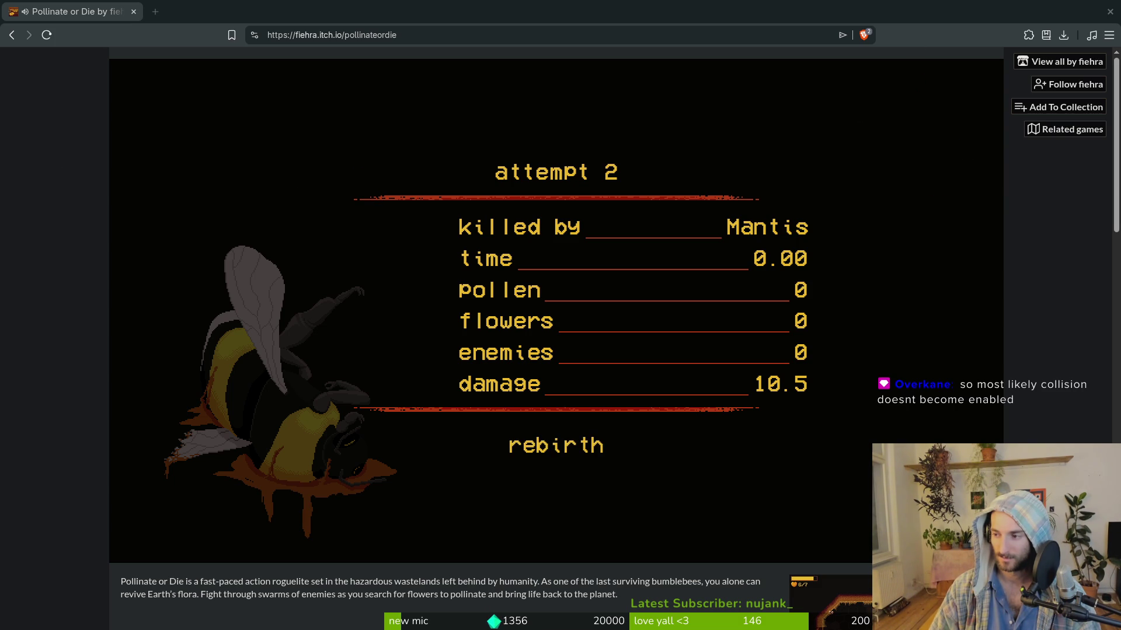
{"action": "key", "text": "super+1"}
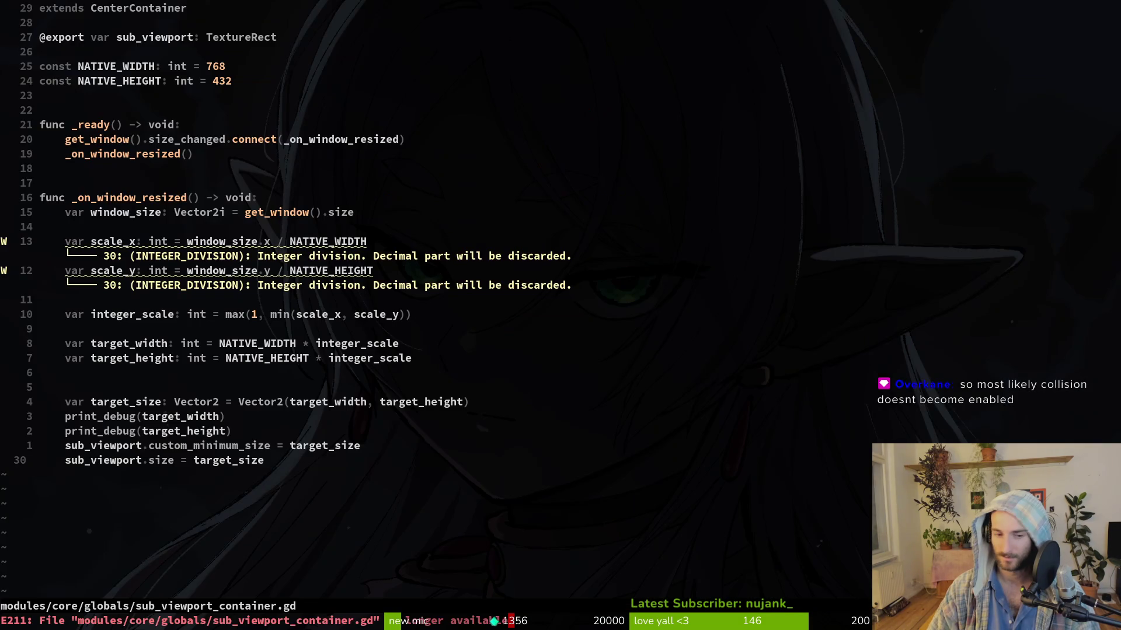
Step: Quit both open Vim sessions with :q
{"action": "type", "text": ":q"}
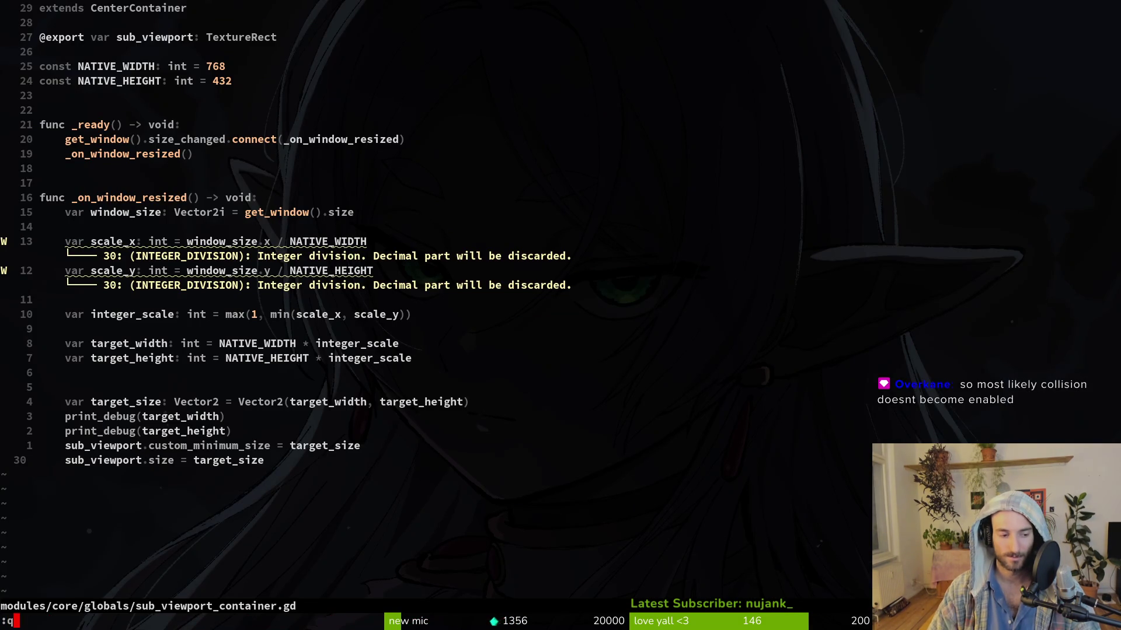
{"action": "key", "text": "Return"}
{"action": "key", "text": "Up"}
{"action": "key", "text": "Return"}
{"action": "key", "text": "super+2"}
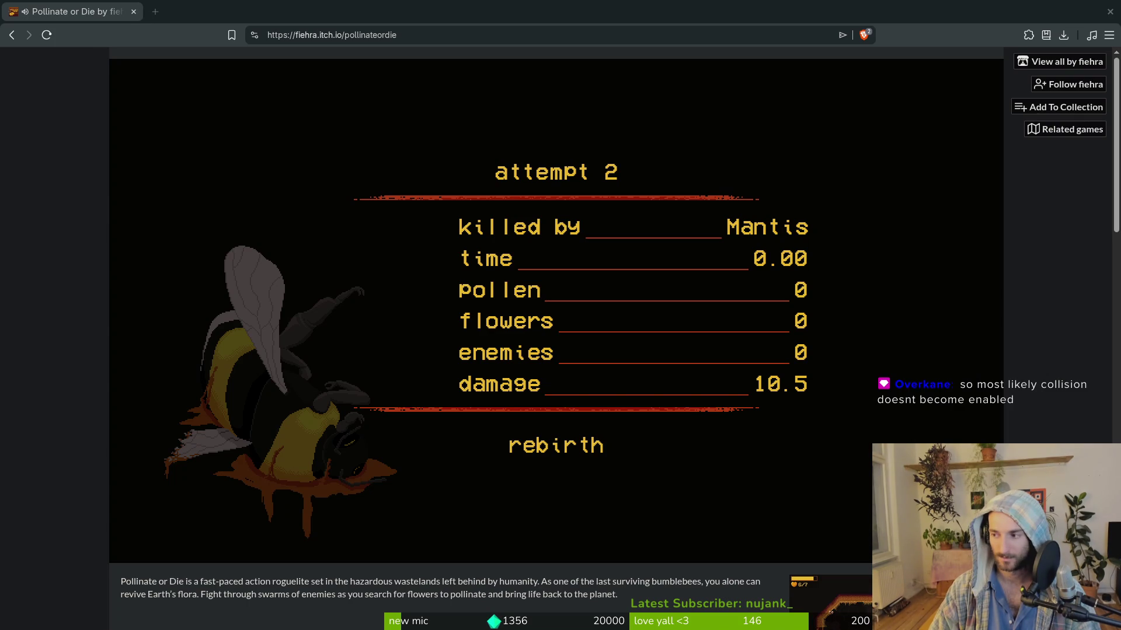
{"action": "key", "text": "super+1"}
{"action": "type", "text": ":q"}
{"action": "key", "text": "Return"}
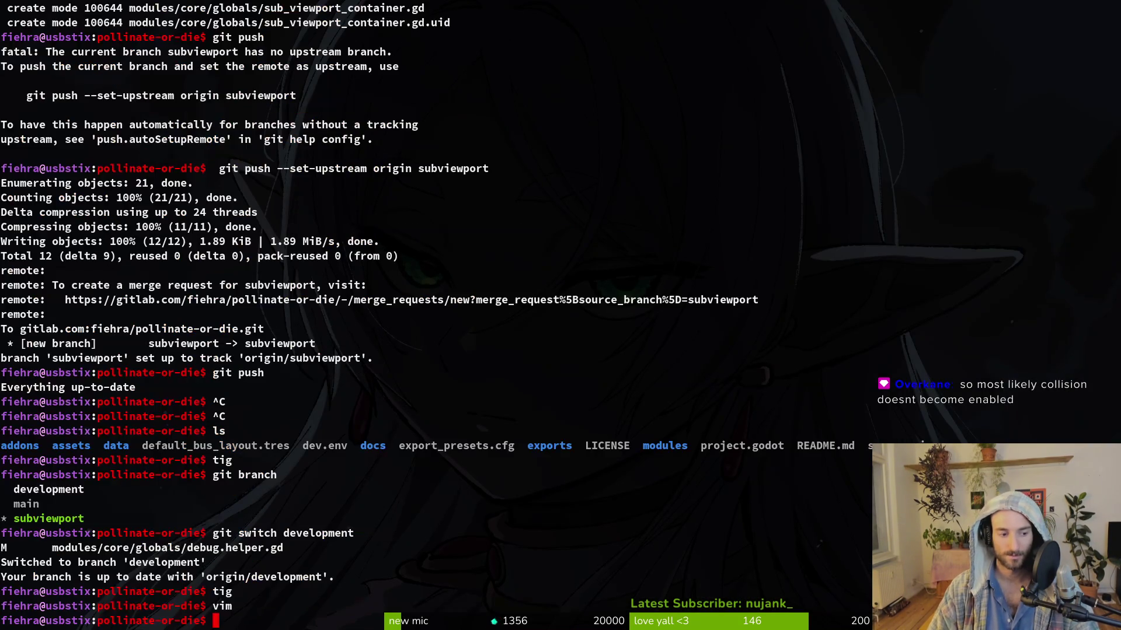
Step: Review the branch's modified files in tig status, quit it, and return to the terminal
{"action": "type", "text": "tigs"}
{"action": "key", "text": "Return"}
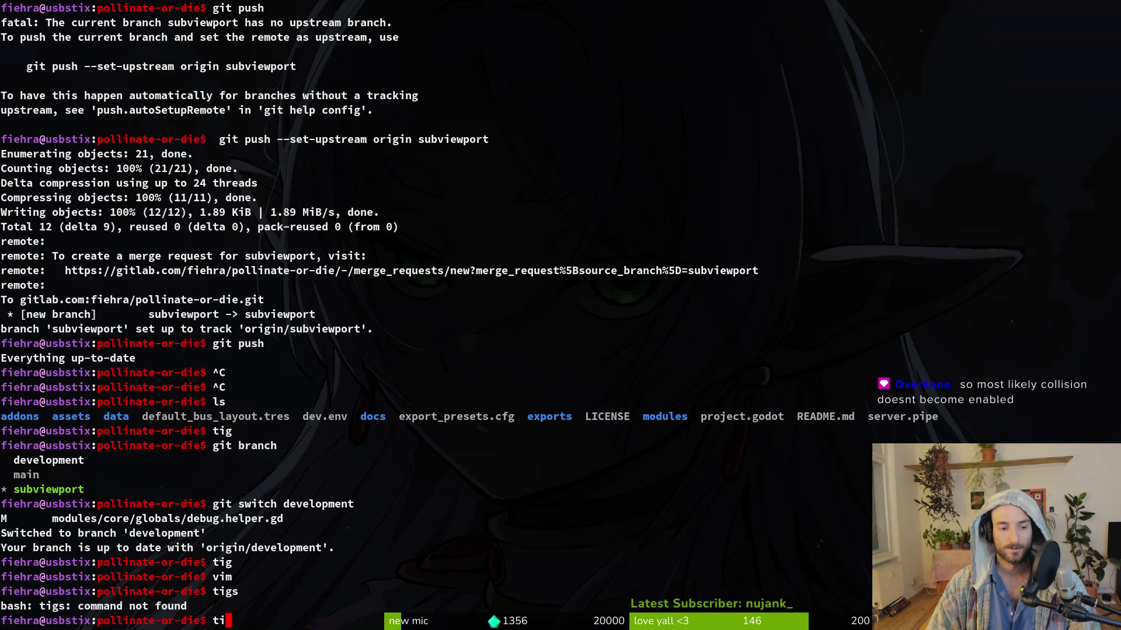
{"action": "type", "text": "tig status"}
{"action": "key", "text": "Return"}
{"action": "key", "text": "q"}
{"action": "key", "text": "super+2"}
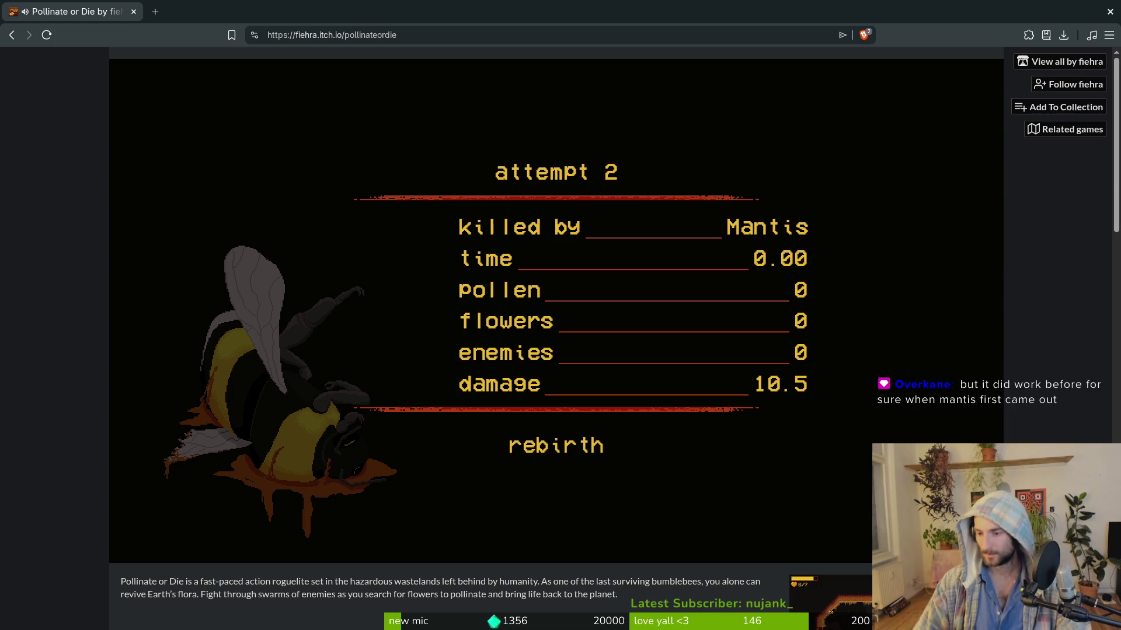
{"action": "key", "text": "alt+Tab"}
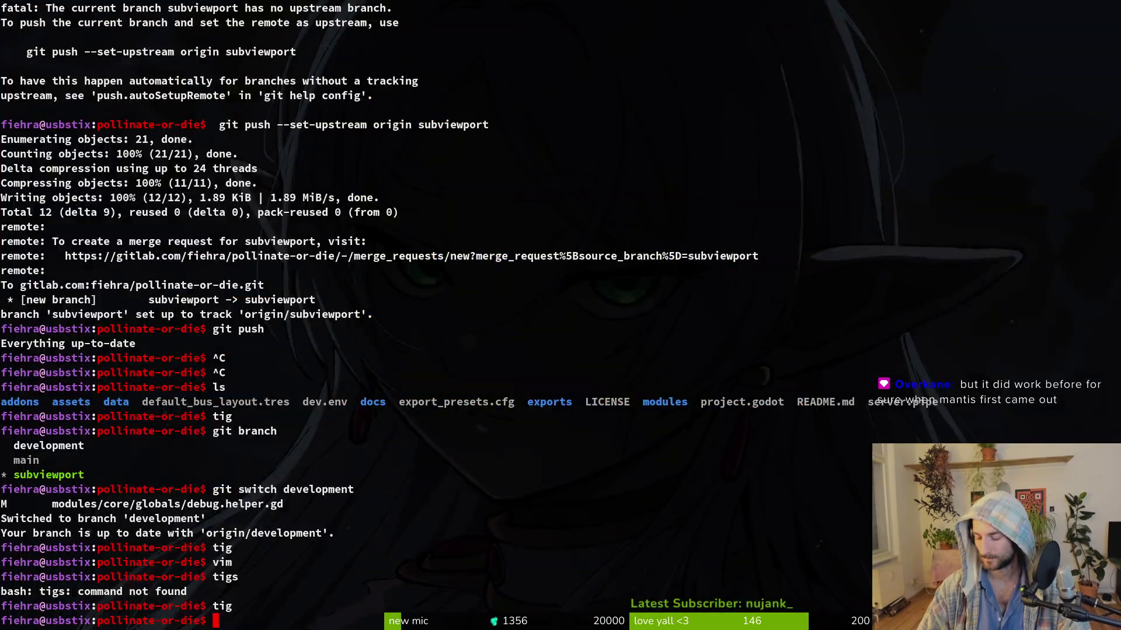
{"action": "key", "text": "super"}
{"action": "key", "text": "super"}
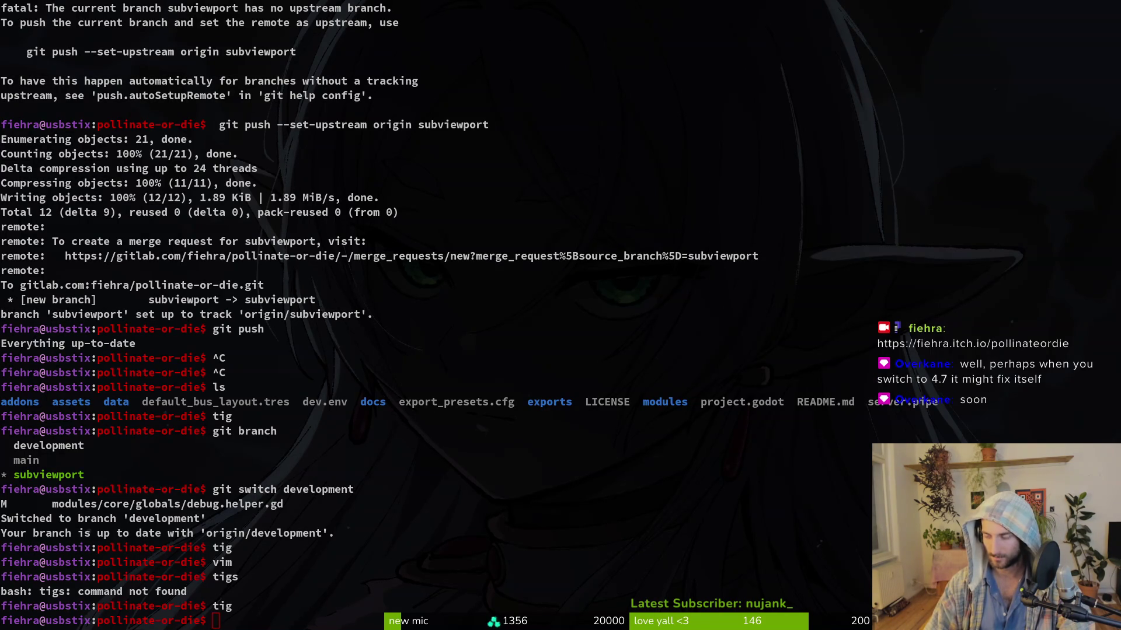
{"action": "key", "text": "alt+Tab"}
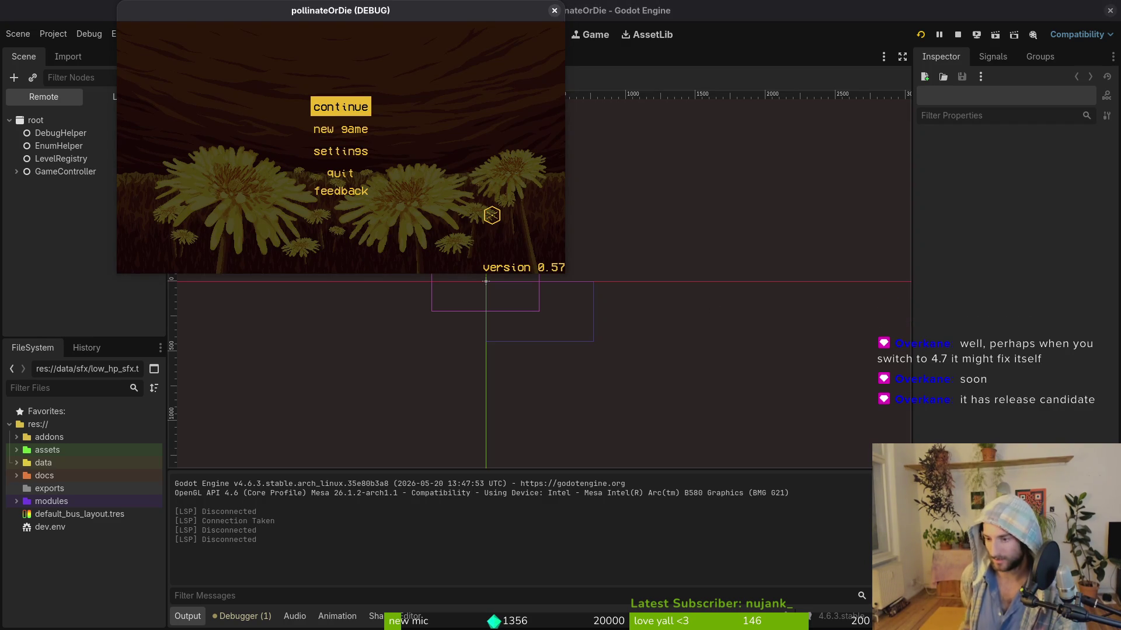
Step: Continue into the debug game, load the mantis level from the level select, pause, and return to the terminal
{"action": "key", "text": "Return"}
{"action": "key", "text": "Escape"}
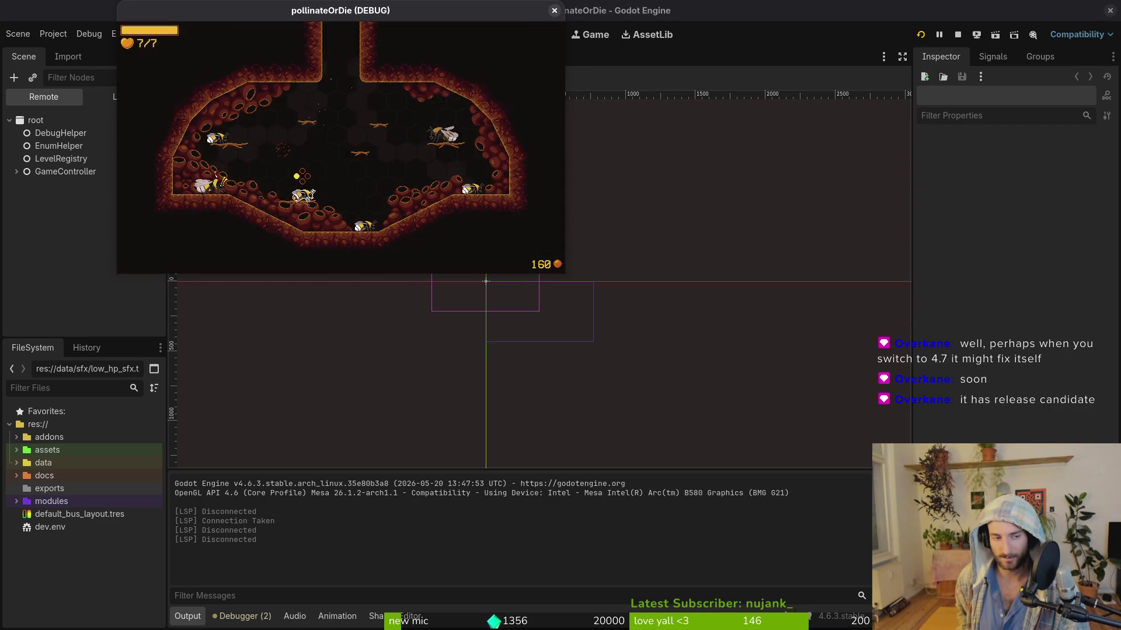
{"action": "key", "text": "Down"}
{"action": "key", "text": "Down"}
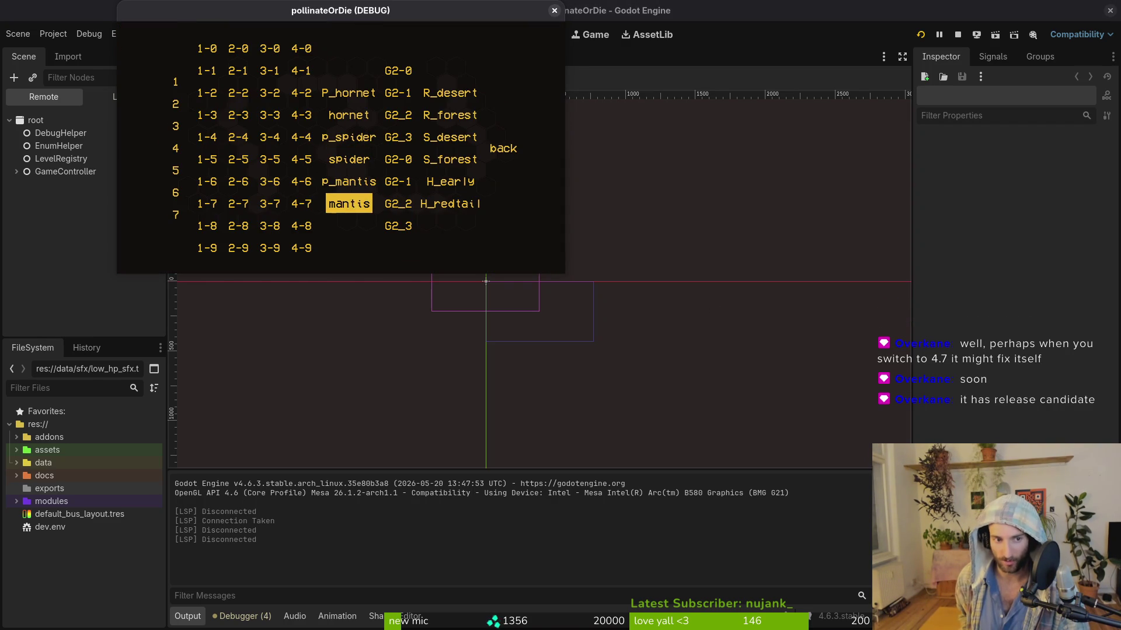
{"action": "key", "text": "Return"}
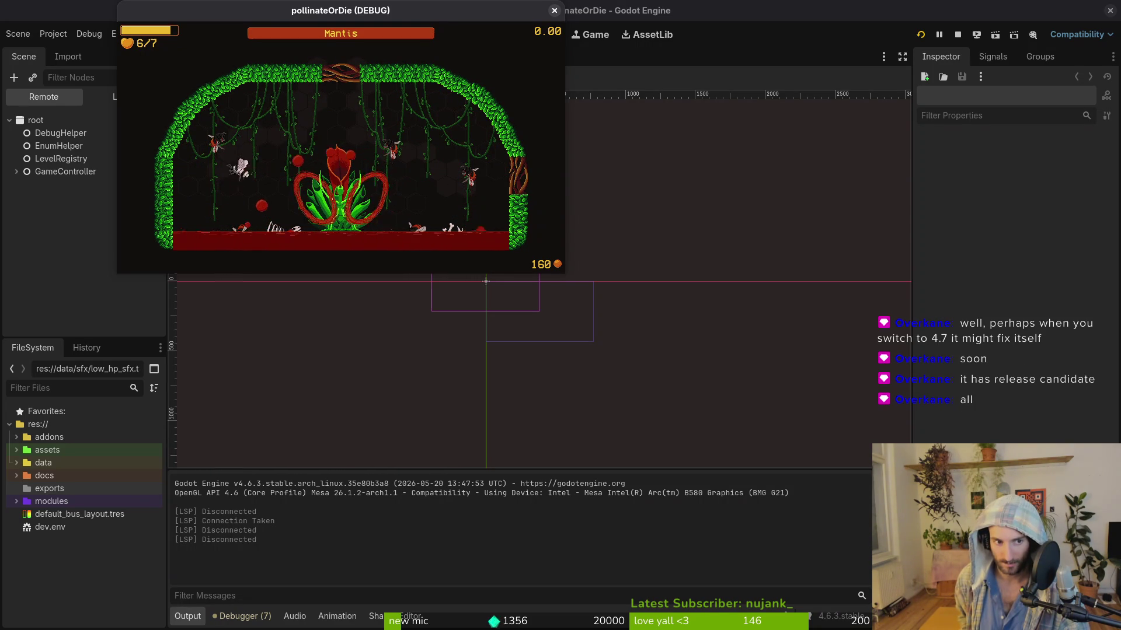
{"action": "key", "text": "Escape"}
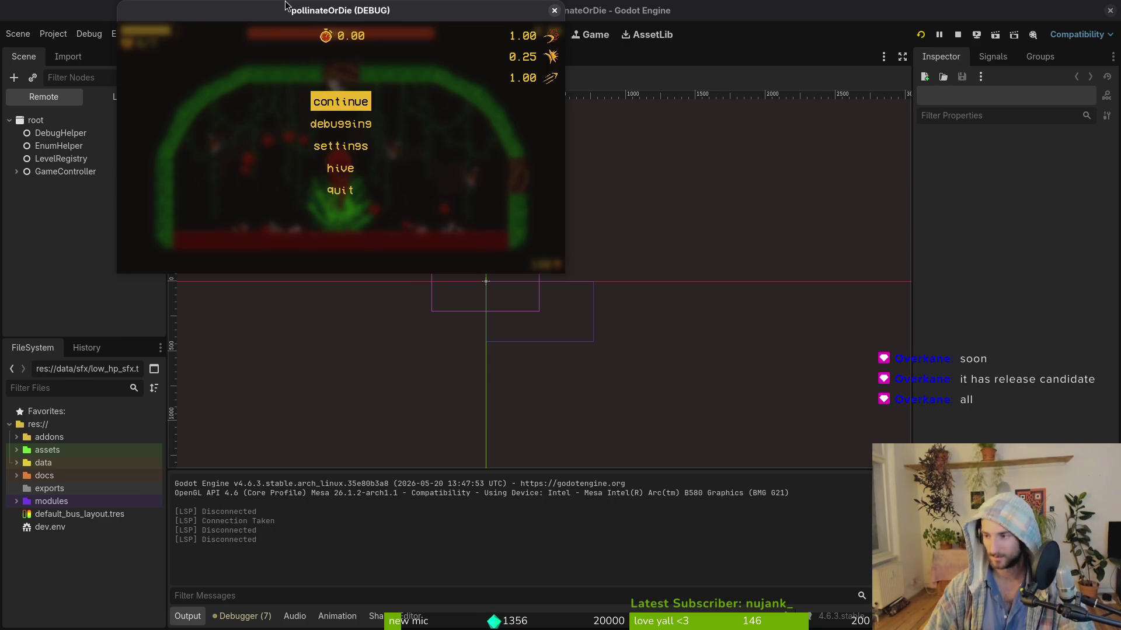
{"action": "key", "text": "super+1"}
Step: Launch Vim and search the fuzzy file finder for 'mantdas' to list the mantis dash files
{"action": "type", "text": "vo,"}
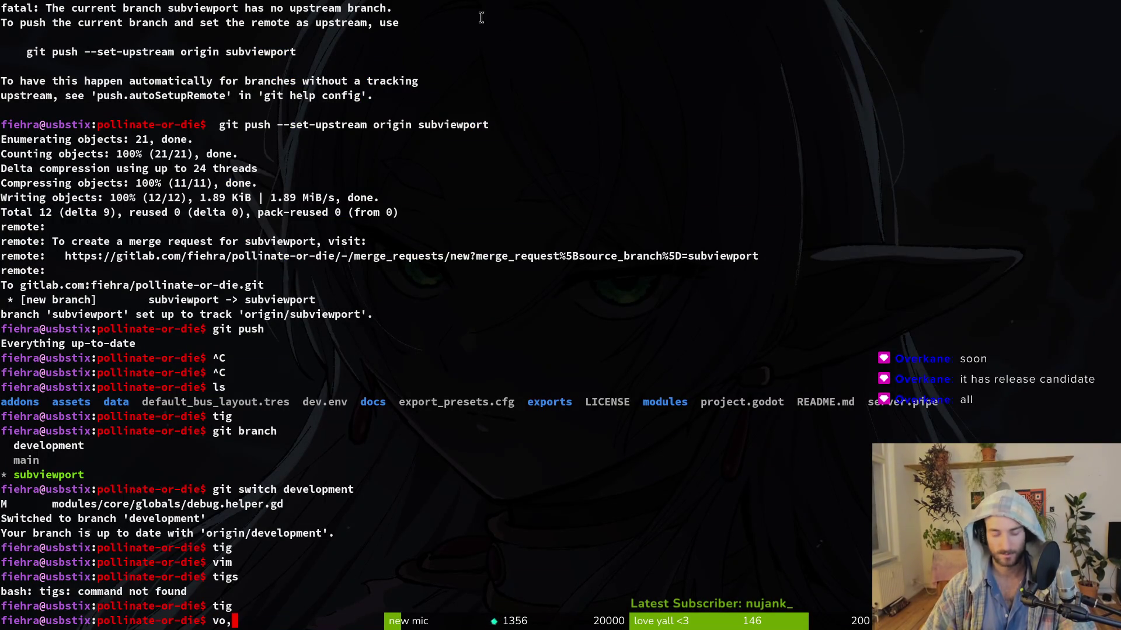
{"action": "key", "text": "BackSpace"}
{"action": "key", "text": "BackSpace"}
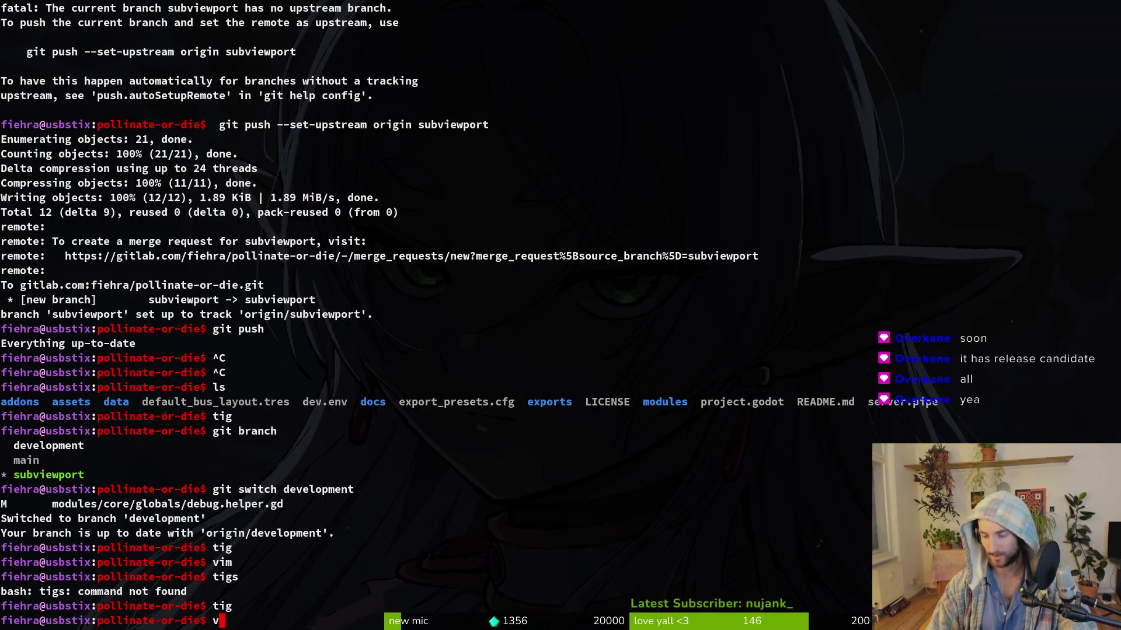
{"action": "type", "text": "im"}
{"action": "key", "text": "Return"}
{"action": "key", "text": "space"}
{"action": "key", "text": "f"}
{"action": "key", "text": "f"}
{"action": "type", "text": "feldes"}
{"action": "key", "text": "BackSpace"}
{"action": "key", "text": "BackSpace"}
{"action": "key", "text": "BackSpace"}
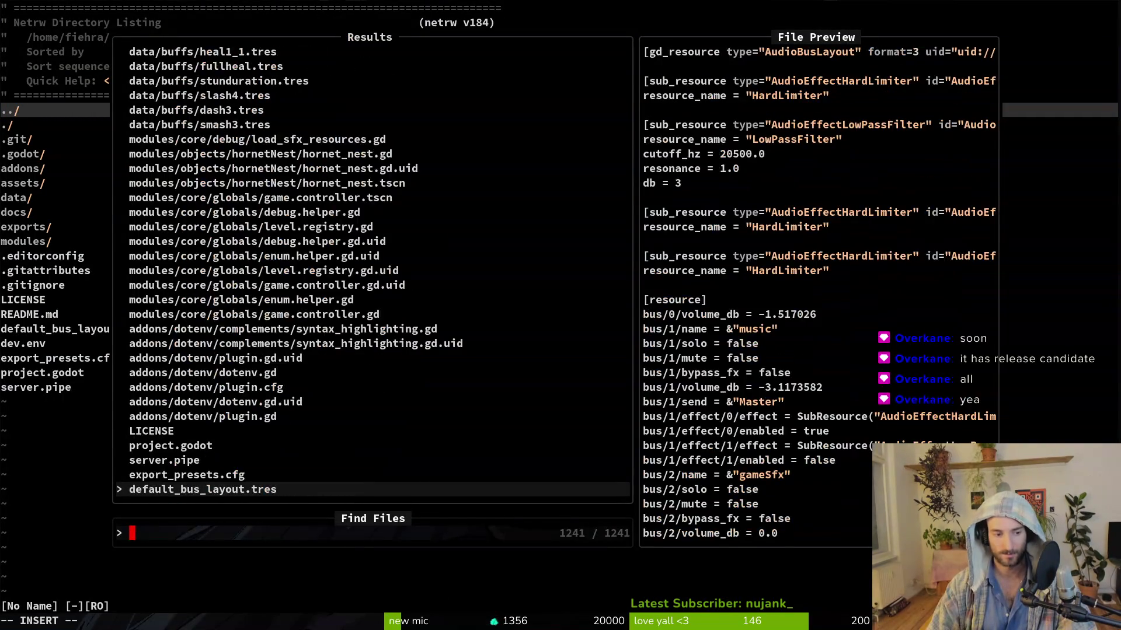
{"action": "type", "text": "dash"}
{"action": "key", "text": "BackSpace"}
{"action": "key", "text": "BackSpace"}
{"action": "key", "text": "BackSpace"}
{"action": "type", "text": "mant"}
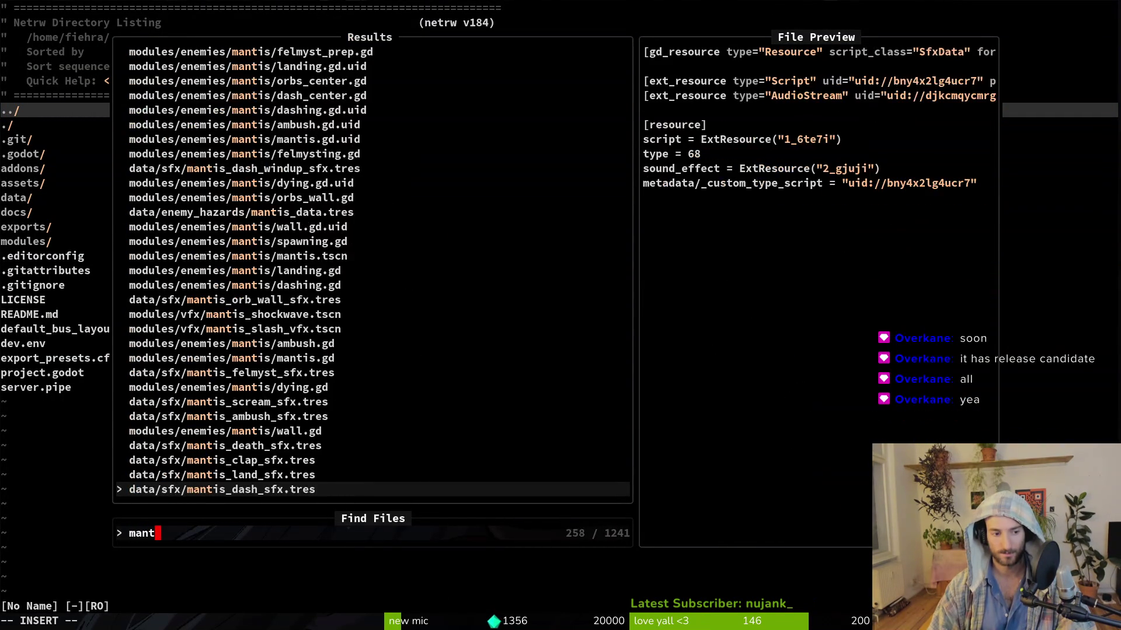
{"action": "type", "text": "das"}
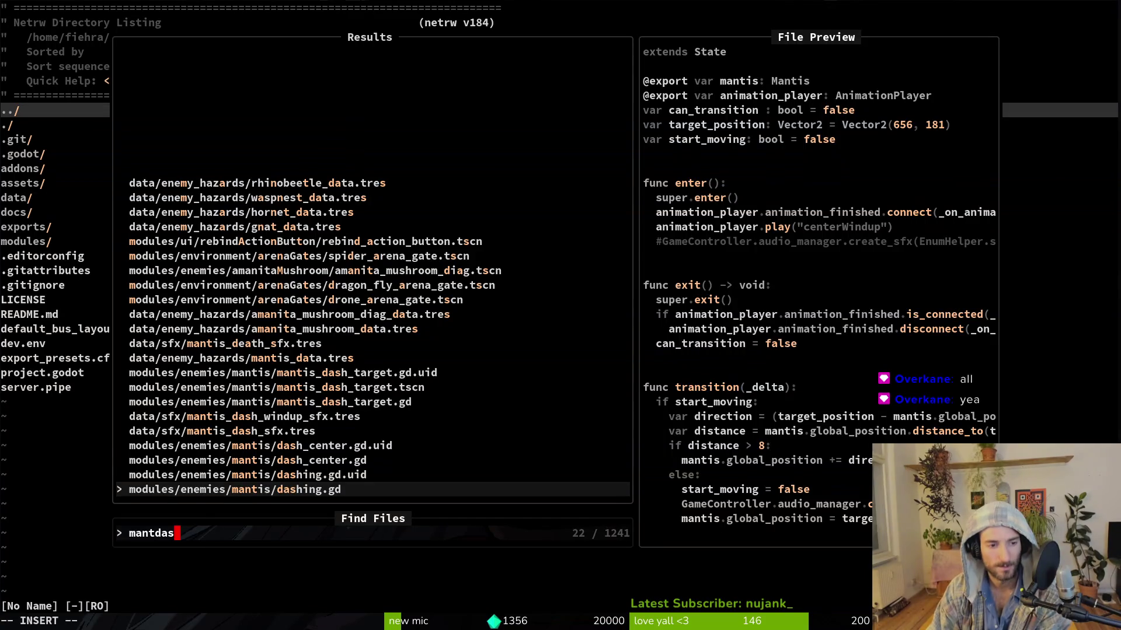
Step: Browse the results up past dash_center.gd, close the finder and the paused game, and return to Godot
{"action": "key", "text": "Up"}
{"action": "key", "text": "Up"}
{"action": "key", "text": "Up"}
{"action": "key", "text": "Up"}
{"action": "key", "text": "Up"}
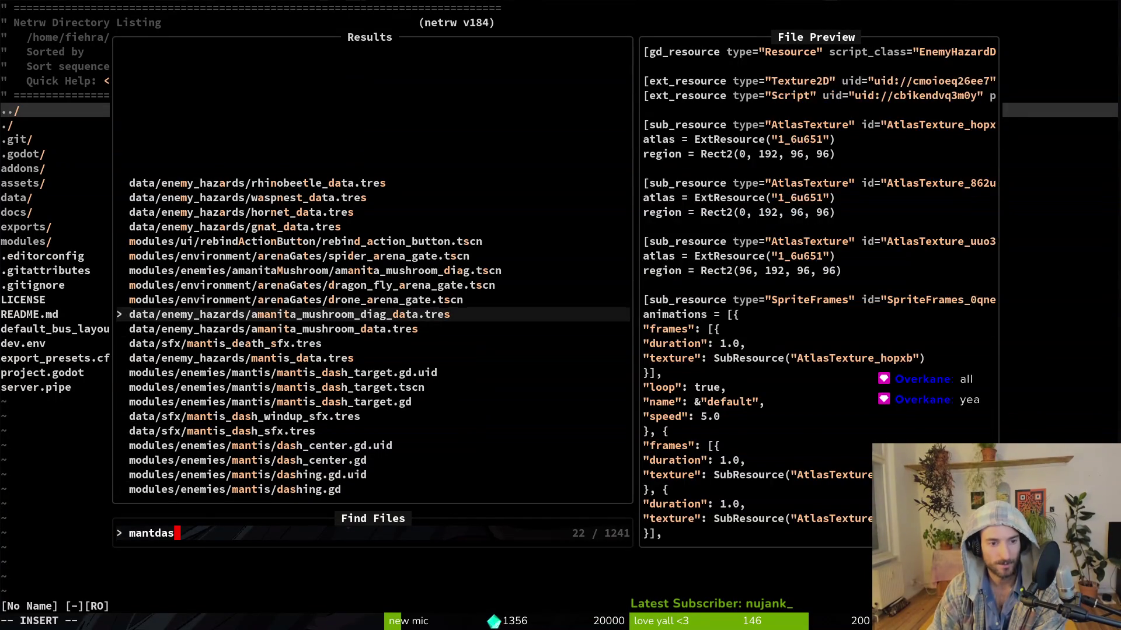
{"action": "key", "text": "Up"}
{"action": "key", "text": "Up"}
{"action": "key", "text": "Up"}
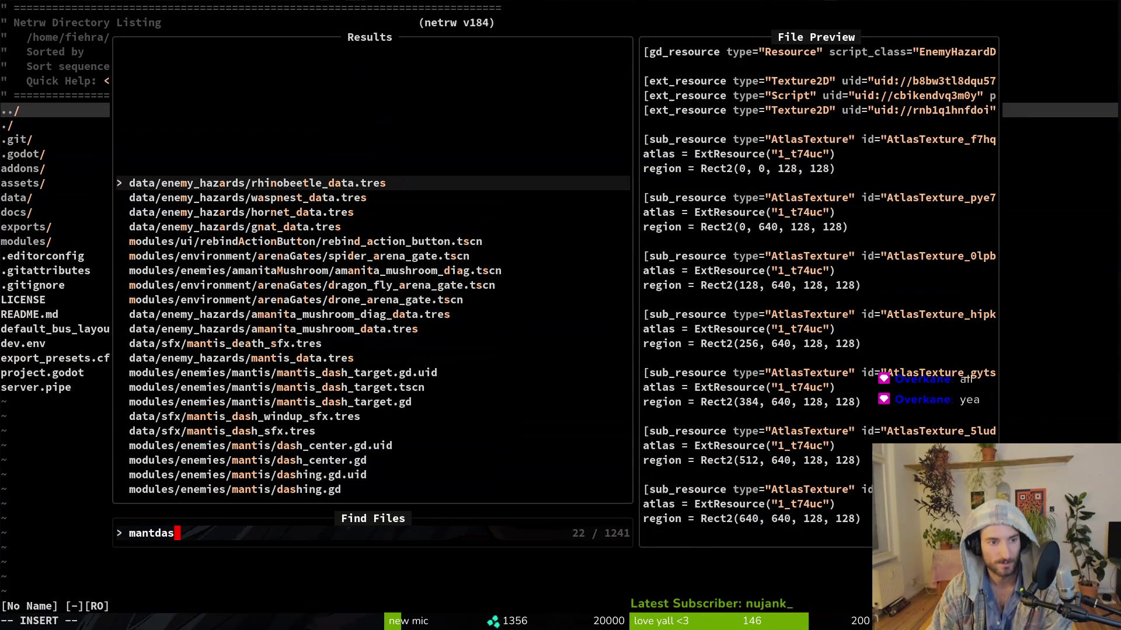
{"action": "key", "text": "Escape"}
{"action": "key", "text": "Escape"}
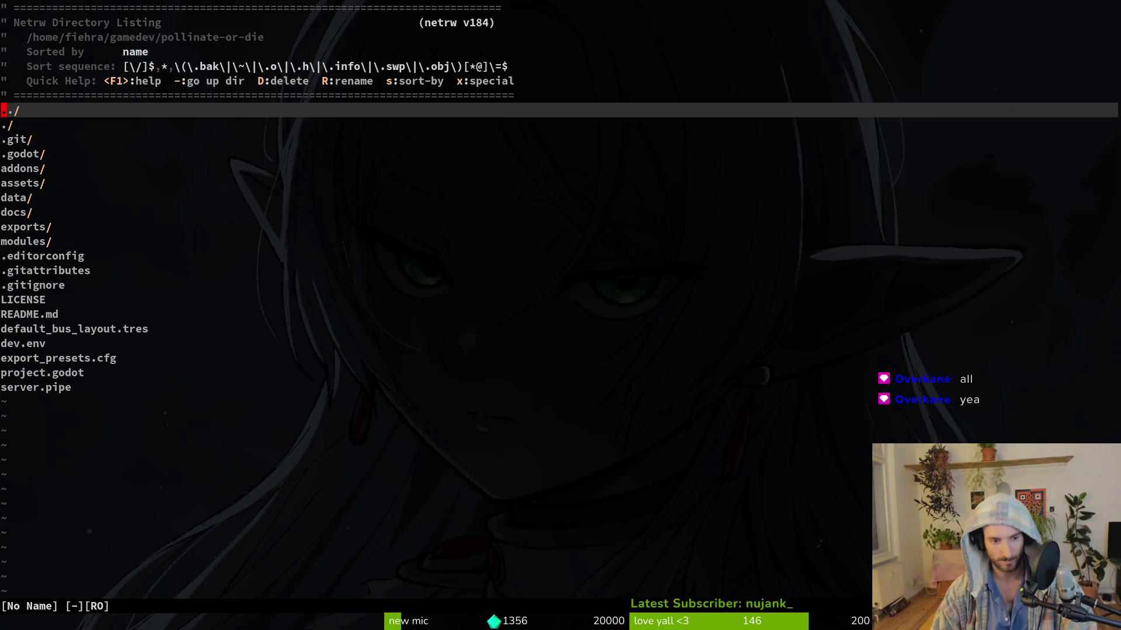
{"action": "key", "text": "alt+F4"}
{"action": "key", "text": "alt+Tab"}
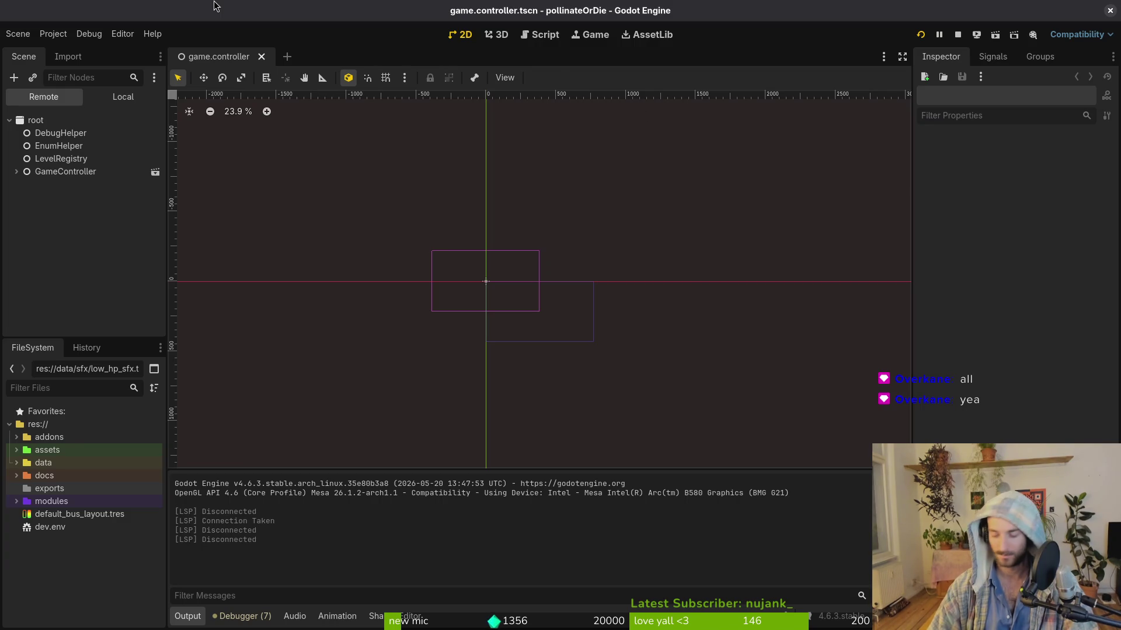
{"action": "key", "text": "shift+alt+o"}
{"action": "type", "text": "mantdas"}
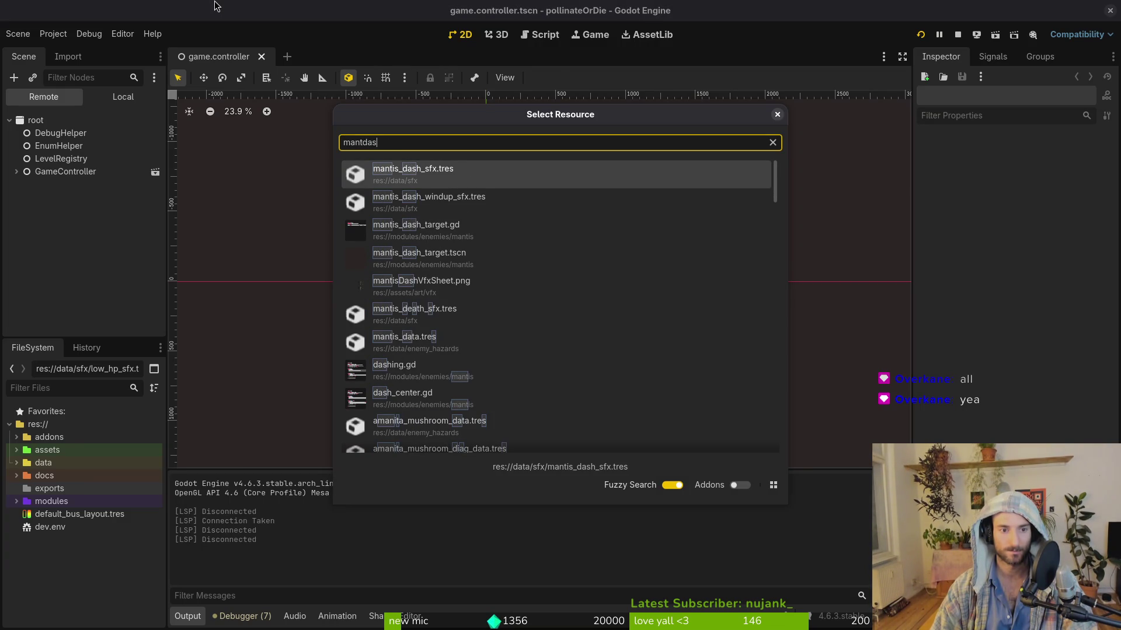
{"action": "key", "text": "BackSpace"}
{"action": "key", "text": "BackSpace"}
{"action": "key", "text": "BackSpace"}
{"action": "type", "text": "dashvfx"}
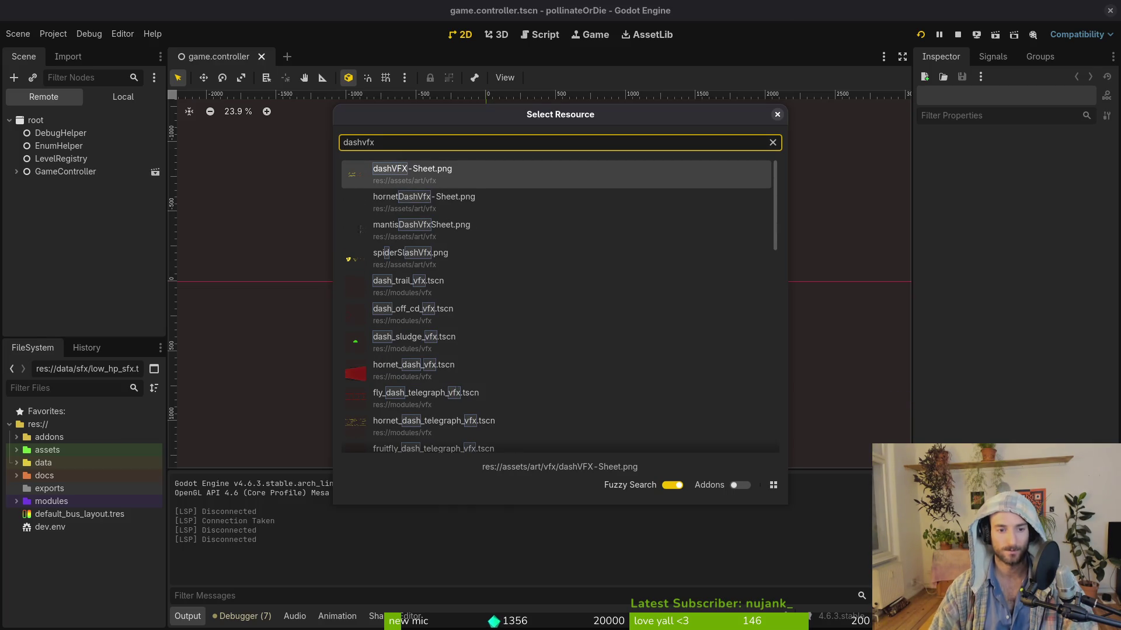
{"action": "key", "text": "BackSpace"}
{"action": "key", "text": "BackSpace"}
{"action": "key", "text": "BackSpace"}
{"action": "key", "text": "BackSpace"}
{"action": "key", "text": "BackSpace"}
{"action": "key", "text": "BackSpace"}
{"action": "type", "text": "mantis"}
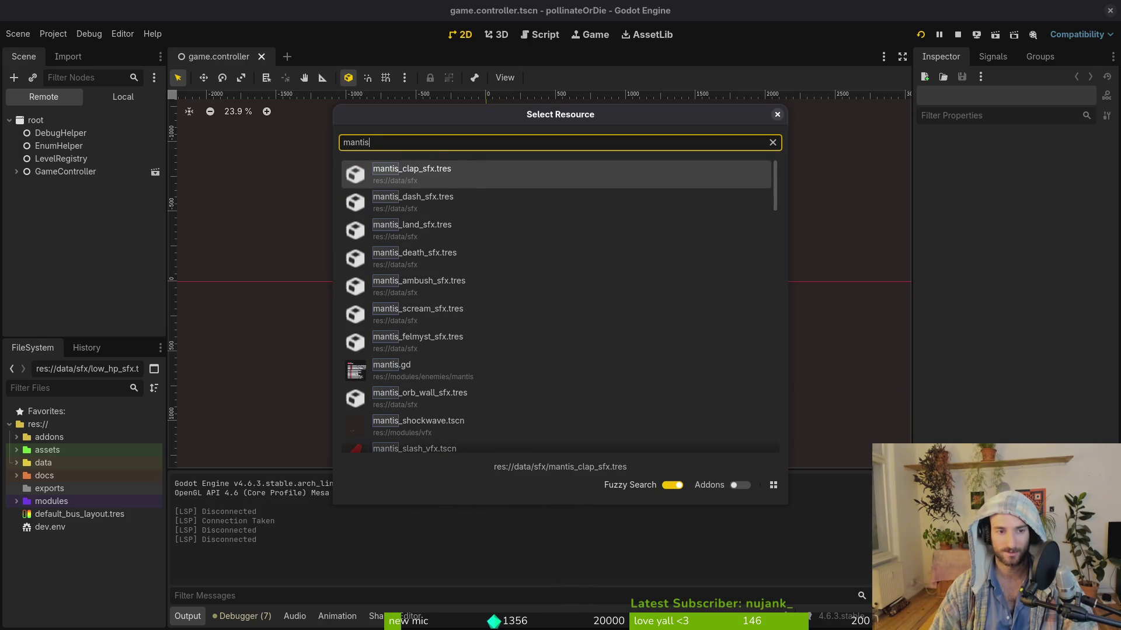
{"action": "key", "text": "BackSpace"}
{"action": "type", "text": "sd"}
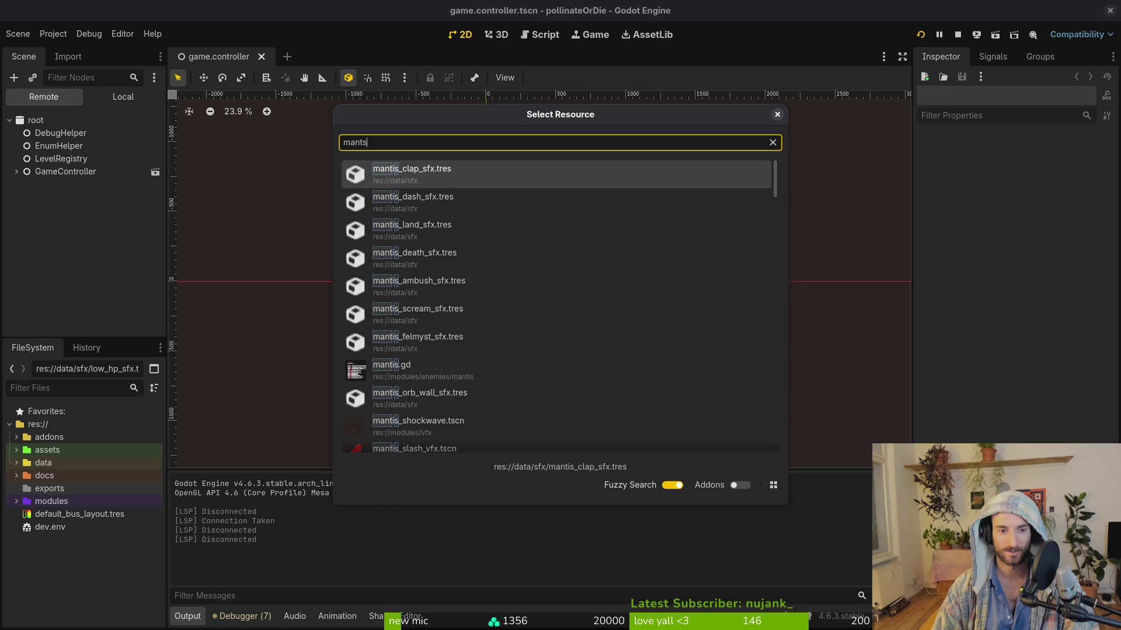
{"action": "type", "text": "as"}
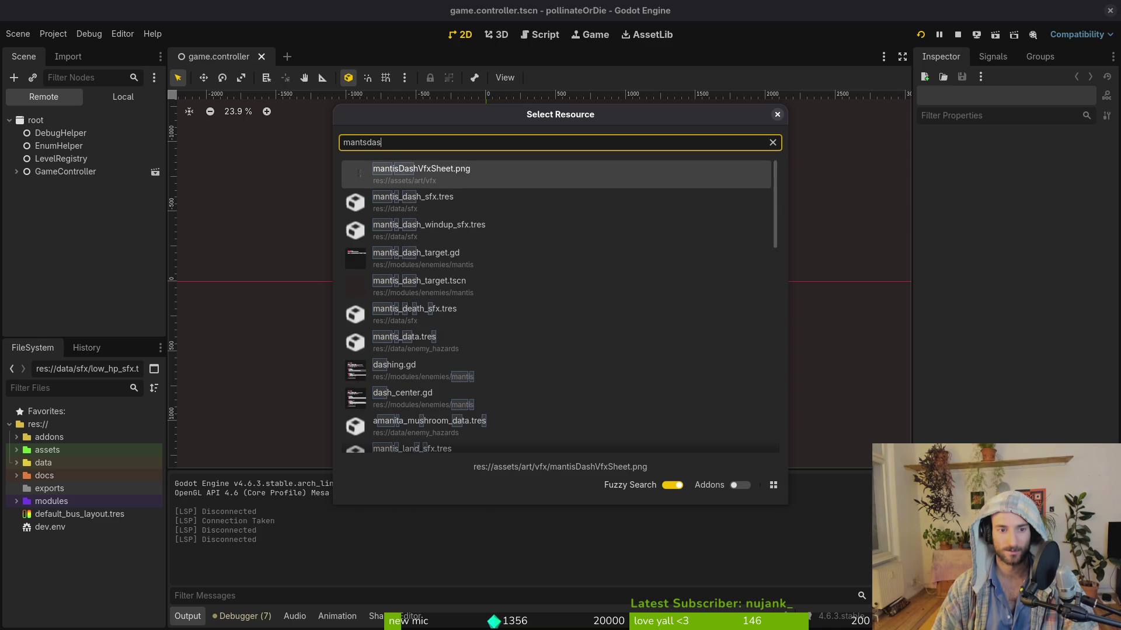
{"action": "key", "text": "Down"}
{"action": "key", "text": "Down"}
{"action": "key", "text": "Down"}
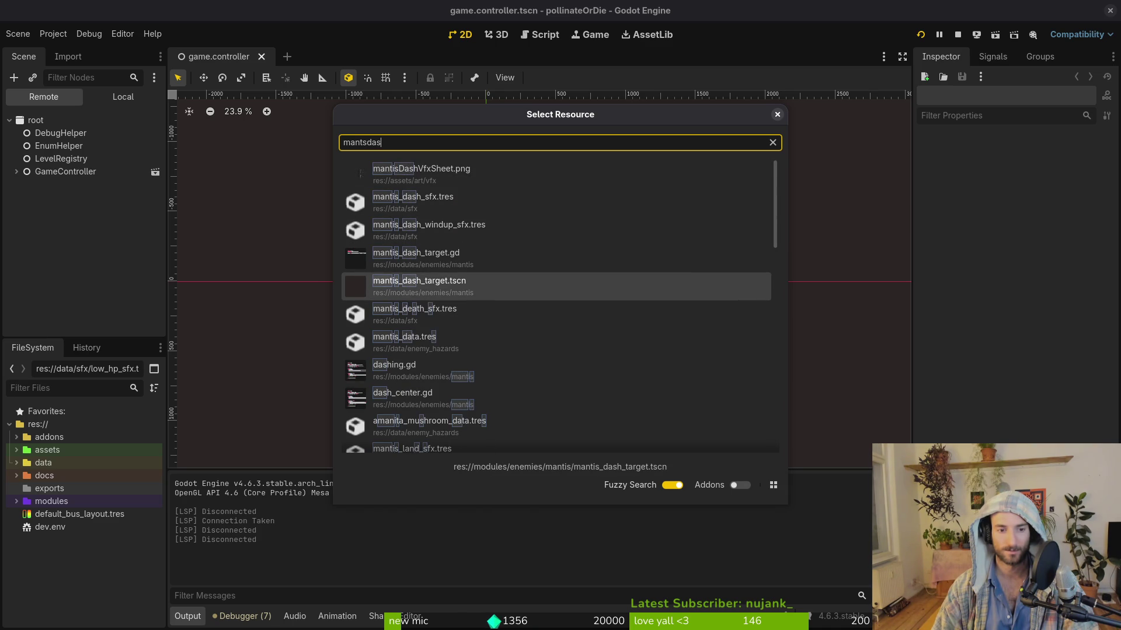
{"action": "key", "text": "Down"}
{"action": "key", "text": "Down"}
{"action": "key", "text": "Down"}
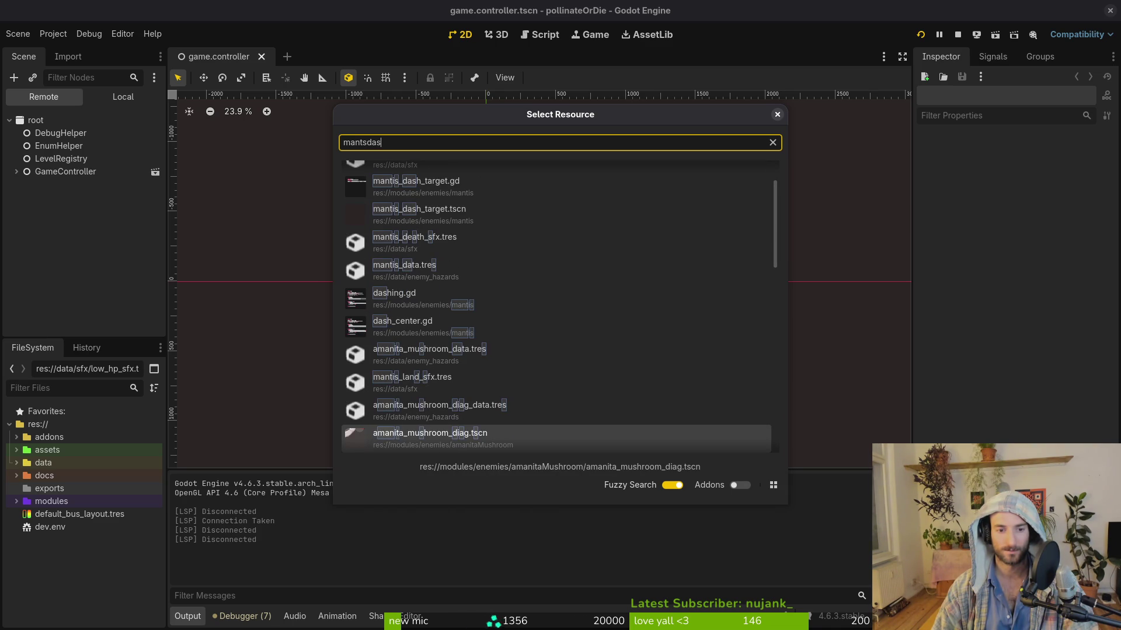
{"action": "key", "text": "Escape"}
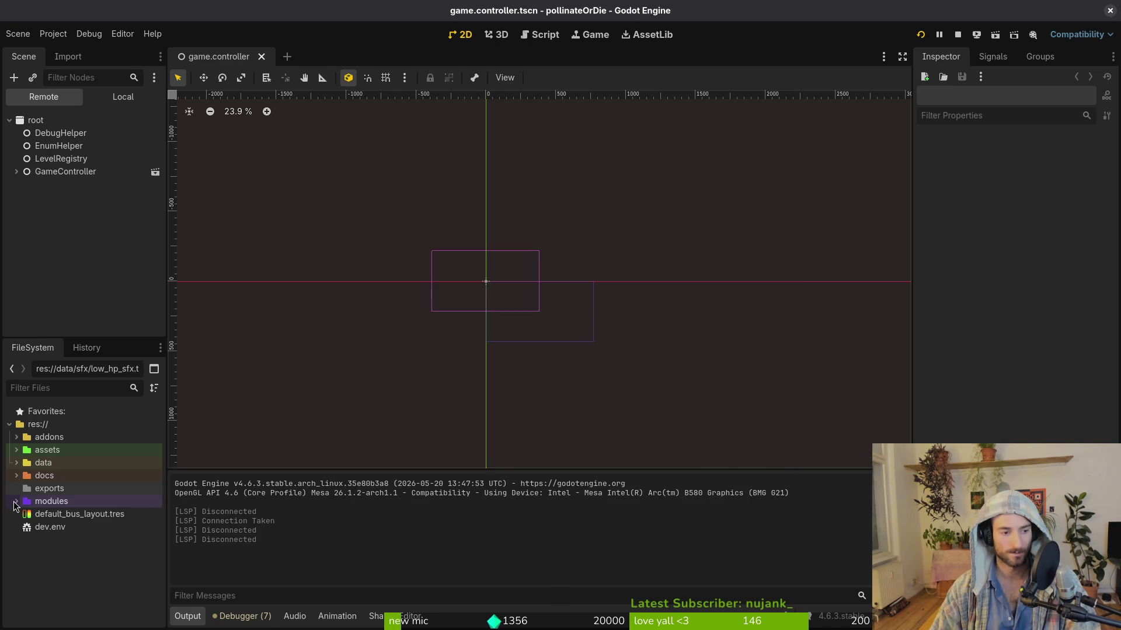
Step: Expand the modules, enemies and mantis folders in the FileSystem dock to list the mantis files
{"action": "left_click", "coordinate": [17, 502]}
{"action": "left_click", "coordinate": [24, 527]}
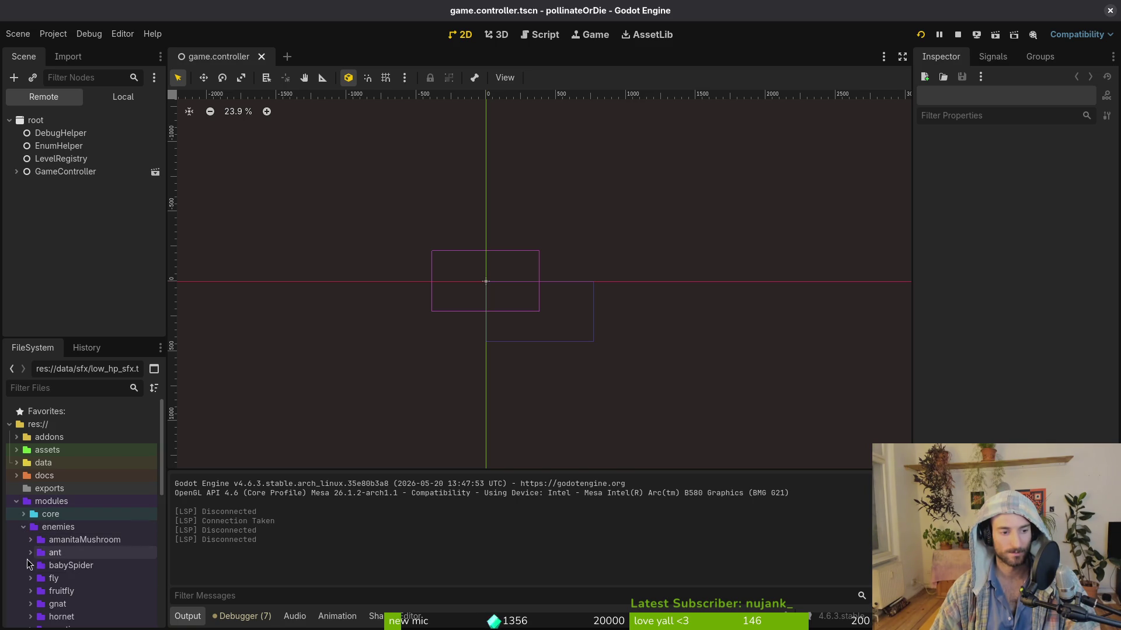
{"action": "scroll", "coordinate": [47, 560], "scroll_direction": "down", "scroll_amount": 3}
{"action": "scroll", "coordinate": [46, 560], "scroll_direction": "down", "scroll_amount": 3}
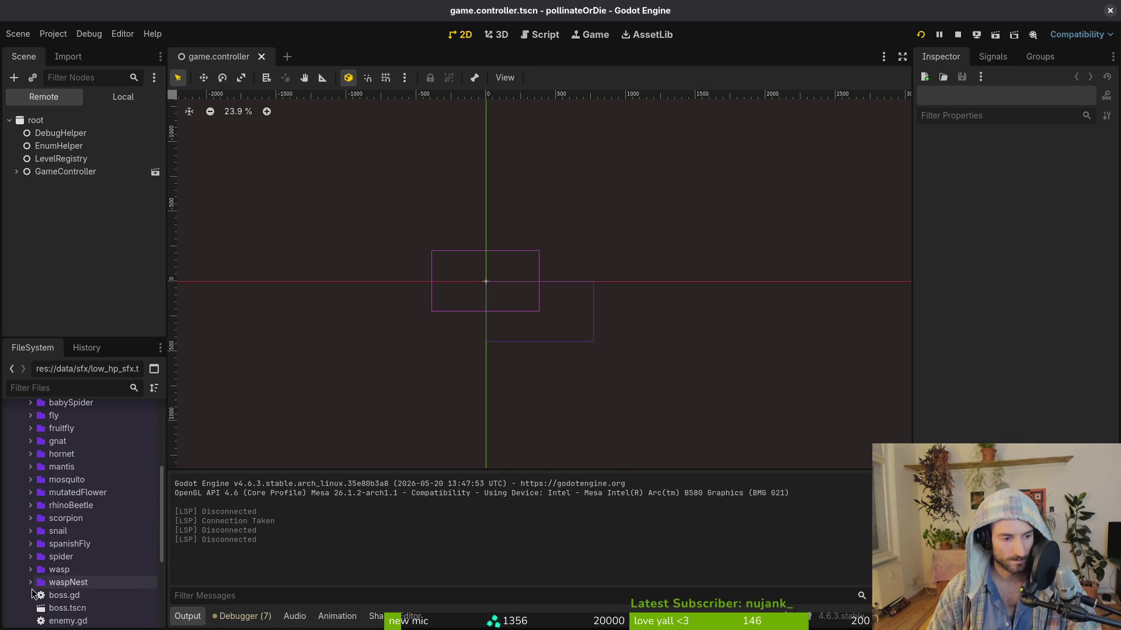
{"action": "left_click", "coordinate": [30, 467]}
{"action": "scroll", "coordinate": [117, 548], "scroll_direction": "down", "scroll_amount": 2}
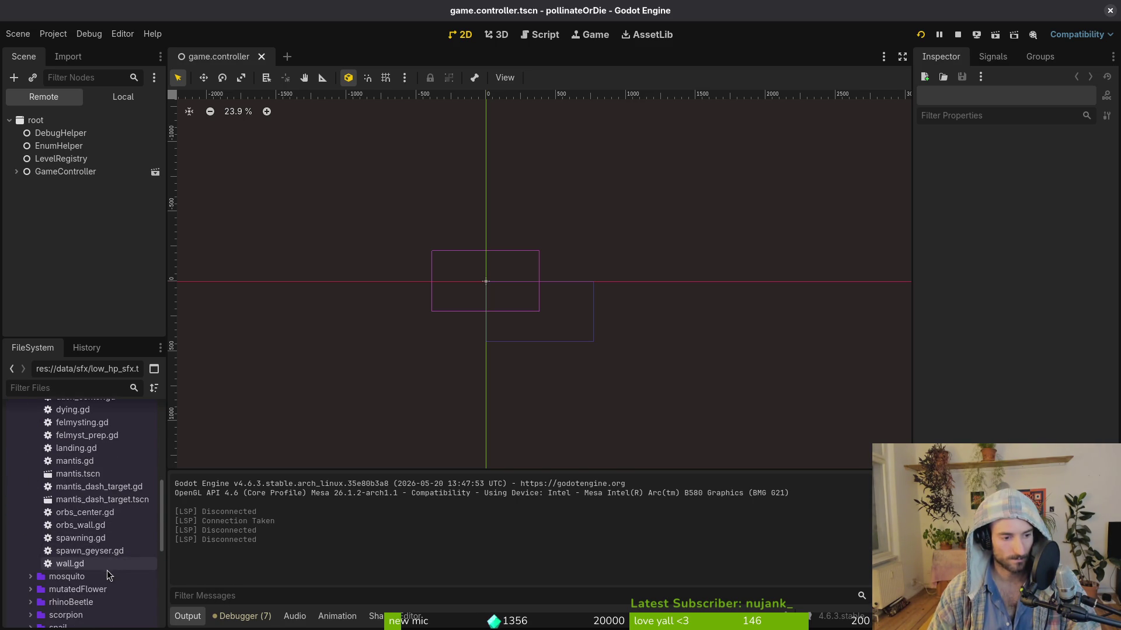
{"action": "scroll", "coordinate": [42, 480], "scroll_direction": "up", "scroll_amount": 3}
{"action": "scroll", "coordinate": [44, 490], "scroll_direction": "down", "scroll_amount": 8}
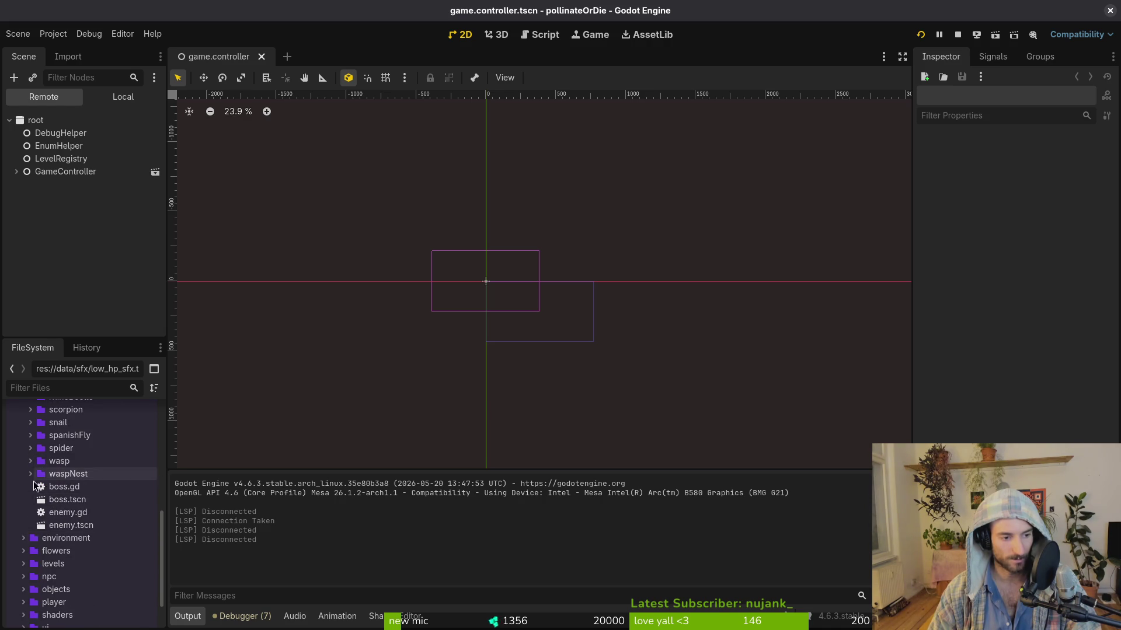
{"action": "scroll", "coordinate": [44, 498], "scroll_direction": "up", "scroll_amount": 10}
Step: Collapse enemies, expand the vfx folder, and bring up the resource search to find mantis_slash_vfx.tscn
{"action": "double_click", "coordinate": [46, 527]}
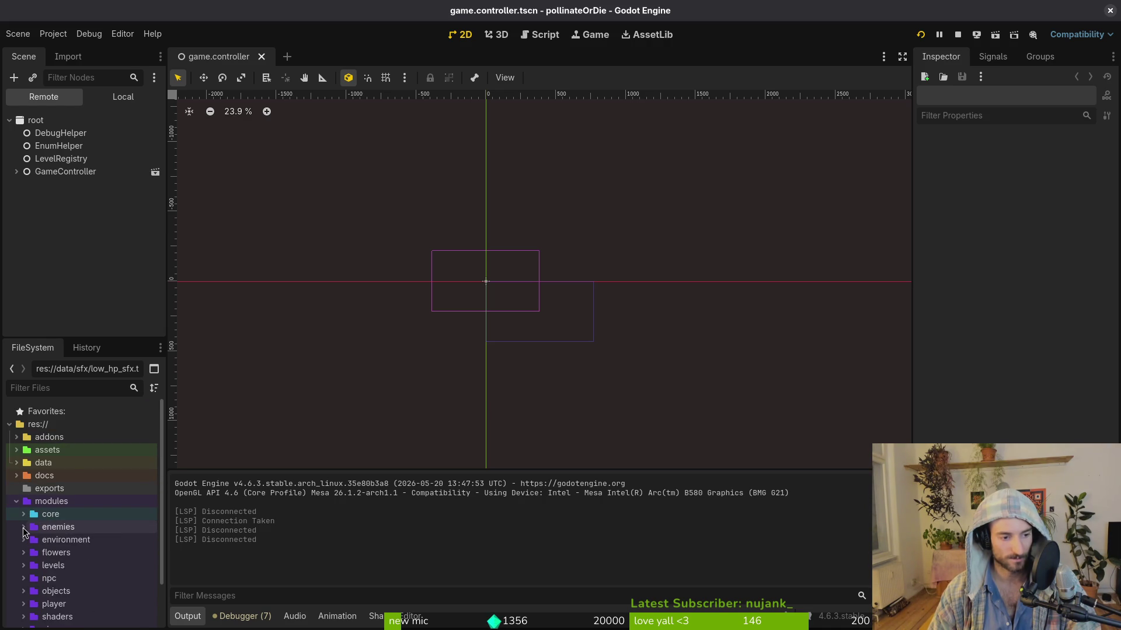
{"action": "scroll", "coordinate": [47, 539], "scroll_direction": "down", "scroll_amount": 2}
{"action": "double_click", "coordinate": [47, 590]}
{"action": "scroll", "coordinate": [70, 555], "scroll_direction": "down", "scroll_amount": 5}
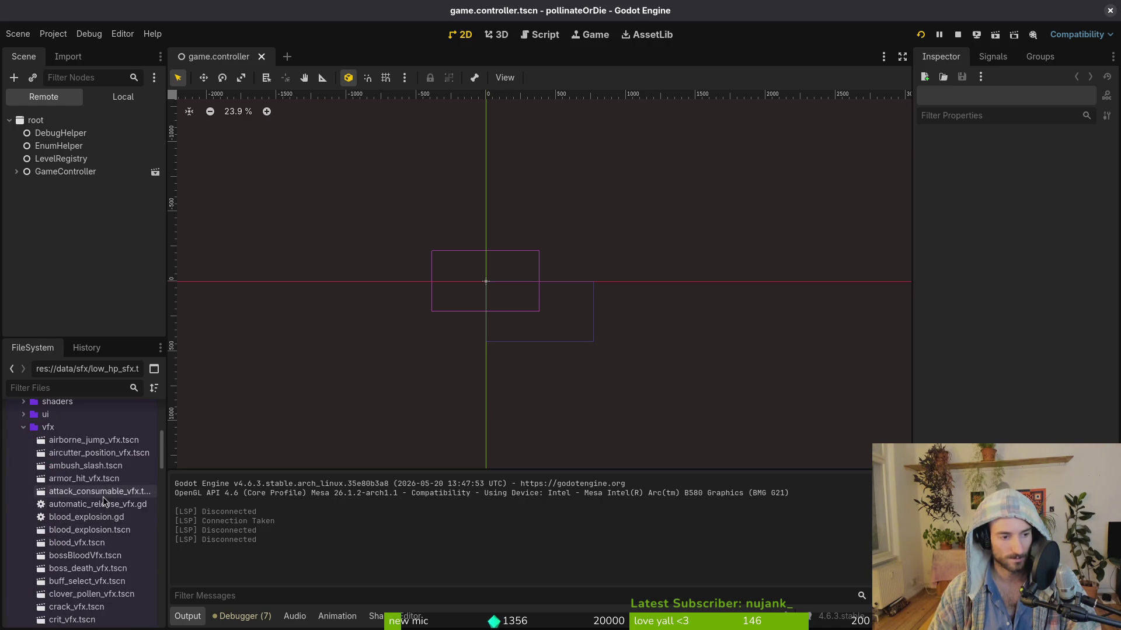
{"action": "scroll", "coordinate": [82, 554], "scroll_direction": "down", "scroll_amount": 5}
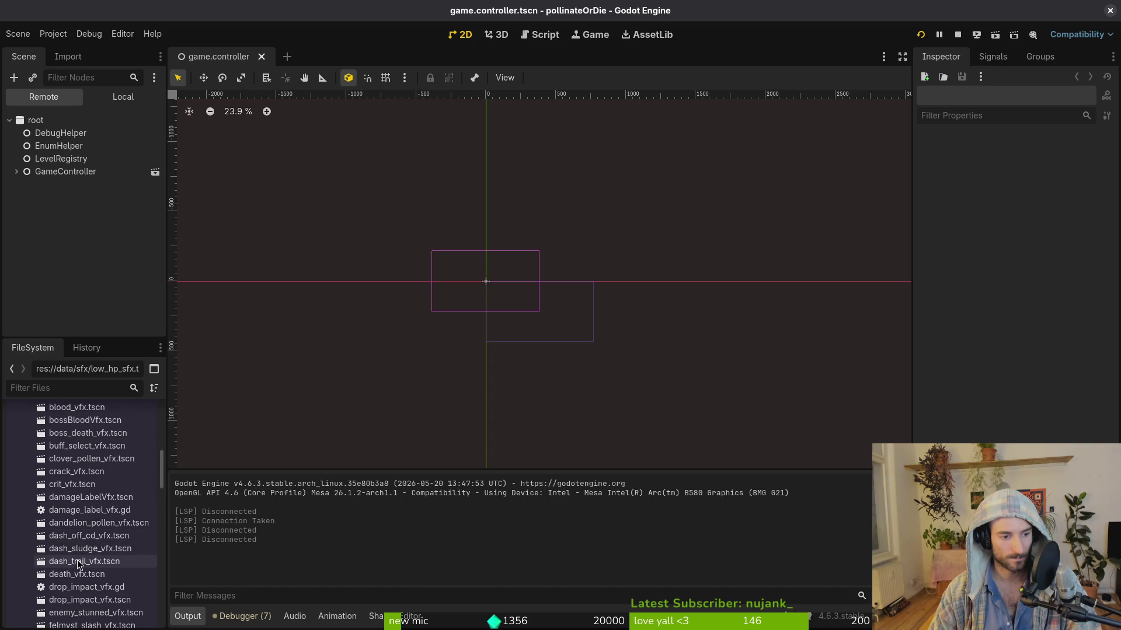
{"action": "scroll", "coordinate": [80, 563], "scroll_direction": "down", "scroll_amount": 4}
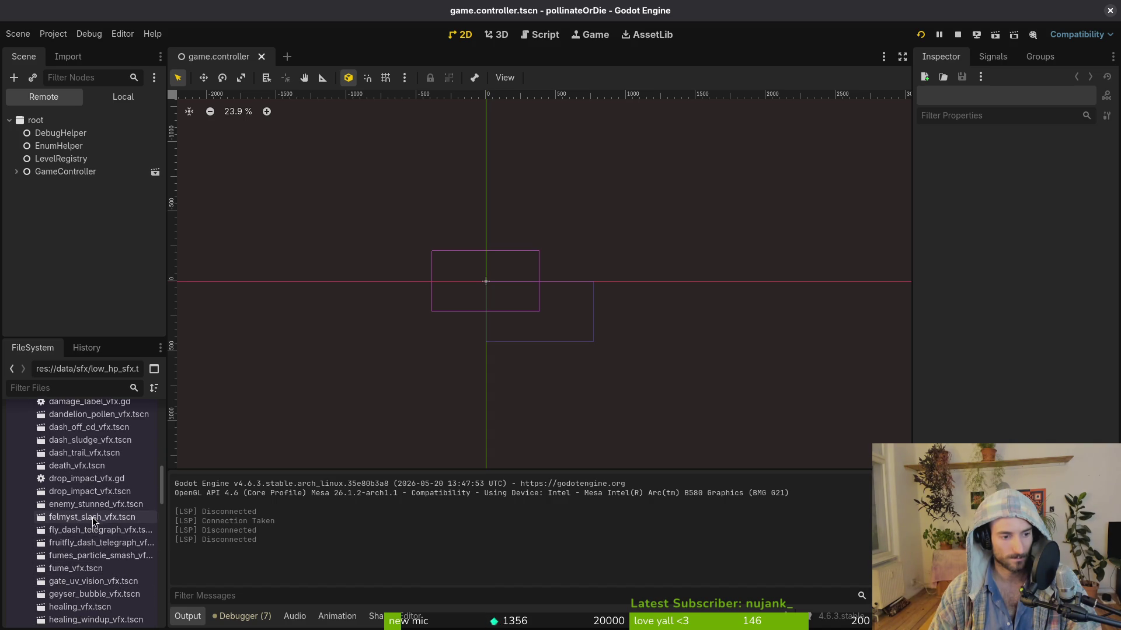
{"action": "scroll", "coordinate": [93, 521], "scroll_direction": "down", "scroll_amount": 3}
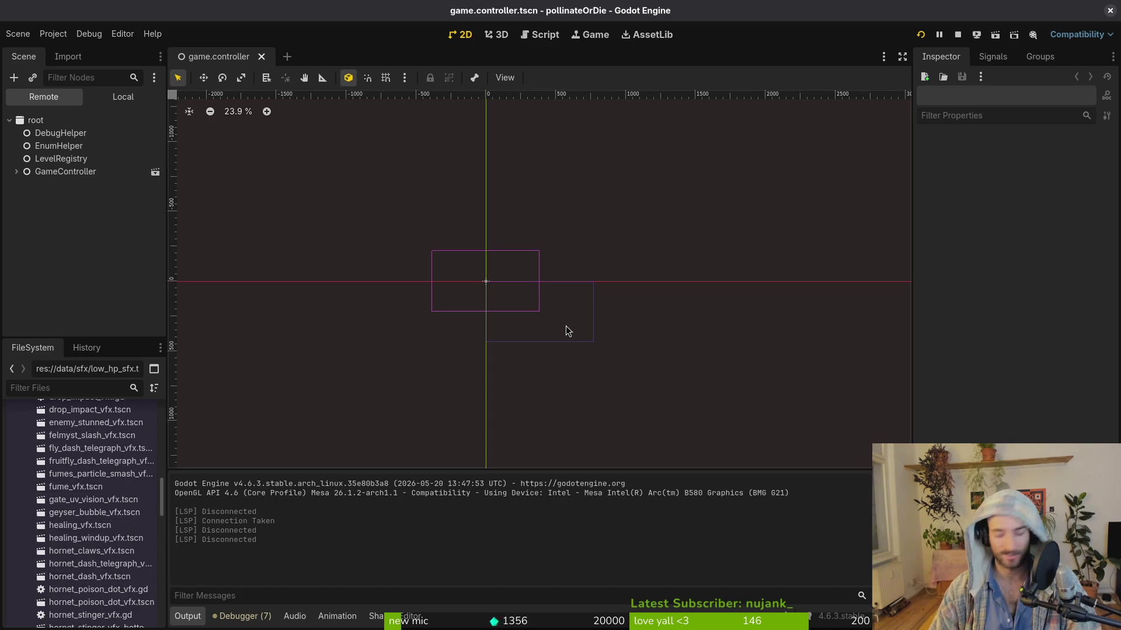
{"action": "key", "text": "shift+alt+o"}
Step: Open mantis_slash_vfx.tscn from Quick Open and select its CollisionPolygon2D hitbox
{"action": "type", "text": "manslas"}
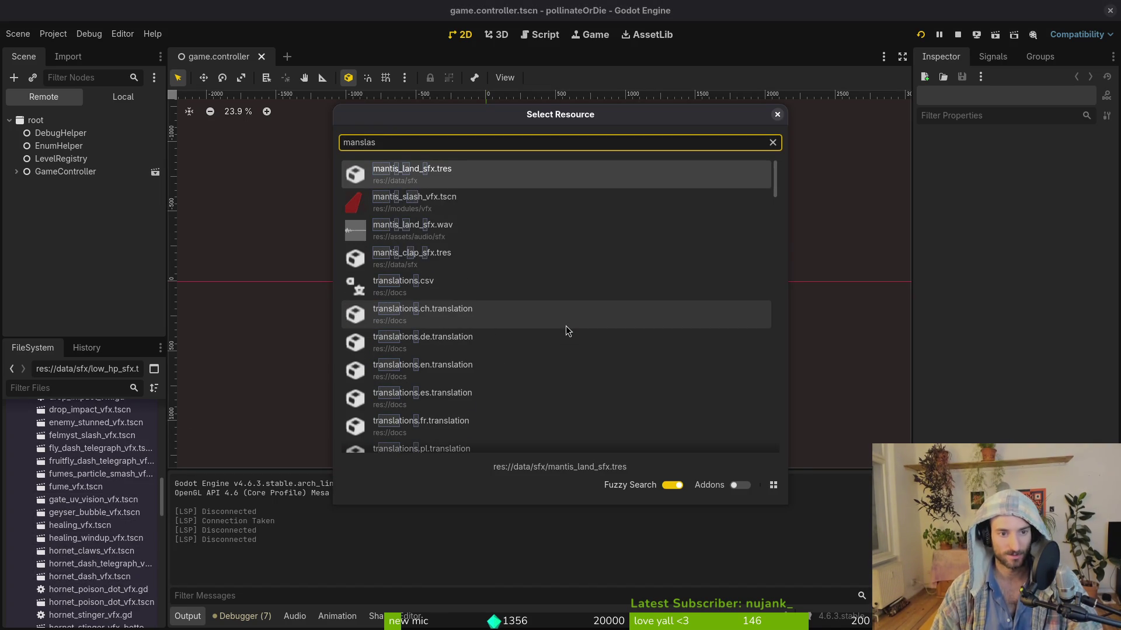
{"action": "key", "text": "Down"}
{"action": "key", "text": "Return"}
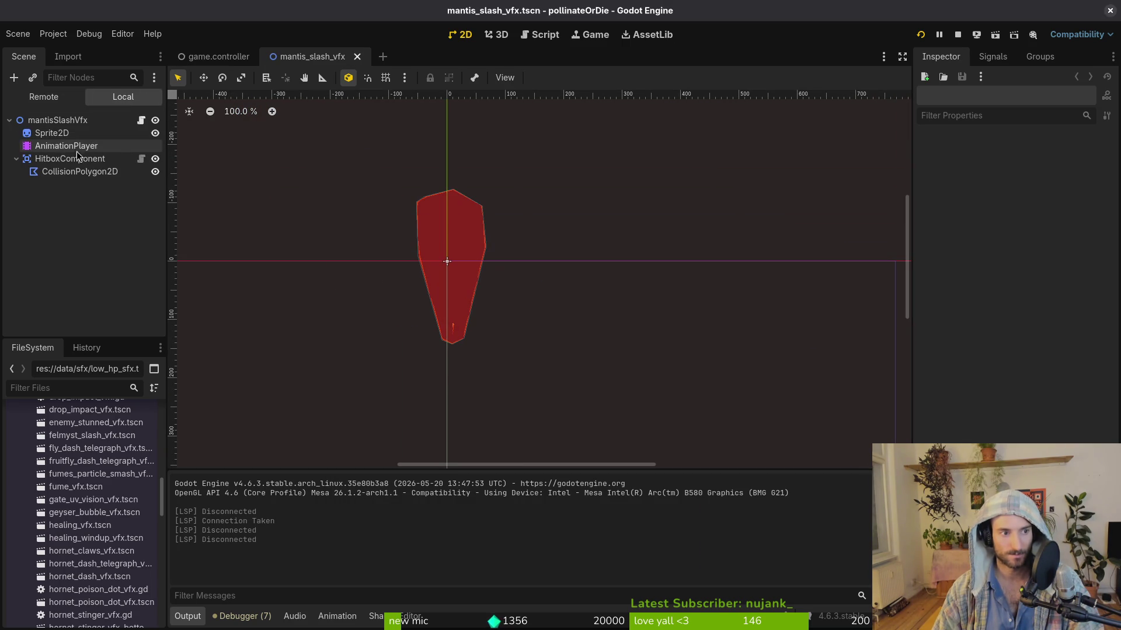
{"action": "left_click", "coordinate": [76, 171]}
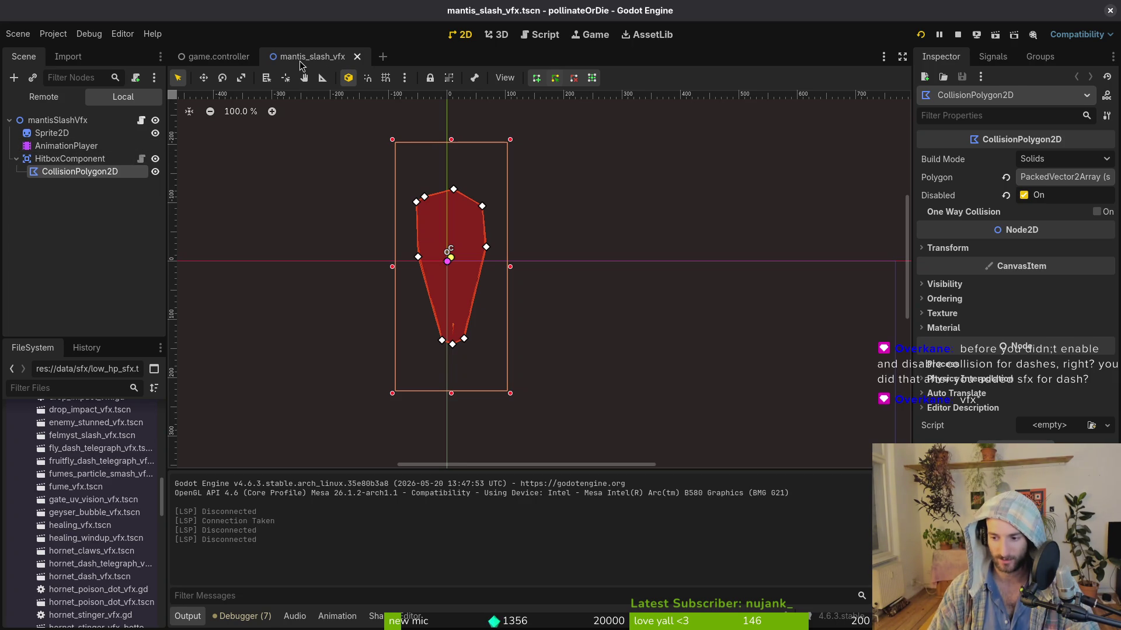
{"action": "key", "text": "super+2"}
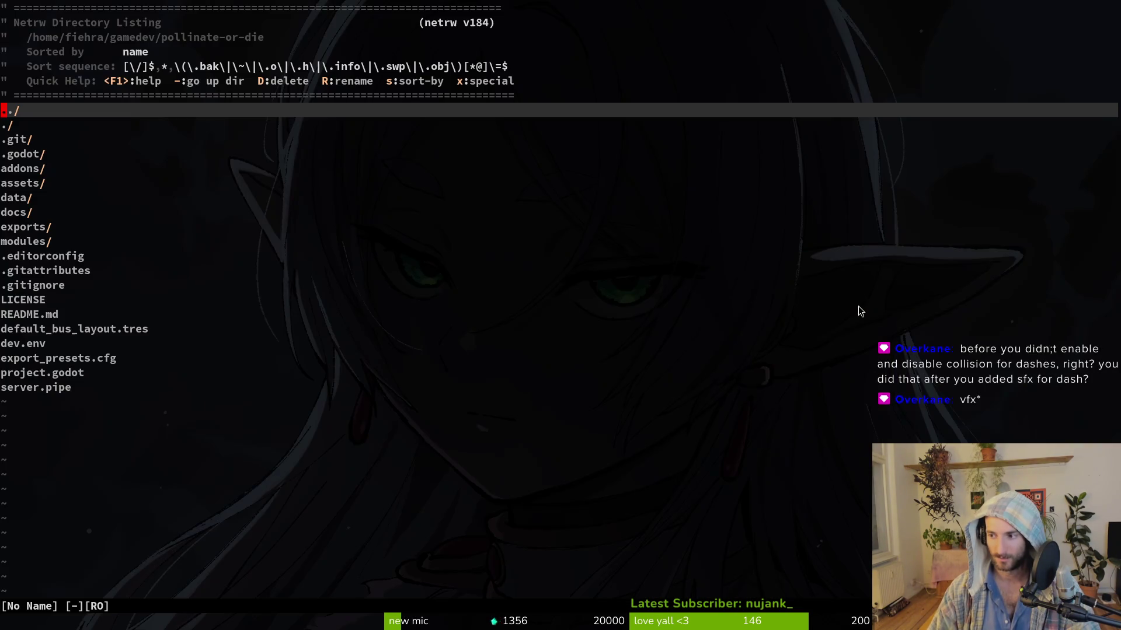
Step: Open dashing.gd with Telescope and find the instantiate_mantis_slash call in the landing code
{"action": "key", "text": "space"}
{"action": "key", "text": "f"}
{"action": "key", "text": "f"}
{"action": "type", "text": "mant"}
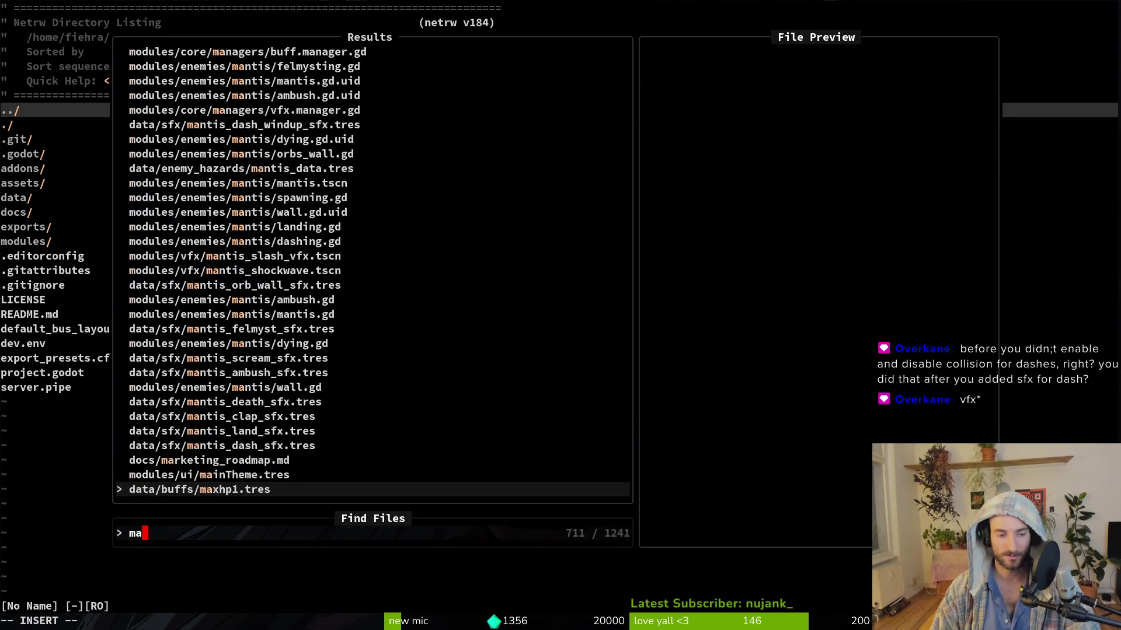
{"action": "key", "text": "BackSpace"}
{"action": "key", "text": "BackSpace"}
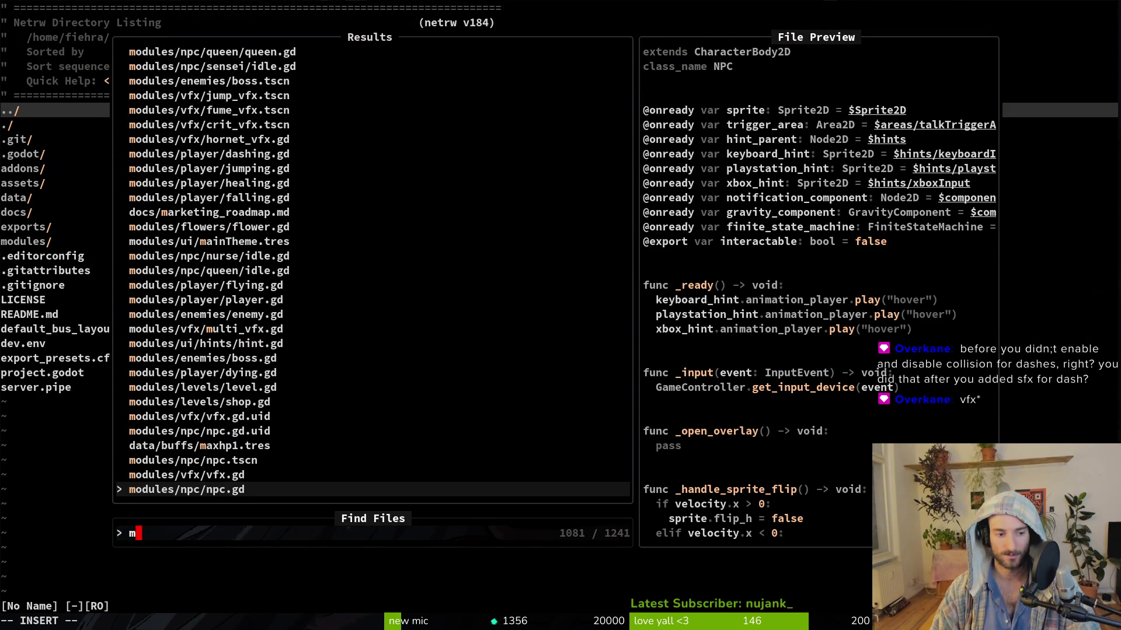
{"action": "type", "text": "andas"}
{"action": "key", "text": "Return"}
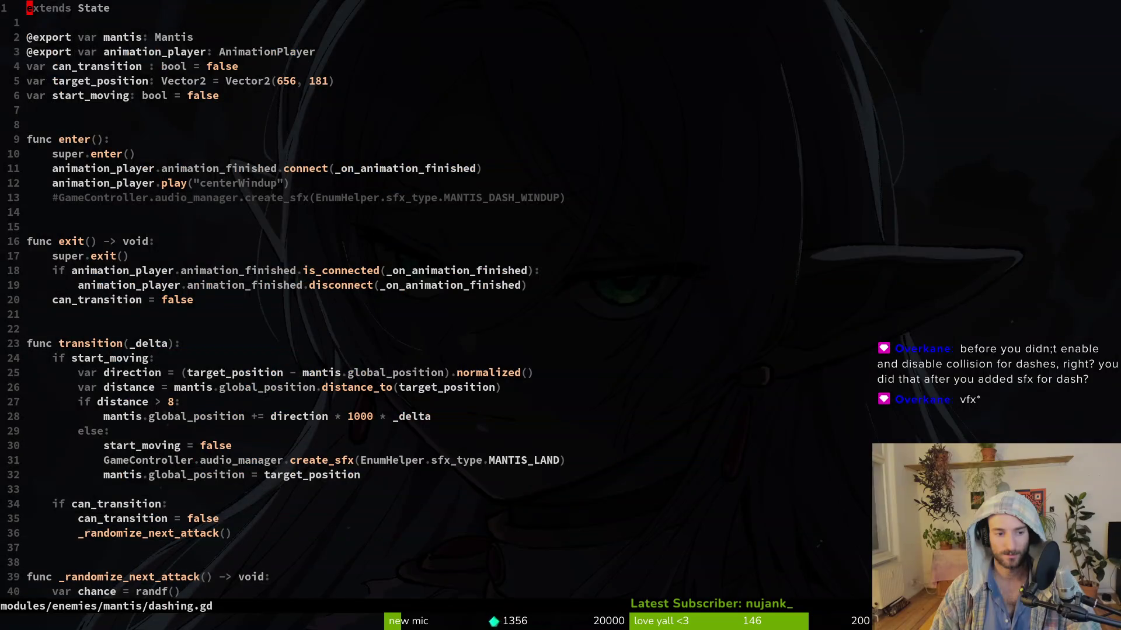
{"action": "key", "text": "j"}
{"action": "key", "text": "j"}
{"action": "key", "text": "j"}
{"action": "key", "text": "ctrl+d"}
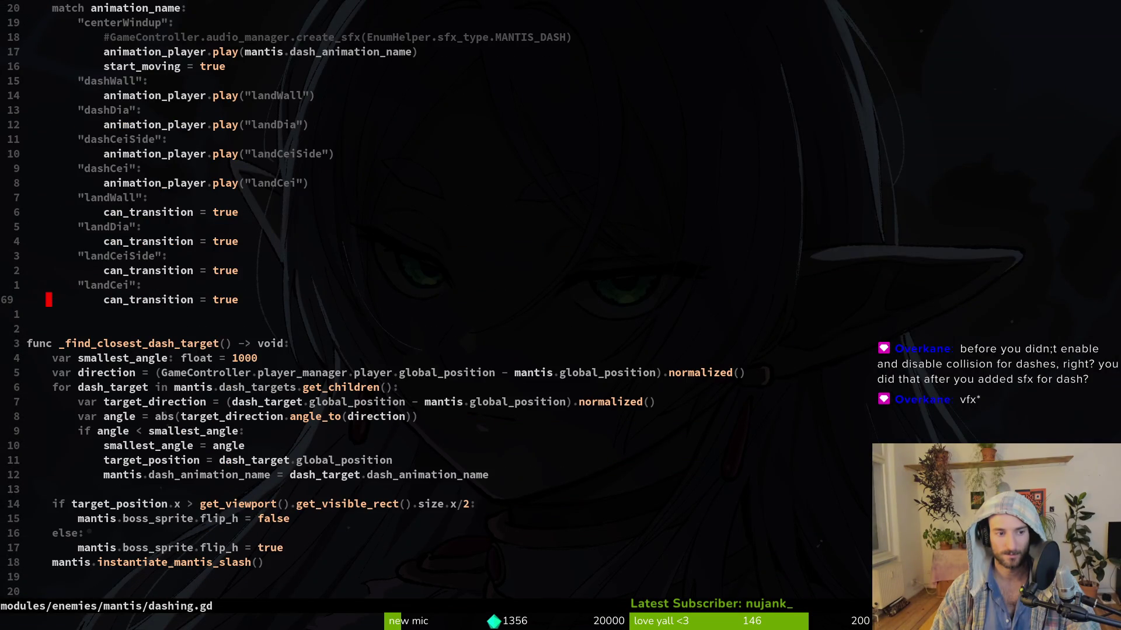
{"action": "key", "text": "ctrl+d"}
{"action": "key", "text": "k"}
{"action": "key", "text": "k"}
{"action": "key", "text": "V"}
Step: Open mantis.gd with Telescope and jump to the end of the file
{"action": "key", "text": "space"}
{"action": "key", "text": "f"}
{"action": "key", "text": "f"}
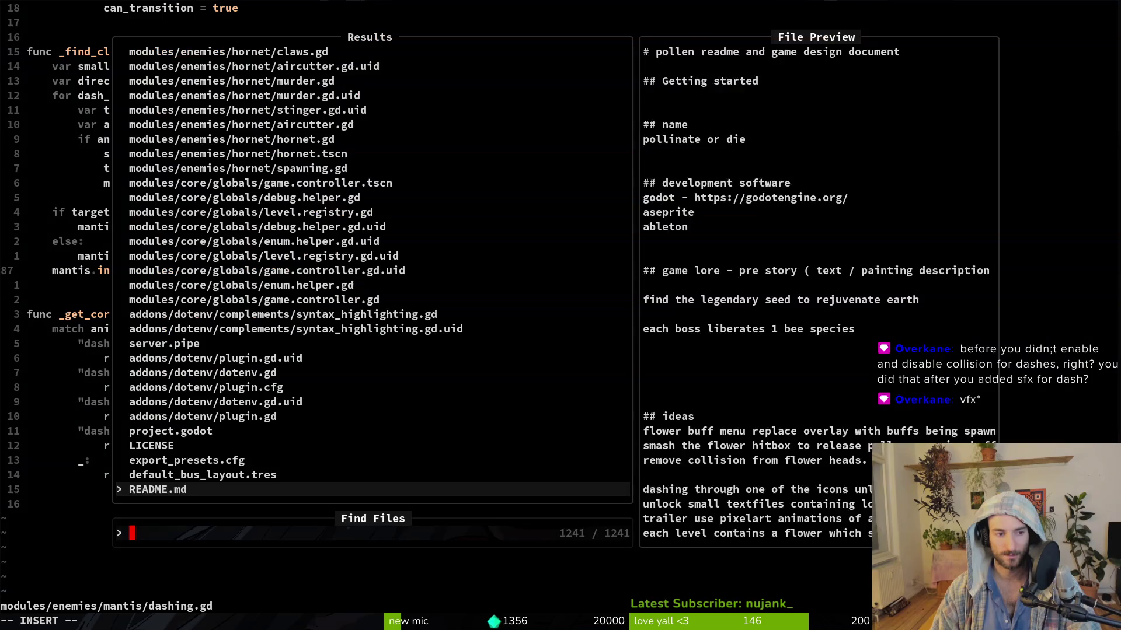
{"action": "type", "text": "mantis.gd"}
{"action": "key", "text": "Return"}
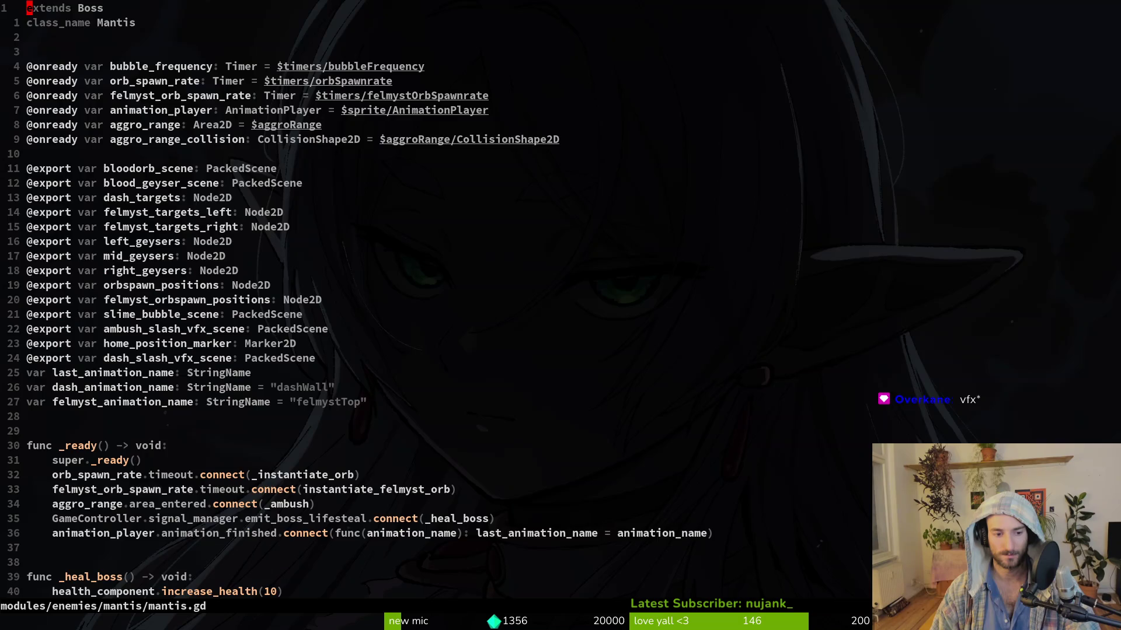
{"action": "key", "text": "G"}
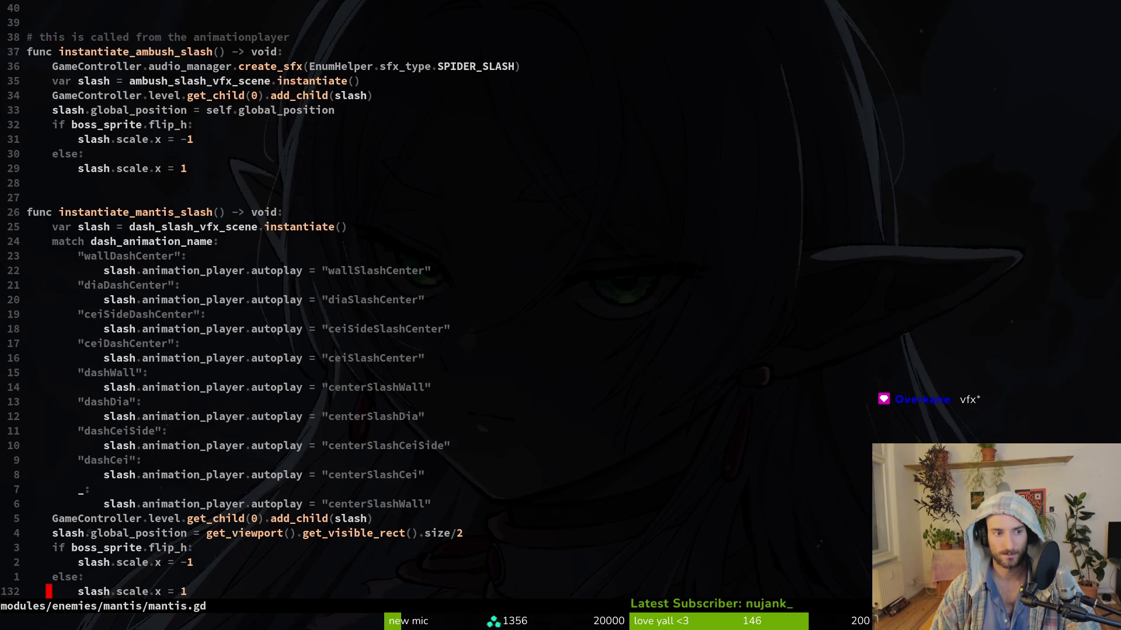
Step: Review instantiate_mantis_slash's slash position, flip check and add_child lines
{"action": "key", "text": "k"}
{"action": "key", "text": "k"}
{"action": "key", "text": "V"}
{"action": "key", "text": "k"}
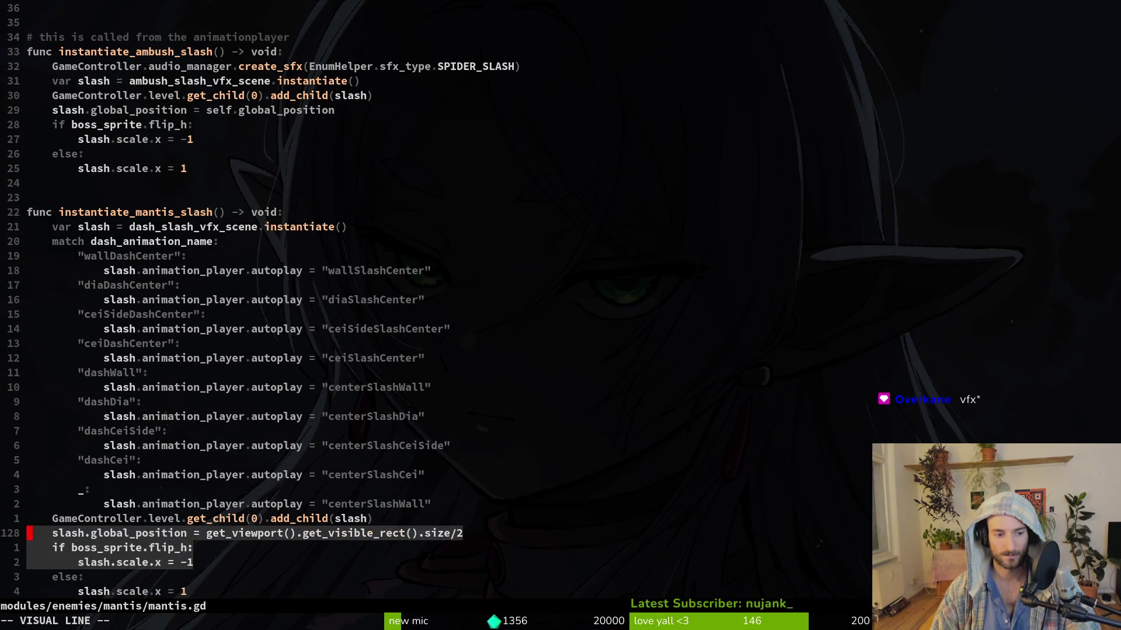
{"action": "key", "text": "k"}
{"action": "key", "text": "y"}
{"action": "key", "text": "k"}
{"action": "key", "text": "V"}
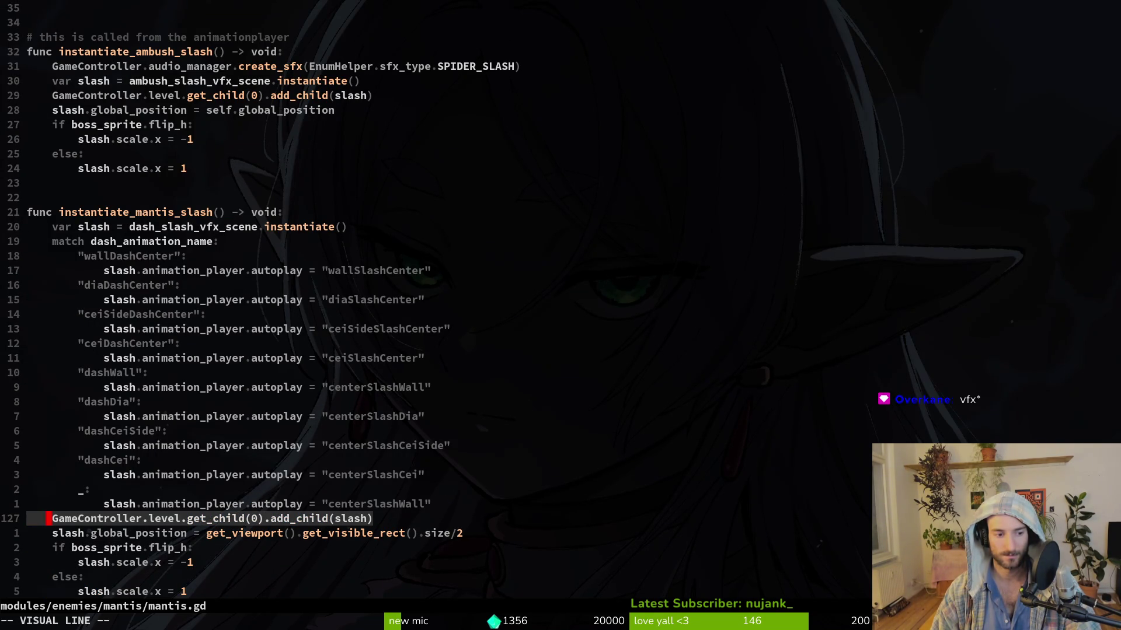
{"action": "key", "text": "y"}
{"action": "key", "text": "j"}
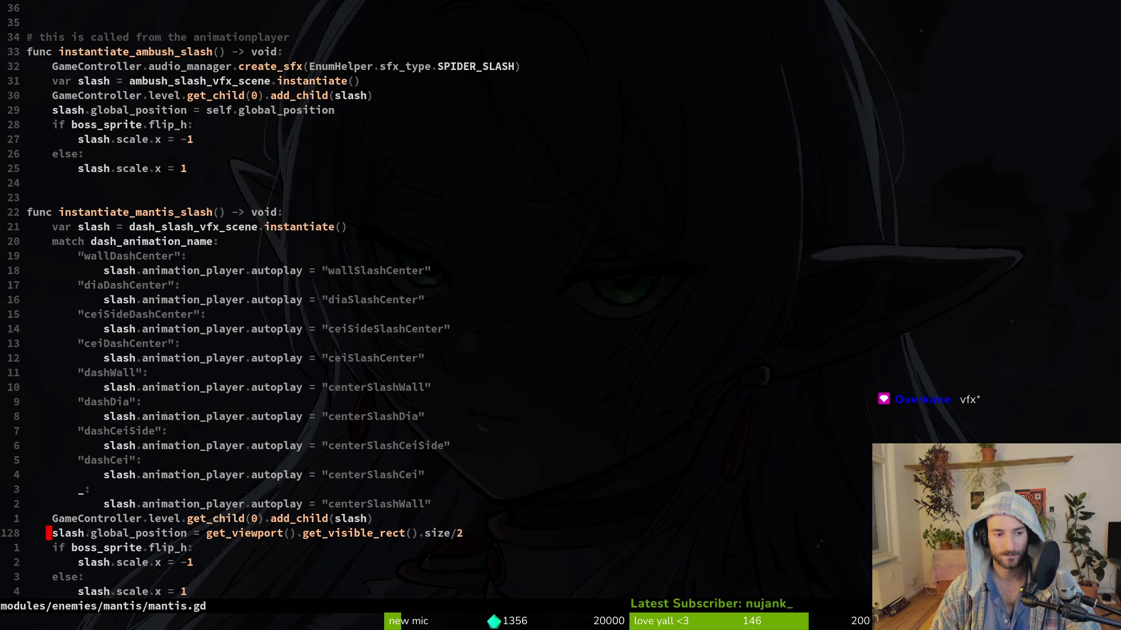
{"action": "scroll", "coordinate": [269, 540], "scroll_direction": "down", "scroll_amount": 1}
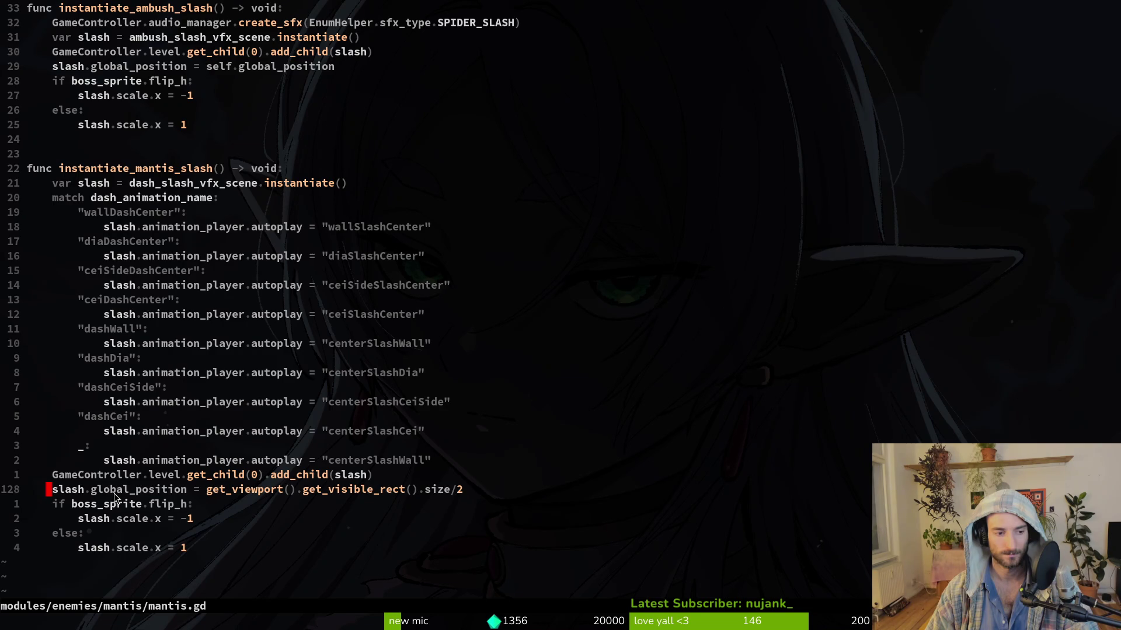
{"action": "scroll", "coordinate": [239, 197], "scroll_direction": "up", "scroll_amount": 3}
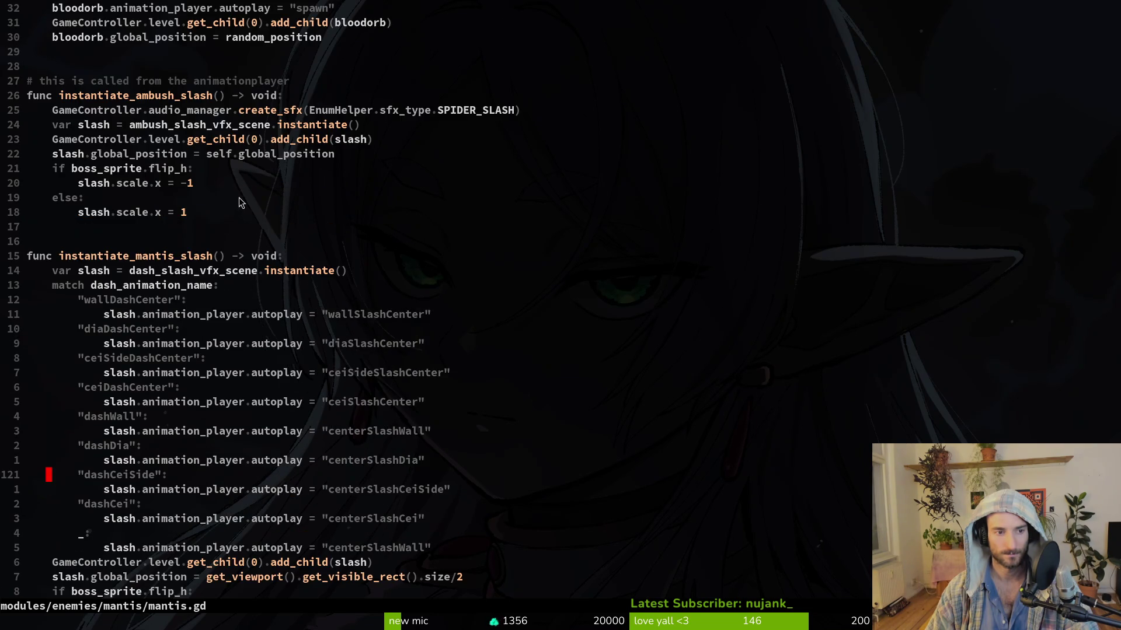
{"action": "scroll", "coordinate": [196, 261], "scroll_direction": "down", "scroll_amount": 3}
{"action": "key", "text": "alt+Tab"}
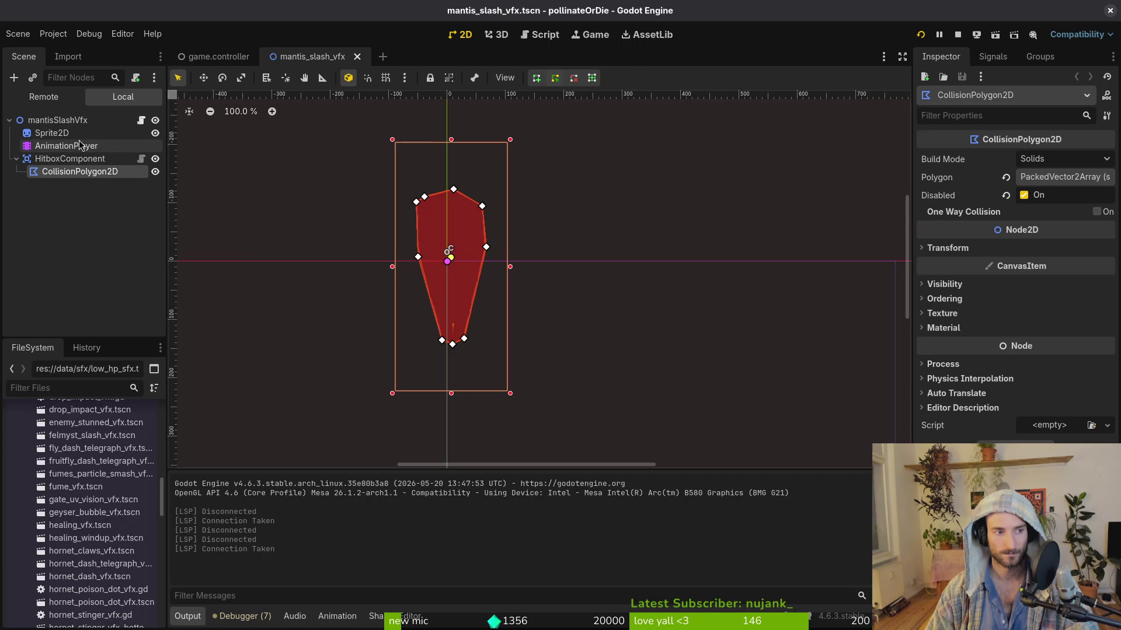
{"action": "left_click", "coordinate": [66, 145]}
{"action": "left_click", "coordinate": [424, 354]}
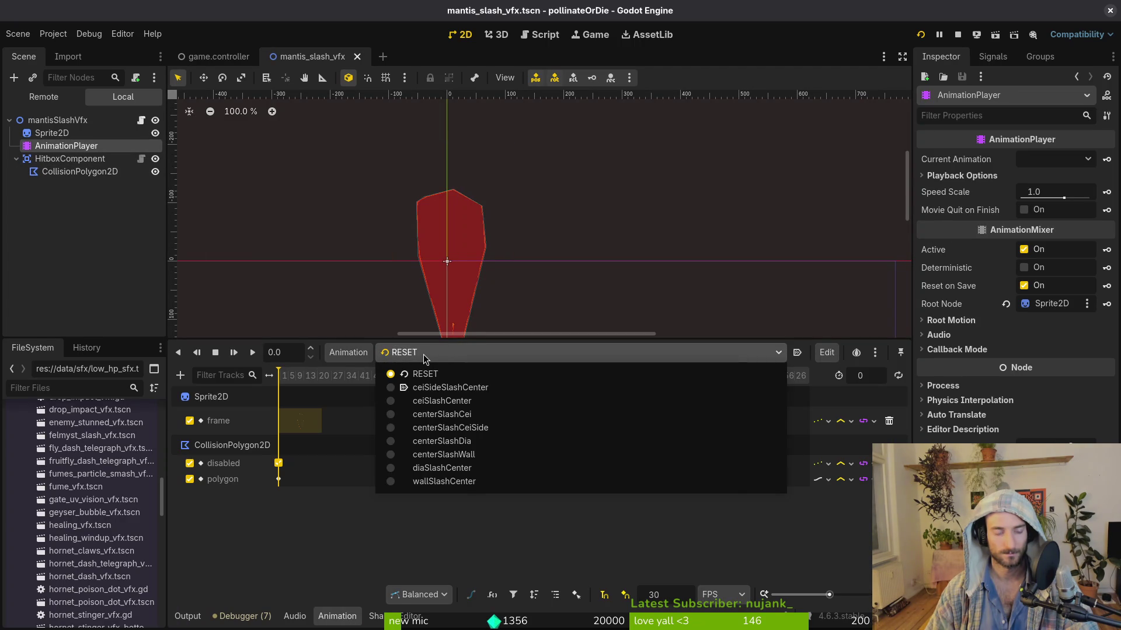
{"action": "left_click", "coordinate": [441, 391]}
{"action": "key", "text": "alt+Tab"}
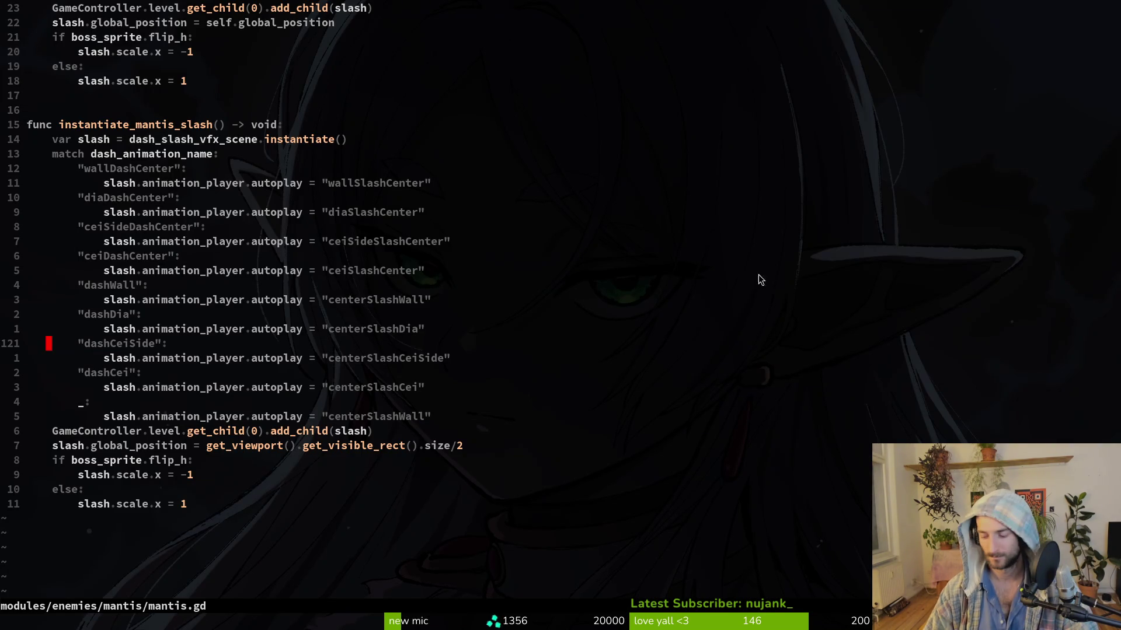
{"action": "key", "text": "k"}
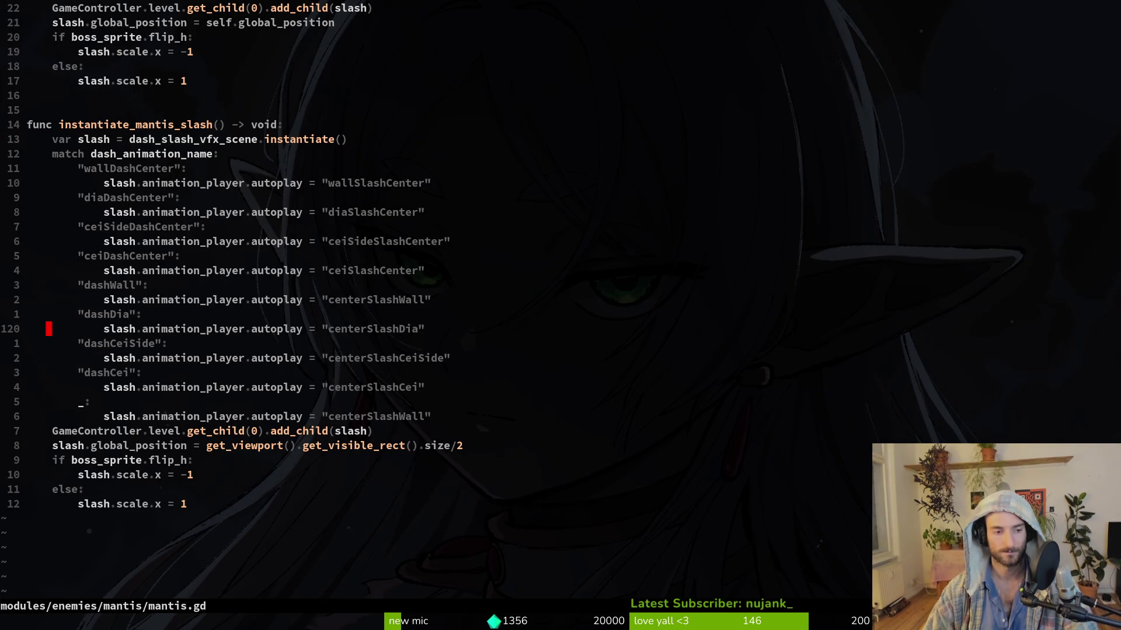
{"action": "key", "text": "space"}
{"action": "key", "text": "f"}
{"action": "key", "text": "f"}
{"action": "type", "text": "manslsa"}
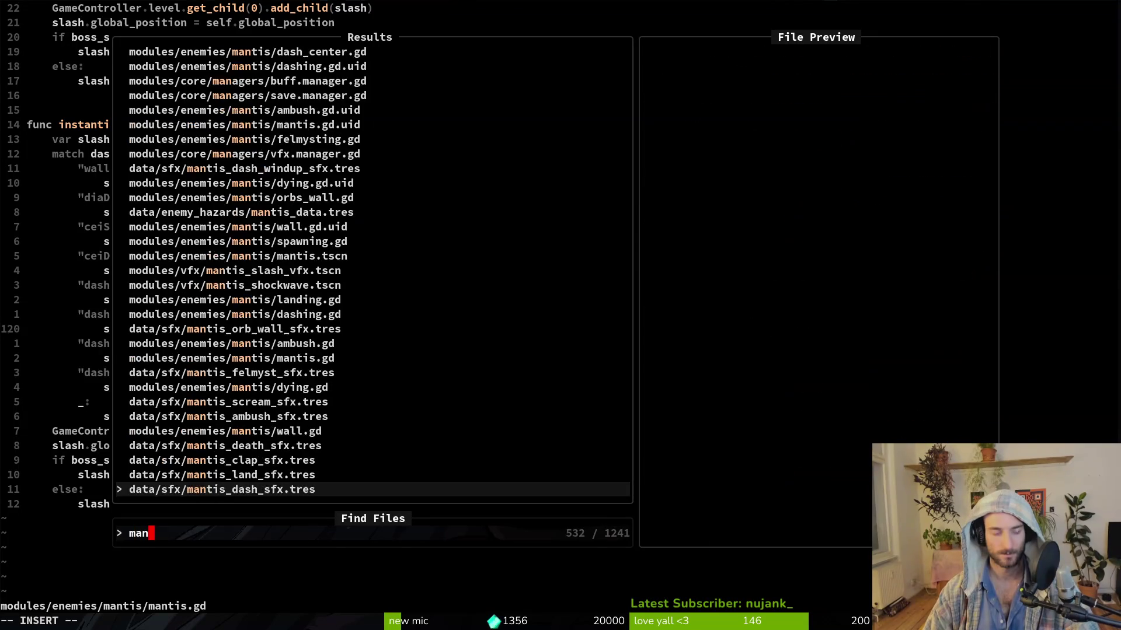
{"action": "key", "text": "BackSpace"}
{"action": "key", "text": "BackSpace"}
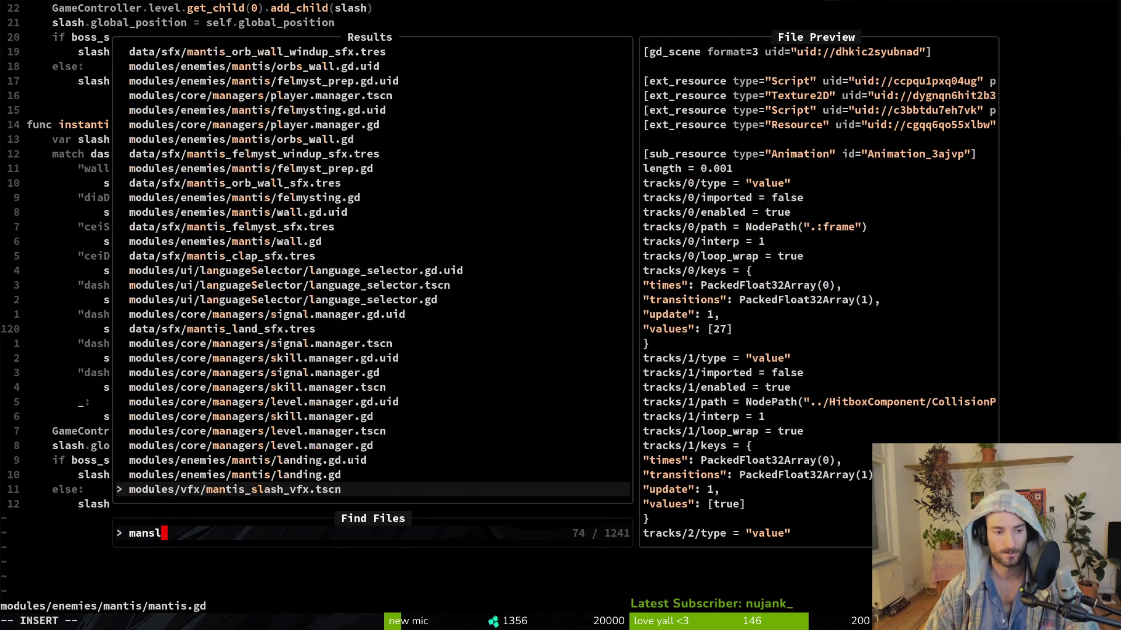
{"action": "type", "text": "as"}
{"action": "key", "text": "BackSpace"}
{"action": "key", "text": "BackSpace"}
{"action": "key", "text": "BackSpace"}
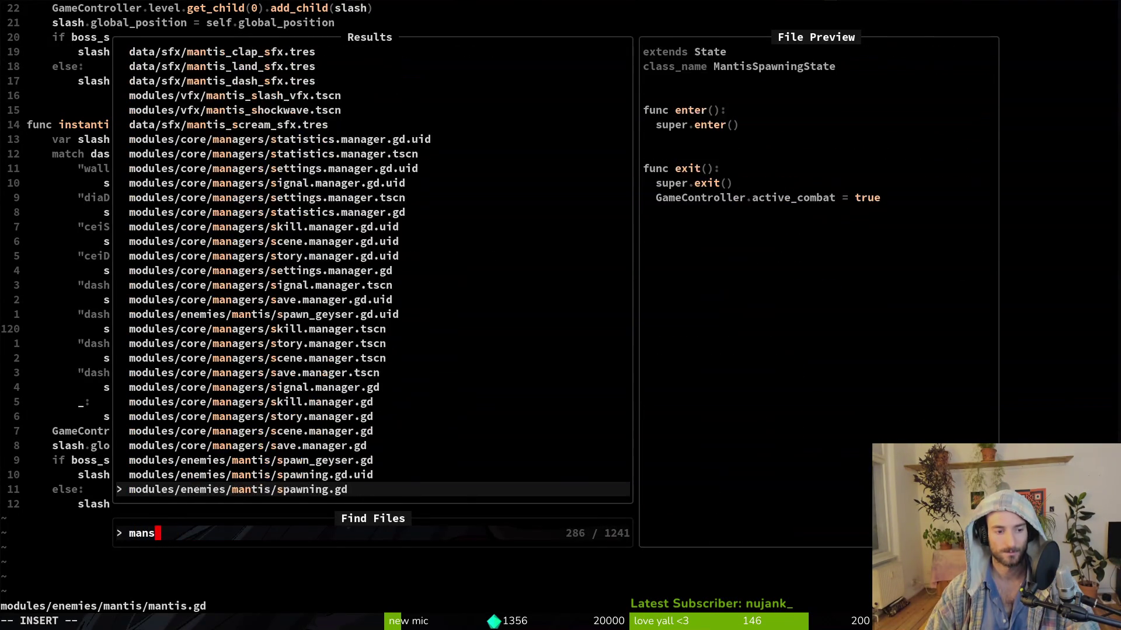
{"action": "key", "text": "alt+Tab"}
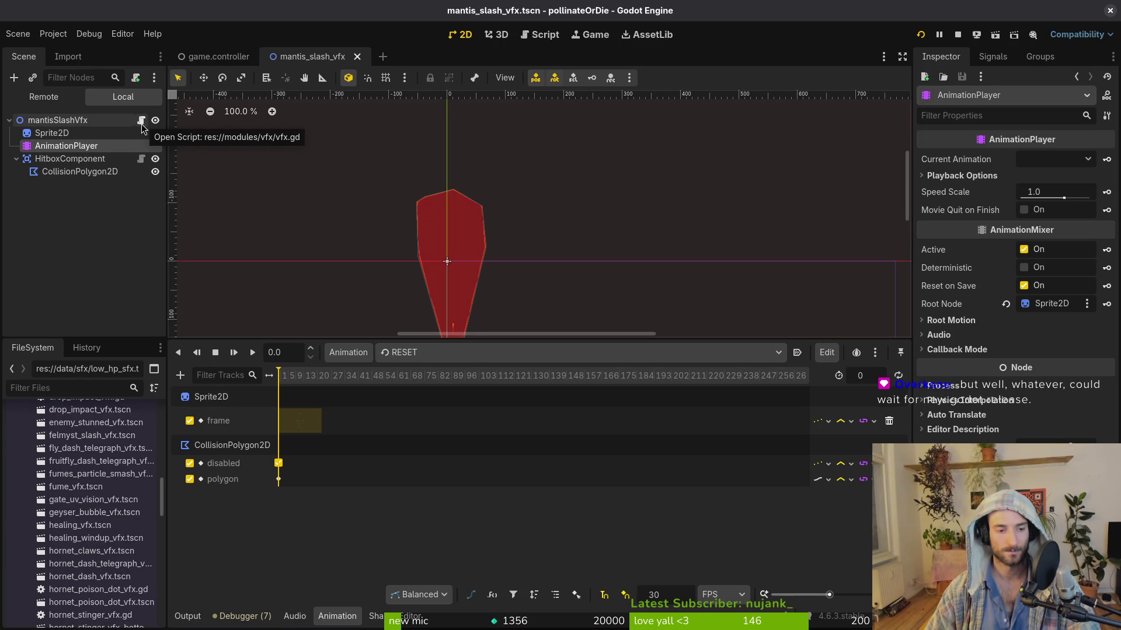
{"action": "left_click", "coordinate": [70, 133]}
{"action": "left_click", "coordinate": [64, 120]}
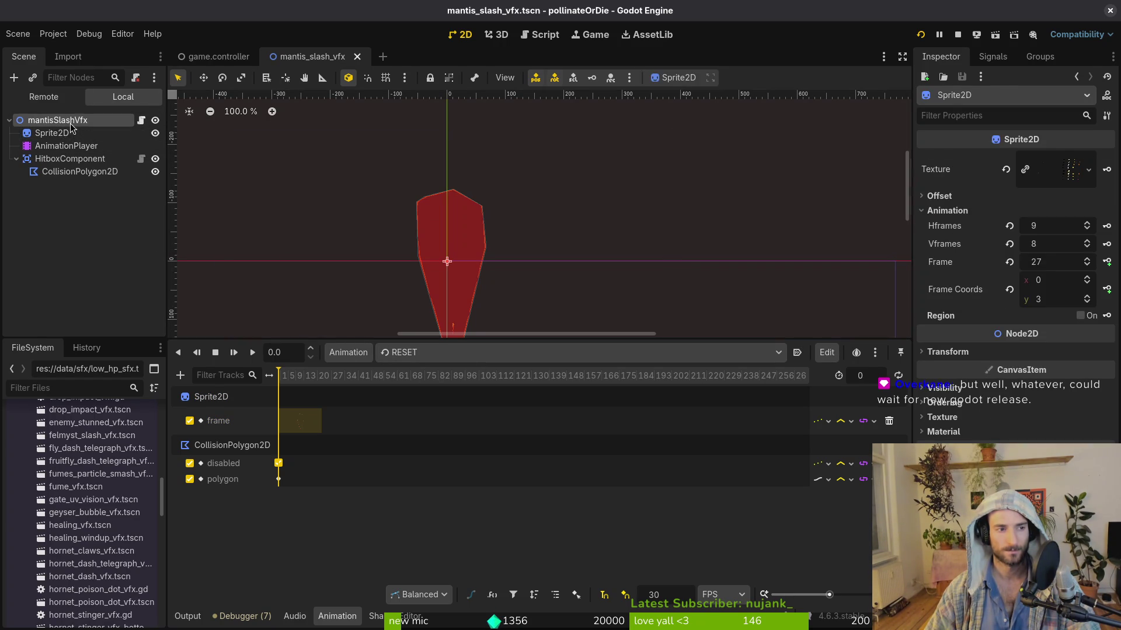
{"action": "key", "text": "alt+Tab"}
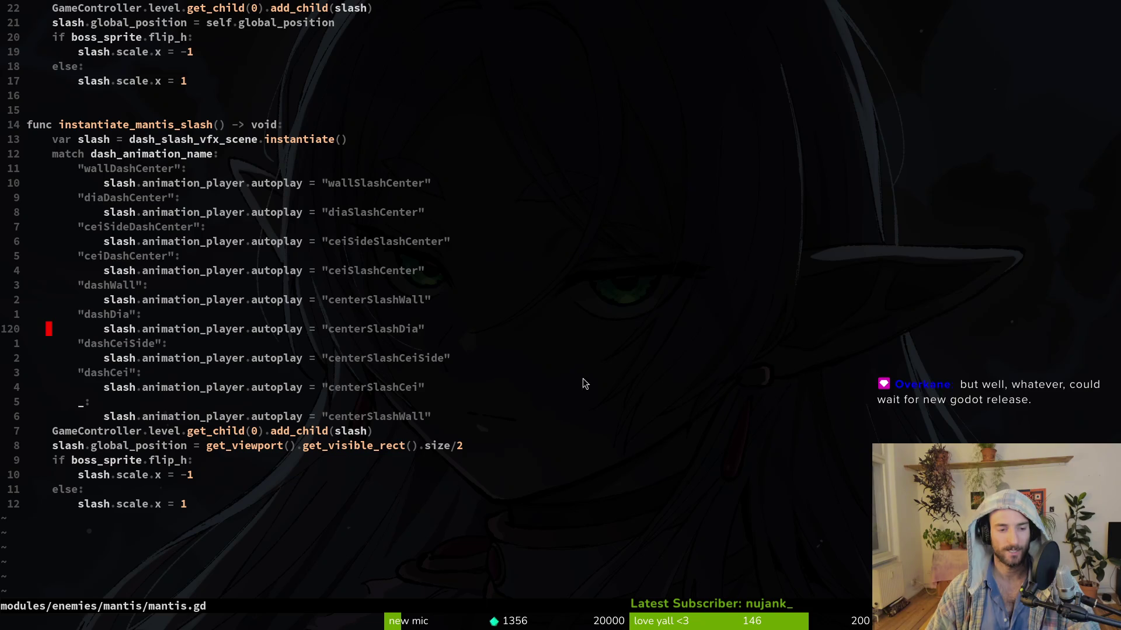
Step: Write mantis.gd to disk with :w (132 lines, 4882 bytes)
{"action": "left_click", "coordinate": [192, 391]}
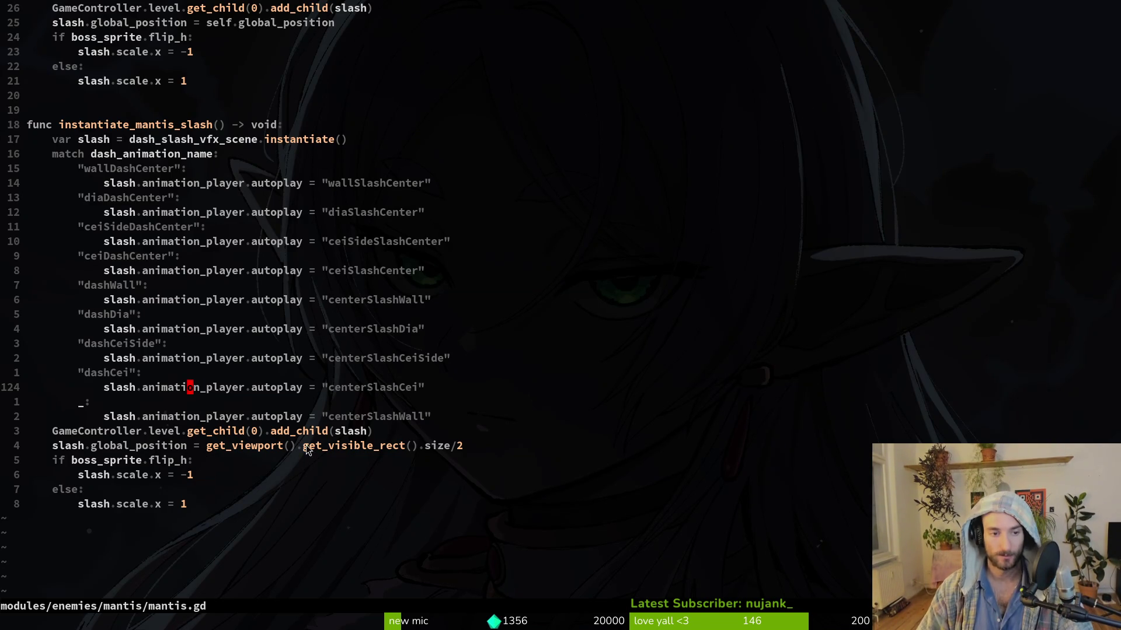
{"action": "type", "text": ":w"}
{"action": "key", "text": "Return"}
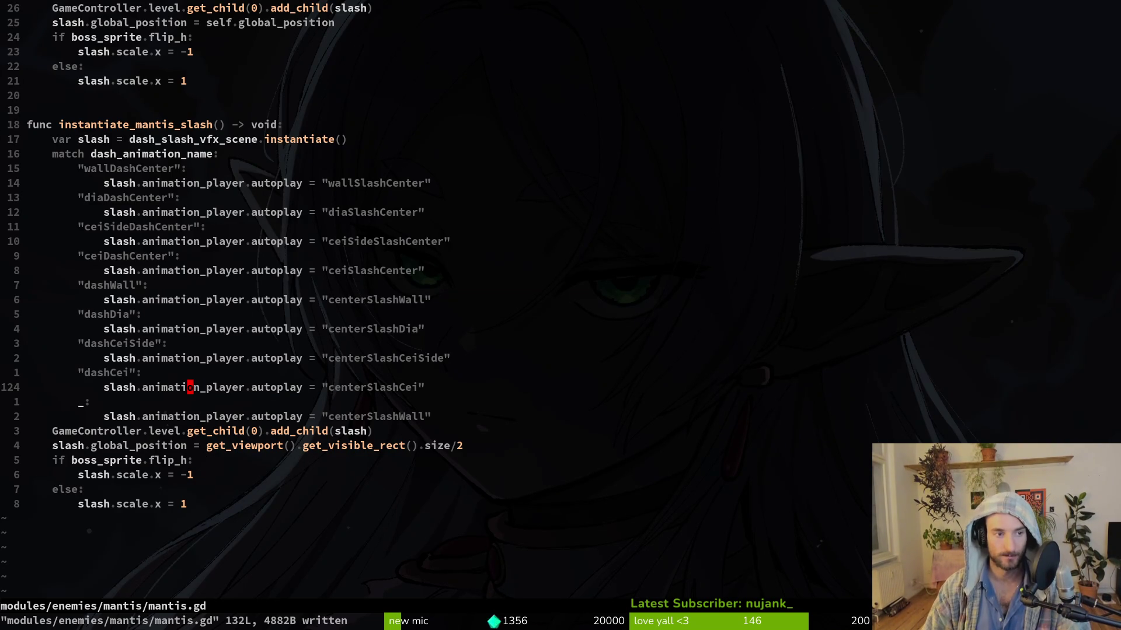
Step: Quit Vim with :q and close the running game window in Godot
{"action": "key", "text": "braceleft"}
{"action": "key", "text": "braceleft"}
{"action": "key", "text": "braceleft"}
{"action": "type", "text": ":q"}
{"action": "key", "text": "Return"}
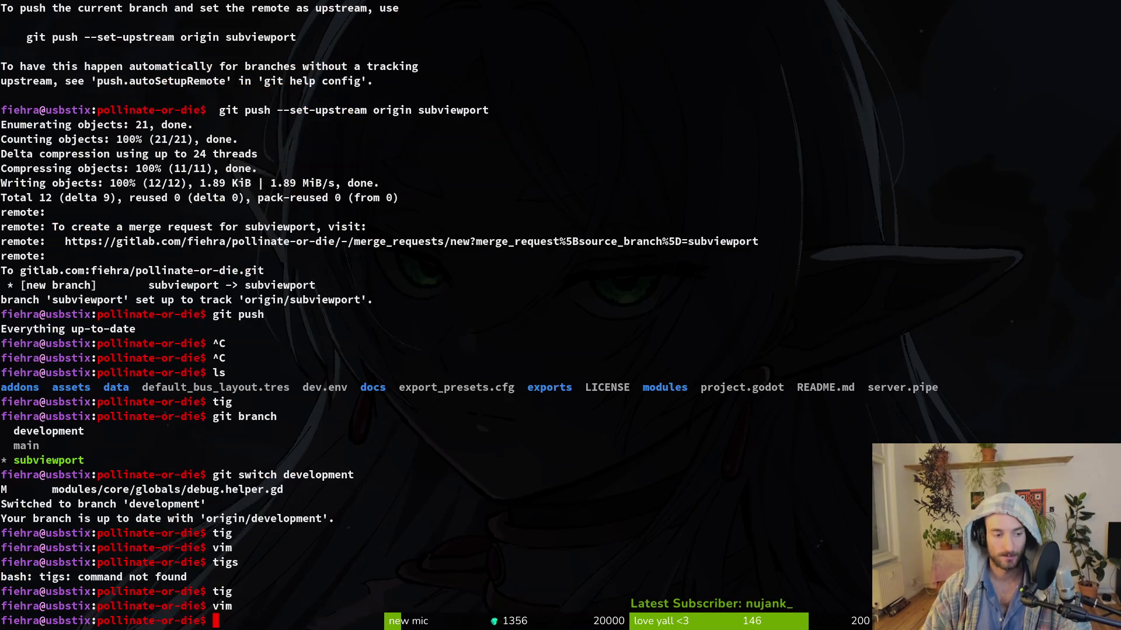
{"action": "key", "text": "alt+Tab"}
{"action": "key", "text": "alt+Tab"}
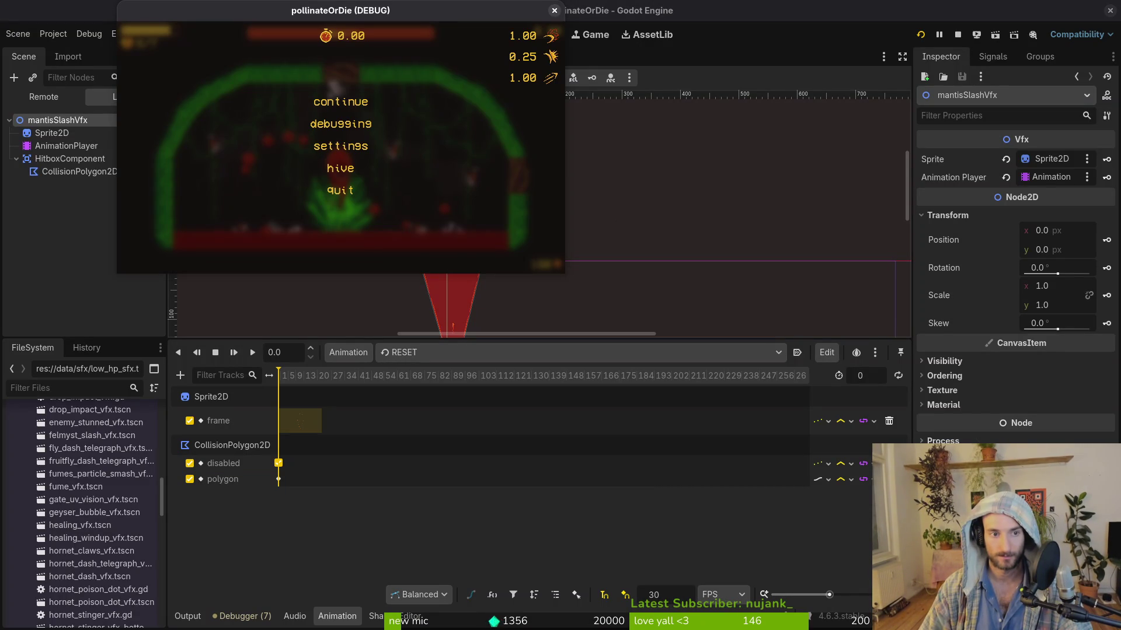
{"action": "key", "text": "Return"}
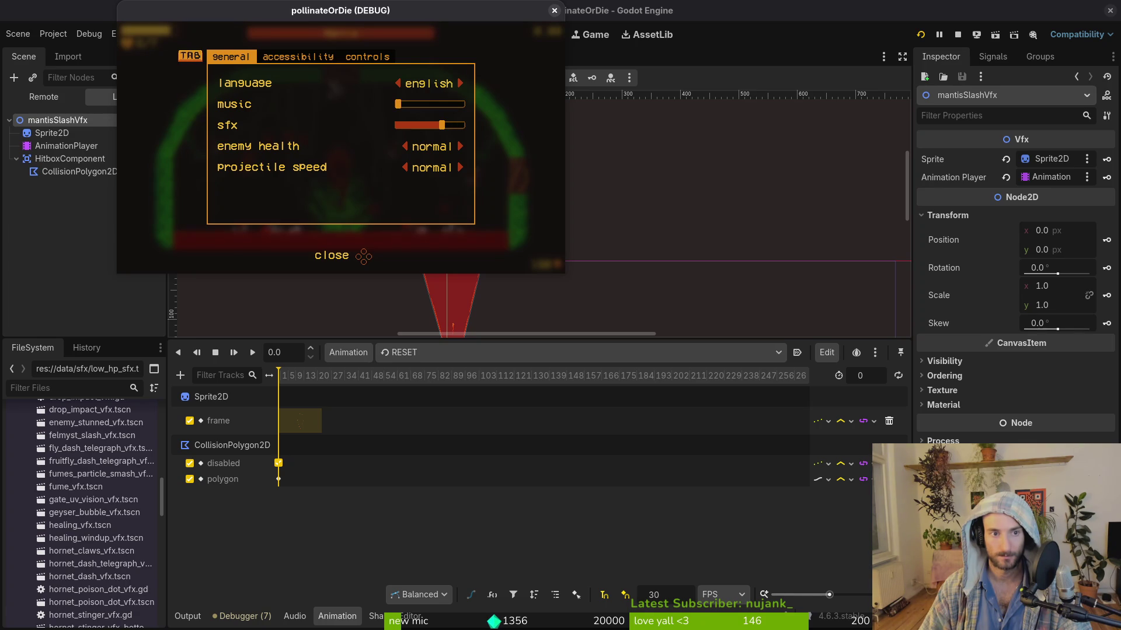
{"action": "left_click", "coordinate": [554, 10]}
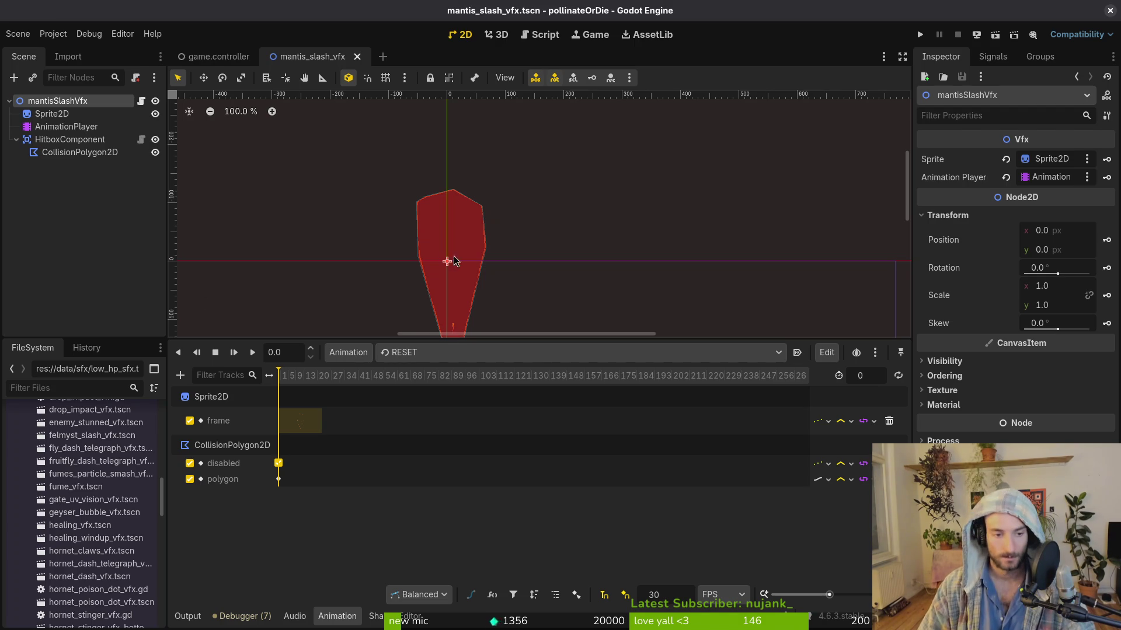
Step: Run the project full screen and load the mantis level from the debug level select
{"action": "left_click_drag", "start_coordinate": [442, 257], "coordinate": [525, 199]}
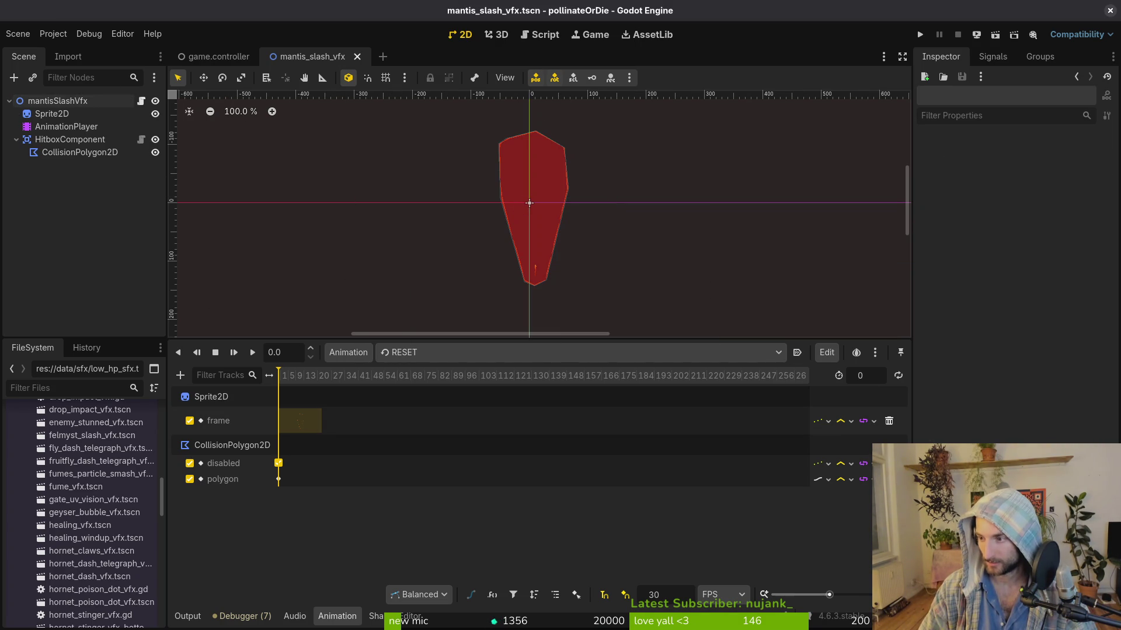
{"action": "left_click", "coordinate": [920, 34]}
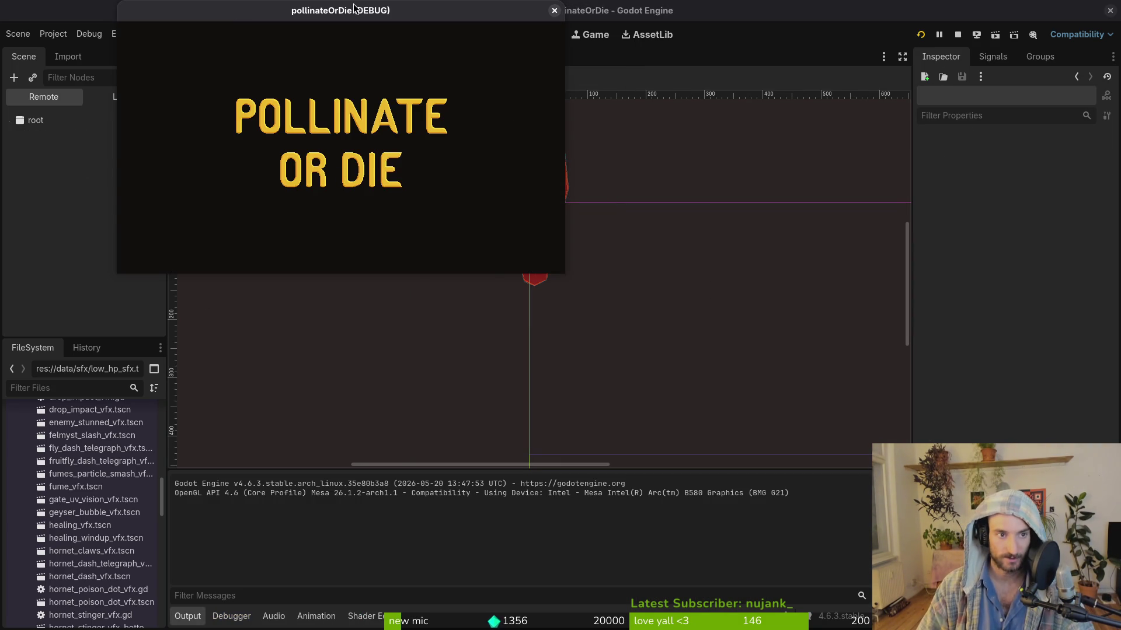
{"action": "double_click", "coordinate": [346, 13]}
{"action": "left_click", "coordinate": [590, 217]}
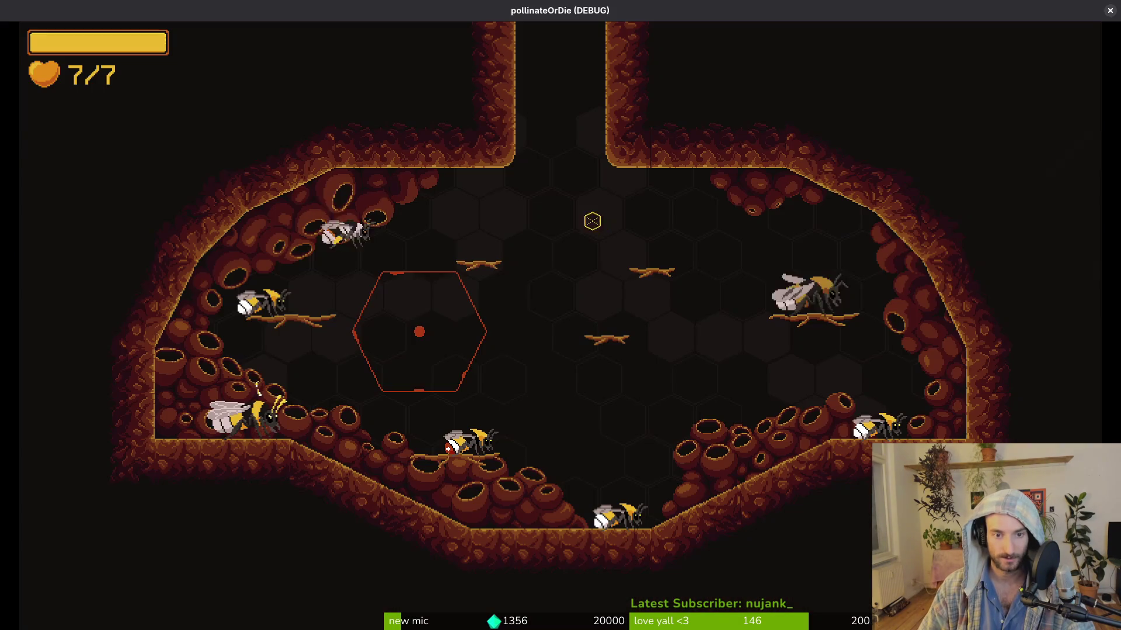
{"action": "key", "text": "Escape"}
{"action": "key", "text": "Up"}
{"action": "key", "text": "Left"}
{"action": "key", "text": "Left"}
{"action": "key", "text": "Right"}
{"action": "key", "text": "Right"}
{"action": "key", "text": "Right"}
{"action": "key", "text": "Right"}
{"action": "key", "text": "Left"}
{"action": "key", "text": "Left"}
{"action": "key", "text": "Down"}
{"action": "key", "text": "Down"}
{"action": "key", "text": "Down"}
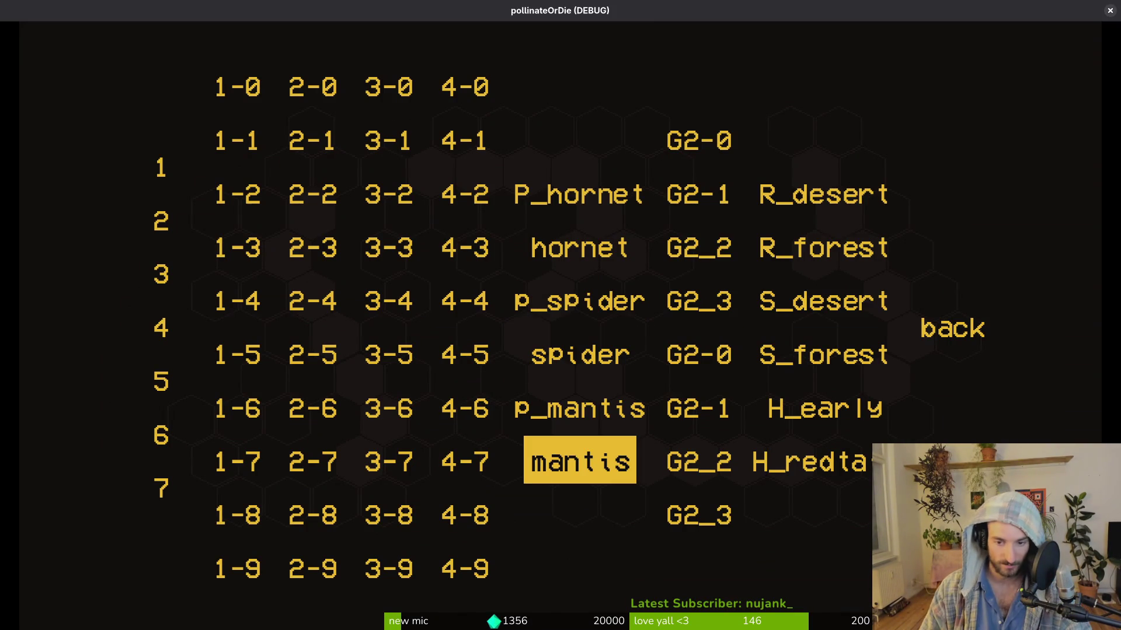
{"action": "key", "text": "Return"}
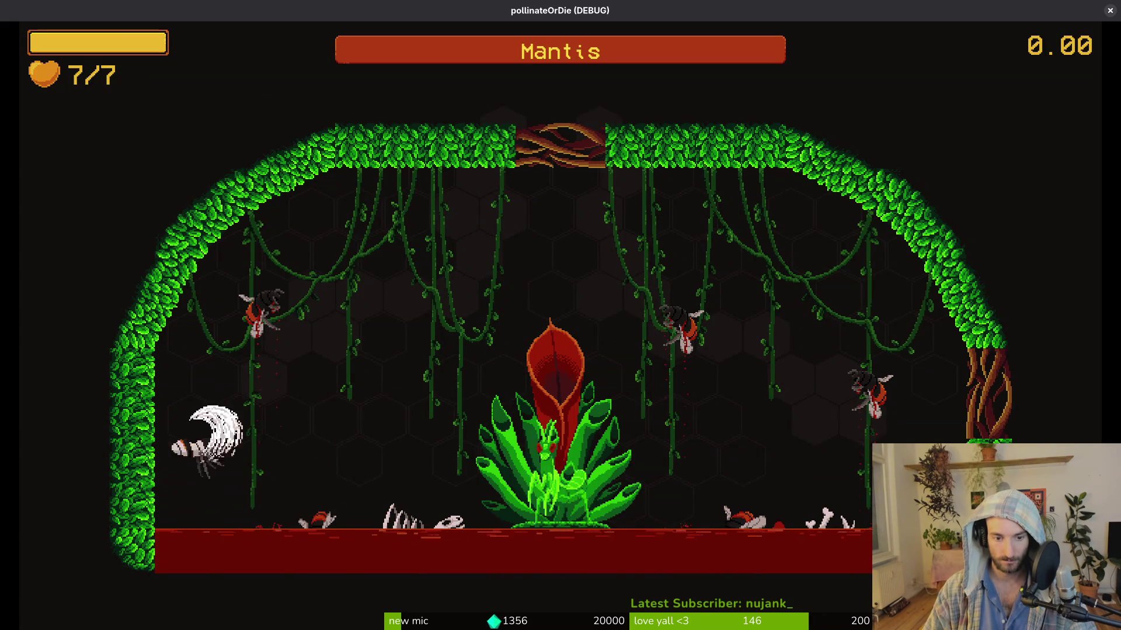
Step: Fight the mantis boss, dodging and slashing, then pause and return to the editor
{"action": "key", "text": "x"}
{"action": "key", "text": "shift"}
{"action": "key", "text": "x"}
{"action": "key", "text": "Right"}
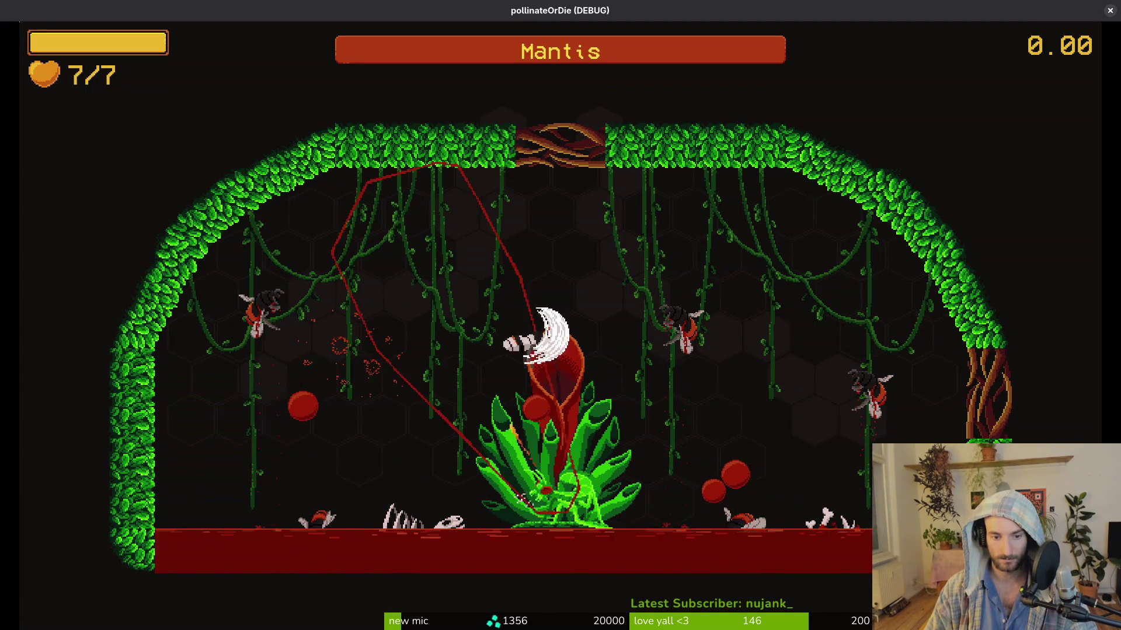
{"action": "key", "text": "Left"}
{"action": "key", "text": "Up"}
{"action": "key", "text": "Right"}
{"action": "key", "text": "Left"}
{"action": "key", "text": "x"}
{"action": "key", "text": "Left"}
{"action": "key", "text": "Up"}
{"action": "key", "text": "Right"}
{"action": "key", "text": "Up"}
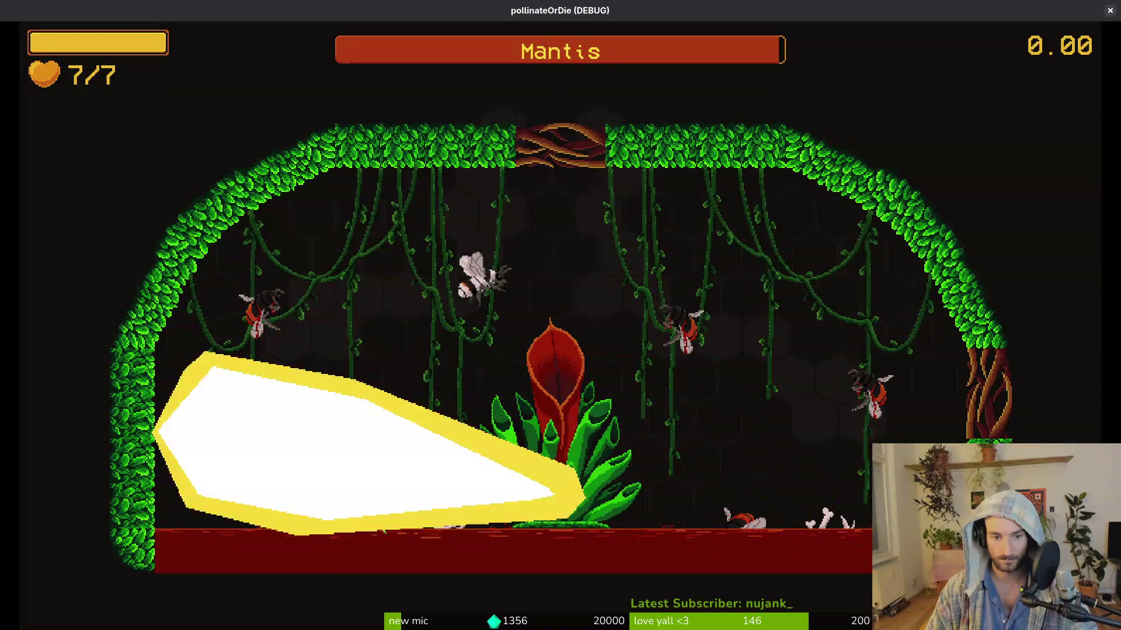
{"action": "key", "text": "Escape"}
{"action": "key", "text": "F8"}
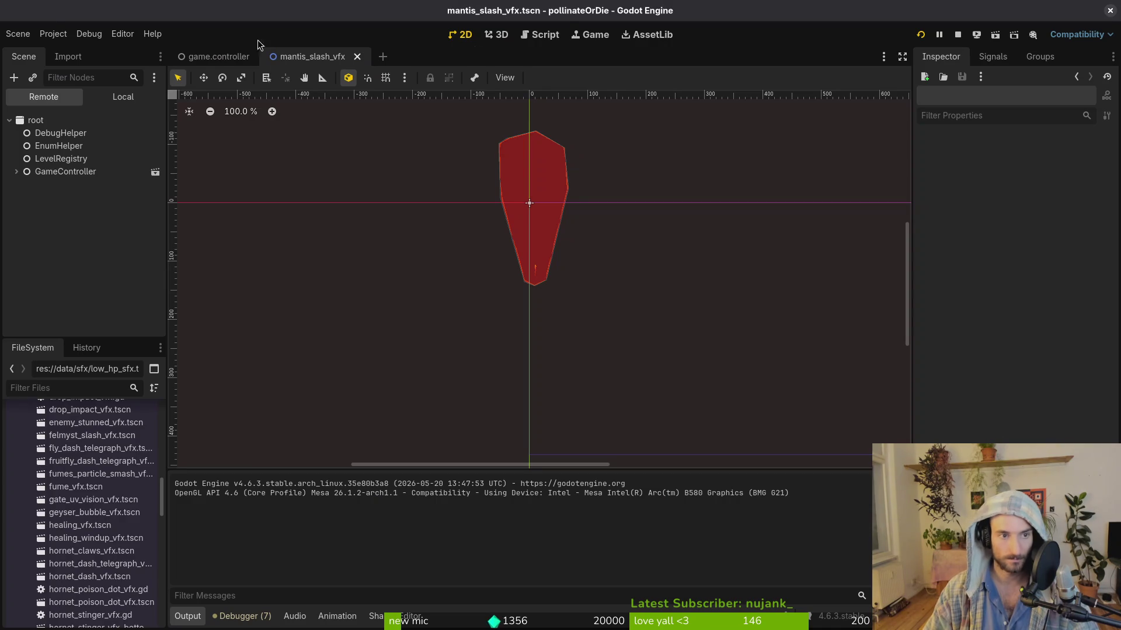
Step: Set the game speed to 1/8 in the Game workspace and replay the fight
{"action": "left_click", "coordinate": [577, 37]}
{"action": "left_click", "coordinate": [222, 78]}
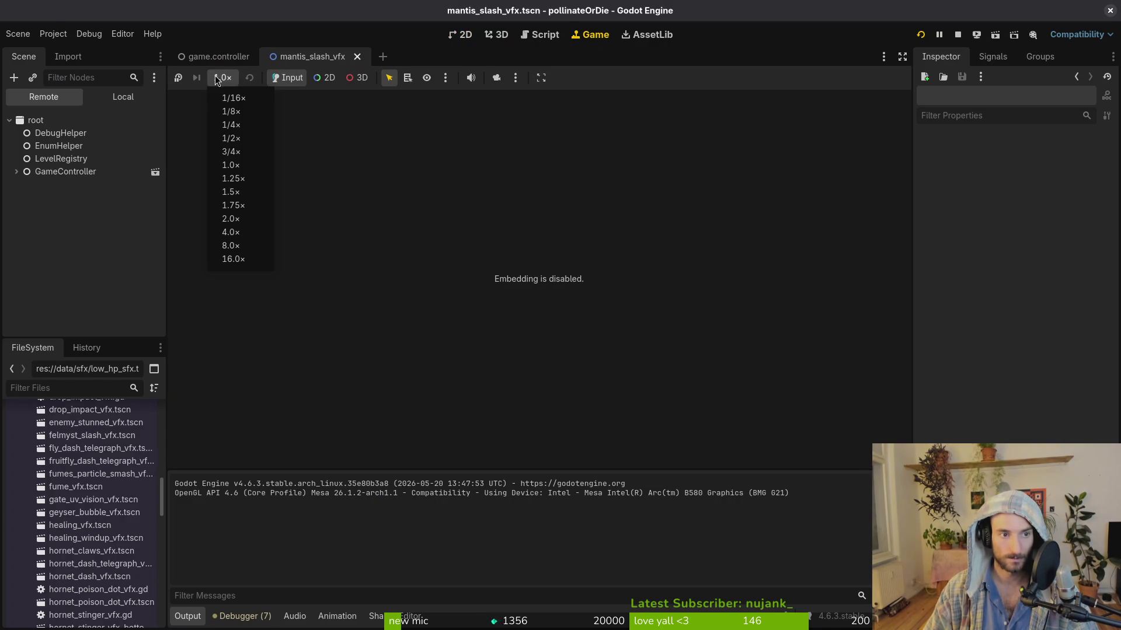
{"action": "left_click", "coordinate": [242, 110]}
{"action": "key", "text": "F5"}
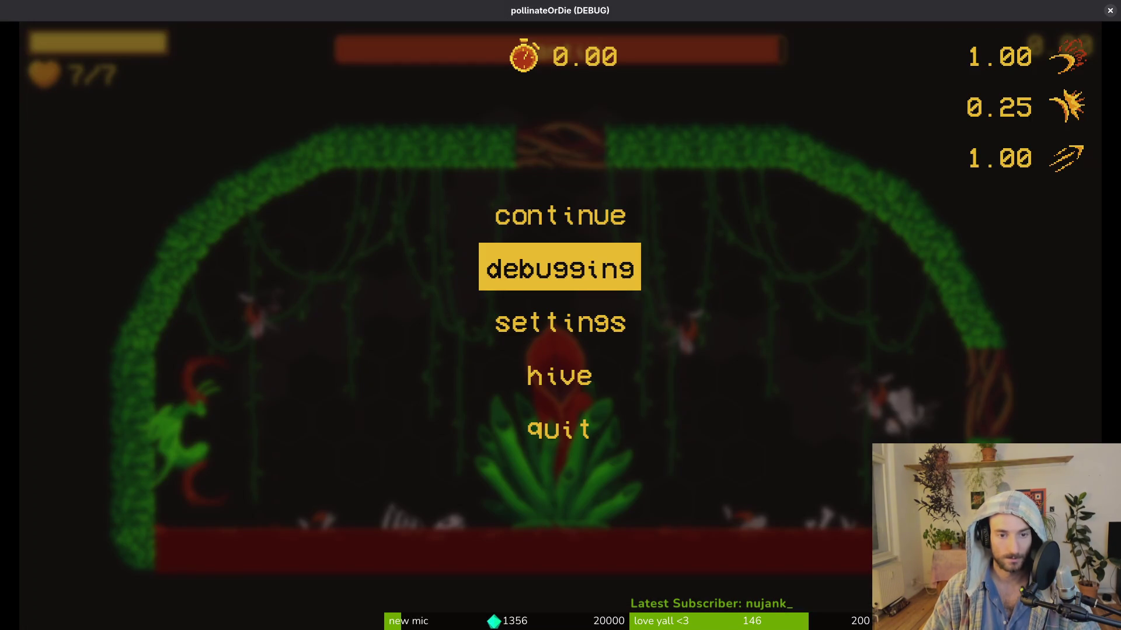
{"action": "key", "text": "Return"}
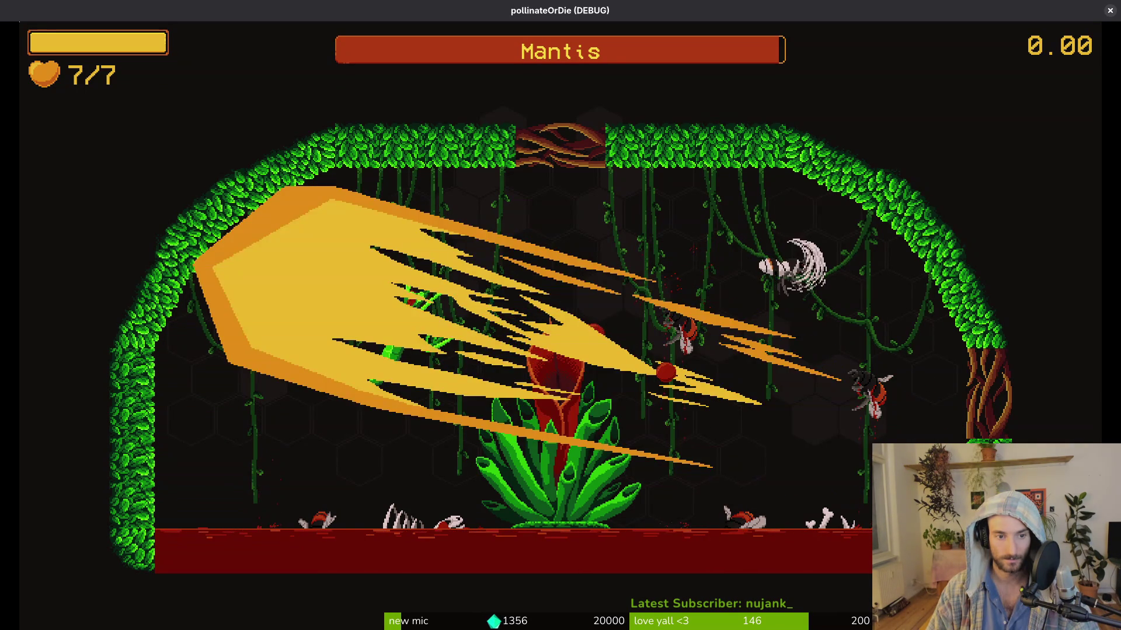
{"action": "key", "text": "Escape"}
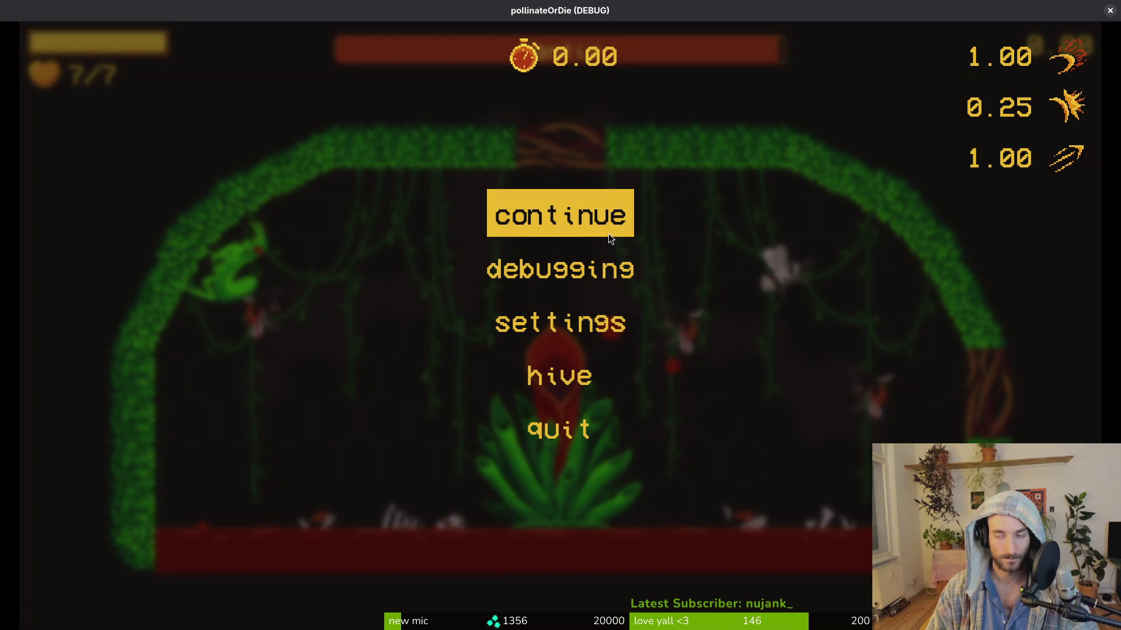
{"action": "key", "text": "alt+Tab"}
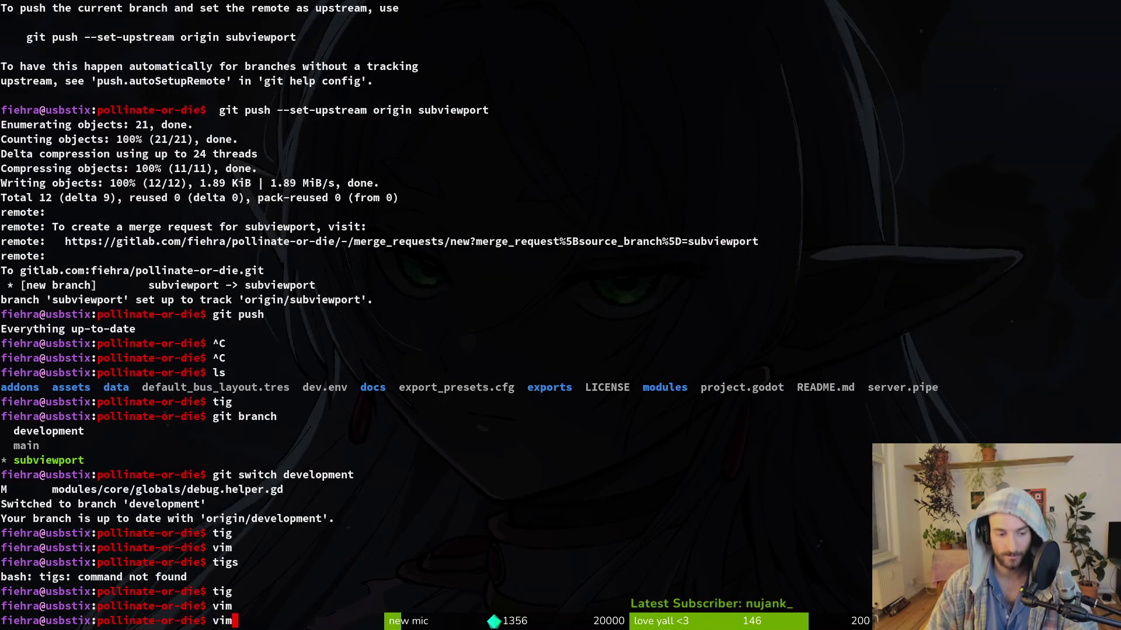
Step: Open felmysting.gd through the Telescope file finder
{"action": "key", "text": "space"}
{"action": "key", "text": "f"}
{"action": "key", "text": "f"}
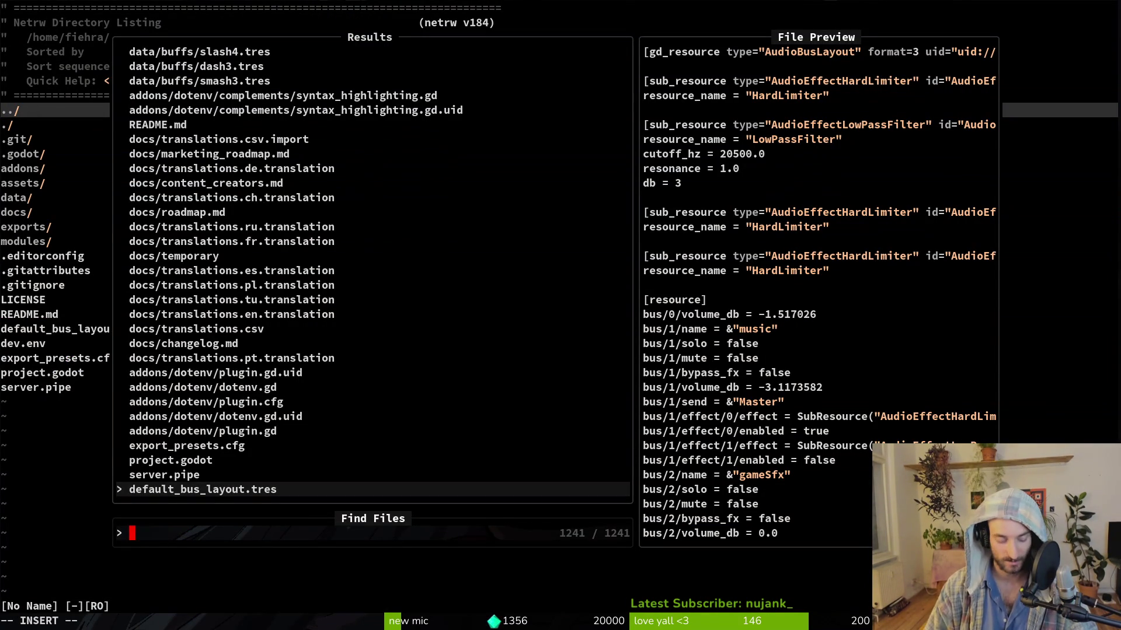
{"action": "type", "text": "felmyst"}
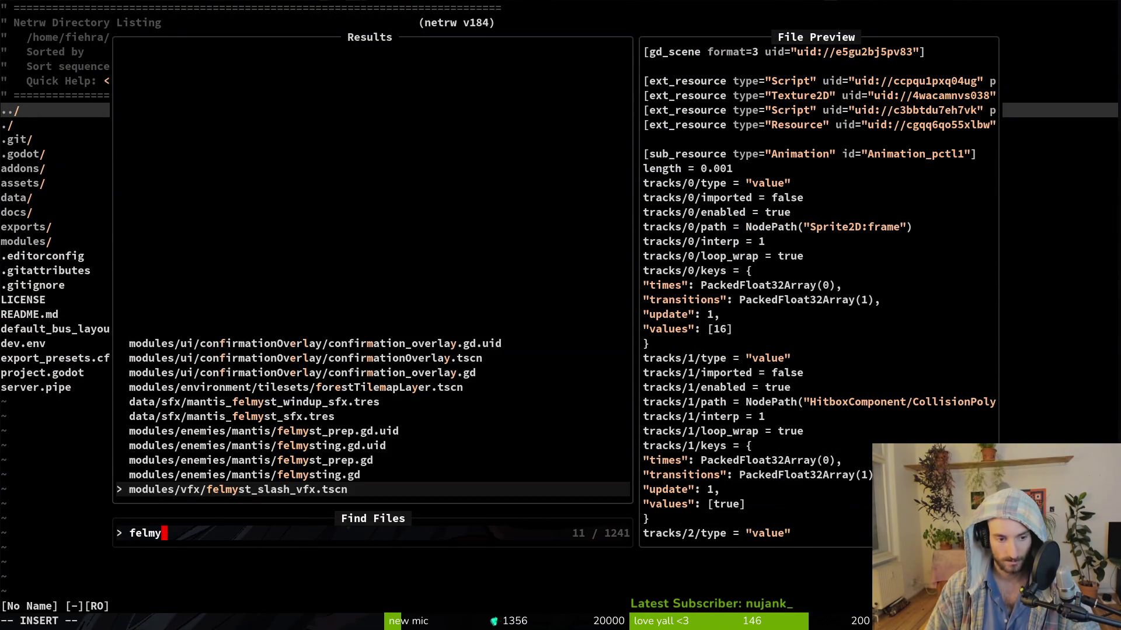
{"action": "key", "text": "Return"}
Step: Restore the windup flip call and paste _handle_sprite_flip() above the landDia and landWall plays, then save
{"action": "key", "text": "u"}
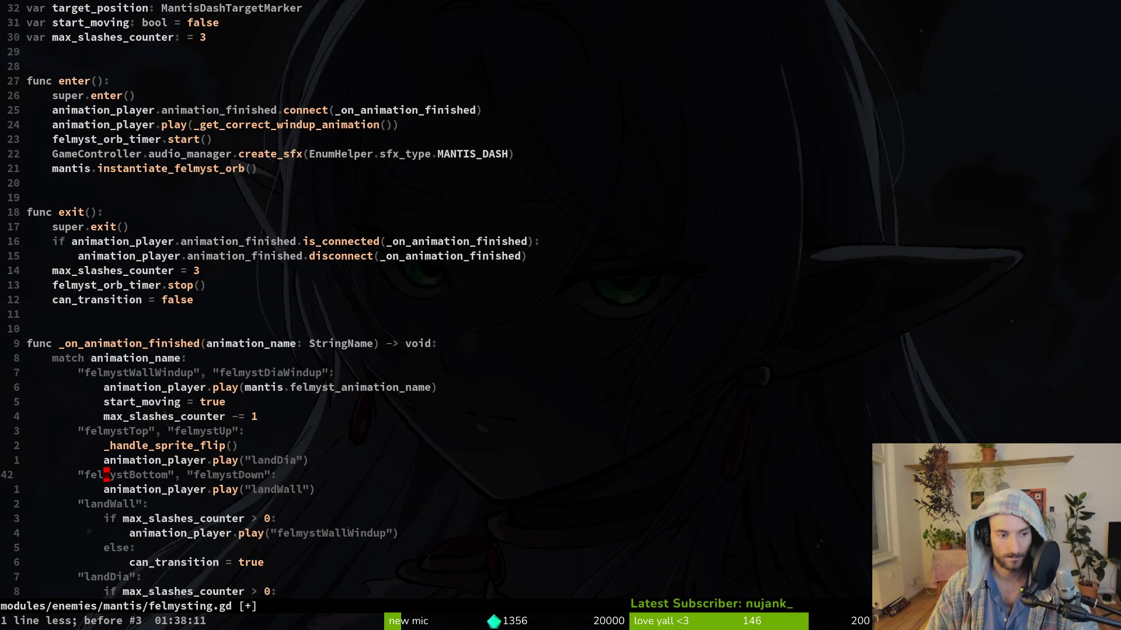
{"action": "key", "text": "u"}
{"action": "key", "text": "u"}
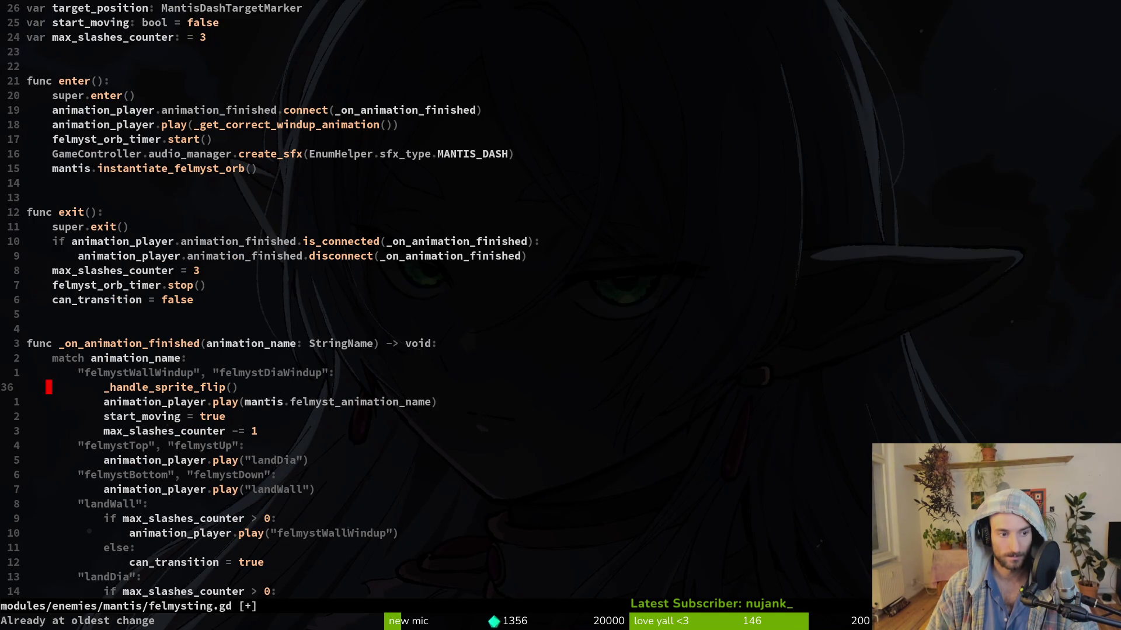
{"action": "key", "text": "shift+v"}
{"action": "key", "text": "Escape"}
{"action": "key", "text": "j"}
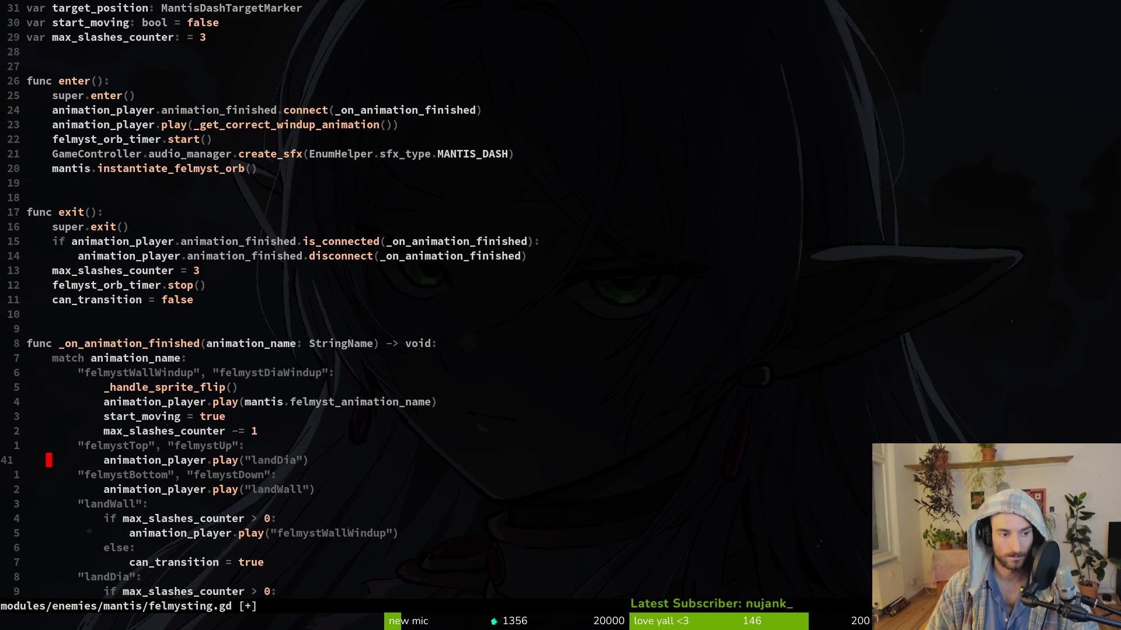
{"action": "key", "text": "p"}
{"action": "key", "text": "u"}
{"action": "key", "text": "P"}
{"action": "key", "text": "j"}
{"action": "key", "text": "j"}
{"action": "key", "text": "j"}
{"action": "key", "text": "P"}
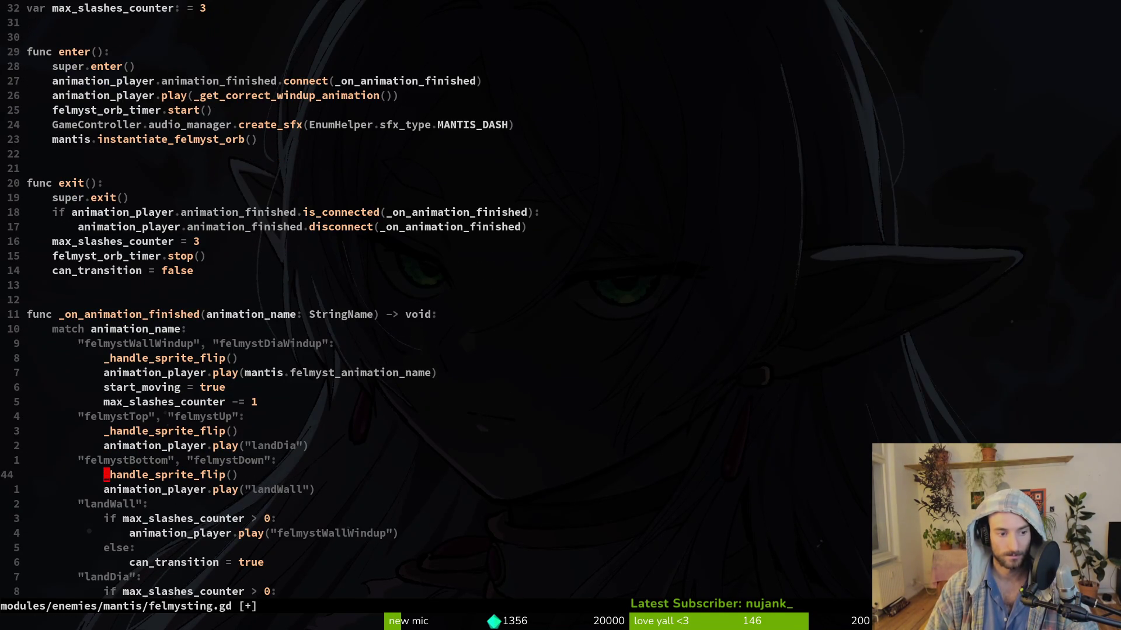
{"action": "key", "text": "Return"}
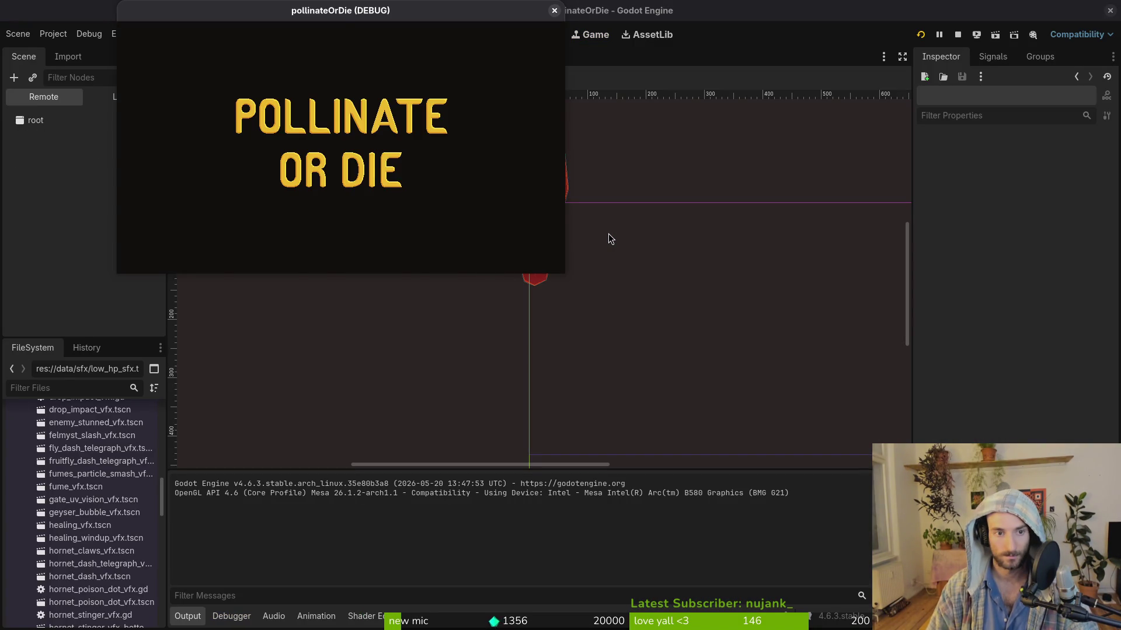
Step: Start the game and load the p_mantis arena from the F1 debug menu
{"action": "key", "text": "Return"}
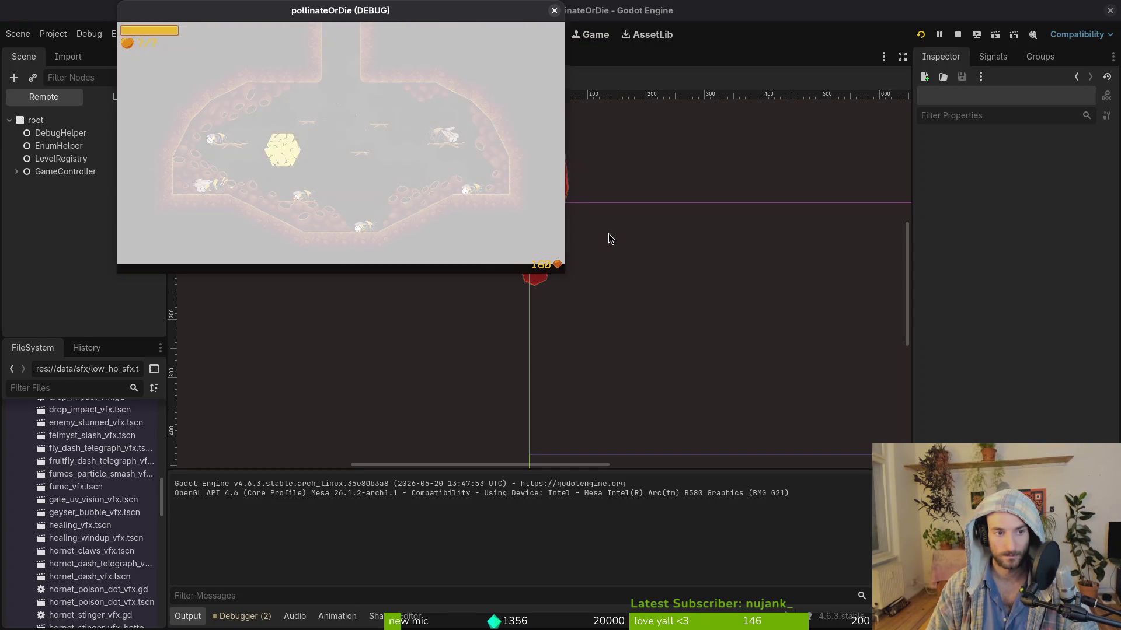
{"action": "key", "text": "F1"}
{"action": "key", "text": "Down"}
{"action": "key", "text": "Down"}
{"action": "key", "text": "Return"}
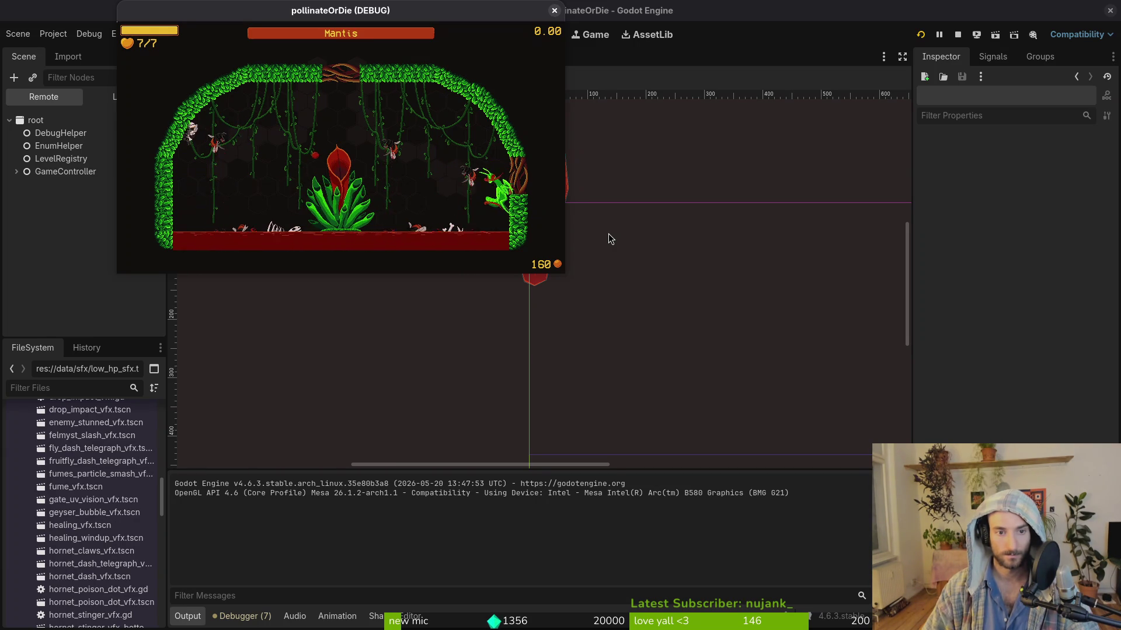
Step: Set the game speed to 1/8× and resume the maximized boss fight to watch it
{"action": "key", "text": "Escape"}
{"action": "key", "text": "F8"}
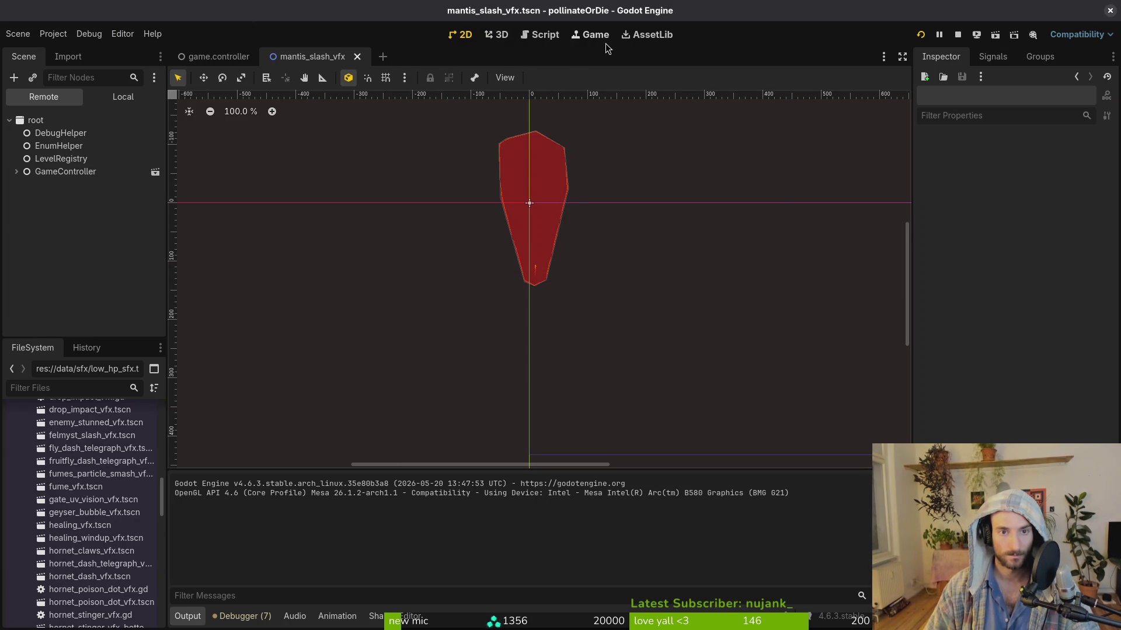
{"action": "left_click", "coordinate": [601, 36]}
{"action": "left_click", "coordinate": [233, 79]}
{"action": "left_click", "coordinate": [238, 112]}
{"action": "double_click", "coordinate": [410, 16]}
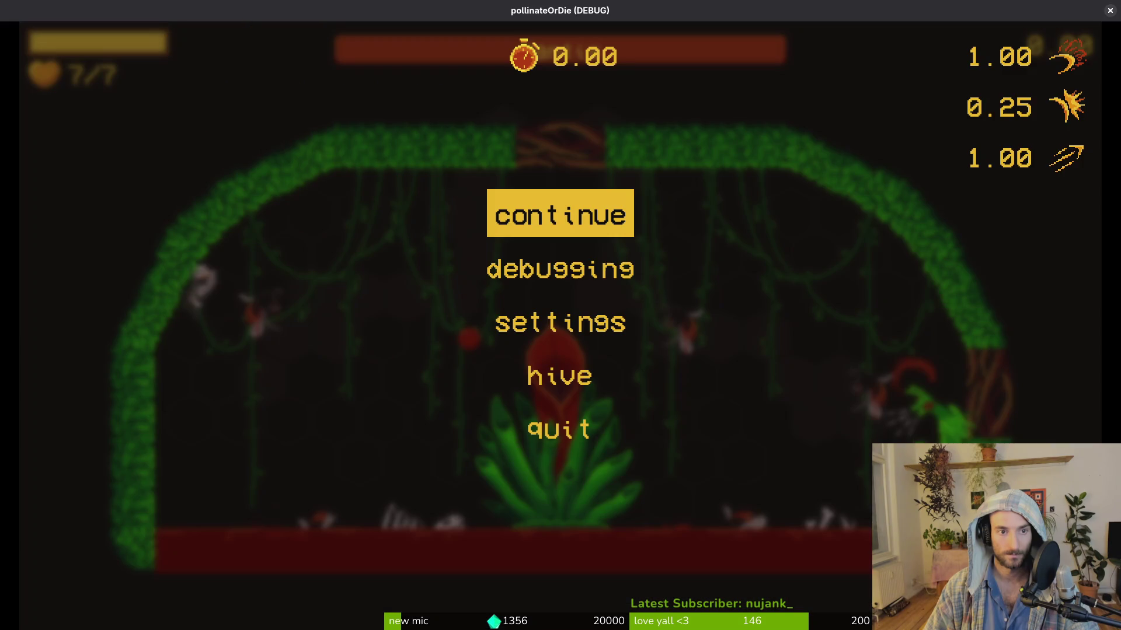
{"action": "key", "text": "Escape"}
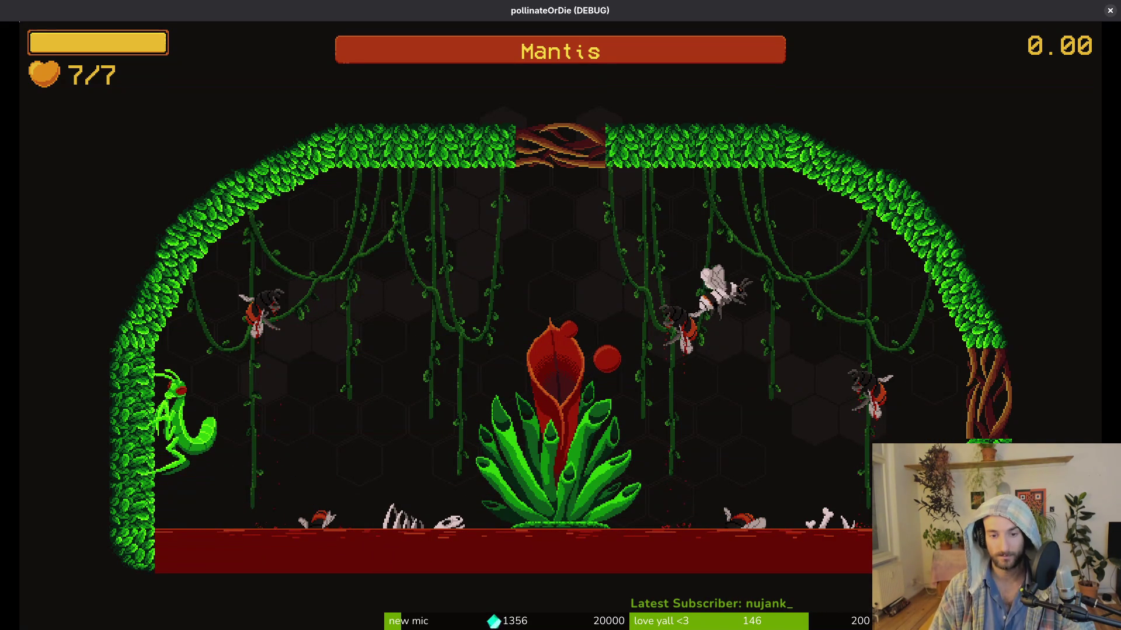
{"action": "key", "text": "alt+Tab"}
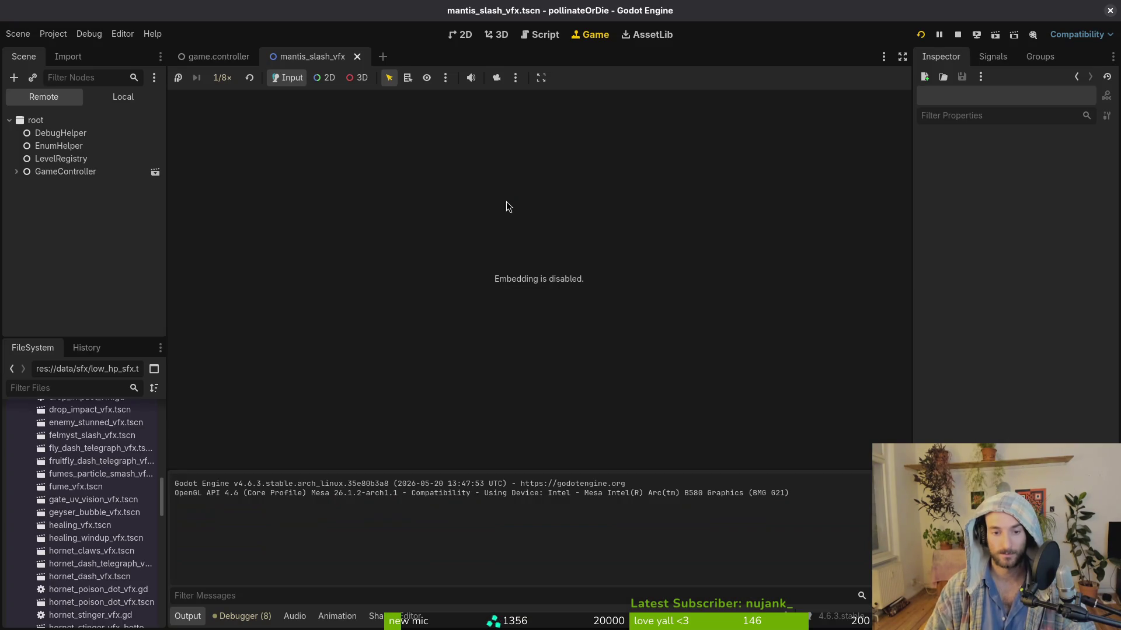
Step: Stop and relaunch the game, then load the mantis arena from the debug level select
{"action": "left_click", "coordinate": [957, 34]}
{"action": "left_click", "coordinate": [921, 36]}
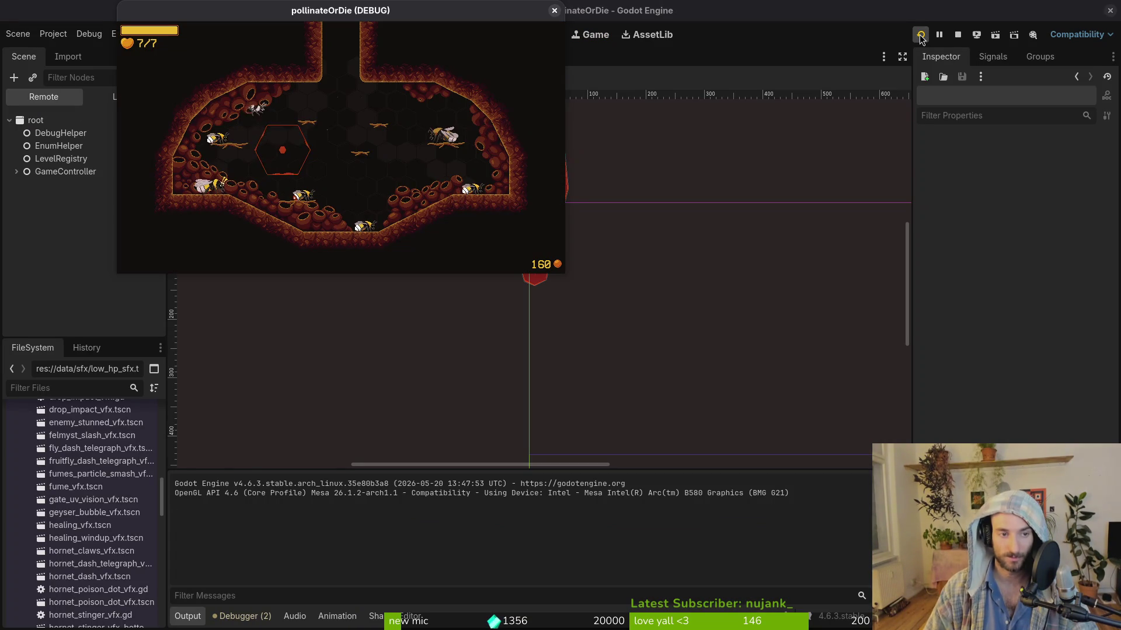
{"action": "key", "text": "Escape"}
{"action": "key", "text": "Down"}
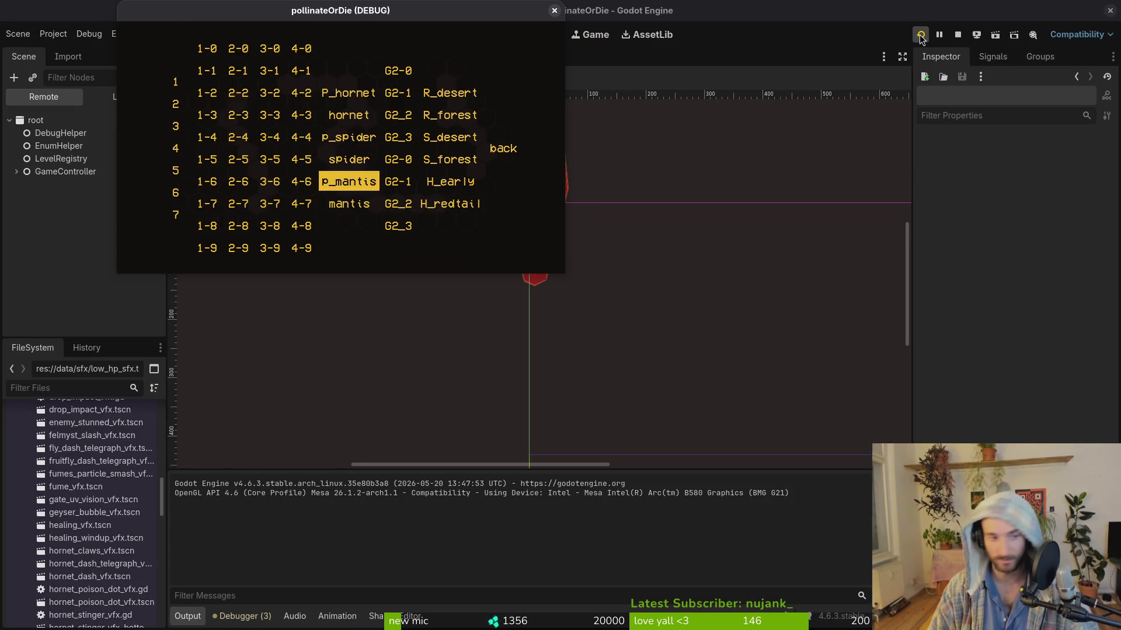
{"action": "key", "text": "Return"}
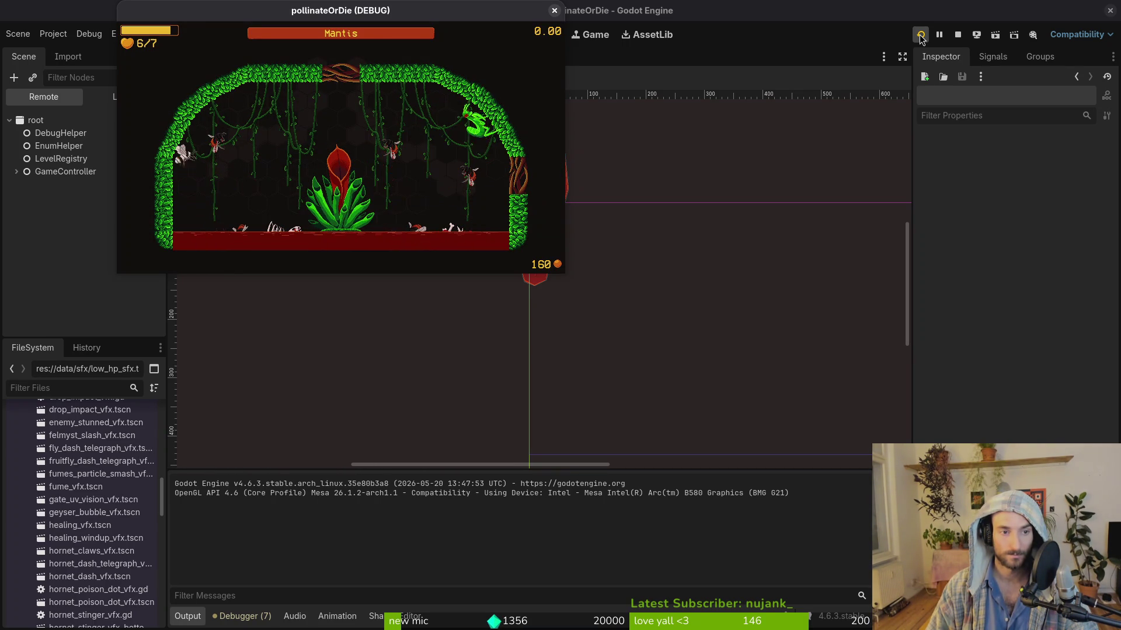
Step: Set the Game tab speed to 1/8× and resume the fight
{"action": "left_click", "coordinate": [769, 6]}
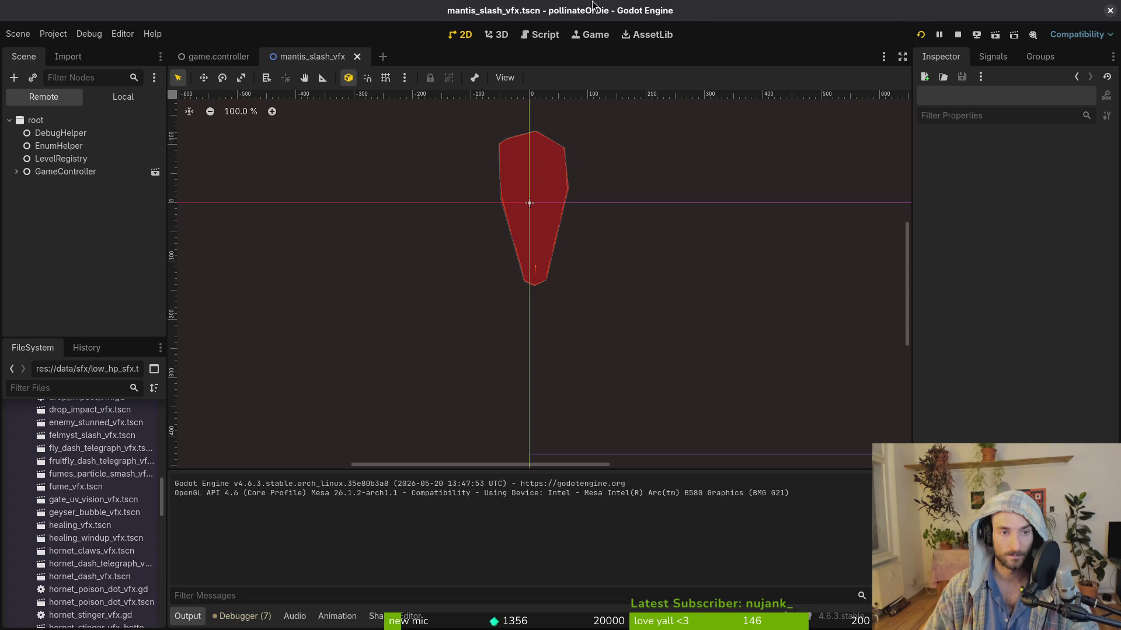
{"action": "left_click", "coordinate": [590, 35]}
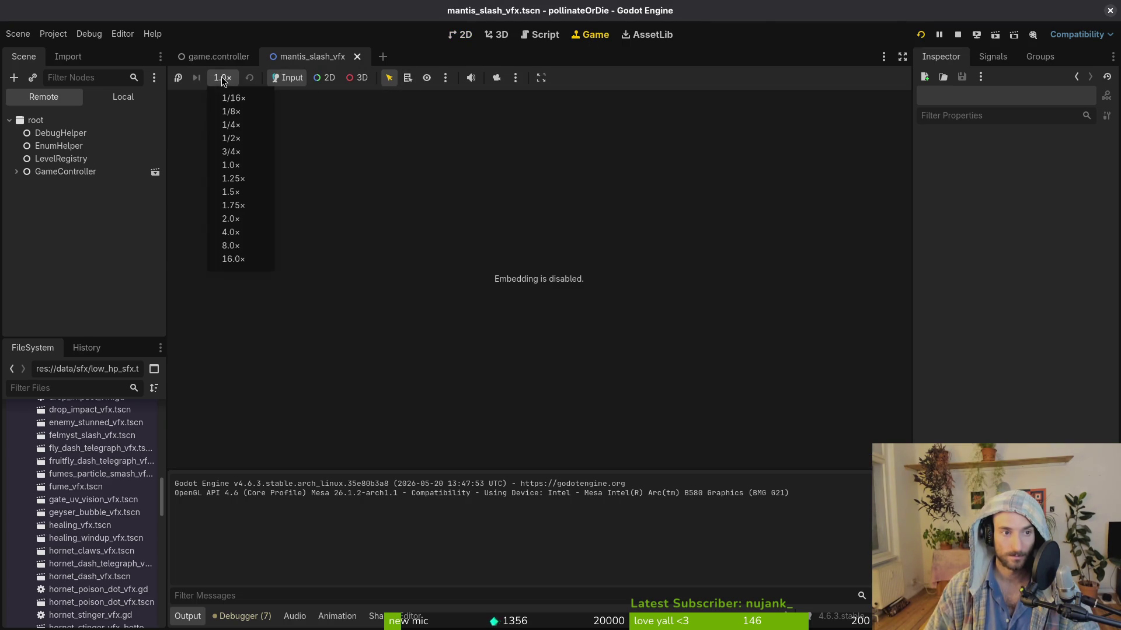
{"action": "left_click", "coordinate": [247, 114]}
{"action": "key", "text": "Escape"}
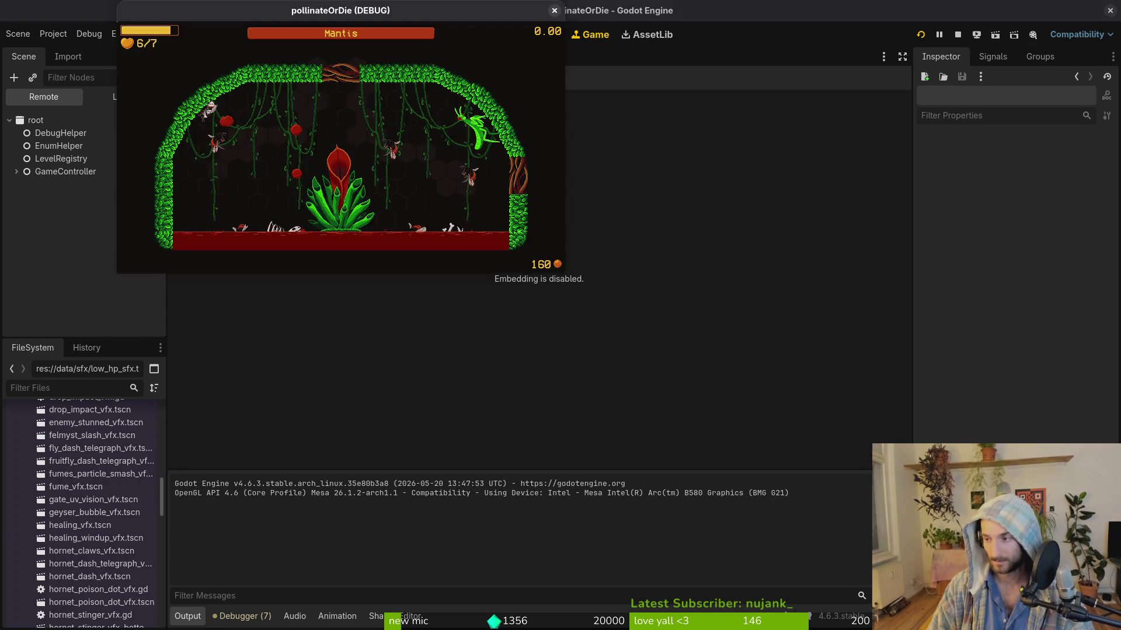
Step: Move the felmystBottom and felmystTop flip calls below their landWall and landDia plays and save
{"action": "key", "text": "alt+Tab"}
{"action": "key", "text": "shift+v"}
{"action": "key", "text": "shift+j"}
{"action": "key", "text": "Escape"}
{"action": "type", "text": ":w"}
{"action": "key", "text": "Return"}
{"action": "key", "text": "k"}
{"action": "key", "text": "k"}
{"action": "key", "text": "k"}
{"action": "key", "text": "shift+v"}
{"action": "key", "text": "shift+j"}
{"action": "key", "text": "Escape"}
{"action": "type", "text": ":w"}
{"action": "key", "text": "Return"}
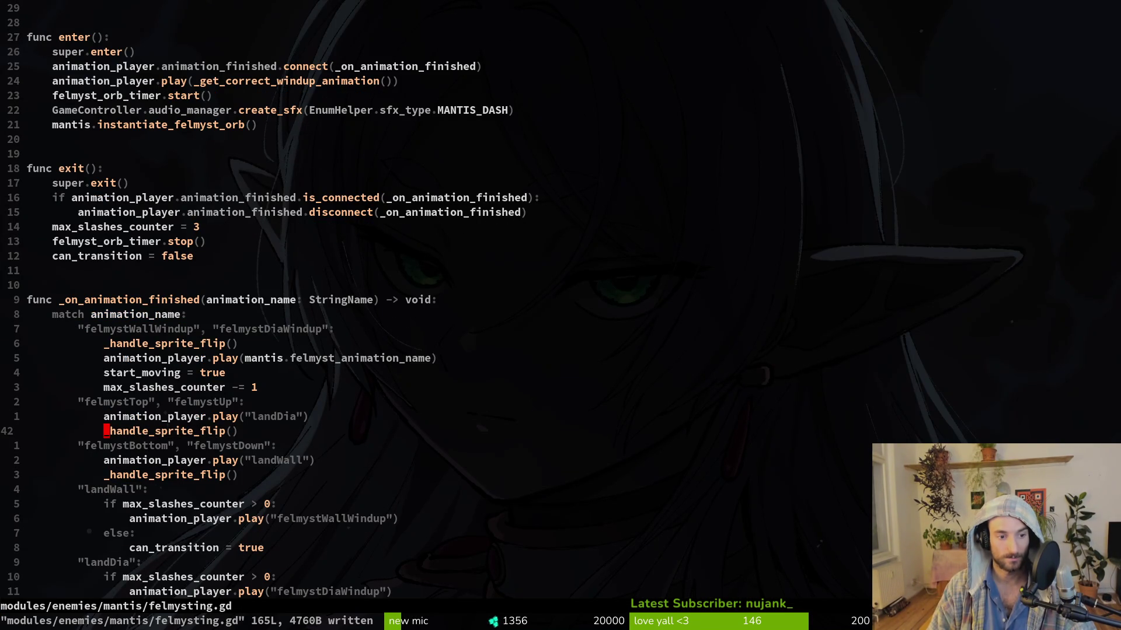
Step: Move the windup case's _handle_sprite_flip() below start_moving and save
{"action": "key", "text": "k"}
{"action": "key", "text": "k"}
{"action": "key", "text": "k"}
{"action": "key", "text": "shift+v"}
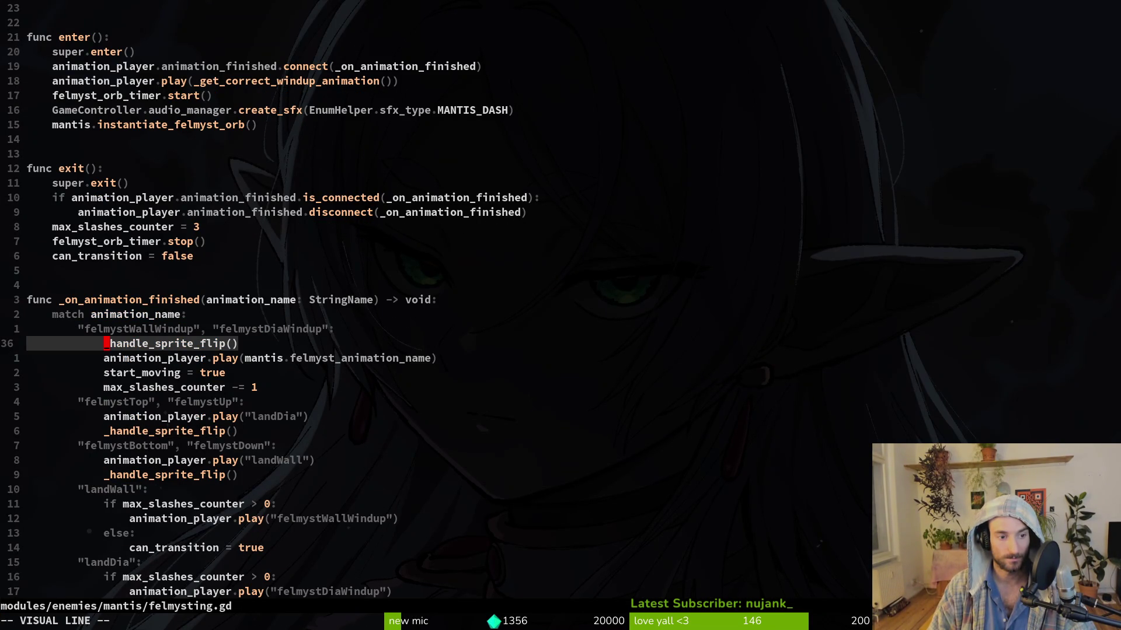
{"action": "key", "text": "shift+j"}
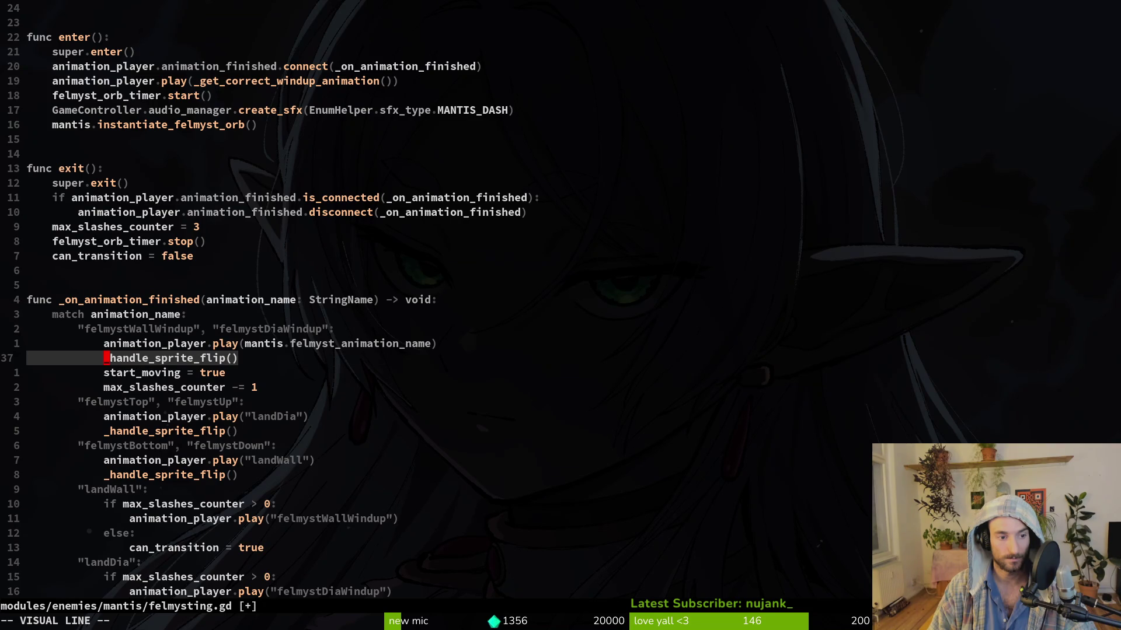
{"action": "key", "text": "shift+j"}
{"action": "key", "text": "Escape"}
{"action": "type", "text": ":w"}
{"action": "key", "text": "Return"}
Step: Move the felmystTop and felmystBottom flips back above the landDia and landWall plays and save
{"action": "key", "text": "j"}
{"action": "key", "text": "j"}
{"action": "key", "text": "j"}
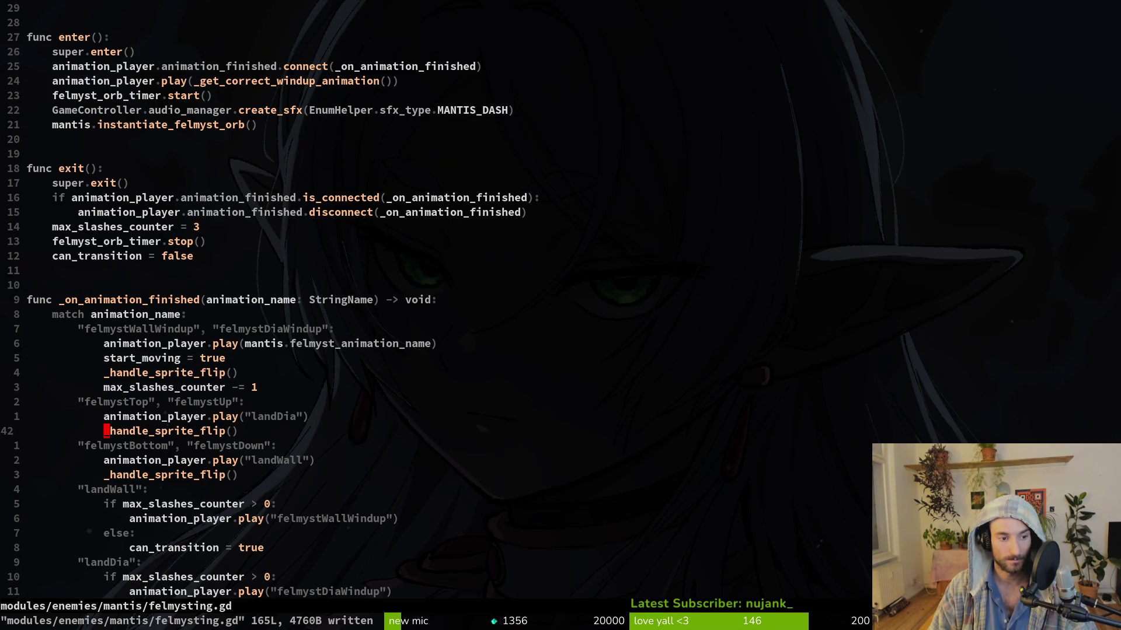
{"action": "key", "text": "shift+v"}
{"action": "key", "text": "shift+k"}
{"action": "key", "text": "Escape"}
{"action": "key", "text": "j"}
{"action": "key", "text": "j"}
{"action": "key", "text": "j"}
{"action": "key", "text": "shift+v"}
{"action": "key", "text": "shift+k"}
{"action": "key", "text": "Escape"}
{"action": "type", "text": ":w"}
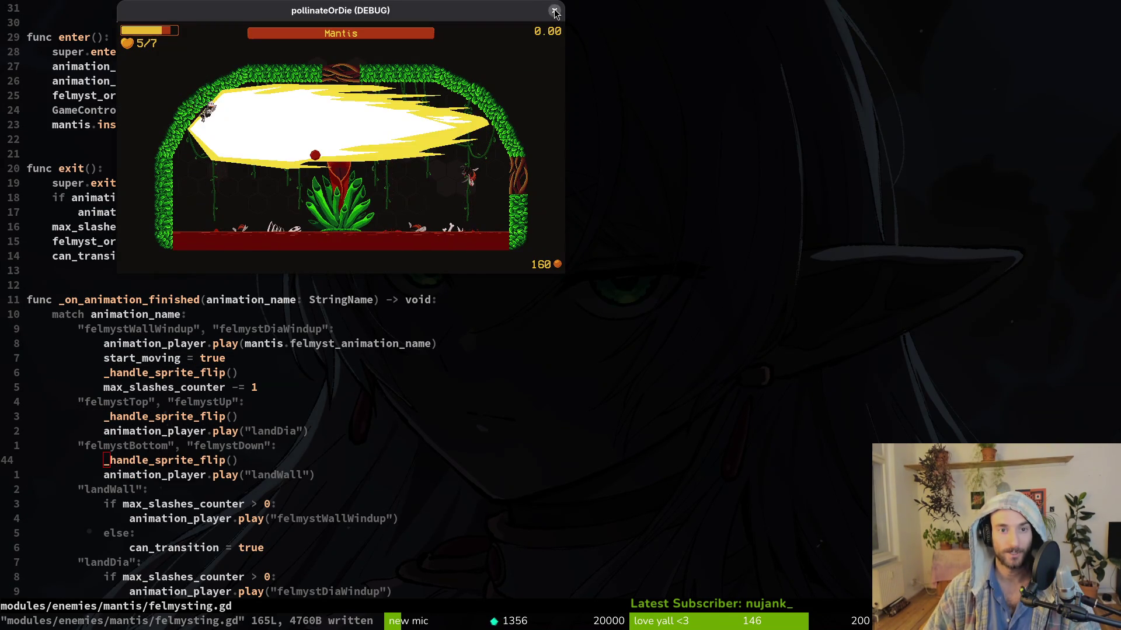
Step: Close the game and relaunch the project from Godot with the edited script
{"action": "left_click", "coordinate": [553, 9]}
{"action": "key", "text": "super+2"}
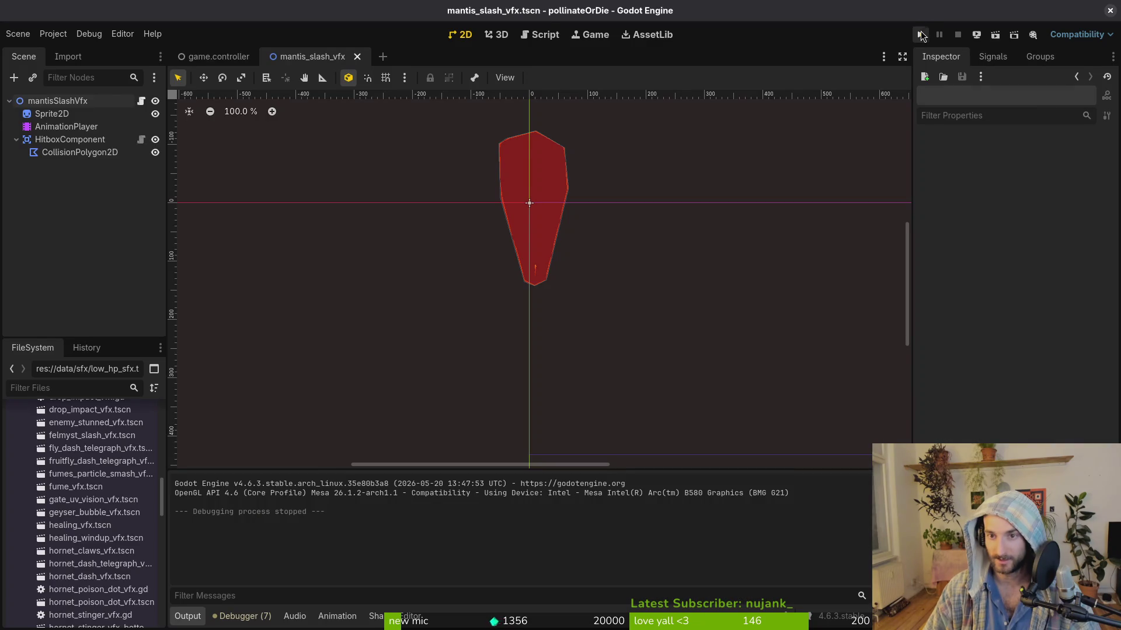
{"action": "left_click", "coordinate": [921, 35]}
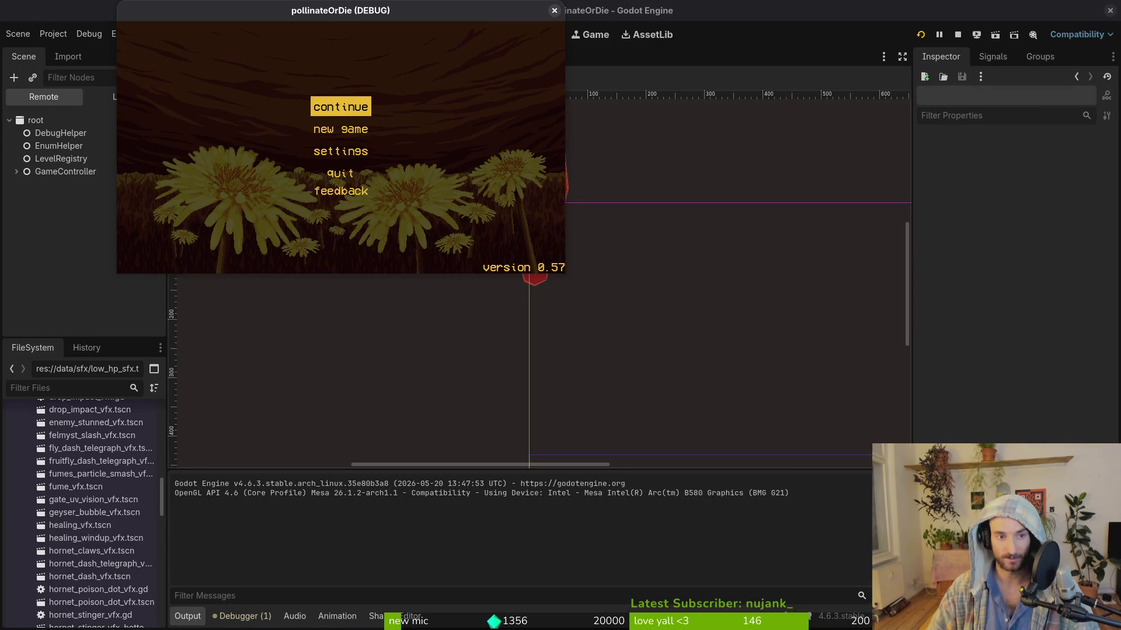
{"action": "key", "text": "Return"}
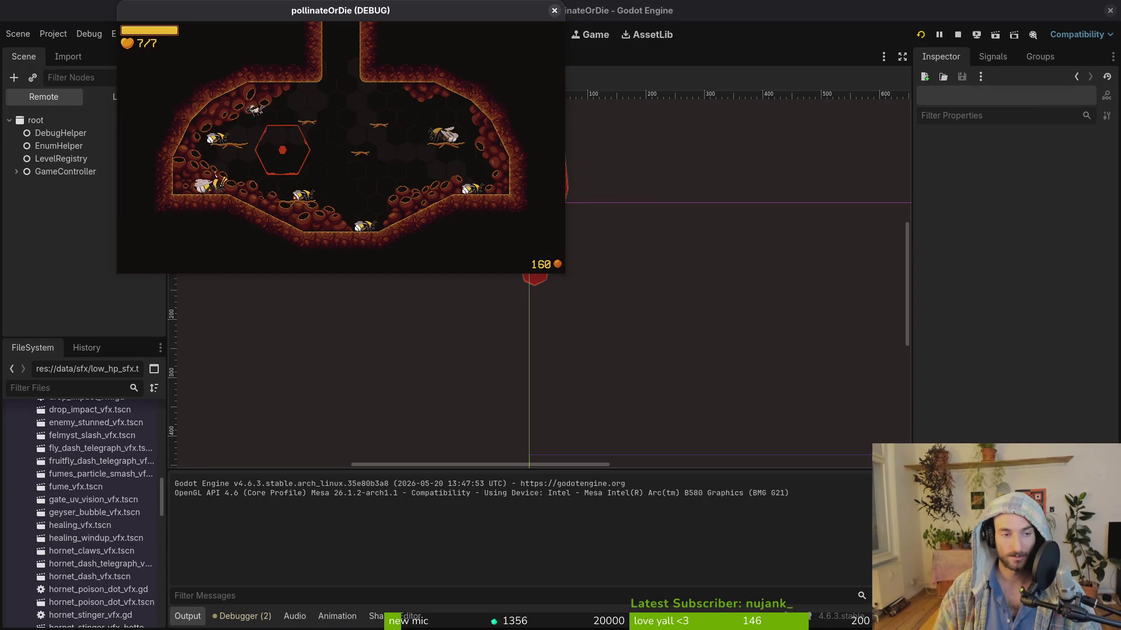
Step: Load the mantis arena from the F1 debug level-select and fight the boss twice
{"action": "key", "text": "F1"}
{"action": "key", "text": "Down"}
{"action": "key", "text": "Down"}
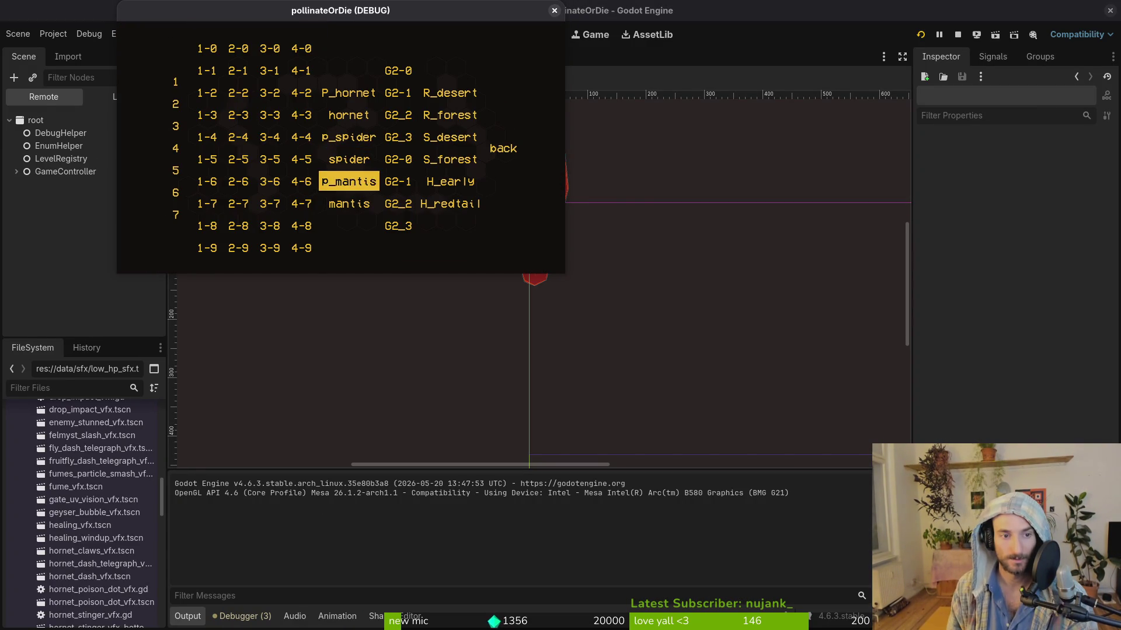
{"action": "key", "text": "Return"}
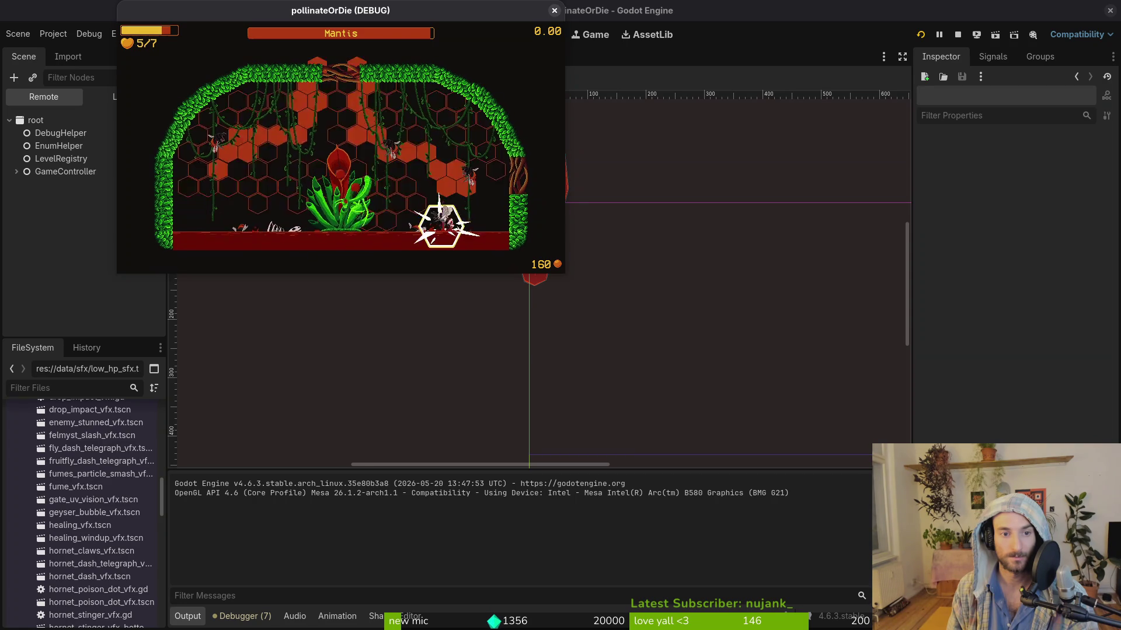
{"action": "key", "text": "Escape"}
{"action": "key", "text": "Down"}
{"action": "key", "text": "Down"}
{"action": "key", "text": "Return"}
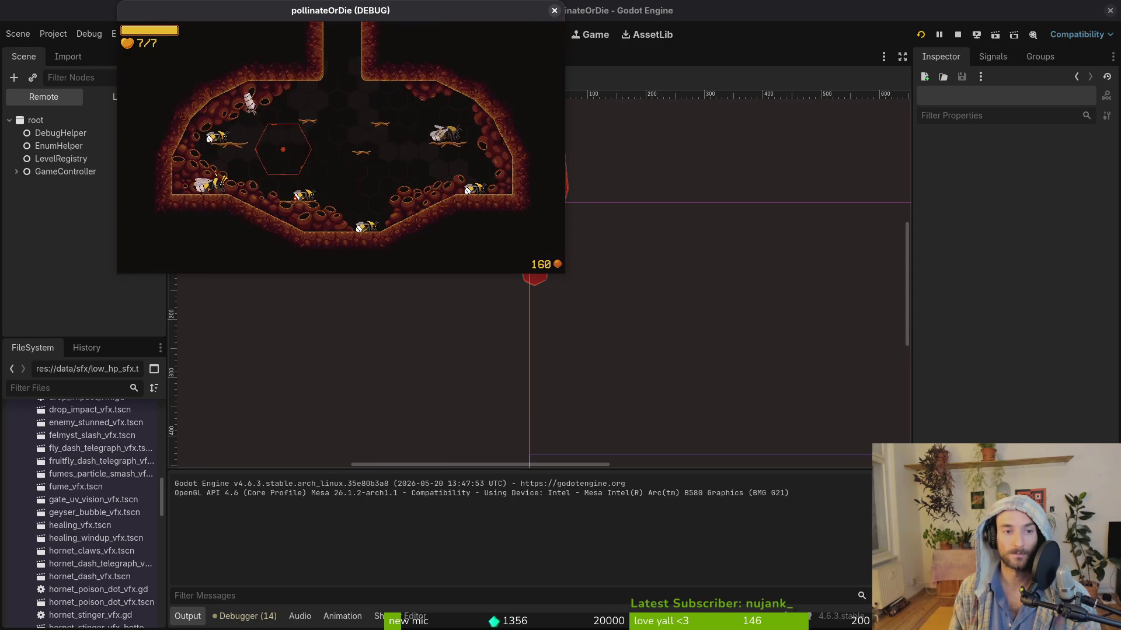
{"action": "key", "text": "Escape"}
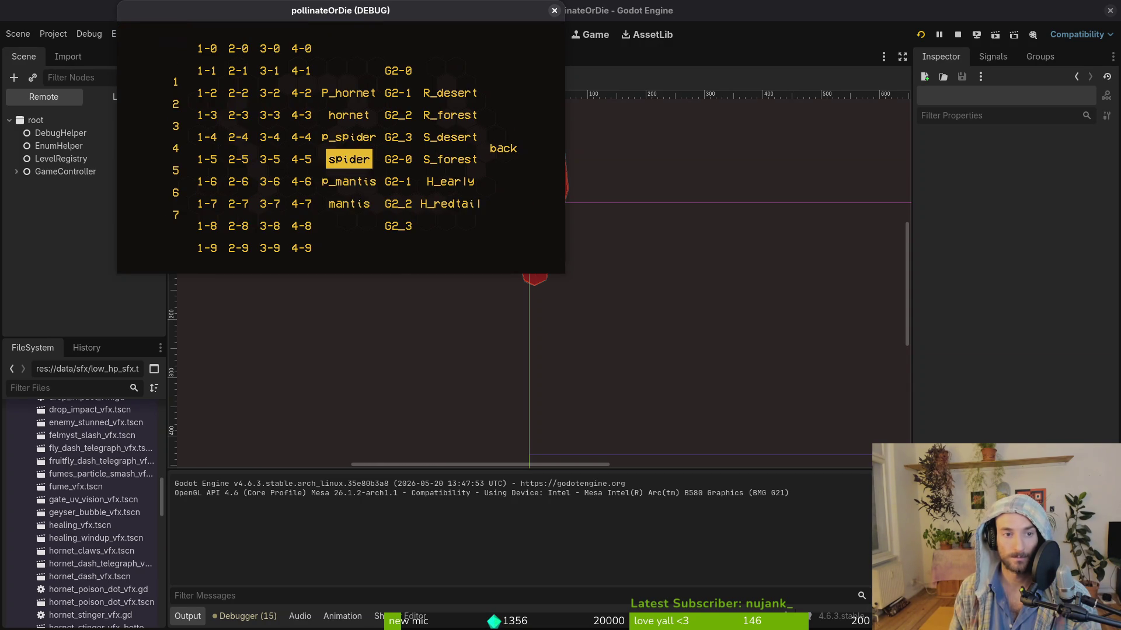
Step: Load mantis from the level-select, fight the boss, then reload the arena after the bee dies
{"action": "key", "text": "Return"}
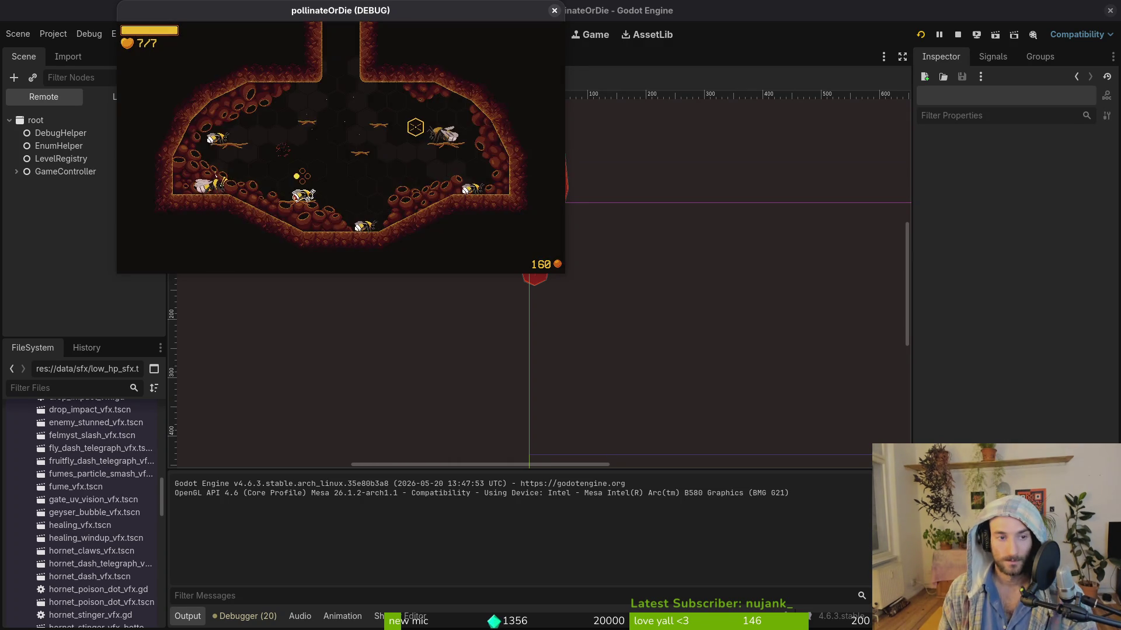
{"action": "key", "text": "Escape"}
{"action": "key", "text": "Down"}
{"action": "key", "text": "Return"}
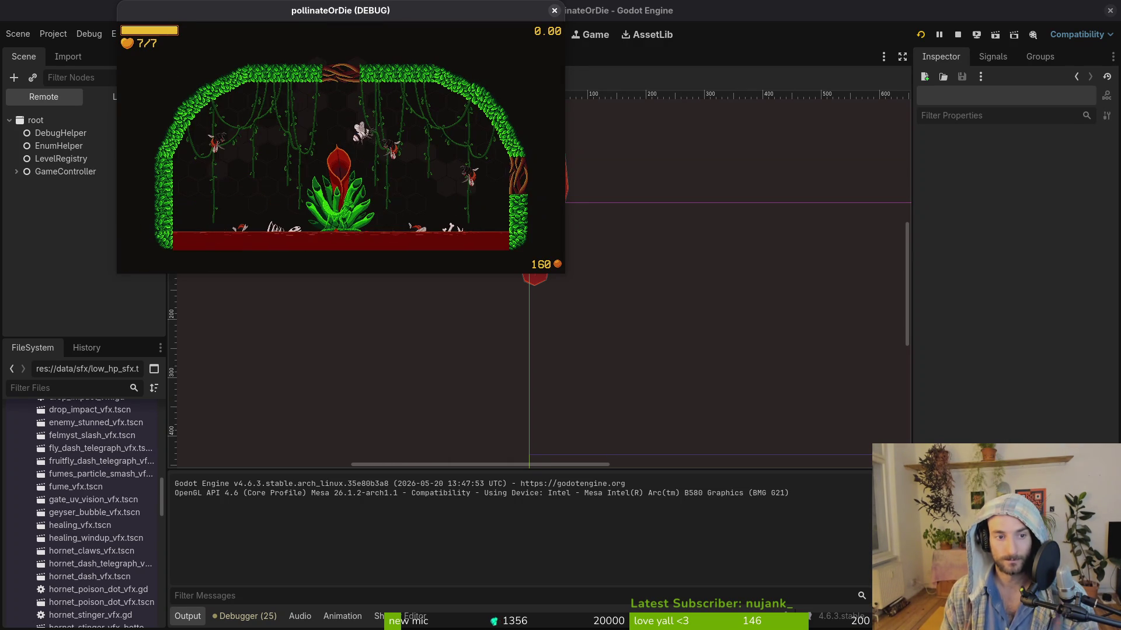
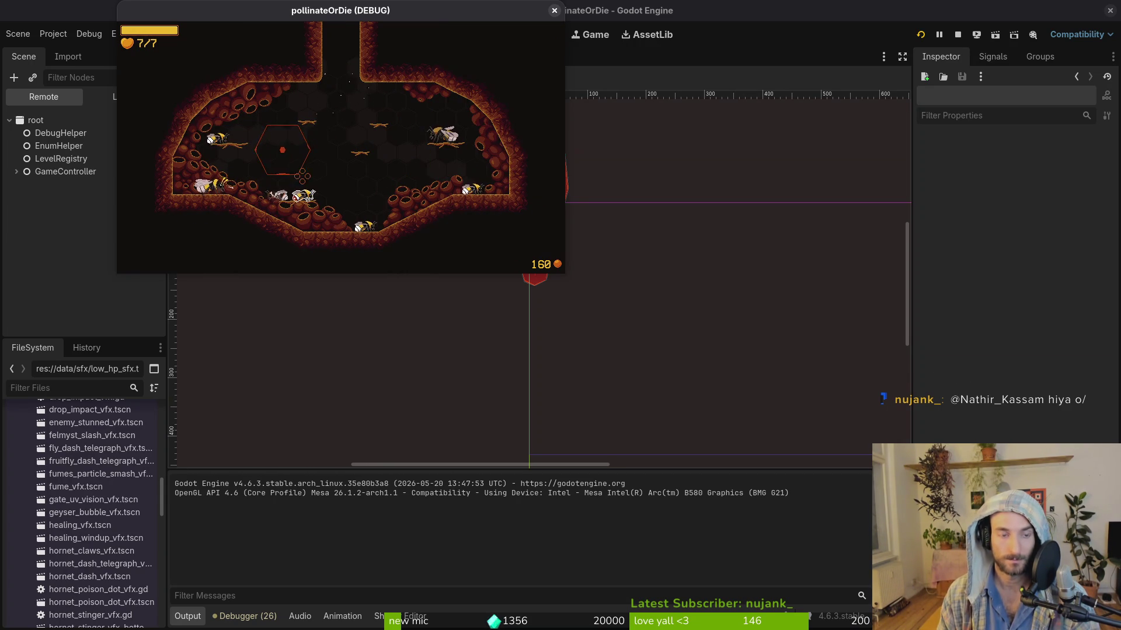
Step: Load the mantis boss and p_mantis levels from the debug menu, setting enemy health to high
{"action": "key", "text": "Escape"}
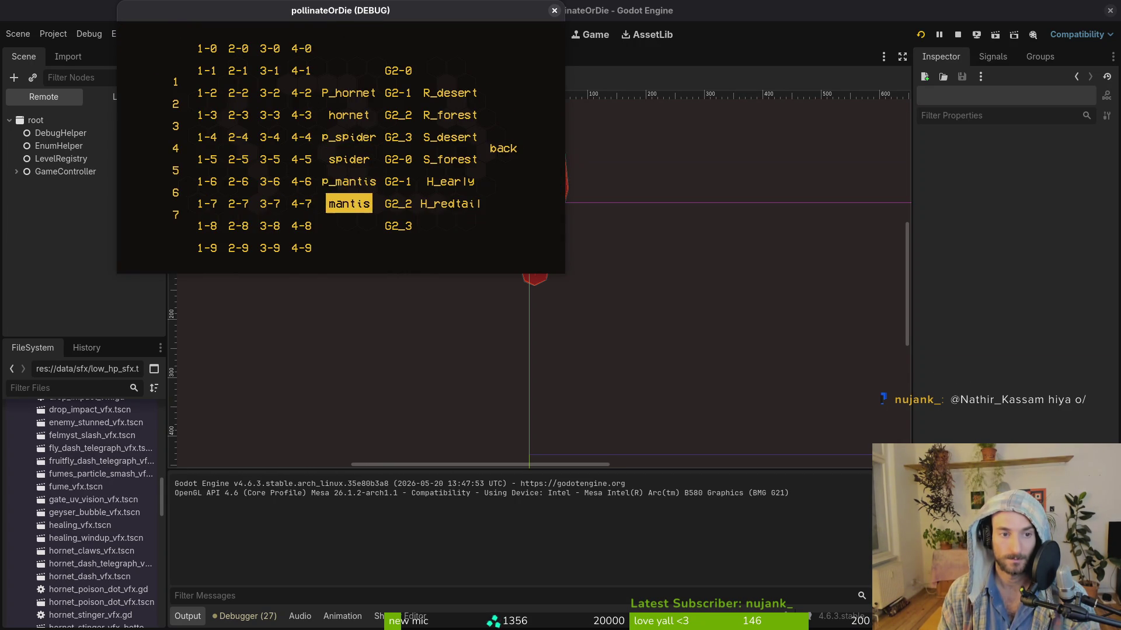
{"action": "key", "text": "Return"}
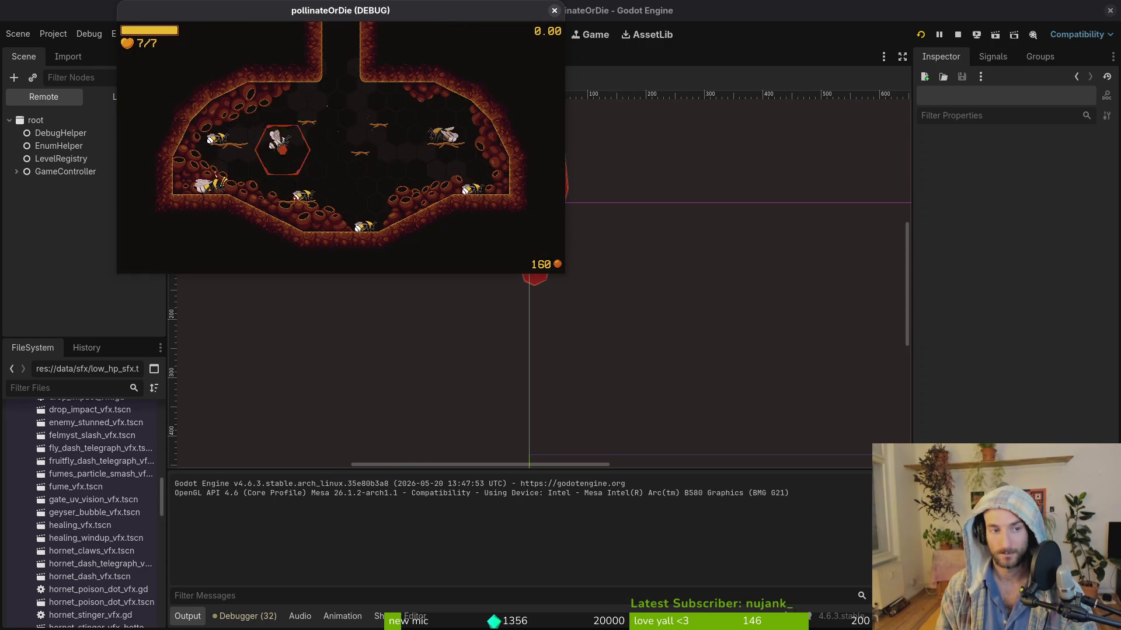
{"action": "key", "text": "Escape"}
{"action": "key", "text": "Return"}
{"action": "key", "text": "Escape"}
{"action": "key", "text": "Return"}
{"action": "key", "text": "Right"}
{"action": "key", "text": "Escape"}
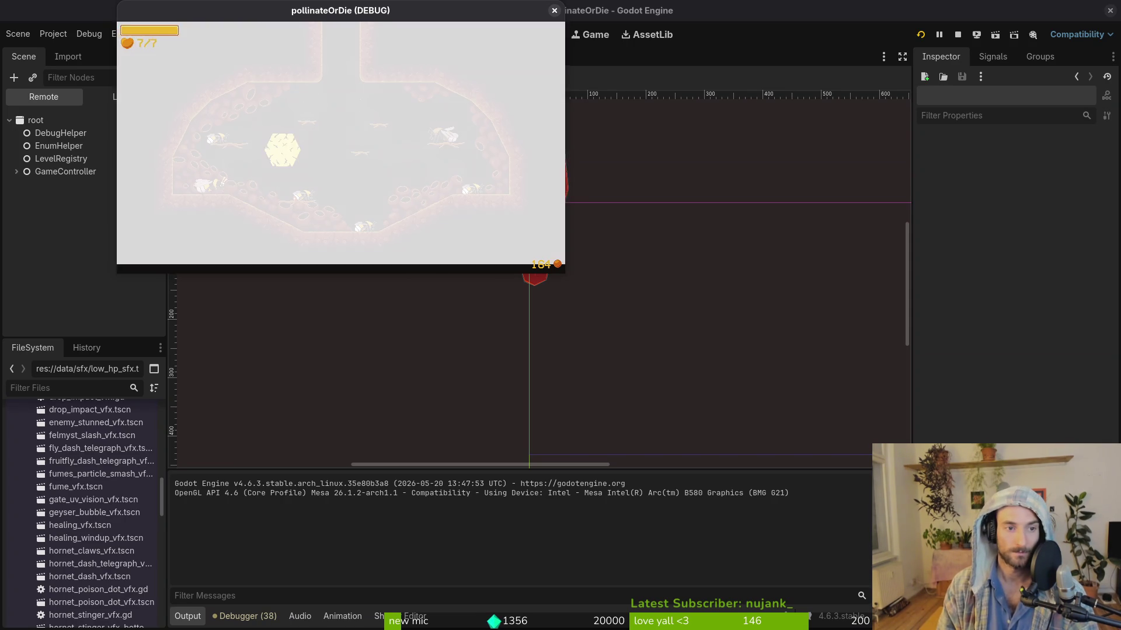
Step: Load the plant boss level, pause it, and close the game window
{"action": "key", "text": "Escape"}
{"action": "key", "text": "Down"}
{"action": "key", "text": "Return"}
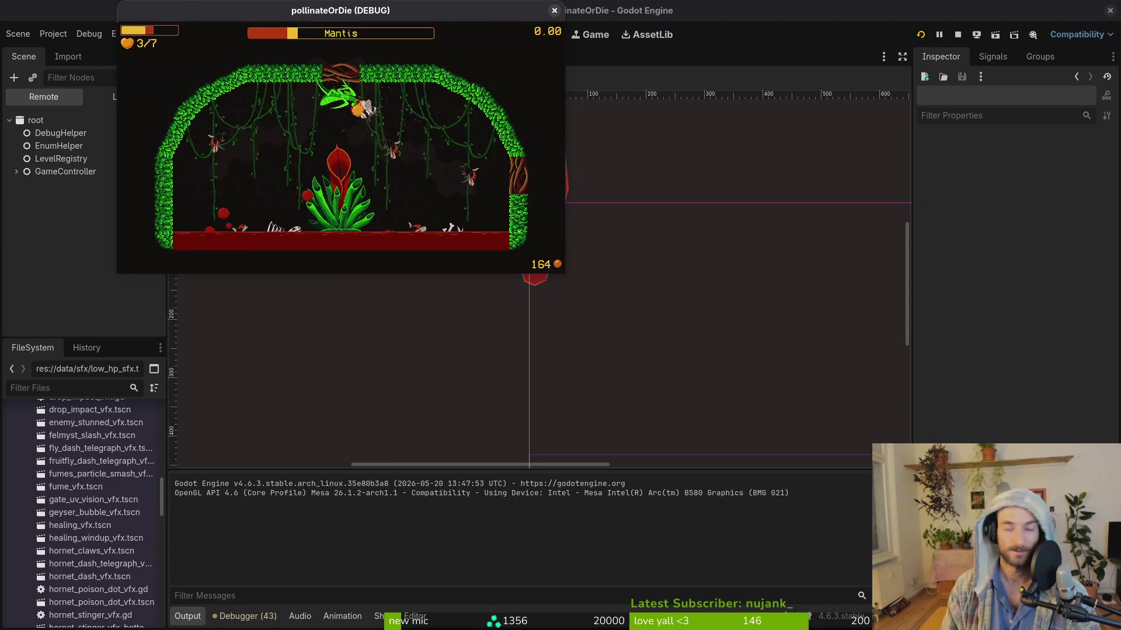
{"action": "key", "text": "Escape"}
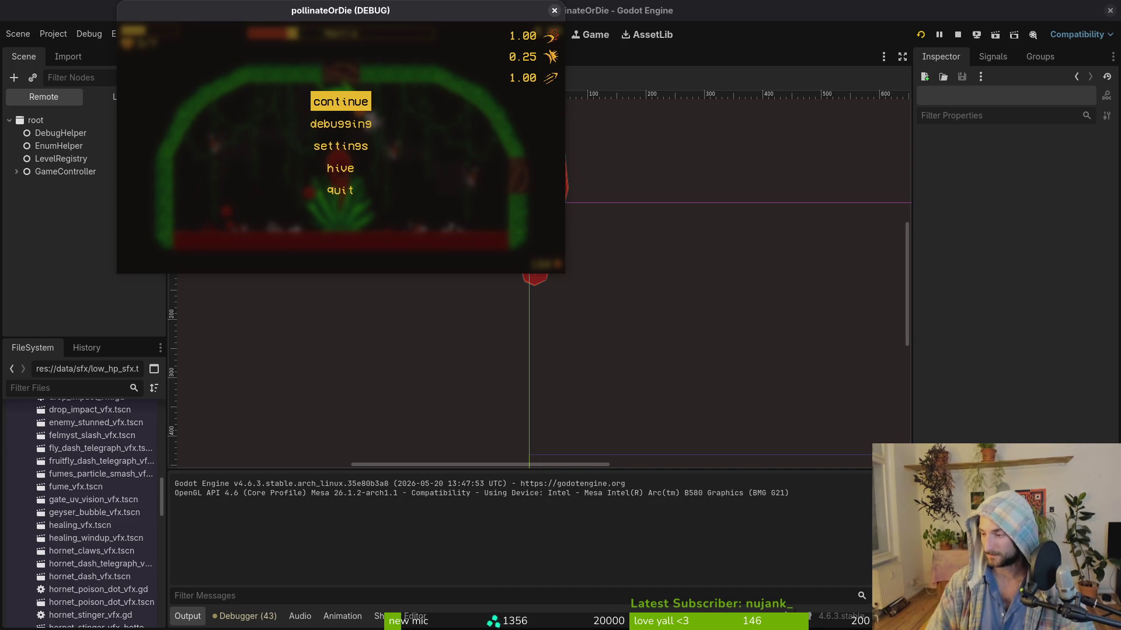
{"action": "left_click", "coordinate": [555, 11]}
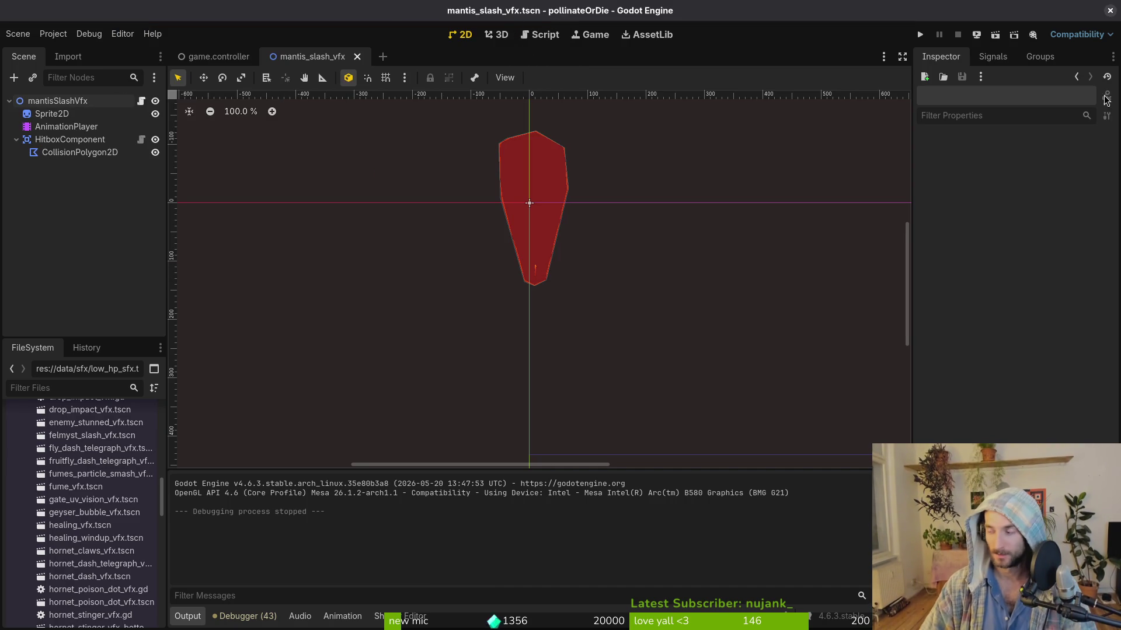
Step: Quit vim and review the felmysting.gd diff in tig
{"action": "key", "text": "alt+Tab"}
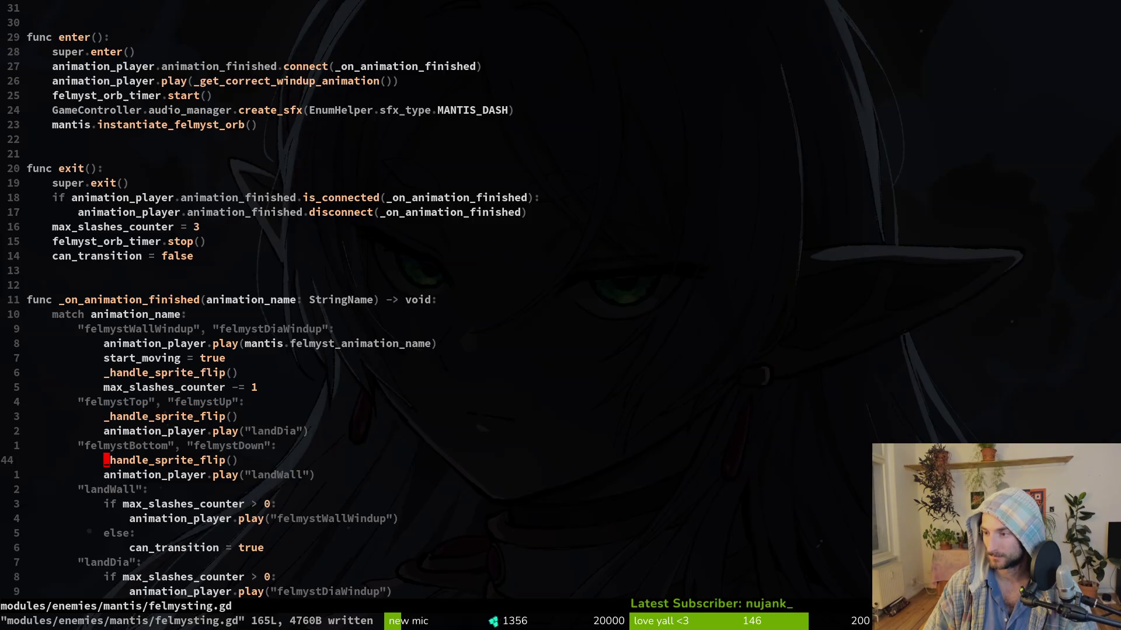
{"action": "type", "text": ":q"}
{"action": "key", "text": "Return"}
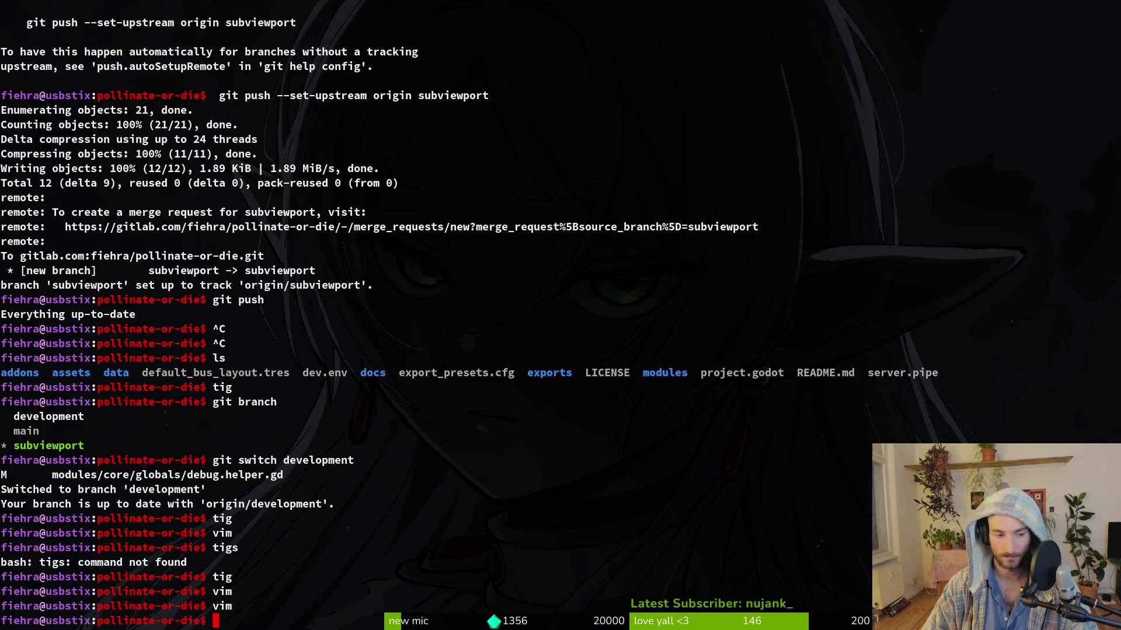
{"action": "type", "text": "tig"}
{"action": "key", "text": "Return"}
{"action": "key", "text": "s"}
{"action": "key", "text": "Down"}
{"action": "key", "text": "Down"}
{"action": "key", "text": "Down"}
{"action": "key", "text": "Return"}
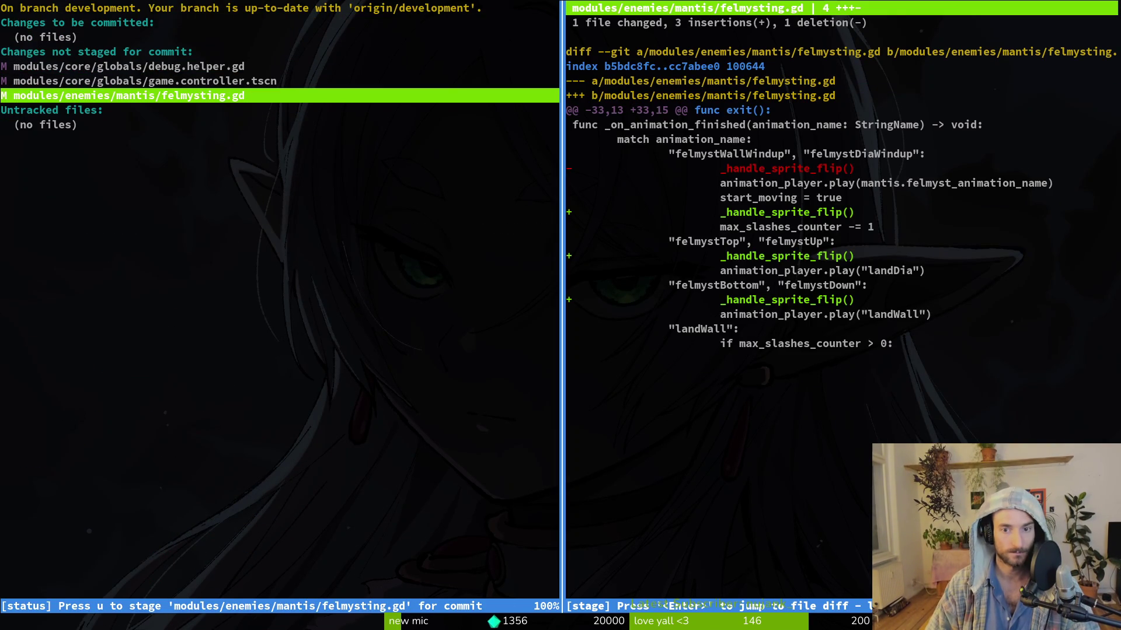
{"action": "key", "text": "Up"}
Step: Commit with message "fixed sprite flipping bug on mantis" and push to the remote
{"action": "type", "text": "qgit commit -"}
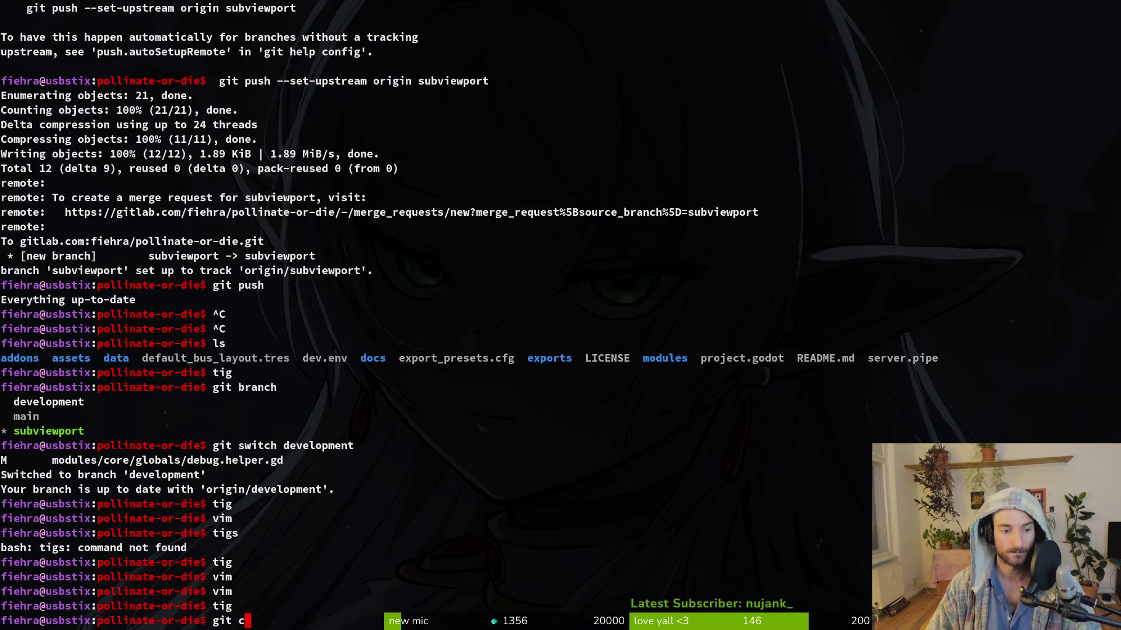
{"action": "type", "text": "m \""}
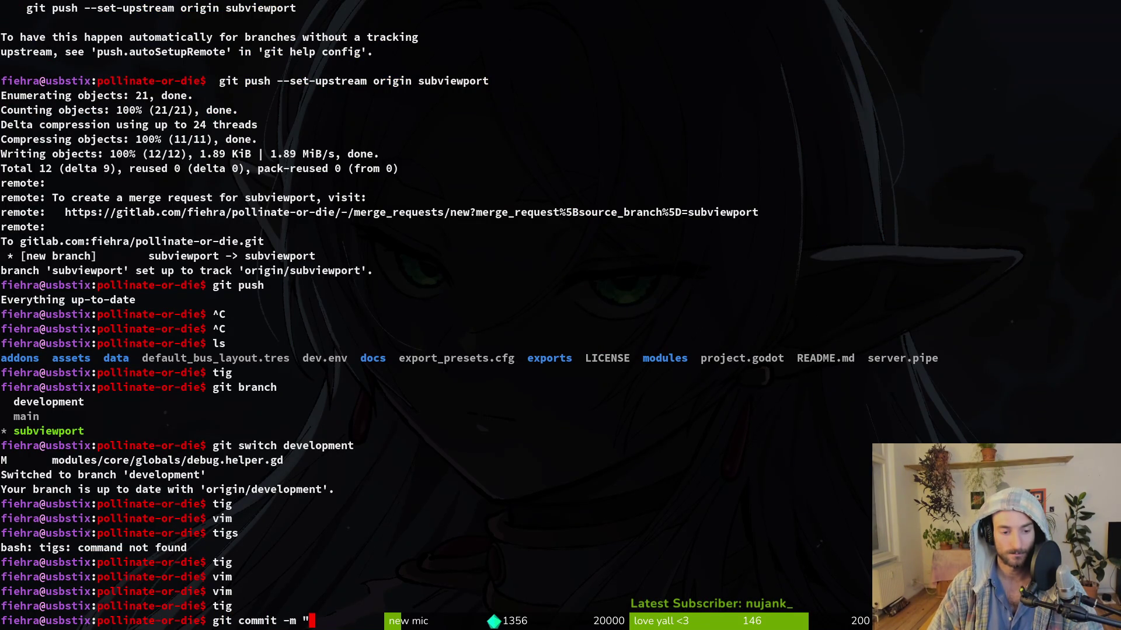
{"action": "type", "text": "fixed spr"}
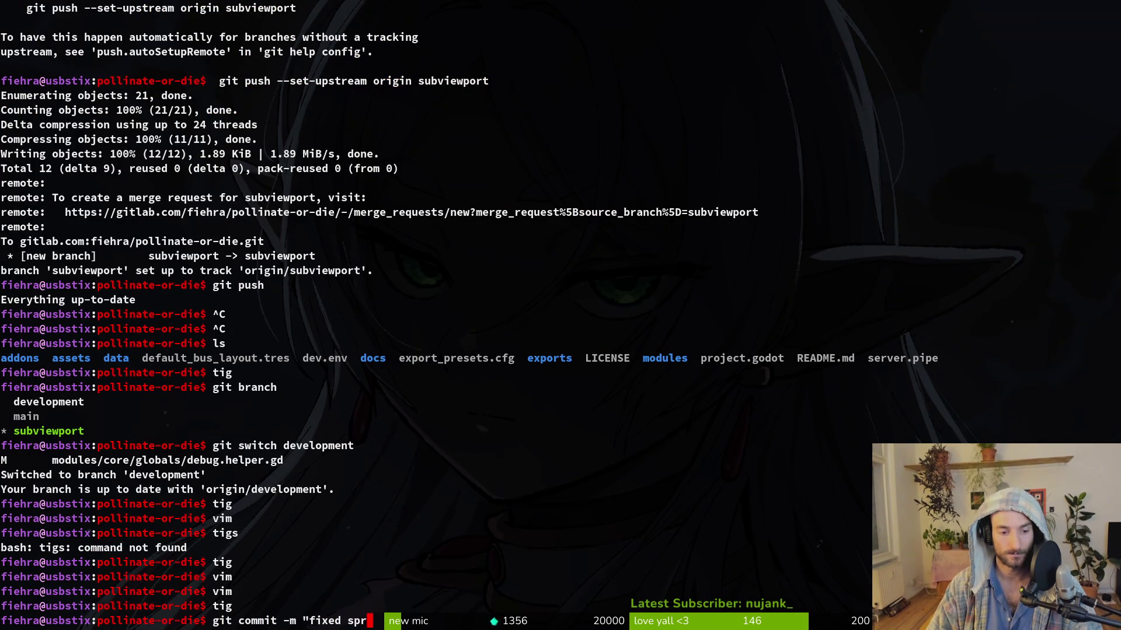
{"action": "type", "text": "ite flipping bug in"}
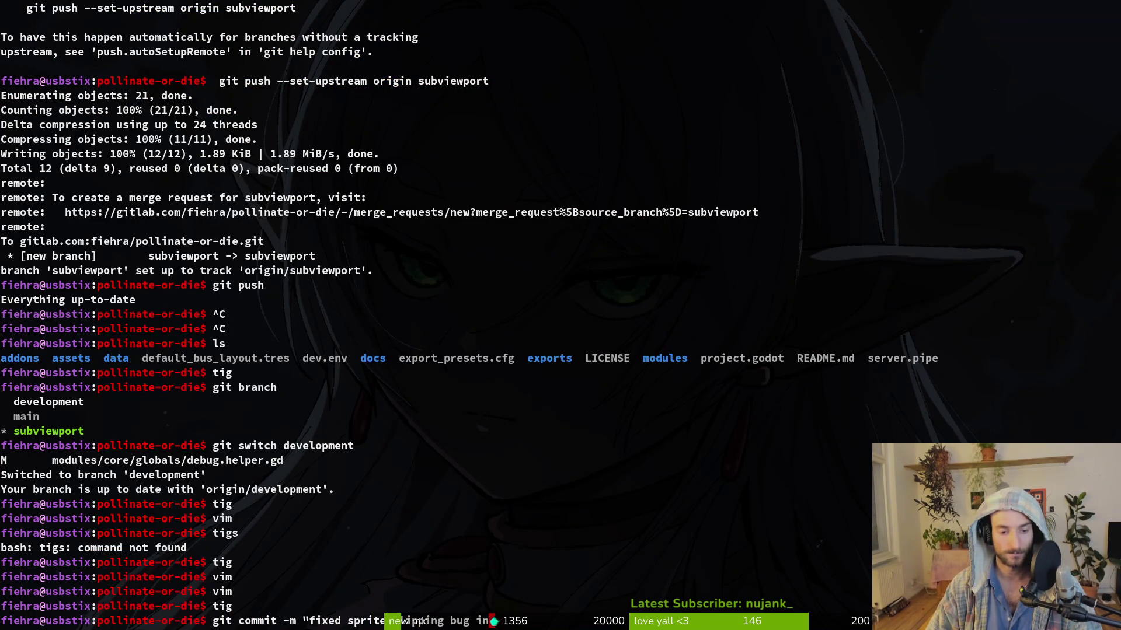
{"action": "type", "text": " mantis\""}
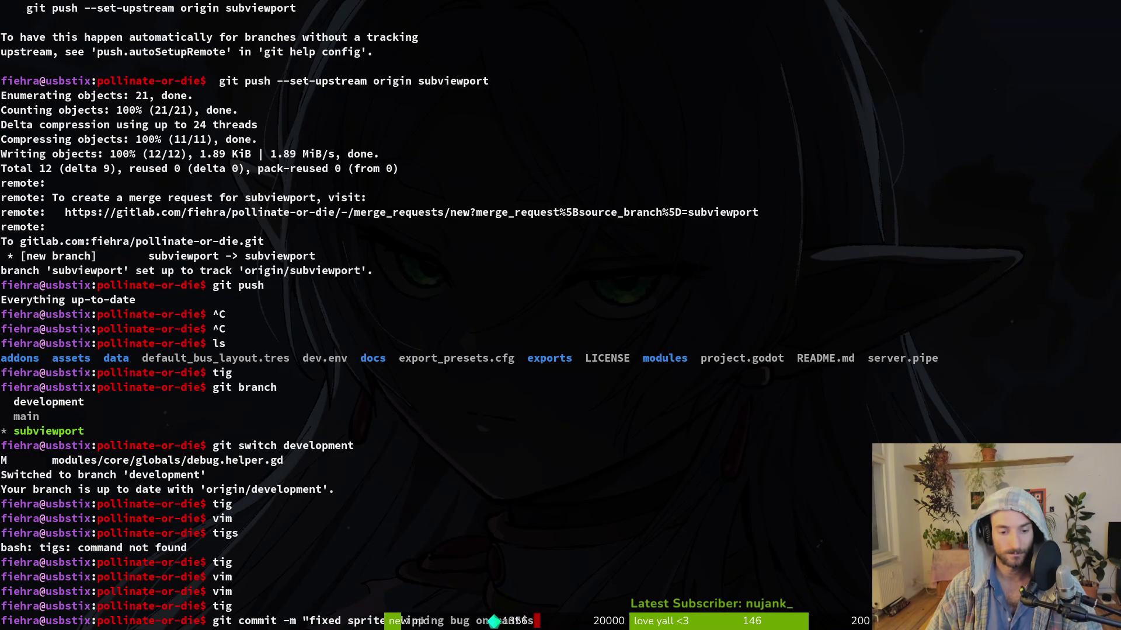
{"action": "key", "text": "Return"}
{"action": "type", "text": "git push"}
{"action": "key", "text": "Return"}
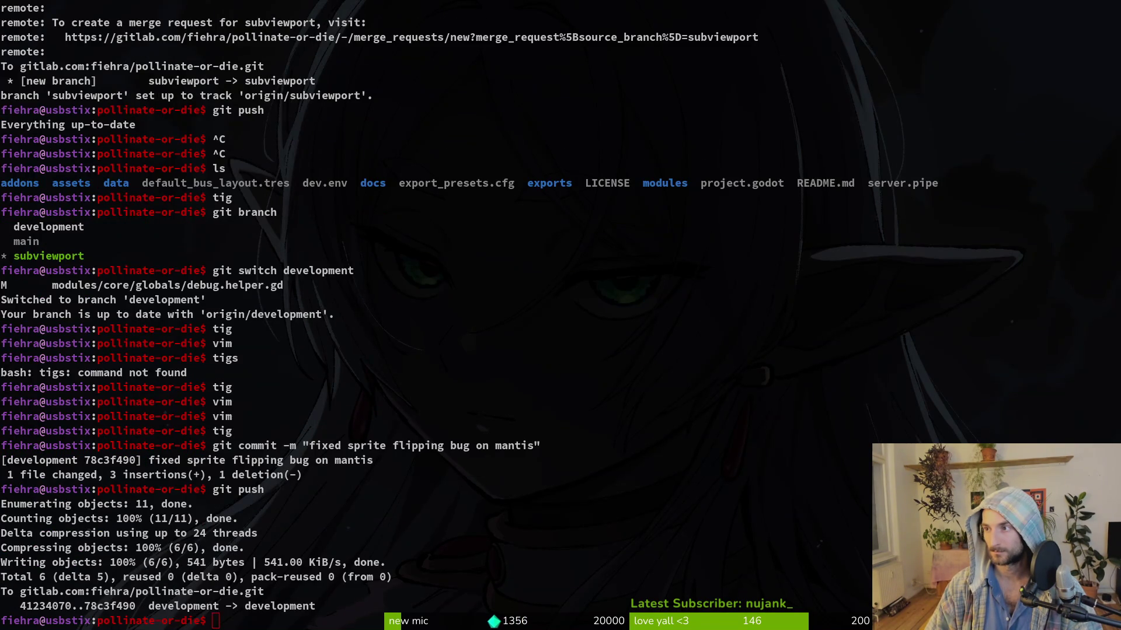
{"action": "key", "text": "super+minus"}
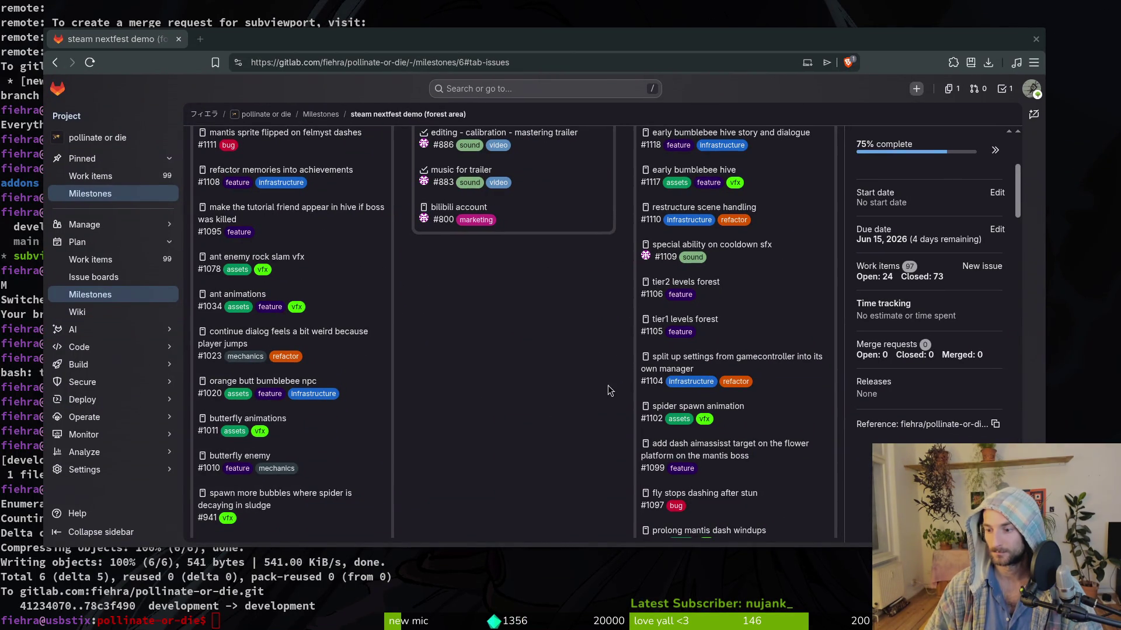
Step: Close GitLab issue #1111 'mantis sprite flipped on felmyst dashes', then close the browser
{"action": "scroll", "coordinate": [239, 213], "scroll_direction": "up", "scroll_amount": 3}
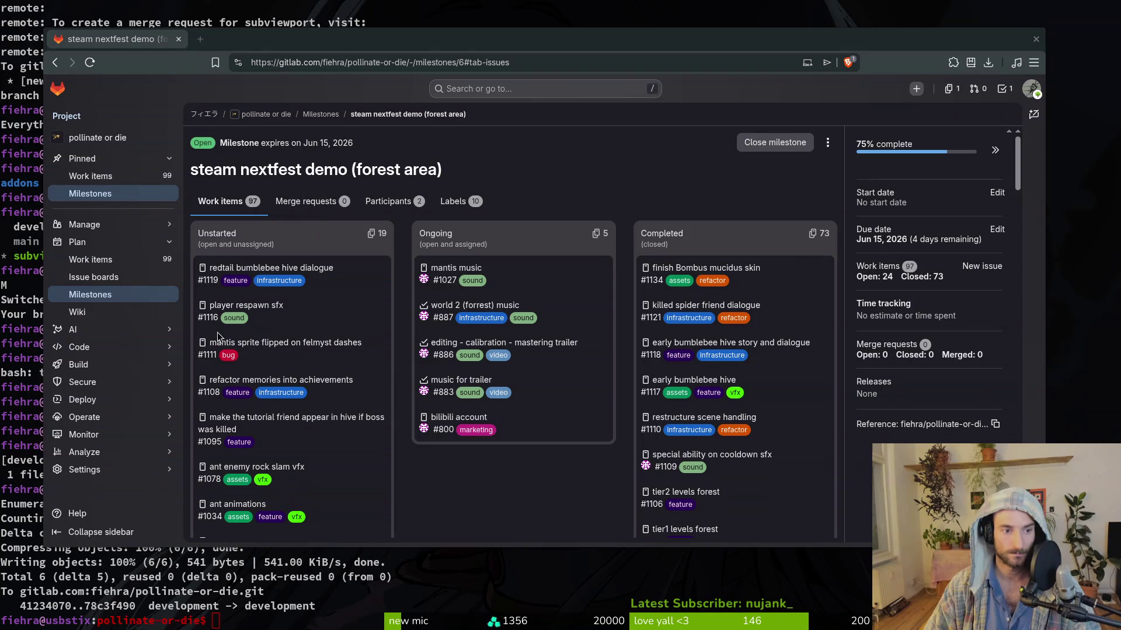
{"action": "left_click", "coordinate": [477, 425]}
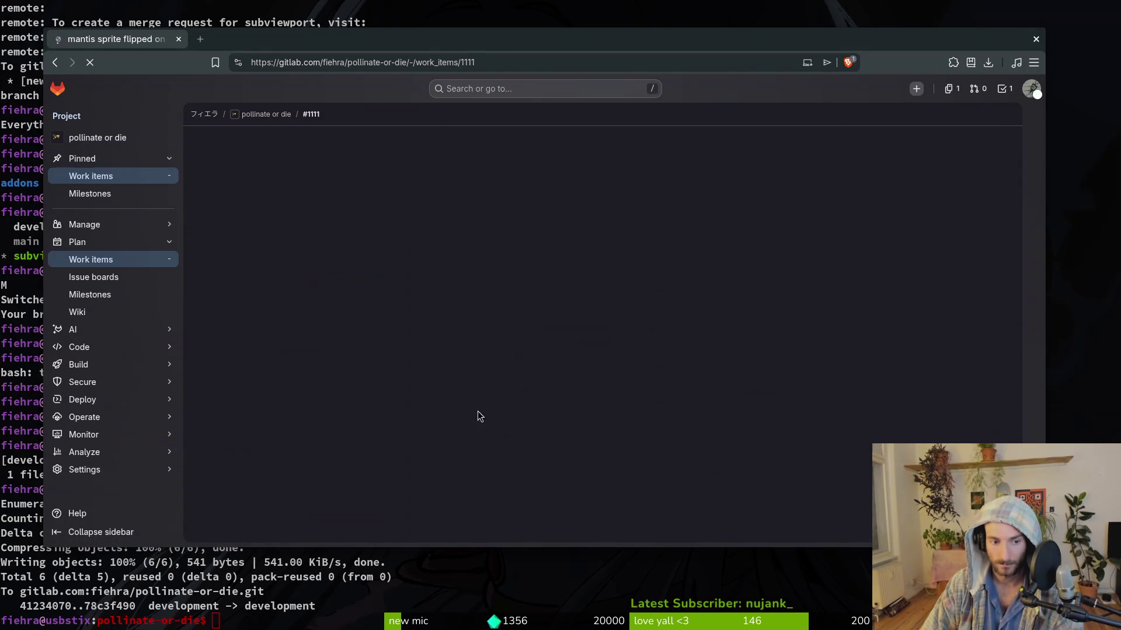
{"action": "scroll", "coordinate": [683, 385], "scroll_direction": "down", "scroll_amount": 2}
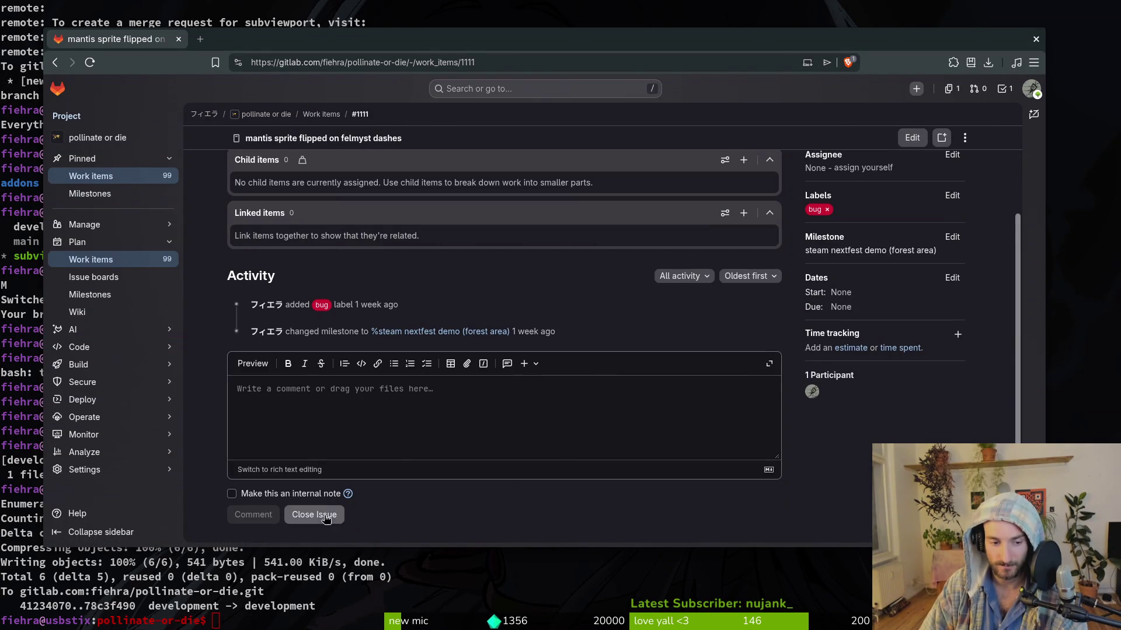
{"action": "left_click", "coordinate": [178, 40]}
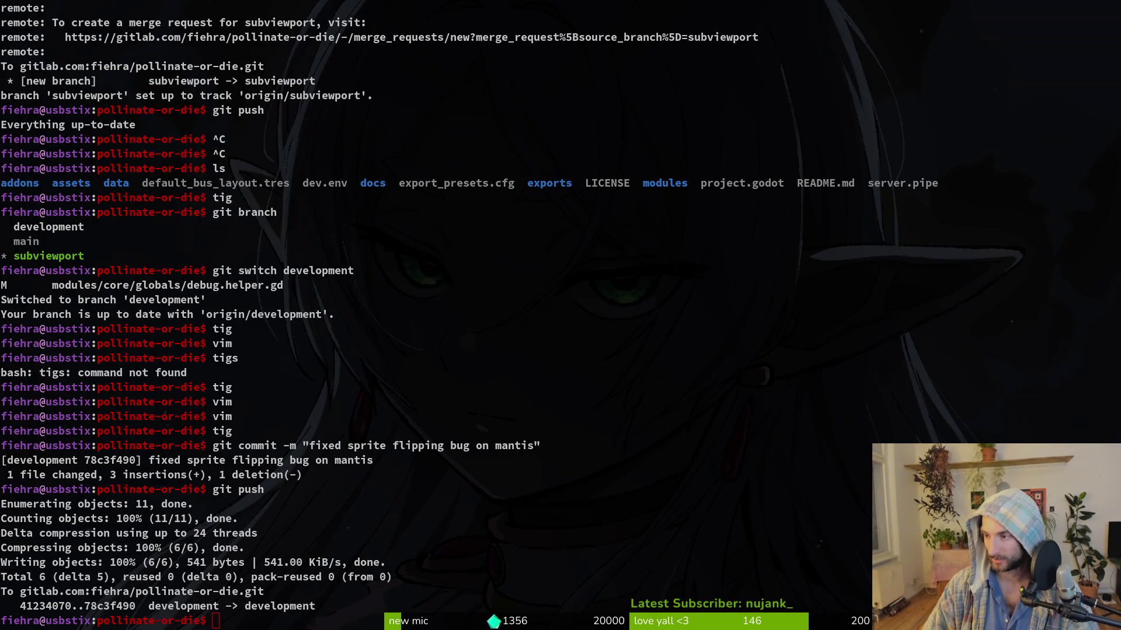
Step: Collapse the scene tree and open the Input Map in Project Settings
{"action": "key", "text": "alt+Tab"}
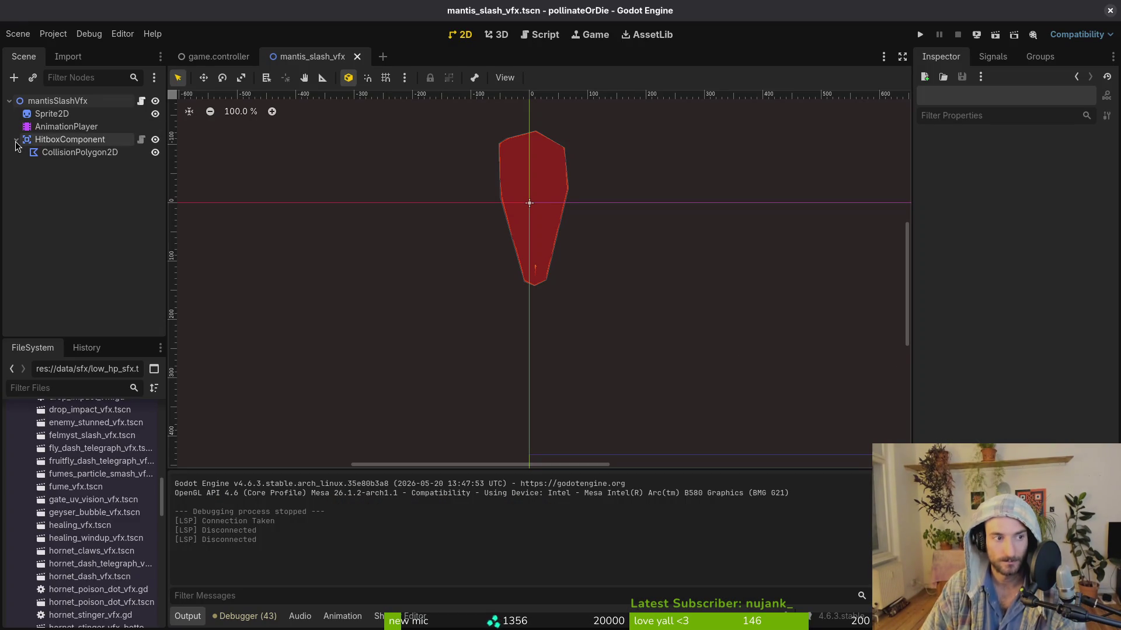
{"action": "left_click", "coordinate": [16, 140]}
{"action": "left_click", "coordinate": [9, 101]}
{"action": "left_click", "coordinate": [53, 34]}
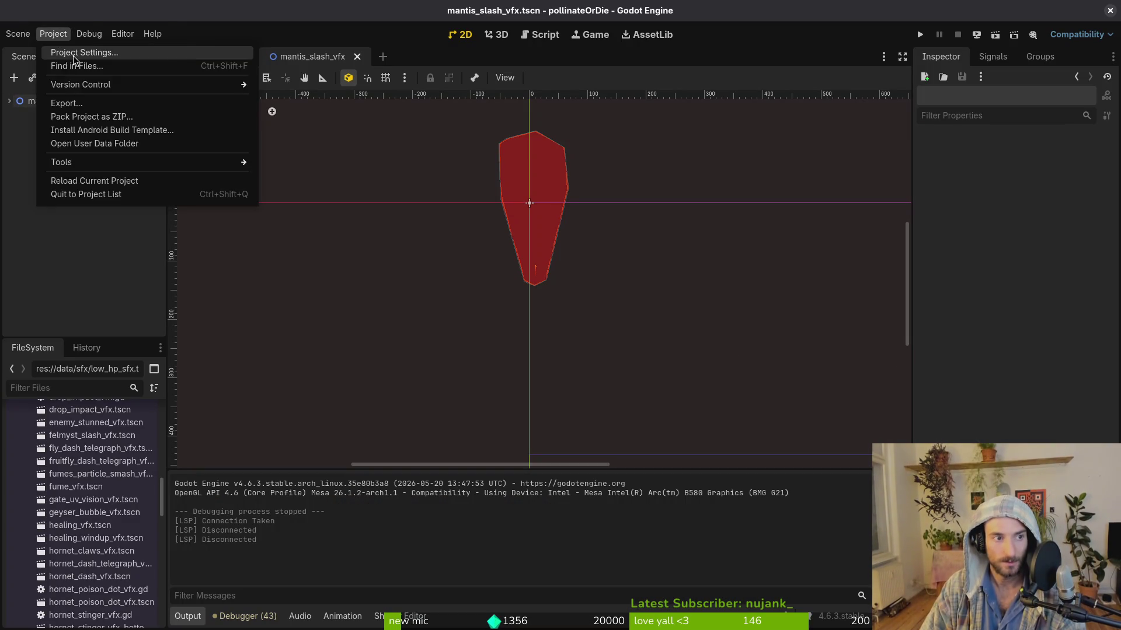
{"action": "left_click", "coordinate": [82, 48]}
{"action": "left_click", "coordinate": [461, 145]}
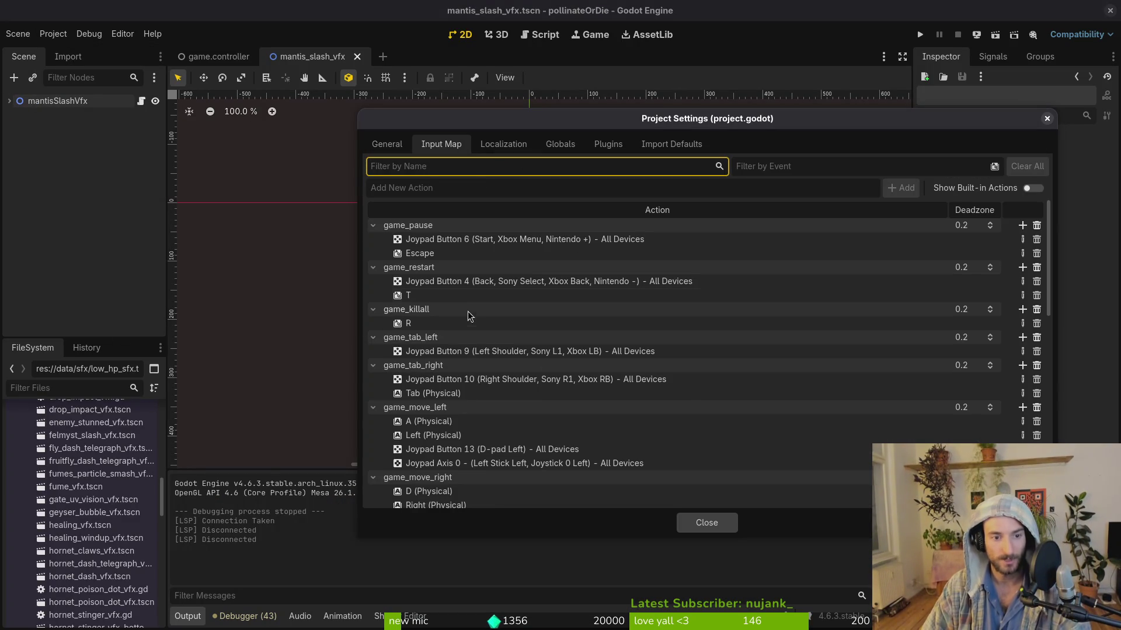
Step: Review the existing bindings and confirm ctrl_slash is bound to Joypad Button 0
{"action": "scroll", "coordinate": [502, 350], "scroll_direction": "down", "scroll_amount": 2}
{"action": "scroll", "coordinate": [506, 373], "scroll_direction": "down", "scroll_amount": 5}
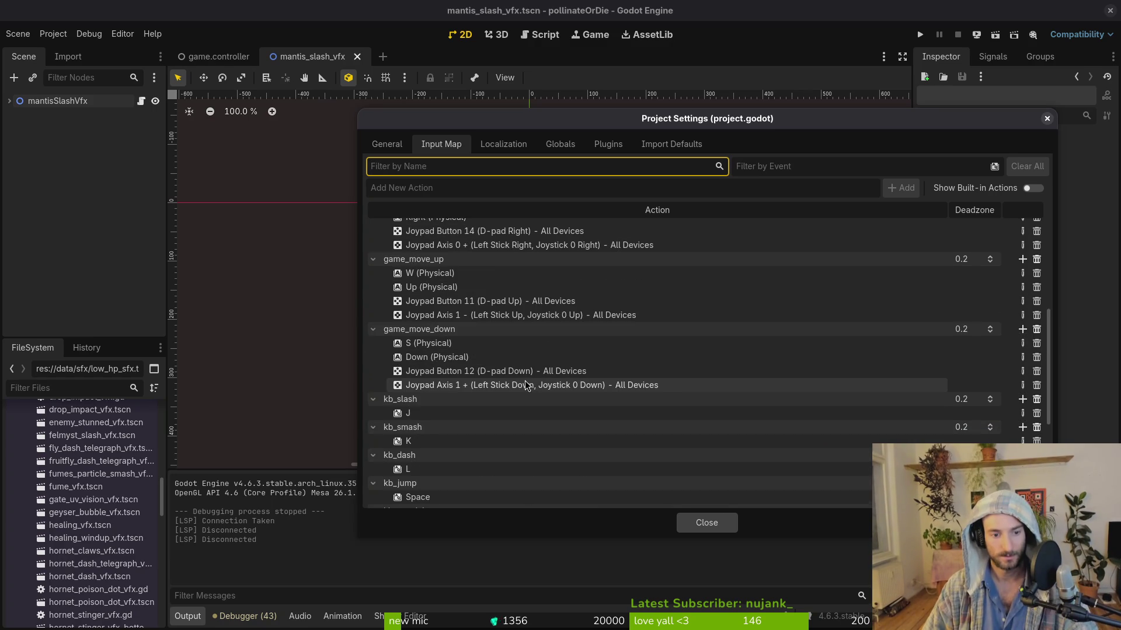
{"action": "left_click", "coordinate": [506, 418]}
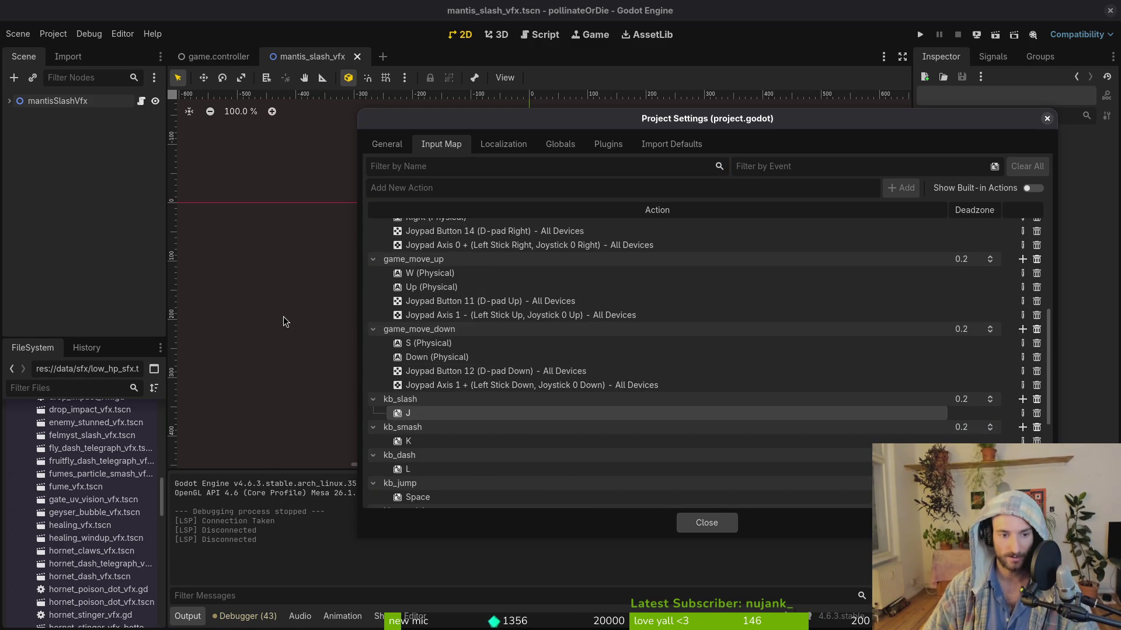
{"action": "scroll", "coordinate": [508, 409], "scroll_direction": "down", "scroll_amount": 3}
{"action": "scroll", "coordinate": [473, 365], "scroll_direction": "down", "scroll_amount": 2}
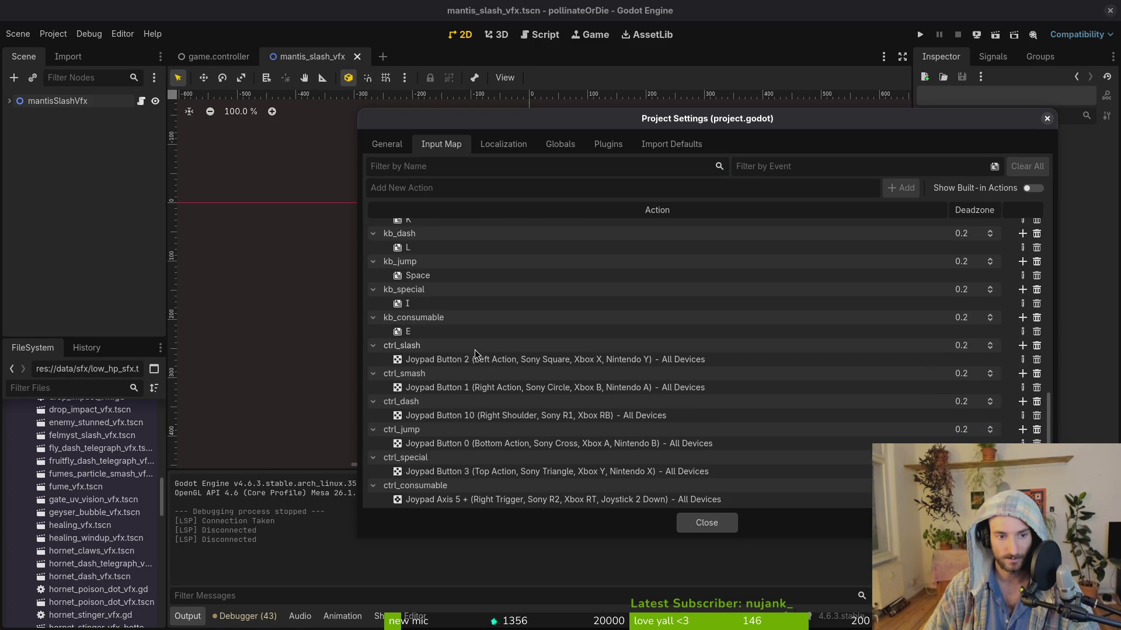
{"action": "left_click", "coordinate": [443, 420]}
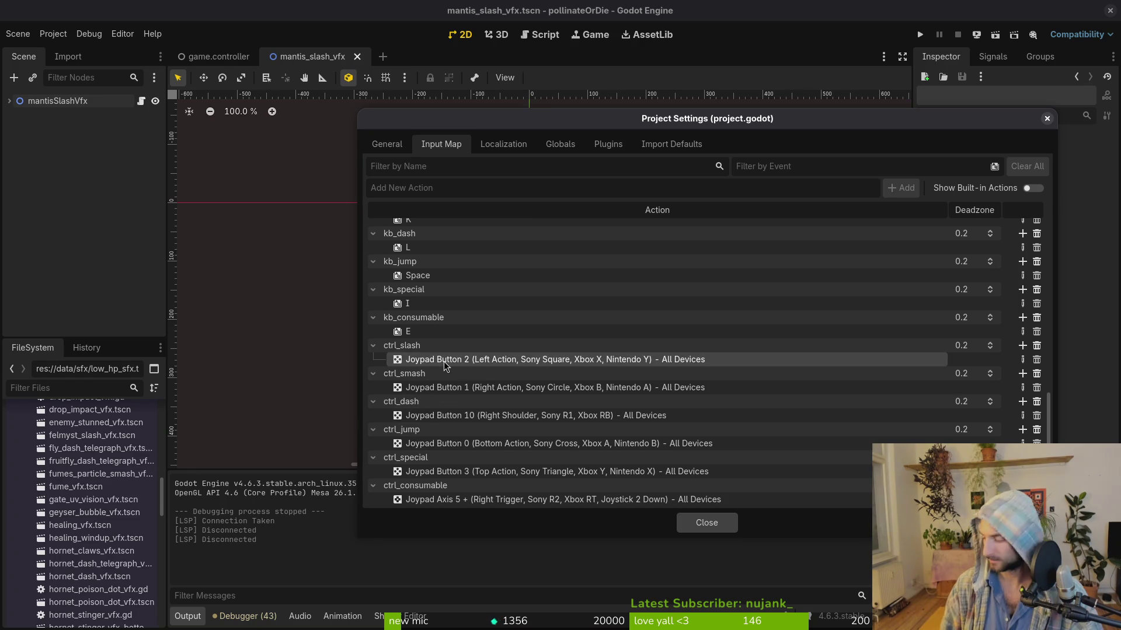
{"action": "left_click", "coordinate": [1022, 360]}
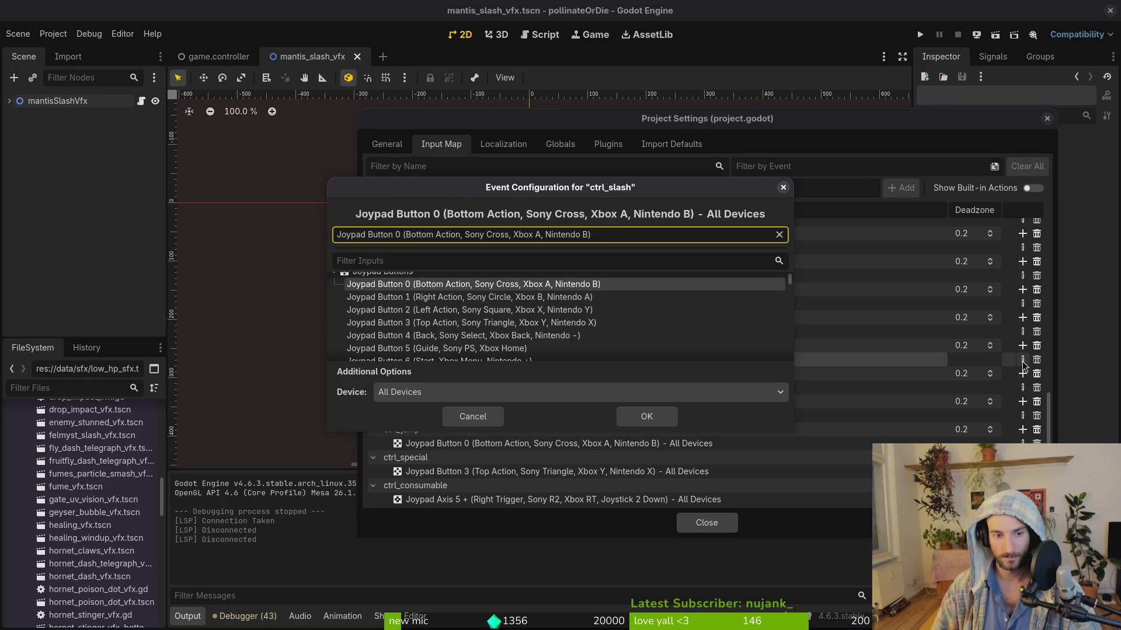
{"action": "left_click", "coordinate": [651, 416]}
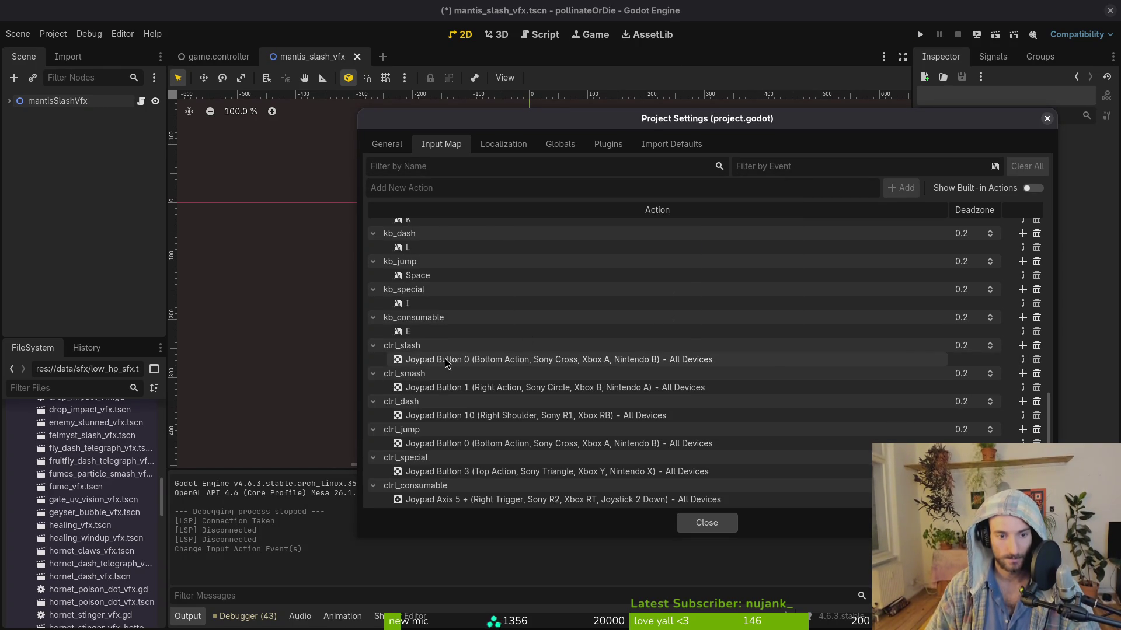
Step: Rename ctrl_jump to ctrl_interact and kb_jump to kb_interact
{"action": "double_click", "coordinate": [430, 430]}
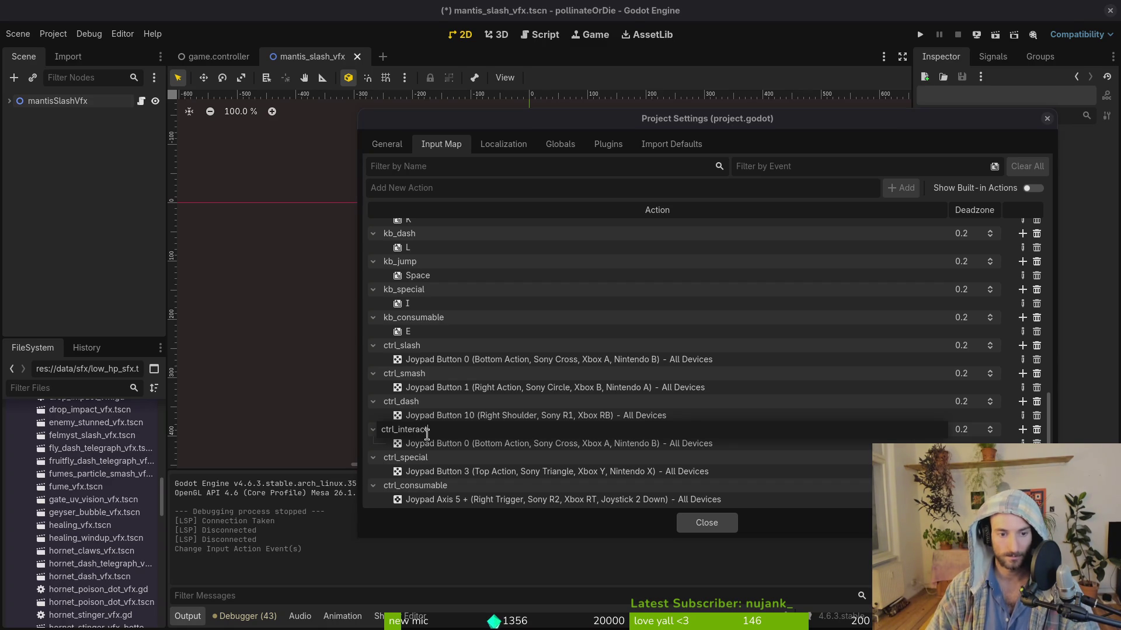
{"action": "key", "text": "Return"}
{"action": "scroll", "coordinate": [461, 339], "scroll_direction": "up", "scroll_amount": 4}
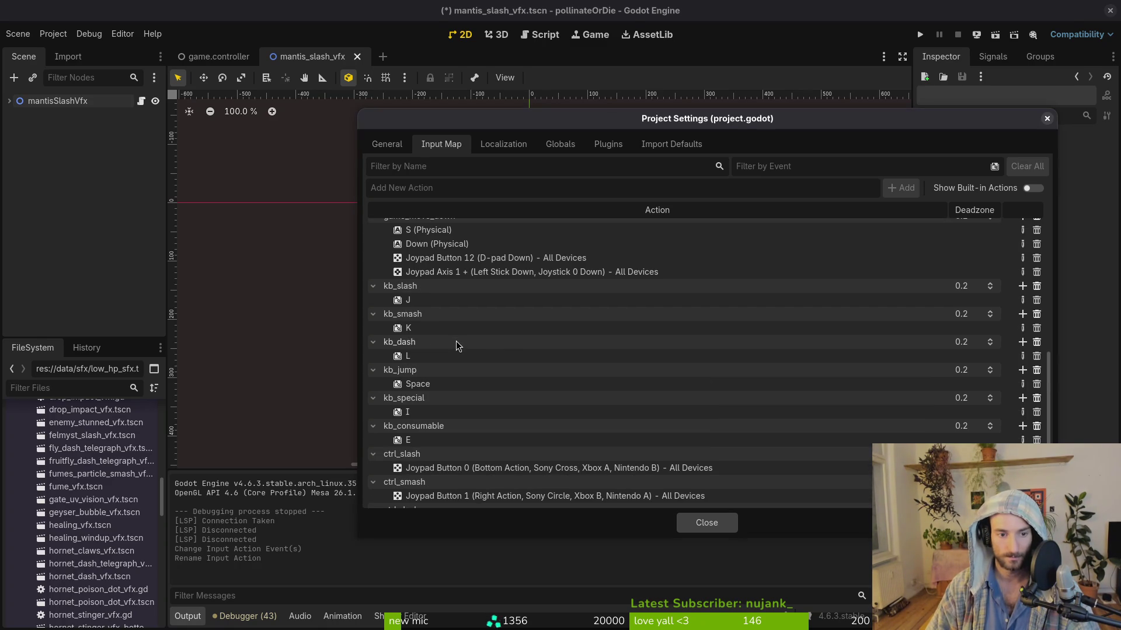
{"action": "double_click", "coordinate": [452, 370]}
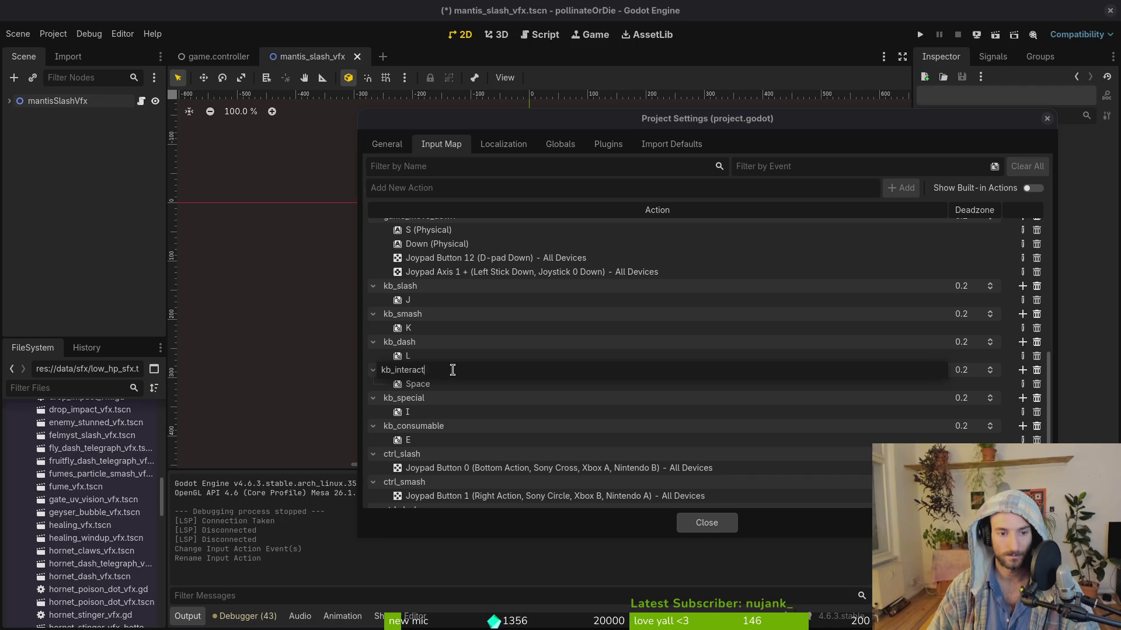
{"action": "key", "text": "Return"}
{"action": "scroll", "coordinate": [453, 373], "scroll_direction": "down", "scroll_amount": 4}
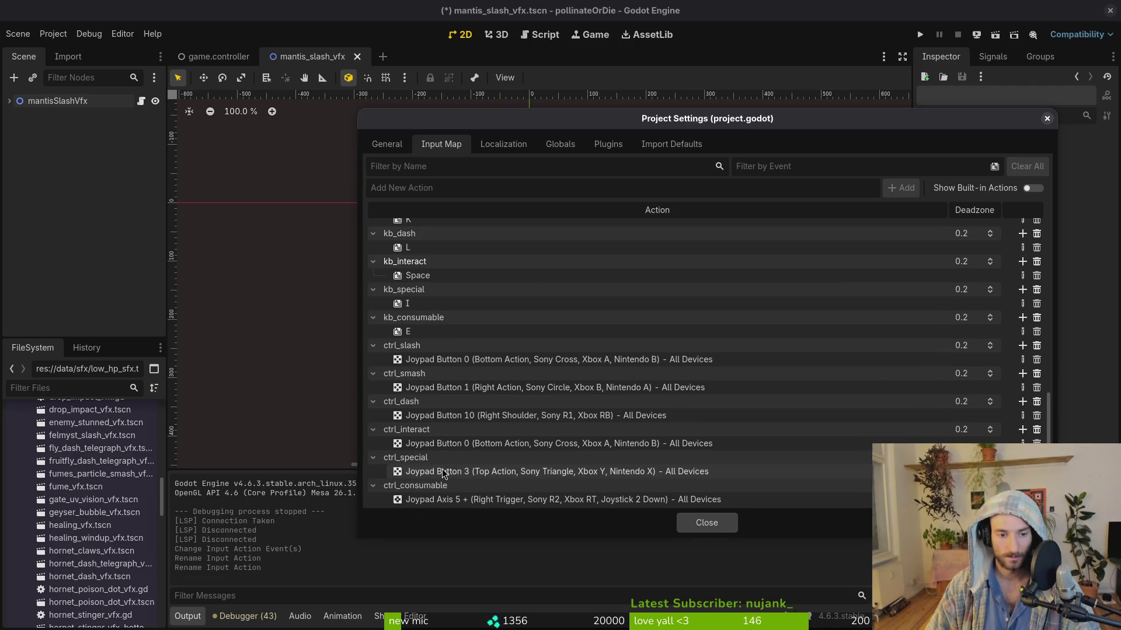
{"action": "scroll", "coordinate": [447, 359], "scroll_direction": "up", "scroll_amount": 4}
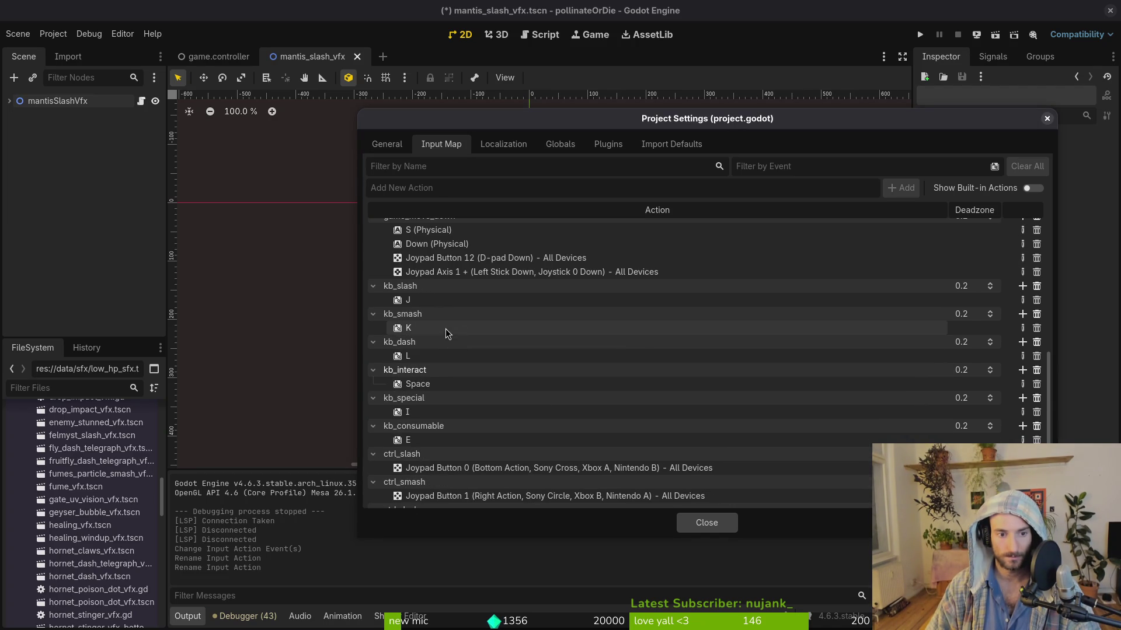
{"action": "scroll", "coordinate": [449, 350], "scroll_direction": "down", "scroll_amount": 4}
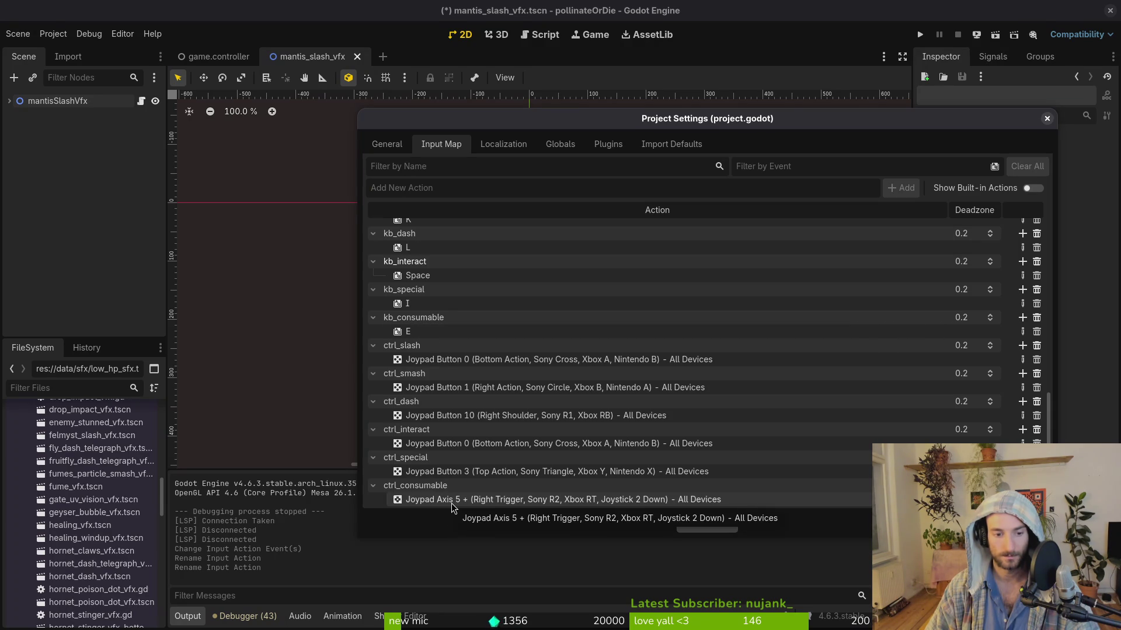
Step: Bind ctrl_interact to Joypad Button 3, ctrl_special to Left Trigger, ctrl_consumable to Joypad Button 2
{"action": "double_click", "coordinate": [554, 443]}
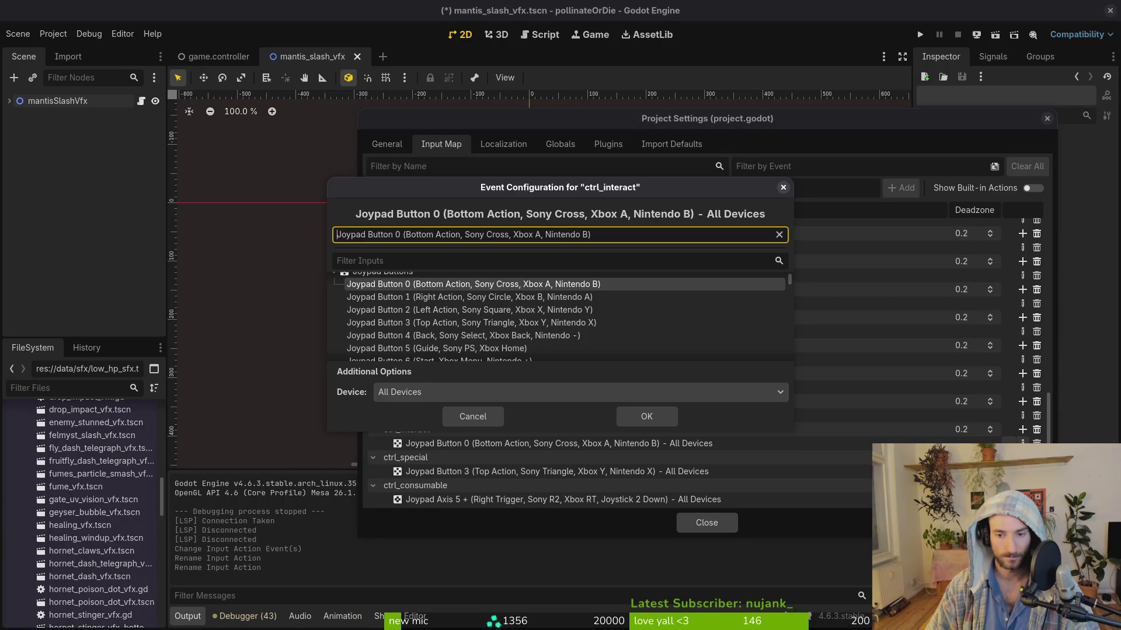
{"action": "left_click", "coordinate": [471, 322]}
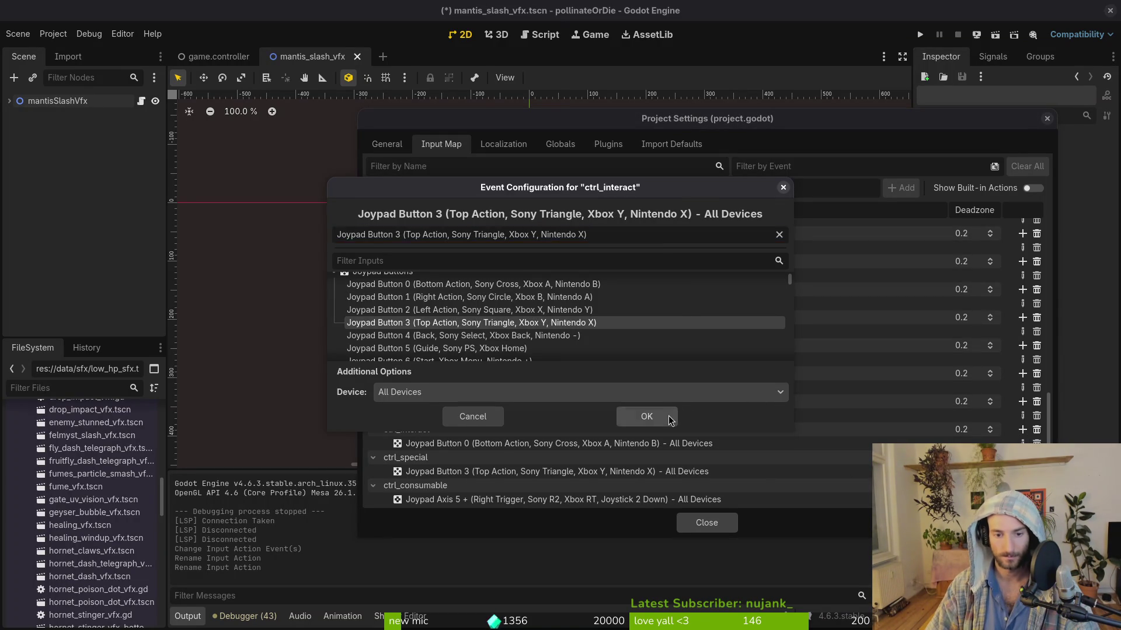
{"action": "left_click", "coordinate": [668, 416]}
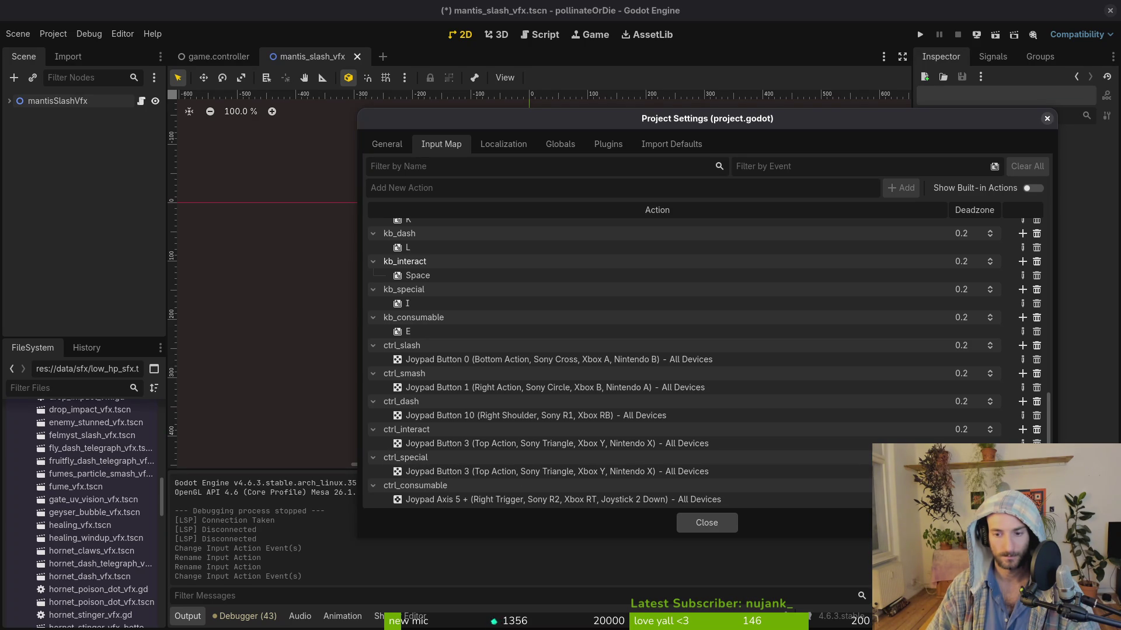
{"action": "left_click", "coordinate": [1023, 472]}
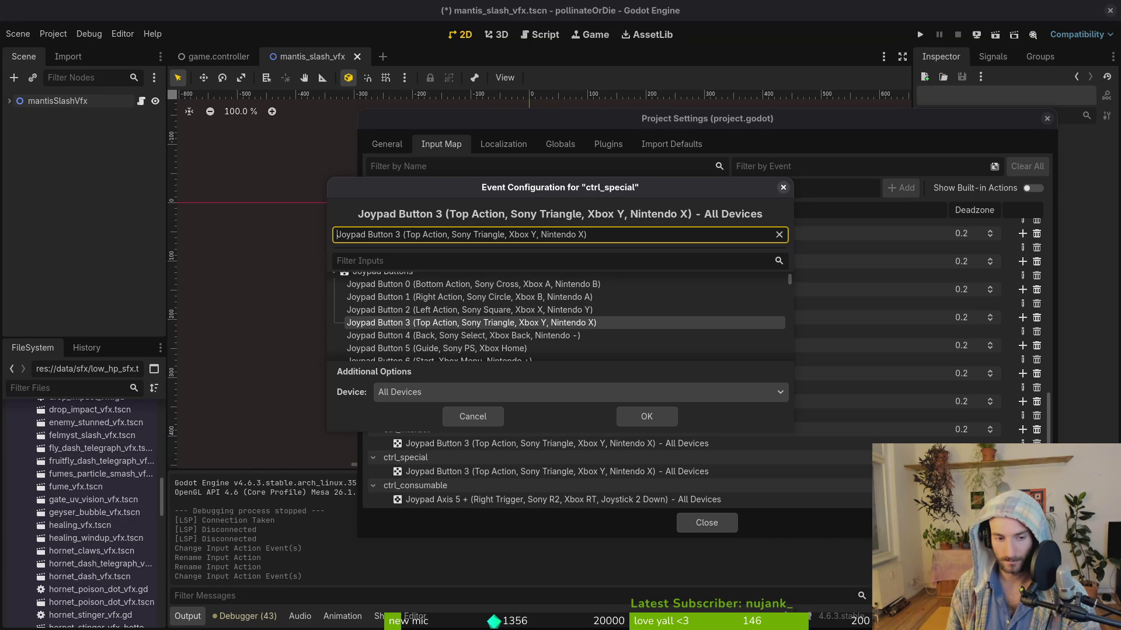
{"action": "left_click", "coordinate": [472, 348]}
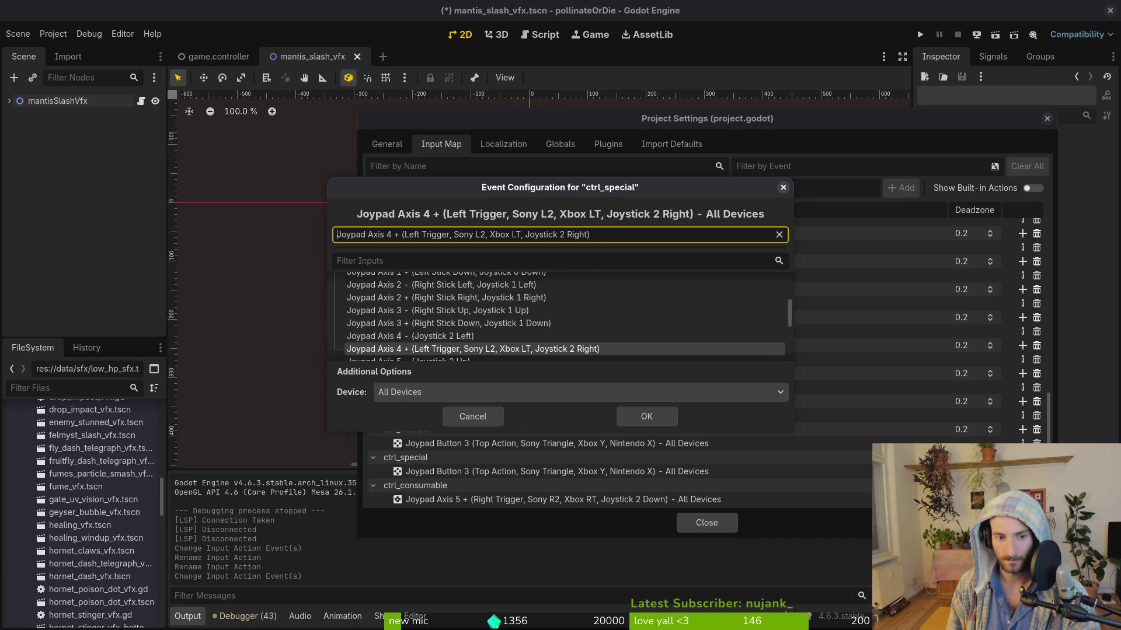
{"action": "left_click", "coordinate": [645, 416]}
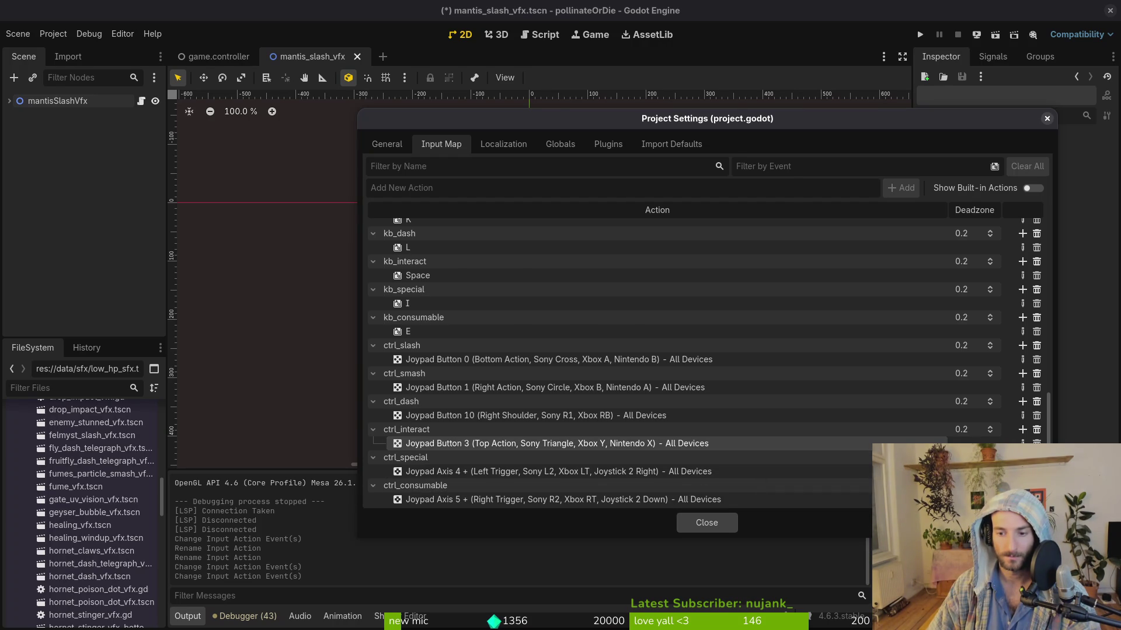
{"action": "left_click", "coordinate": [1023, 500]}
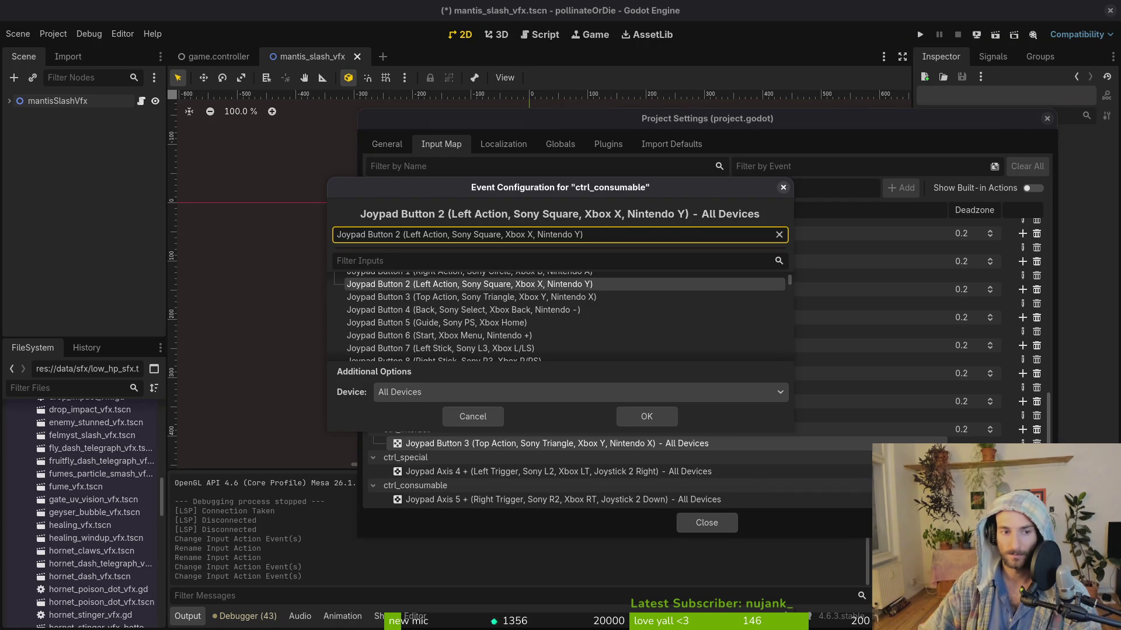
{"action": "left_click", "coordinate": [672, 419]}
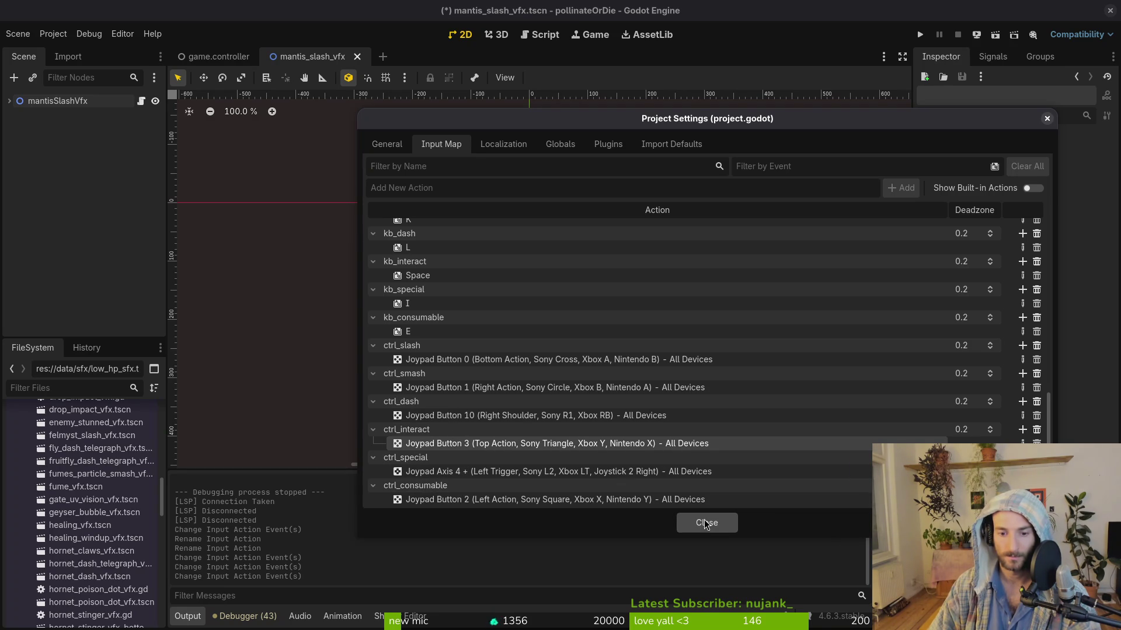
{"action": "left_click", "coordinate": [706, 523]}
Step: Run the game, check the Errors tab for missing ctrl_jump/kb_jump actions, then stop it
{"action": "left_click", "coordinate": [921, 35]}
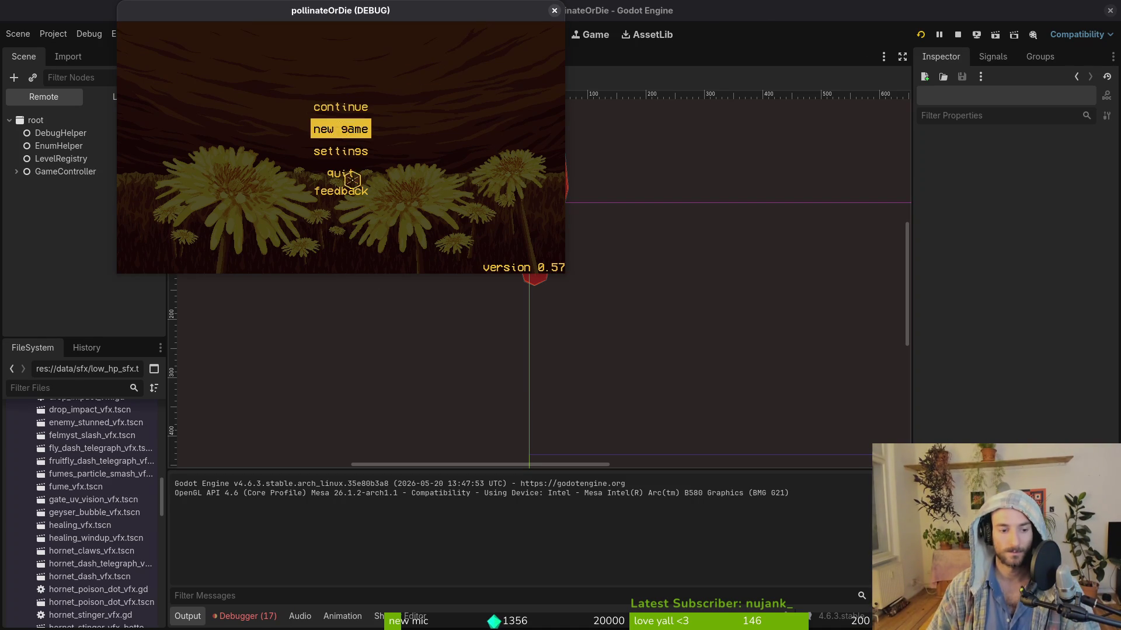
{"action": "left_click", "coordinate": [269, 618]}
{"action": "left_click", "coordinate": [264, 470]}
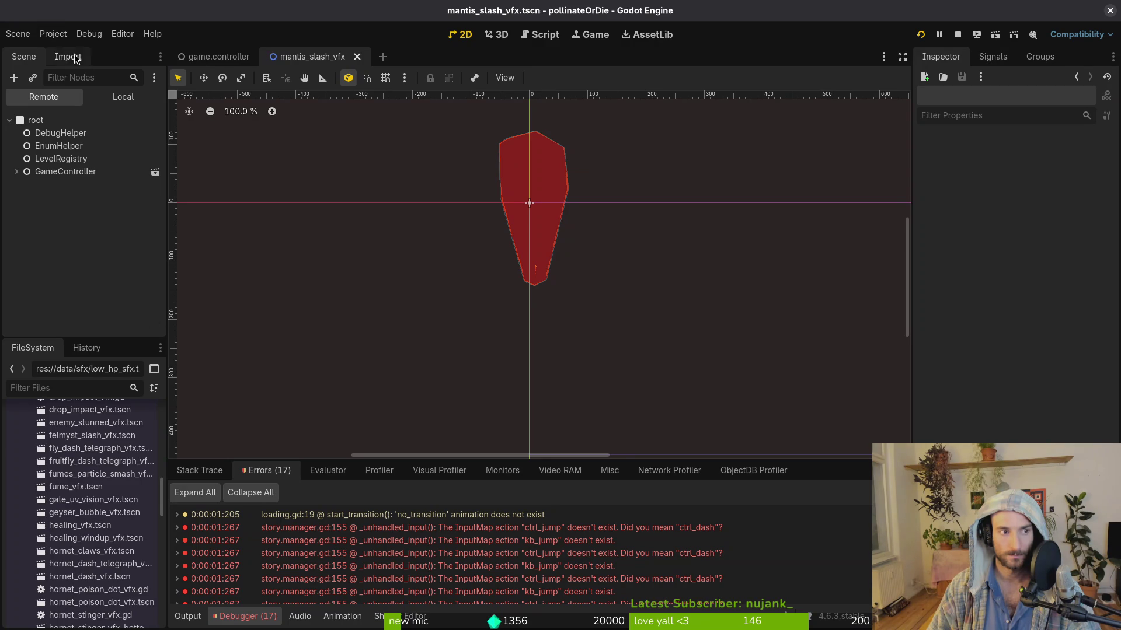
{"action": "left_click", "coordinate": [957, 34]}
{"action": "left_click", "coordinate": [53, 34]}
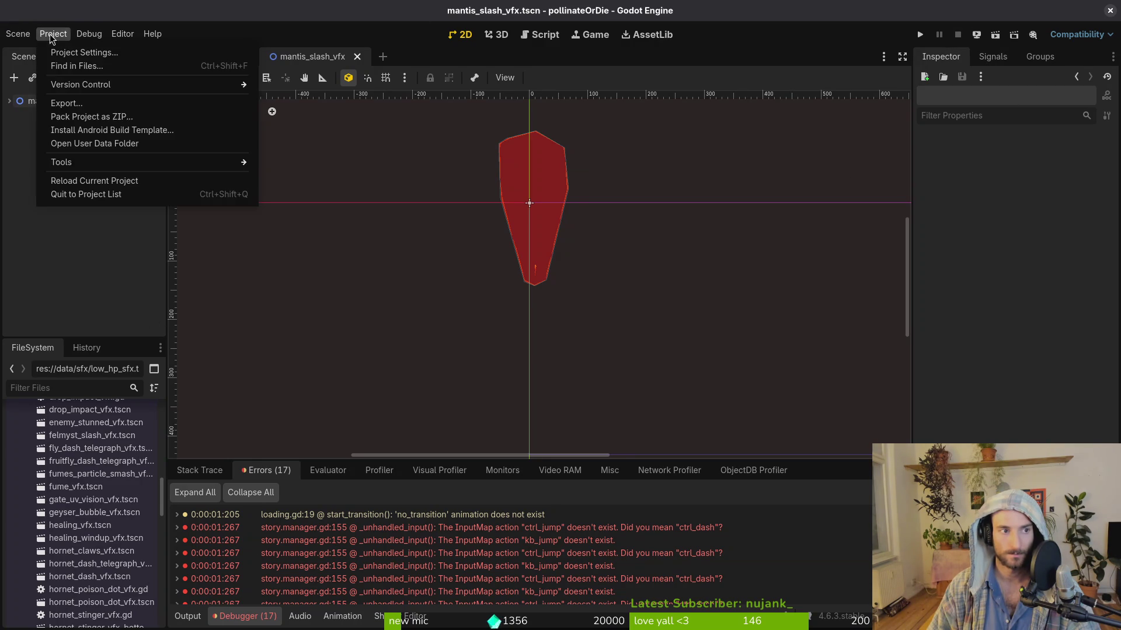
Step: Trash all five files in the pollinateOrDie user data folder
{"action": "left_click", "coordinate": [99, 142]}
{"action": "key", "text": "ctrl+a"}
{"action": "key", "text": "Delete"}
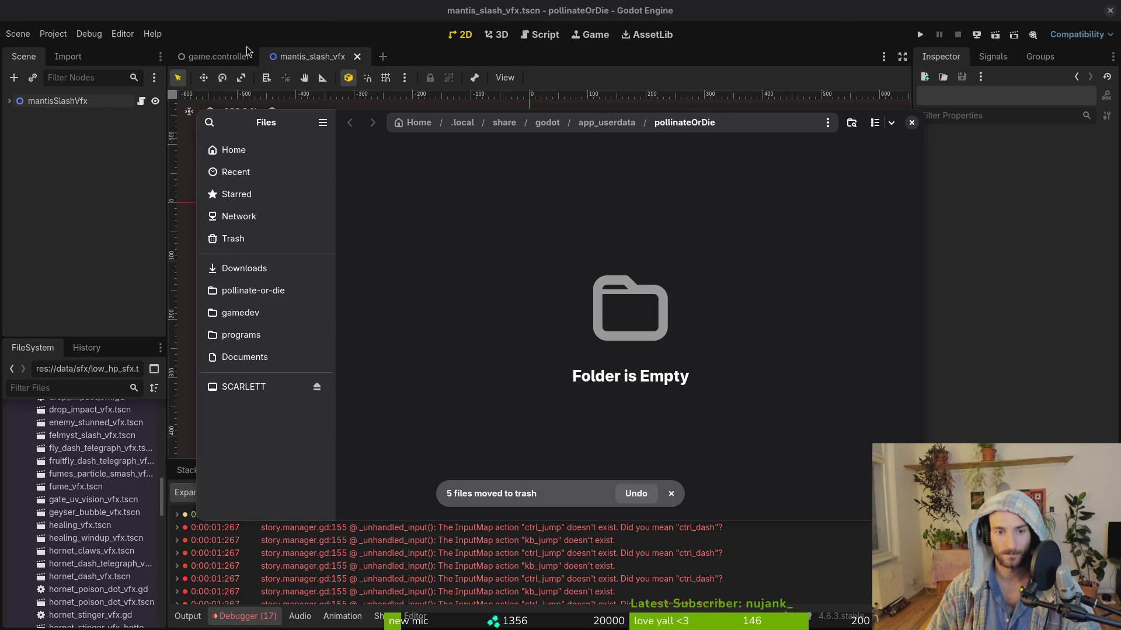
{"action": "left_click", "coordinate": [911, 123]}
Step: Rerun the game with cleared save data past the title screen, then stop it
{"action": "left_click", "coordinate": [920, 35]}
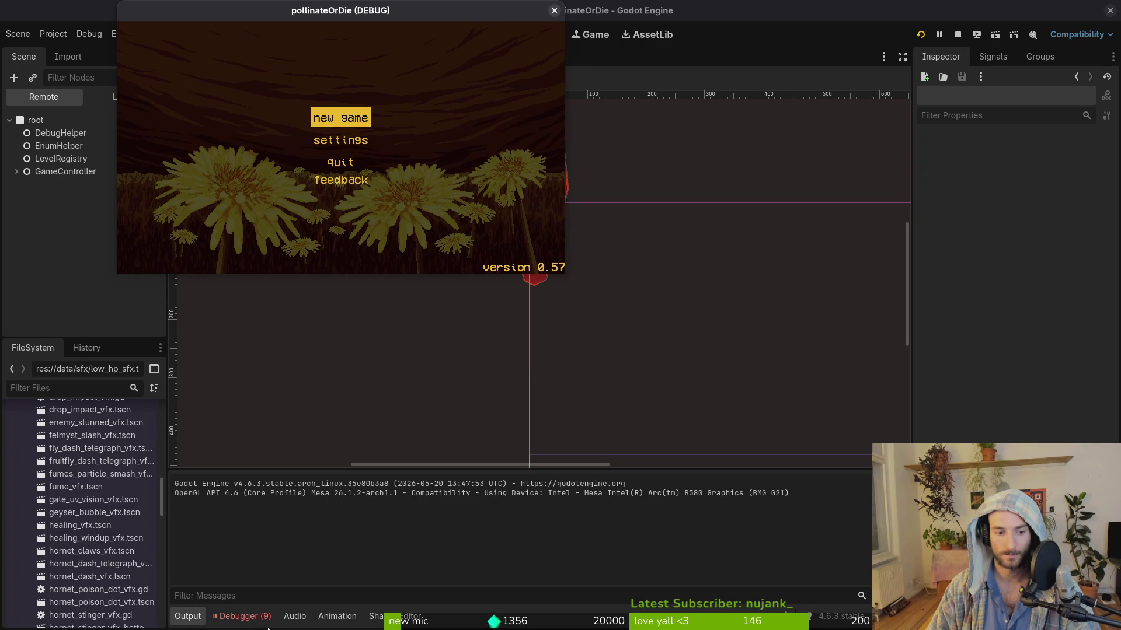
{"action": "left_click", "coordinate": [326, 572]}
{"action": "key", "text": "F8"}
{"action": "key", "text": "super+2"}
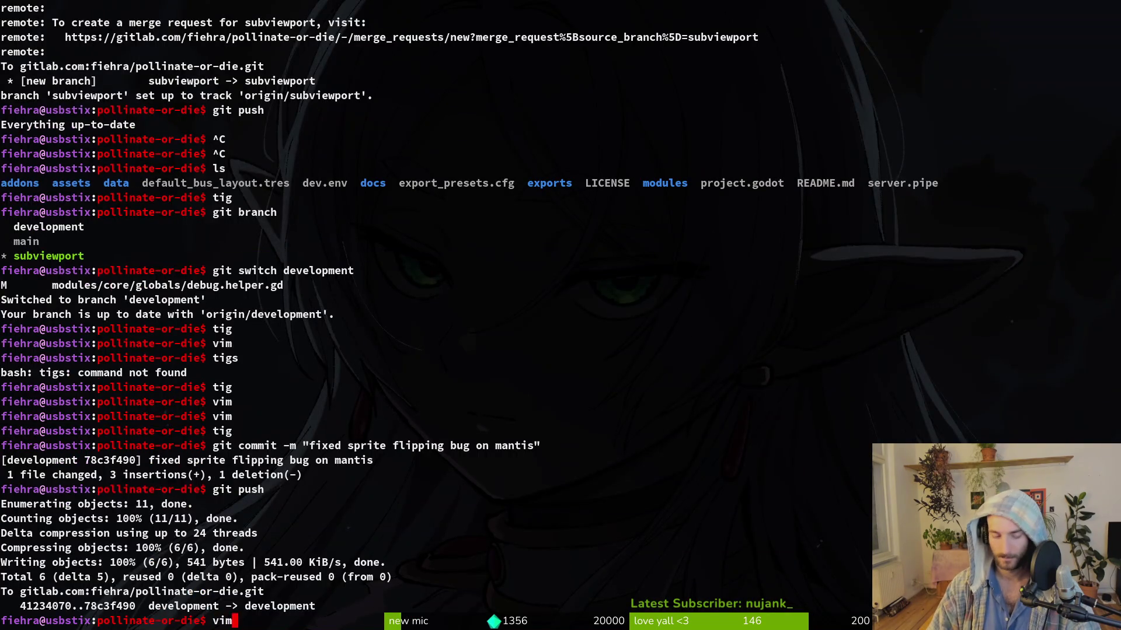
Step: Open story.manager.gd in nvim from the project folder
{"action": "type", "text": "nvim ."}
{"action": "key", "text": "Return"}
{"action": "type", "text": "storemana"}
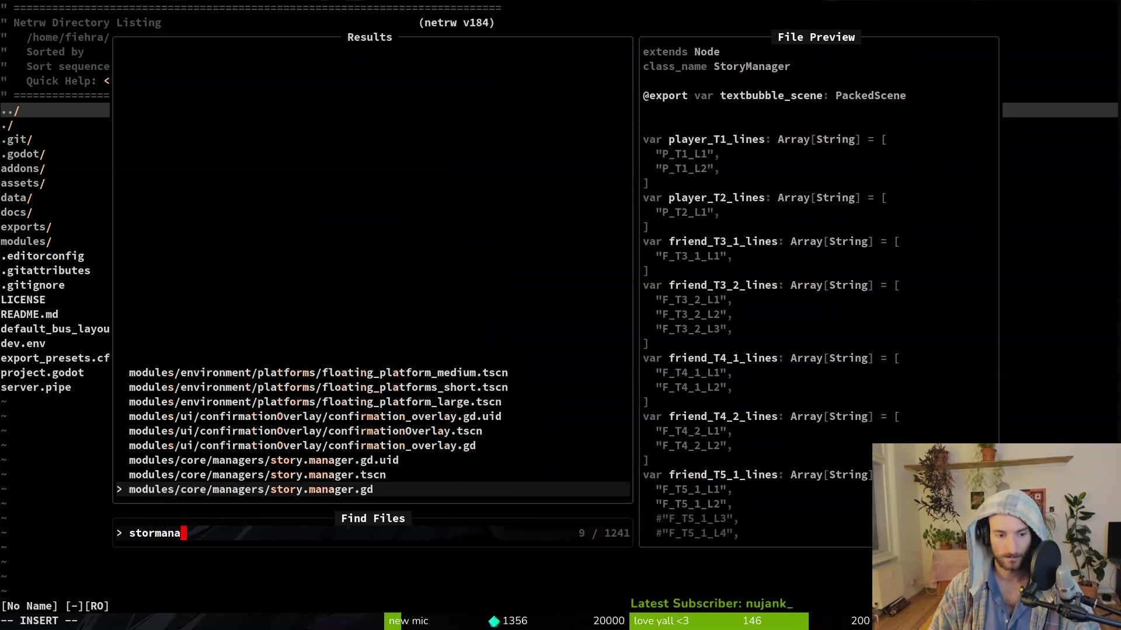
{"action": "key", "text": "Return"}
Step: On the dialog _unhandled_input condition line, change ctrl_jump to ctrl_interact
{"action": "key", "text": "ctrl+d"}
{"action": "key", "text": "ctrl+d"}
{"action": "key", "text": "ctrl+d"}
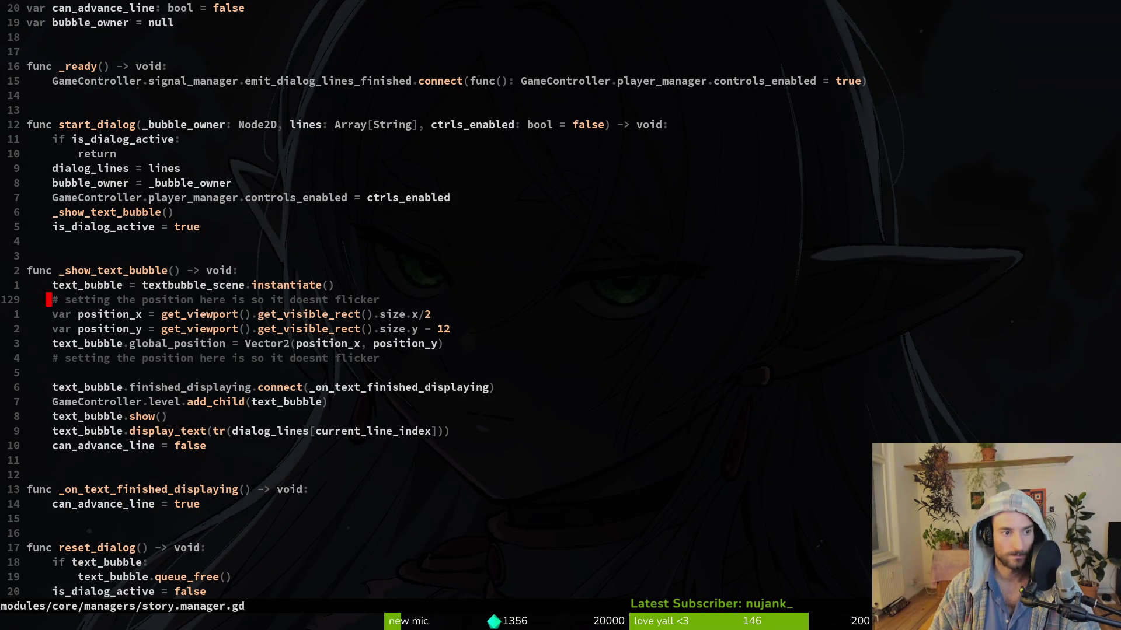
{"action": "key", "text": "ctrl+d"}
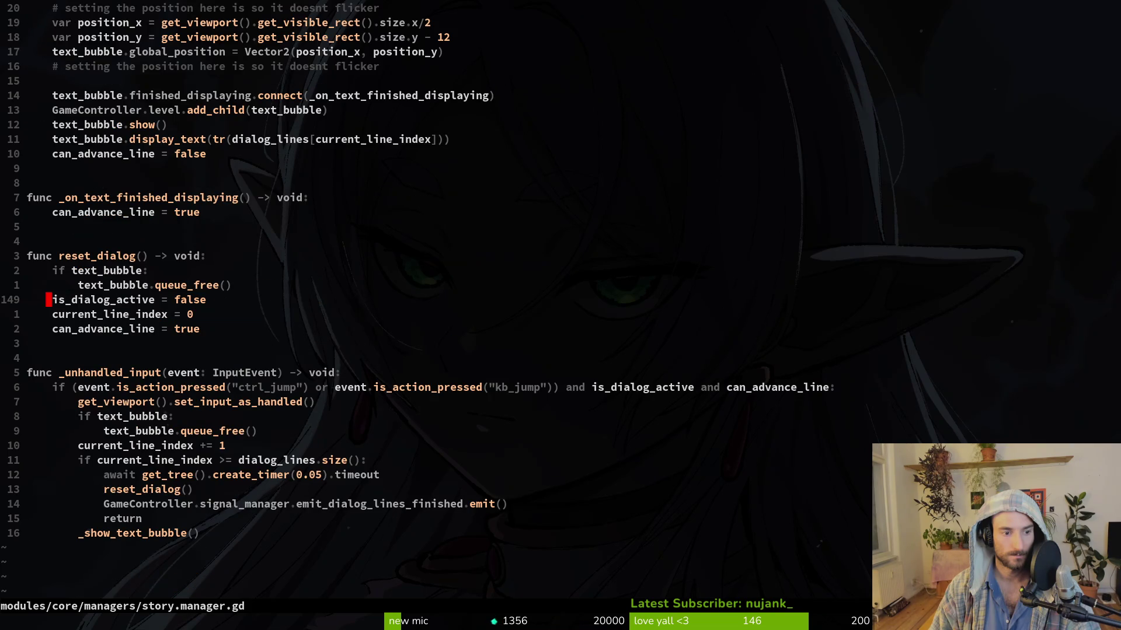
{"action": "key", "text": "j"}
{"action": "key", "text": "j"}
{"action": "key", "text": "j"}
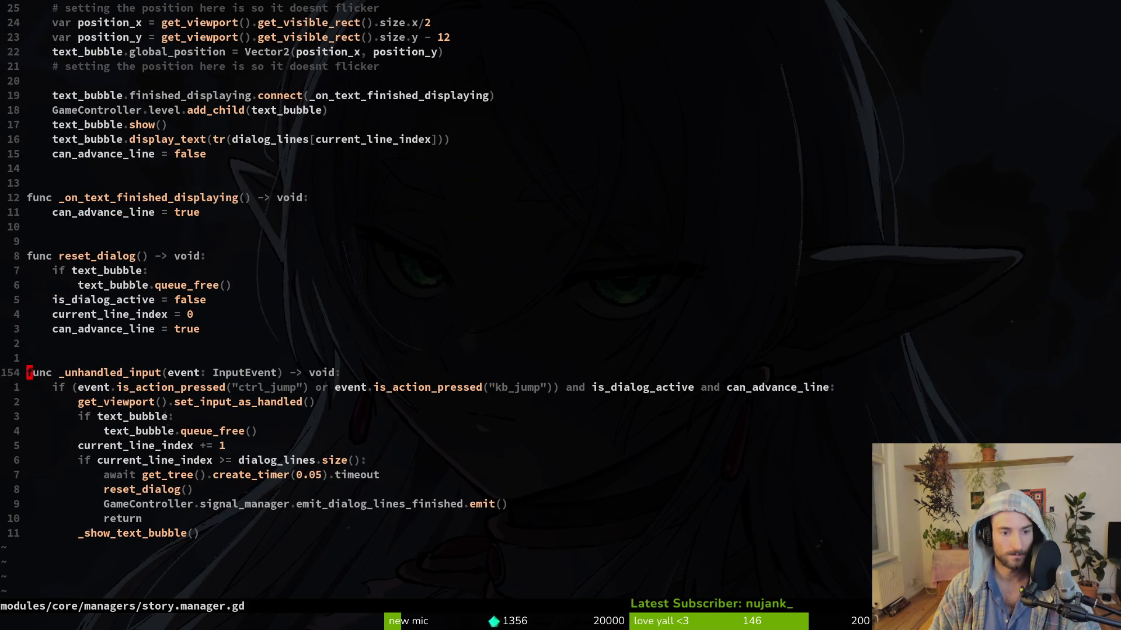
{"action": "key", "text": "w"}
{"action": "key", "text": "w"}
{"action": "key", "text": "w"}
{"action": "key", "text": "w"}
{"action": "key", "text": "w"}
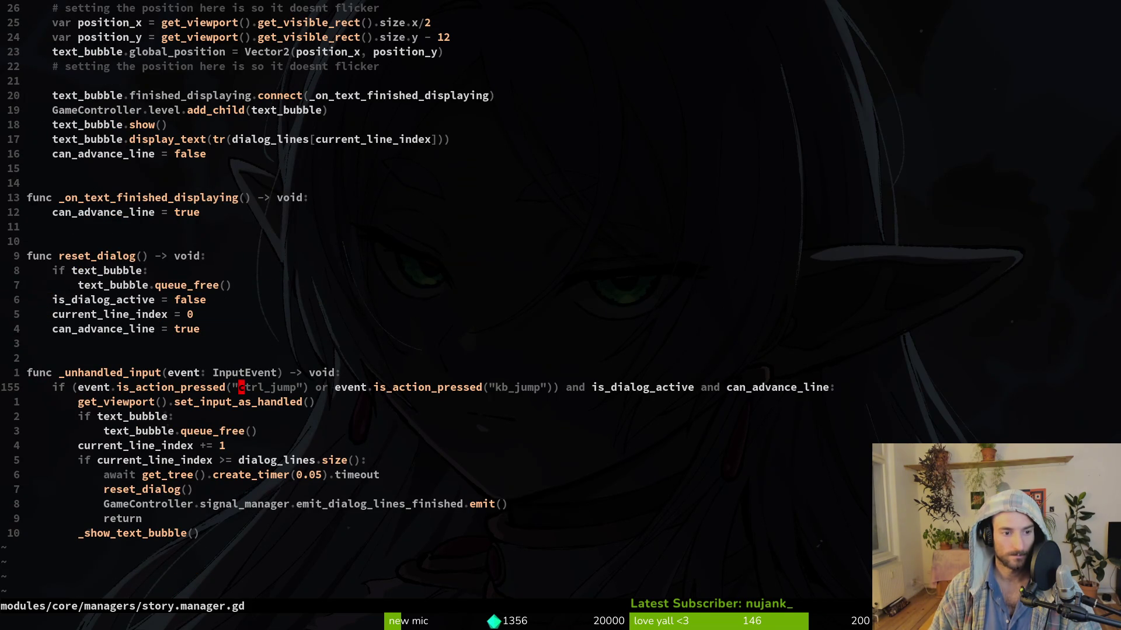
{"action": "key", "text": "e"}
{"action": "key", "text": "a"}
{"action": "key", "text": "BackSpace"}
{"action": "key", "text": "BackSpace"}
{"action": "key", "text": "BackSpace"}
{"action": "type", "text": "intera"}
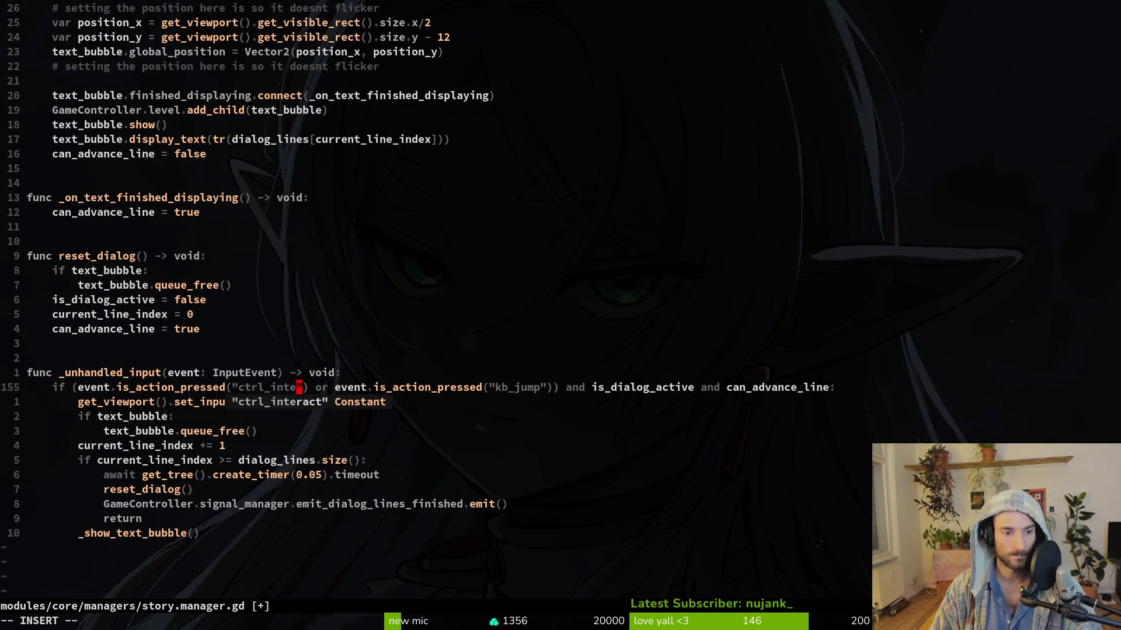
{"action": "type", "text": "ct"}
{"action": "key", "text": "Escape"}
Step: Change kb_jump to kb_interact and save story.manager.gd
{"action": "key", "text": "w"}
{"action": "key", "text": "w"}
{"action": "key", "text": "e"}
{"action": "key", "text": "a"}
{"action": "key", "text": "BackSpace"}
{"action": "key", "text": "BackSpace"}
{"action": "key", "text": "BackSpace"}
{"action": "type", "text": "interact"}
{"action": "key", "text": "Escape"}
{"action": "type", "text": ":w"}
{"action": "key", "text": "Return"}
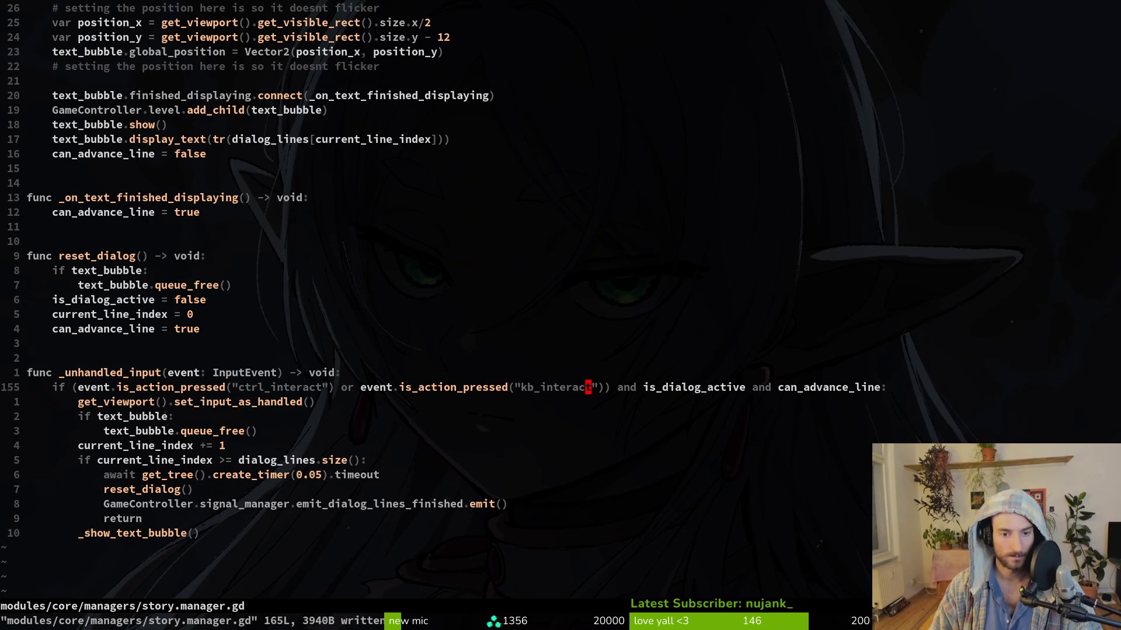
Step: Undo and redo the kb_interact edit to double-check it
{"action": "key", "text": "u"}
{"action": "key", "text": "v"}
{"action": "key", "text": "l"}
{"action": "key", "text": "Escape"}
{"action": "key", "text": "h"}
{"action": "key", "text": "v"}
{"action": "key", "text": "Escape"}
{"action": "key", "text": "b"}
{"action": "key", "text": "ctrl+r"}
Step: Search the project for kb_jump and open the match in input_component.gd
{"action": "key", "text": "space"}
{"action": "type", "text": "pskb_jump"}
{"action": "key", "text": "Return"}
{"action": "key", "text": "Return"}
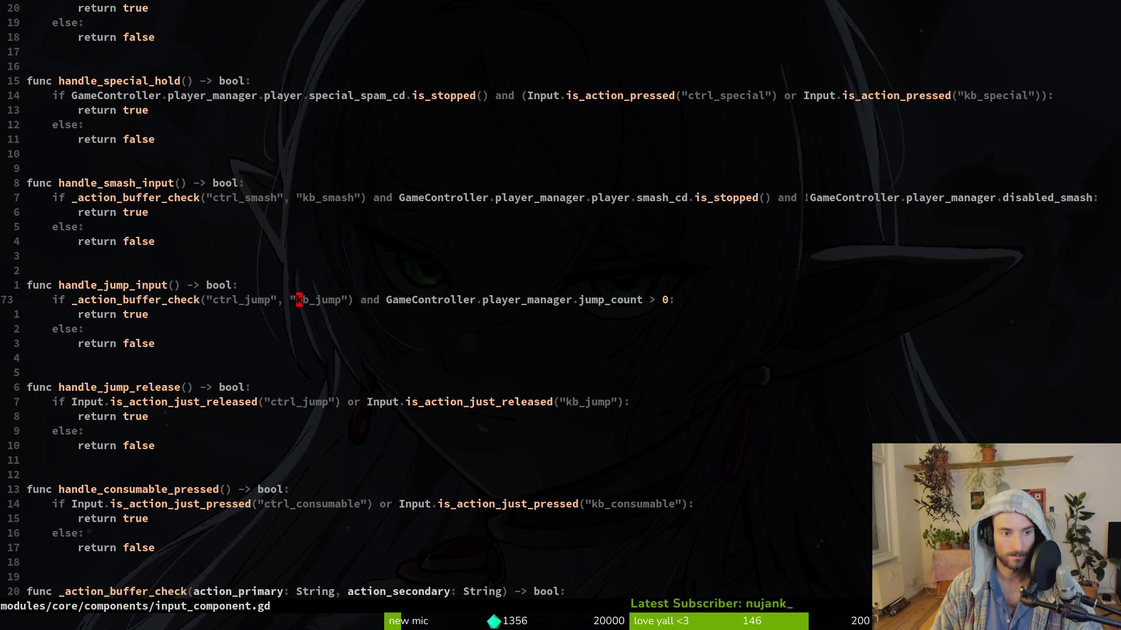
Step: Grep for kb_jump and delete the consume_action line in falling.gd, saving it
{"action": "key", "text": "space"}
{"action": "key", "text": "p"}
{"action": "key", "text": "w"}
{"action": "key", "text": "s"}
{"action": "key", "text": "Up"}
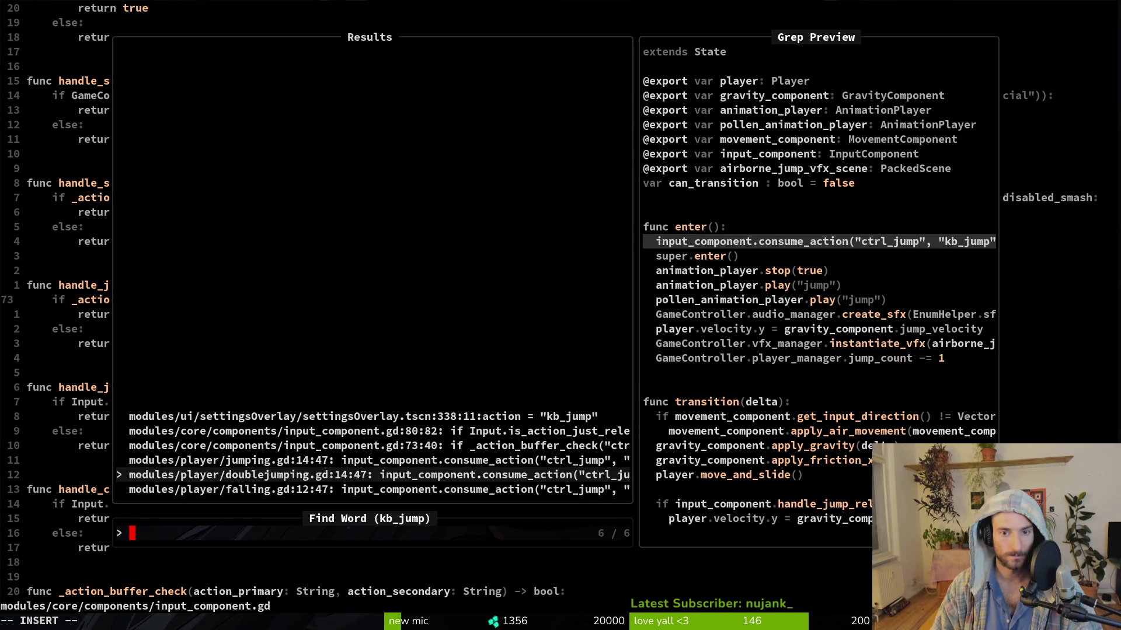
{"action": "key", "text": "Down"}
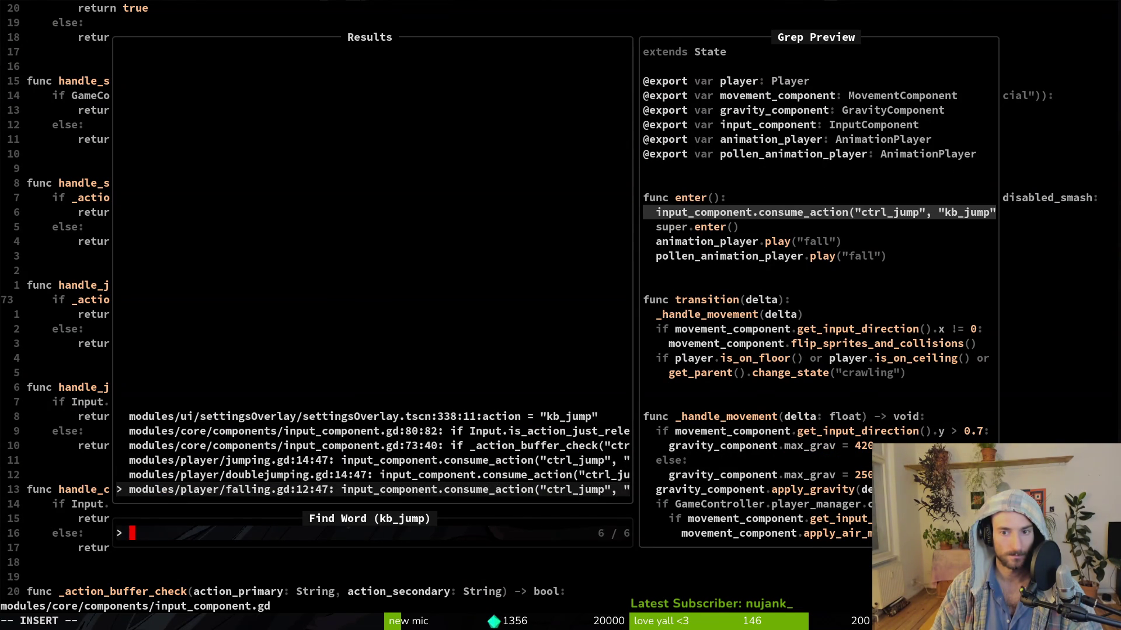
{"action": "key", "text": "Return"}
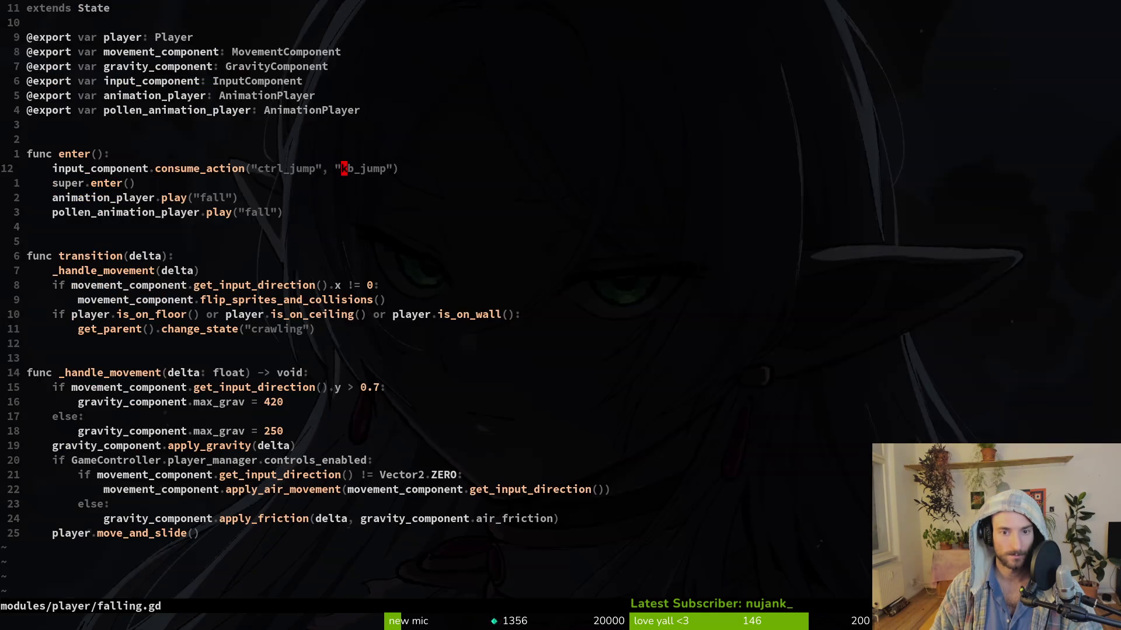
{"action": "key", "text": "d"}
{"action": "key", "text": "d"}
{"action": "type", "text": ":w"}
{"action": "key", "text": "Return"}
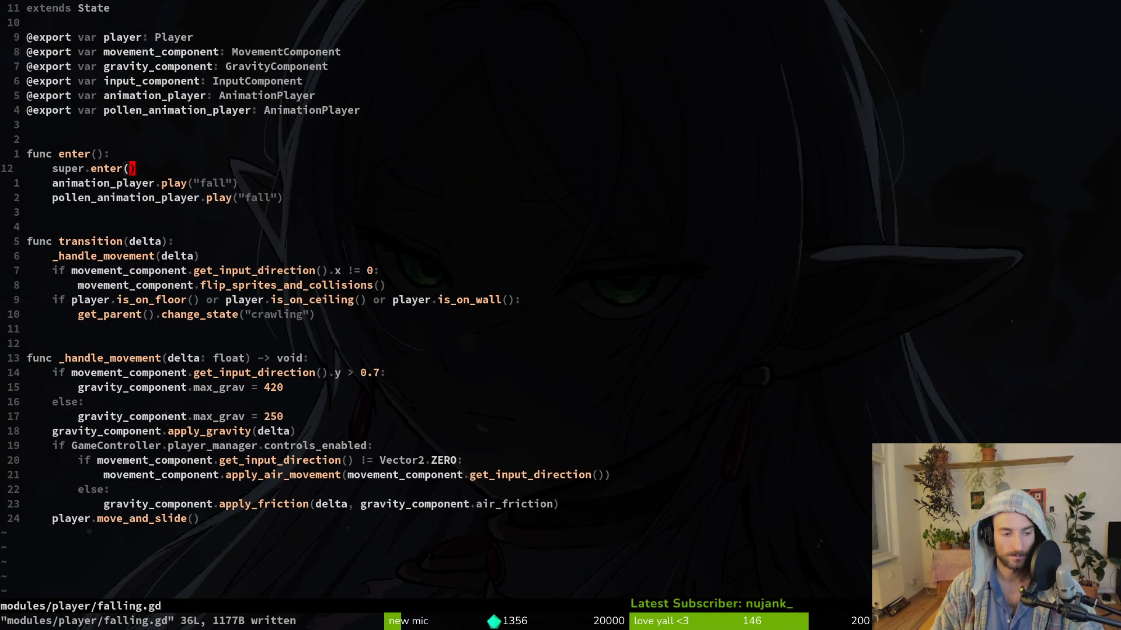
Step: Search kb_jump again and remove the consume_action line from doublejumping.gd, saving it
{"action": "key", "text": "ctrl+shift+v"}
{"action": "key", "text": "Down"}
{"action": "key", "text": "Up"}
{"action": "key", "text": "Escape"}
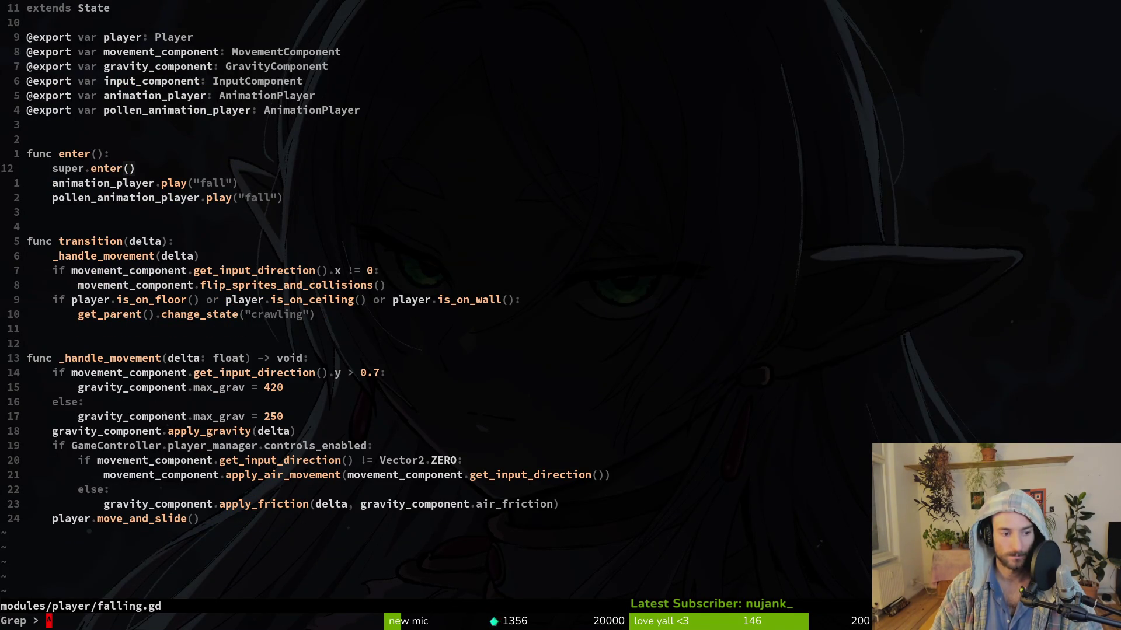
{"action": "type", "text": "kb_jump"}
{"action": "key", "text": "Return"}
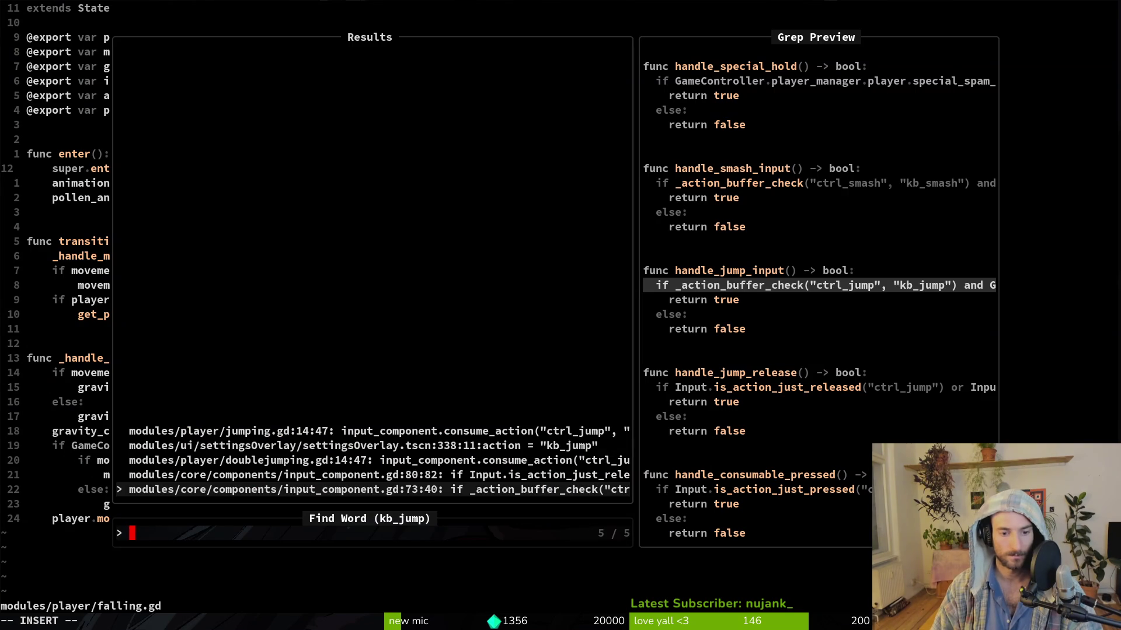
{"action": "key", "text": "Up"}
{"action": "key", "text": "Up"}
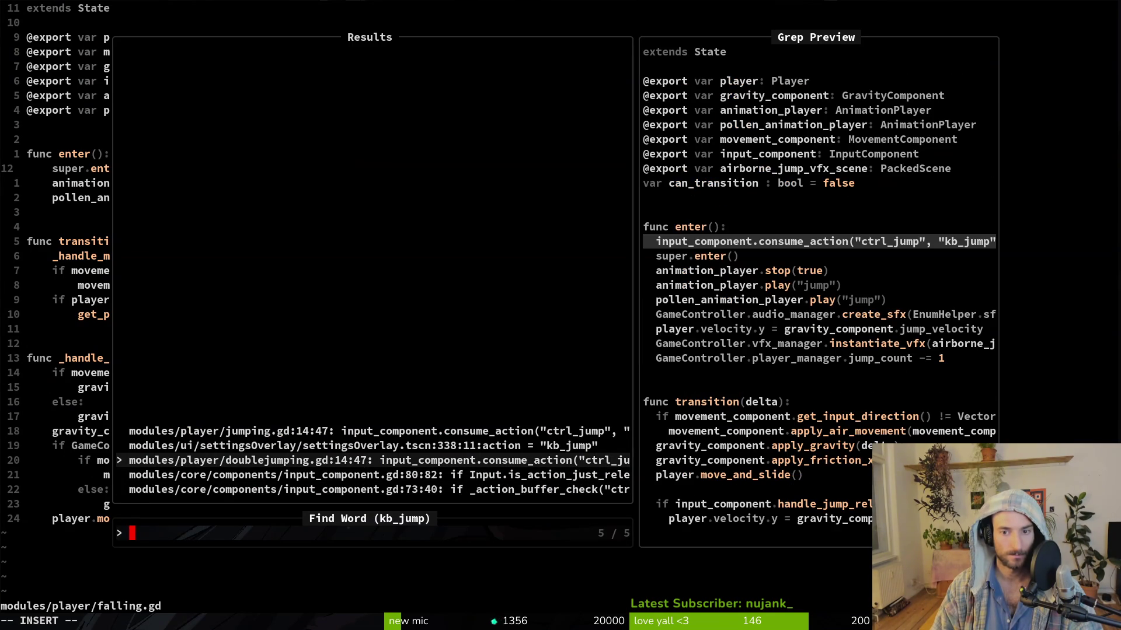
{"action": "key", "text": "Return"}
{"action": "key", "text": "d"}
{"action": "key", "text": "d"}
{"action": "key", "text": "ctrl+s"}
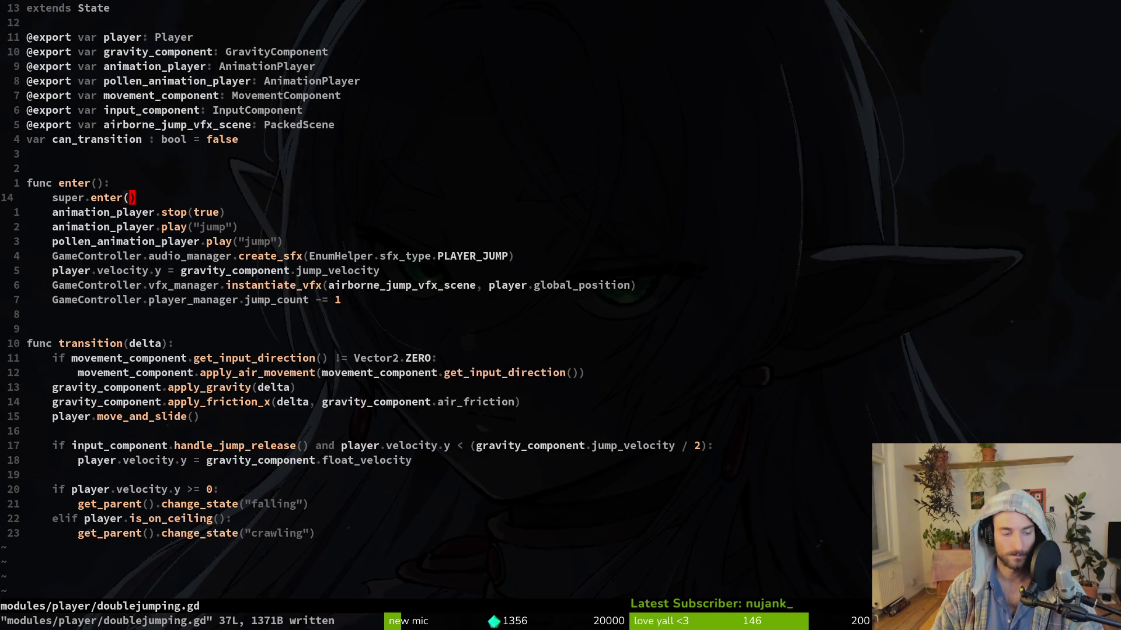
Step: Delete the consume_action line in jumping.gd, save, and quit Vim
{"action": "key", "text": "space"}
{"action": "key", "text": "f"}
{"action": "key", "text": "w"}
{"action": "key", "text": "Return"}
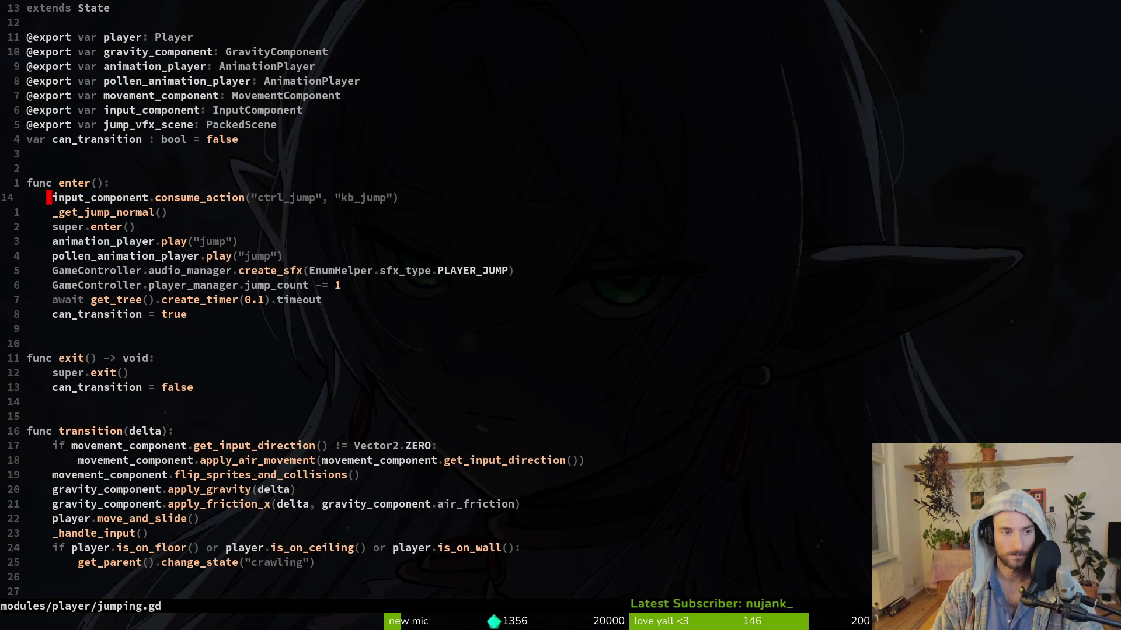
{"action": "key", "text": "d"}
{"action": "key", "text": "d"}
{"action": "key", "text": "ctrl+s"}
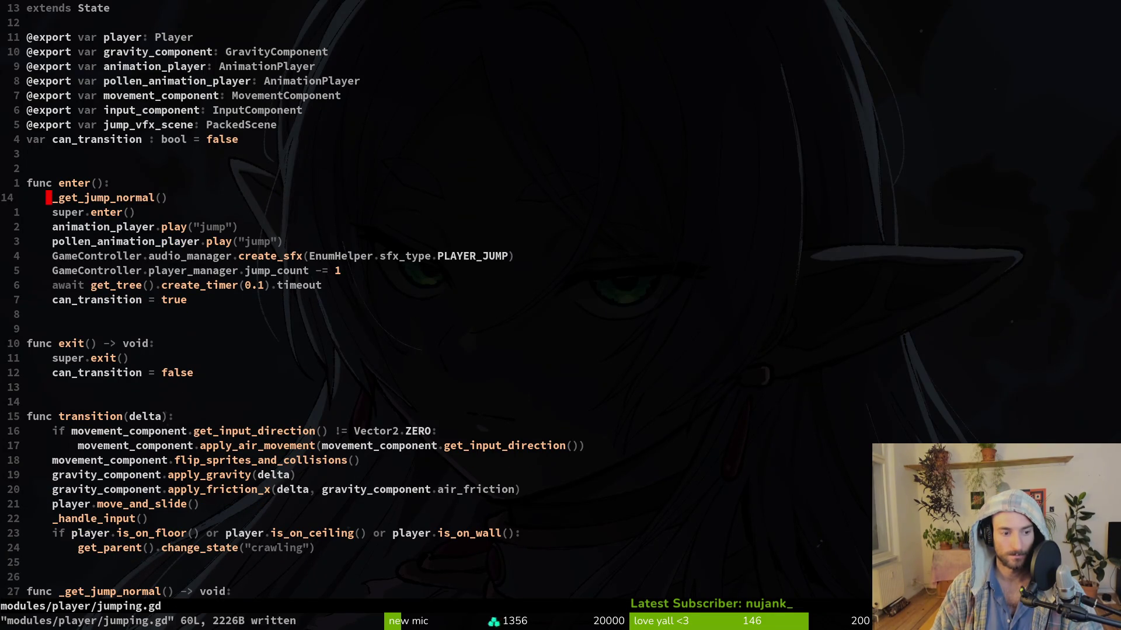
{"action": "type", "text": ":wq"}
{"action": "key", "text": "Return"}
{"action": "key", "text": "alt+Tab"}
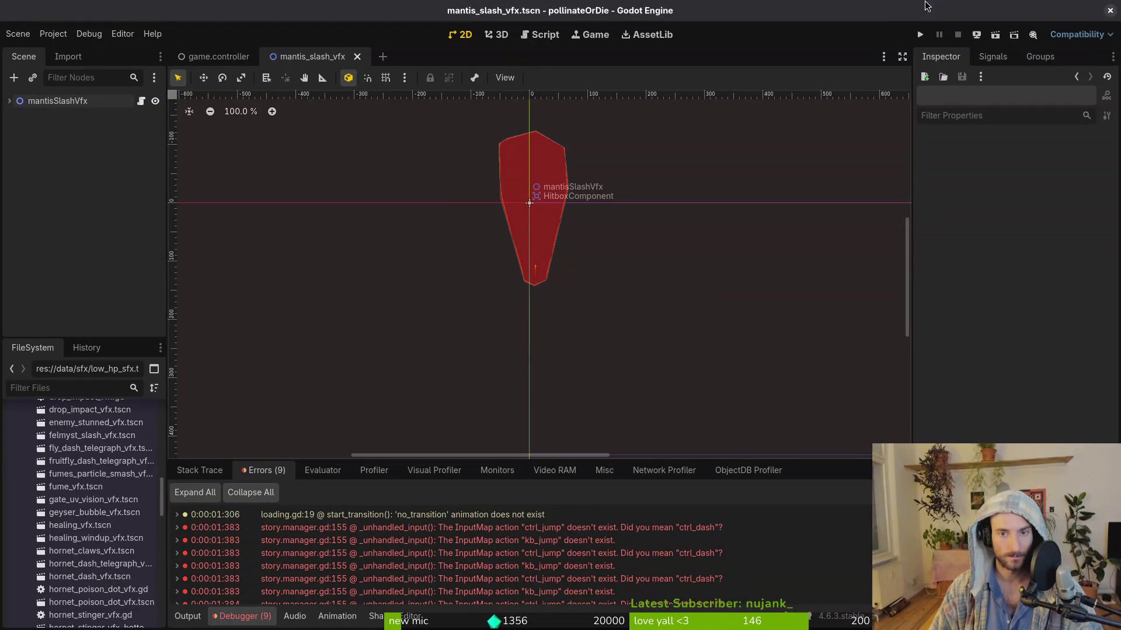
Step: Restart the game from the main menu and test moving, jumping, climbing and dropping the bee
{"action": "left_click", "coordinate": [921, 34]}
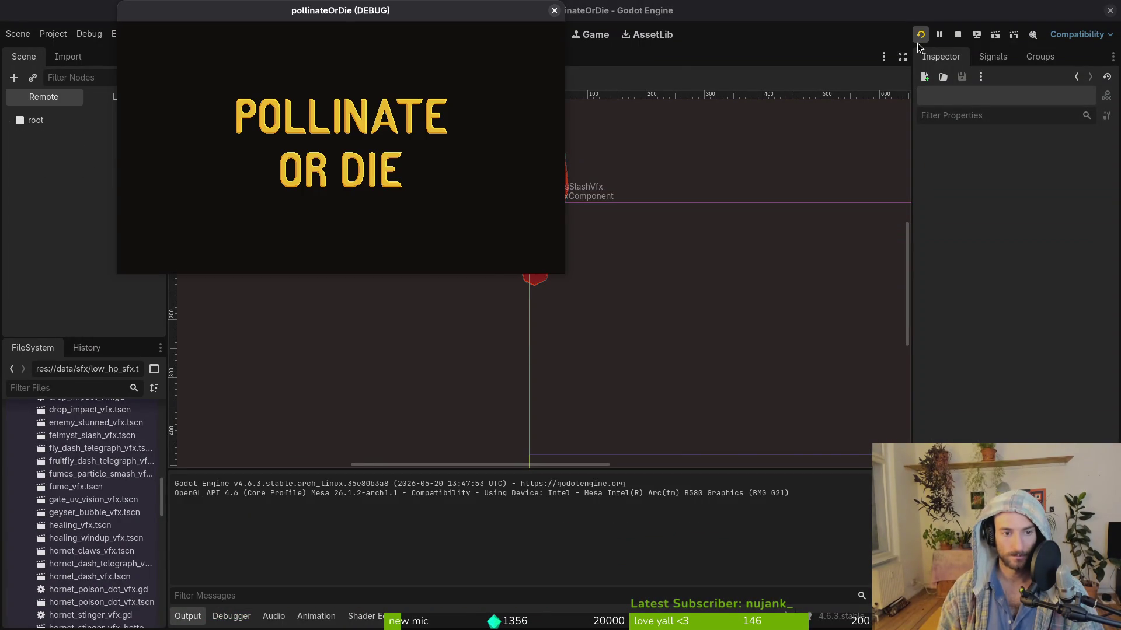
{"action": "key", "text": "Return"}
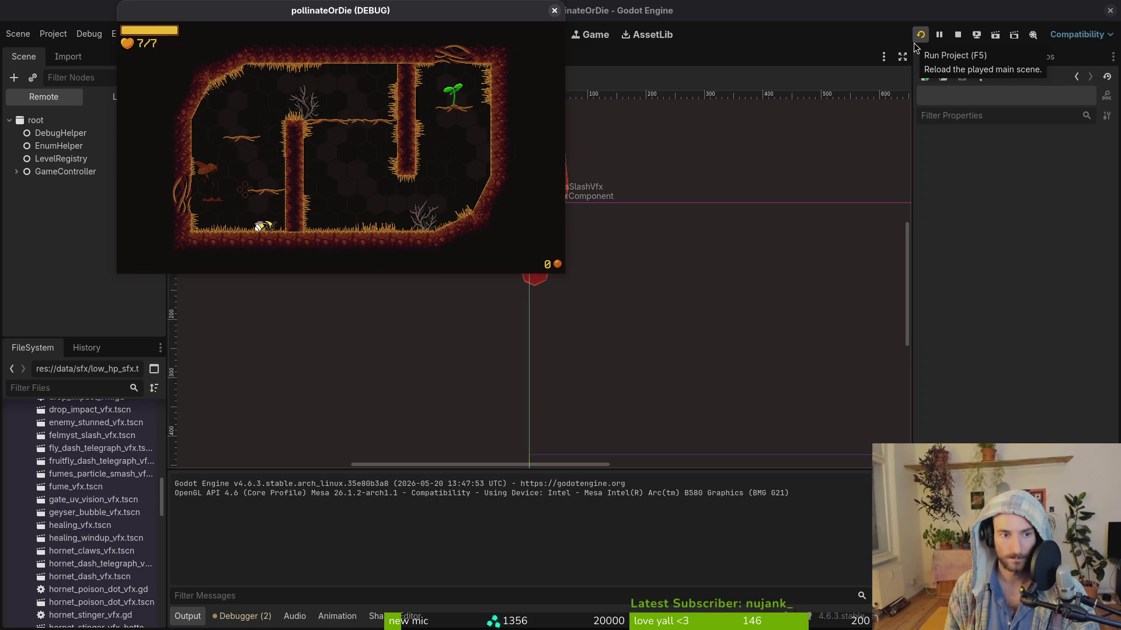
{"action": "key", "text": "Left"}
{"action": "key", "text": "Right"}
{"action": "key", "text": "space"}
{"action": "key", "text": "Up"}
{"action": "key", "text": "Right"}
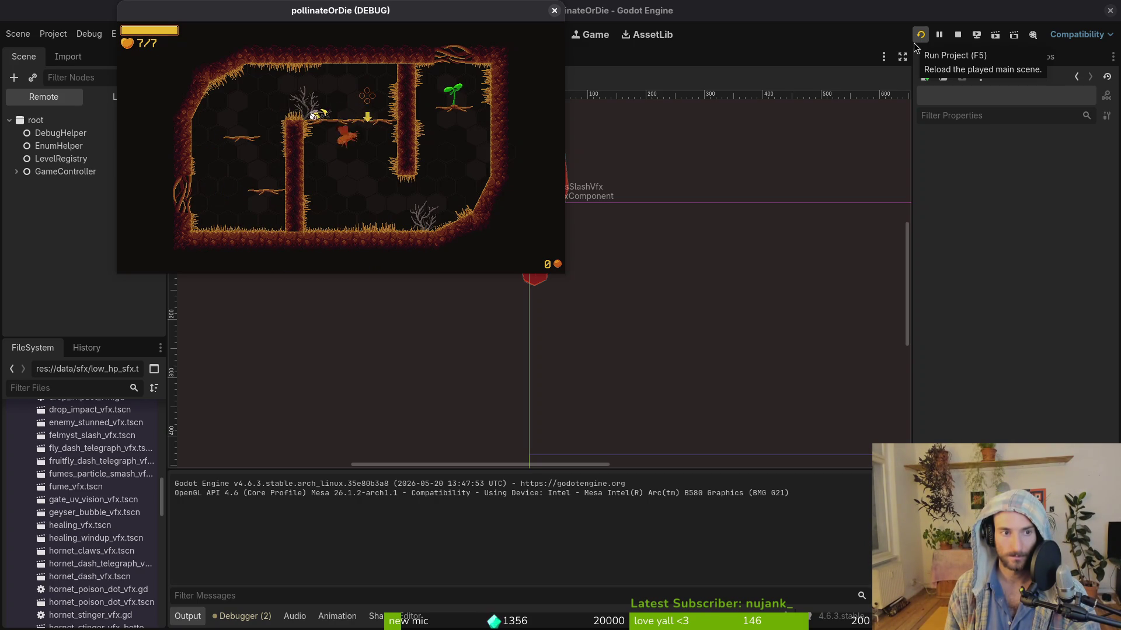
{"action": "key", "text": "Down"}
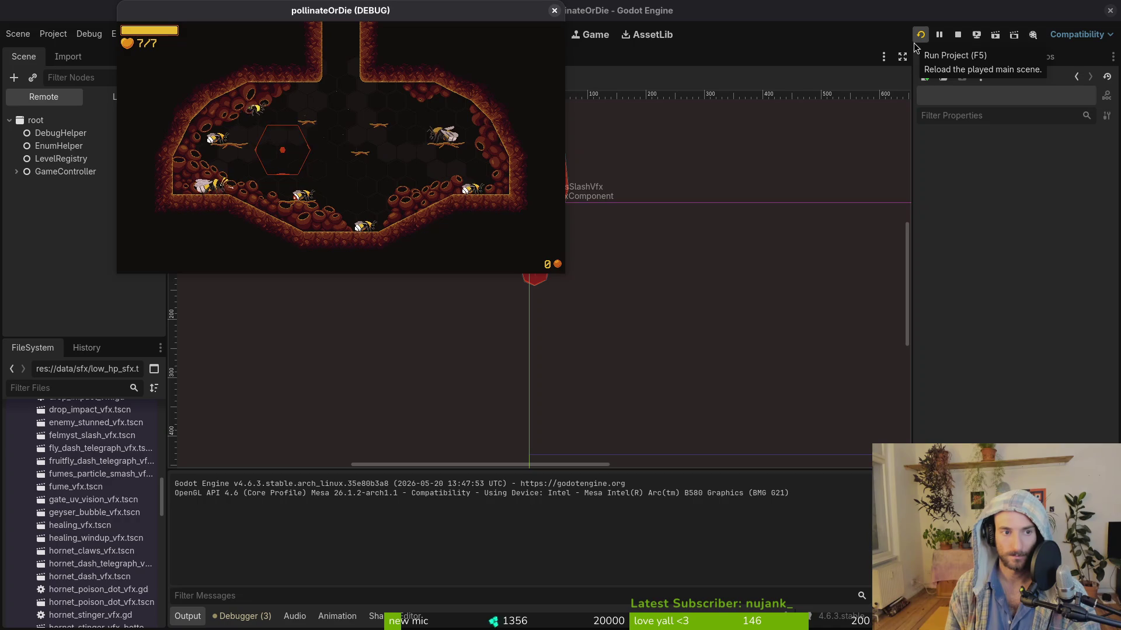
Step: Toggle the in-game overlay with Tab, then close the game window and stop debugging
{"action": "key", "text": "Tab"}
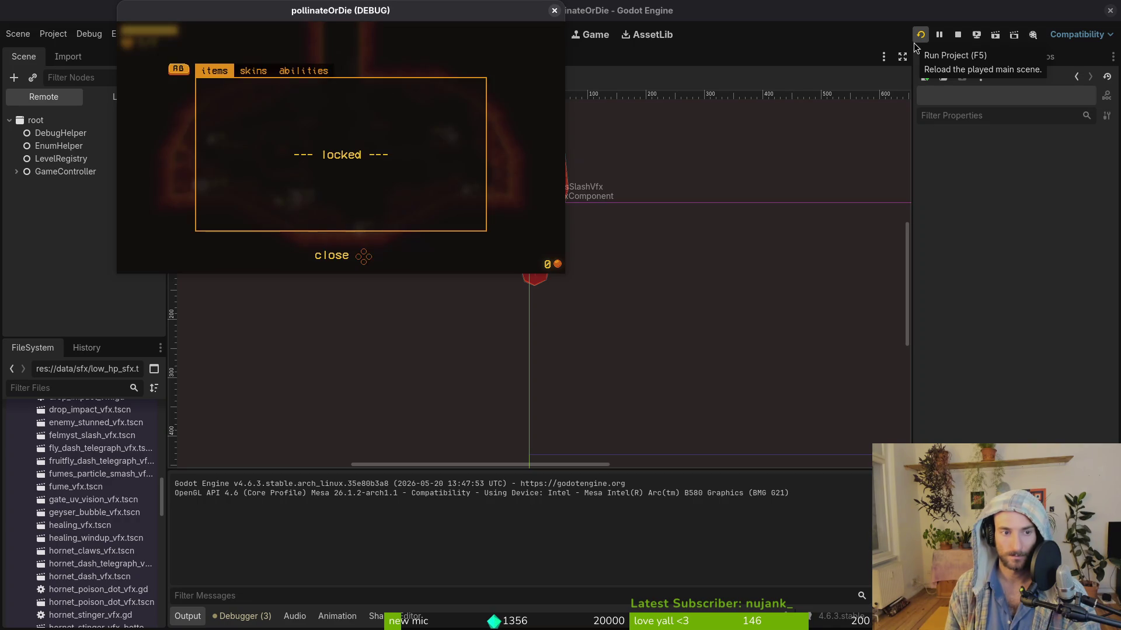
{"action": "key", "text": "Tab"}
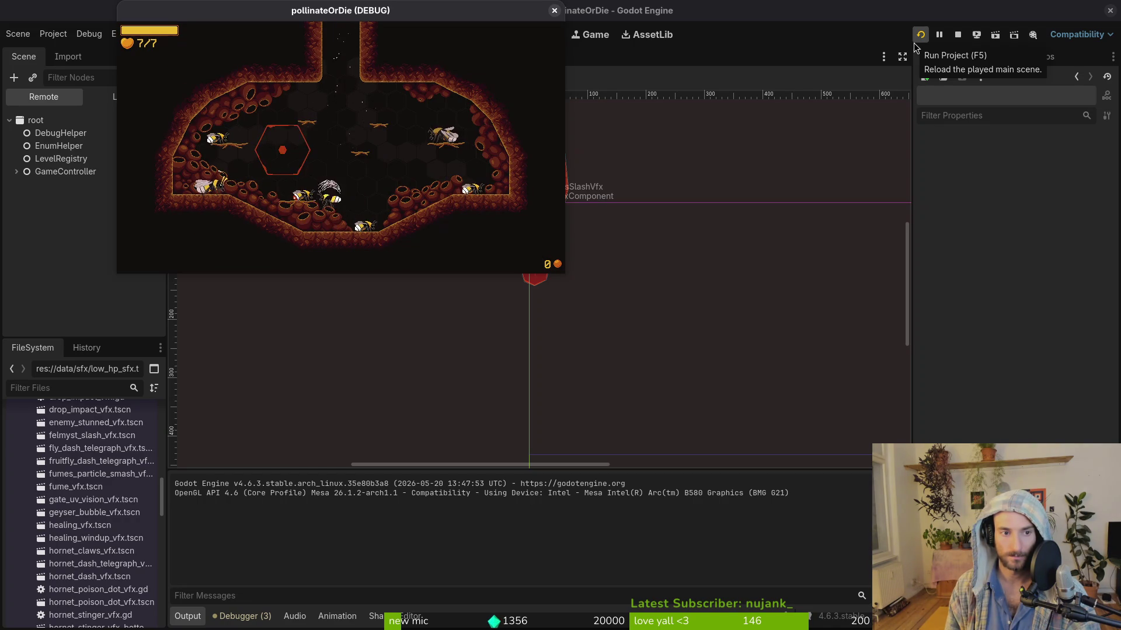
{"action": "key", "text": "Tab"}
{"action": "key", "text": "Tab"}
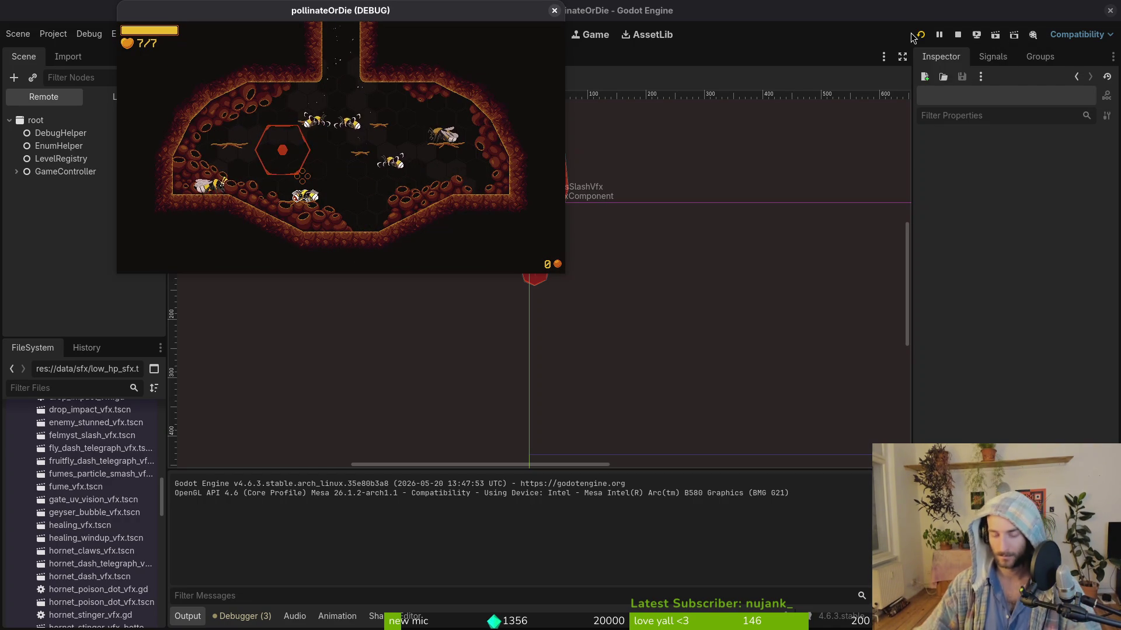
{"action": "left_click", "coordinate": [918, 35]}
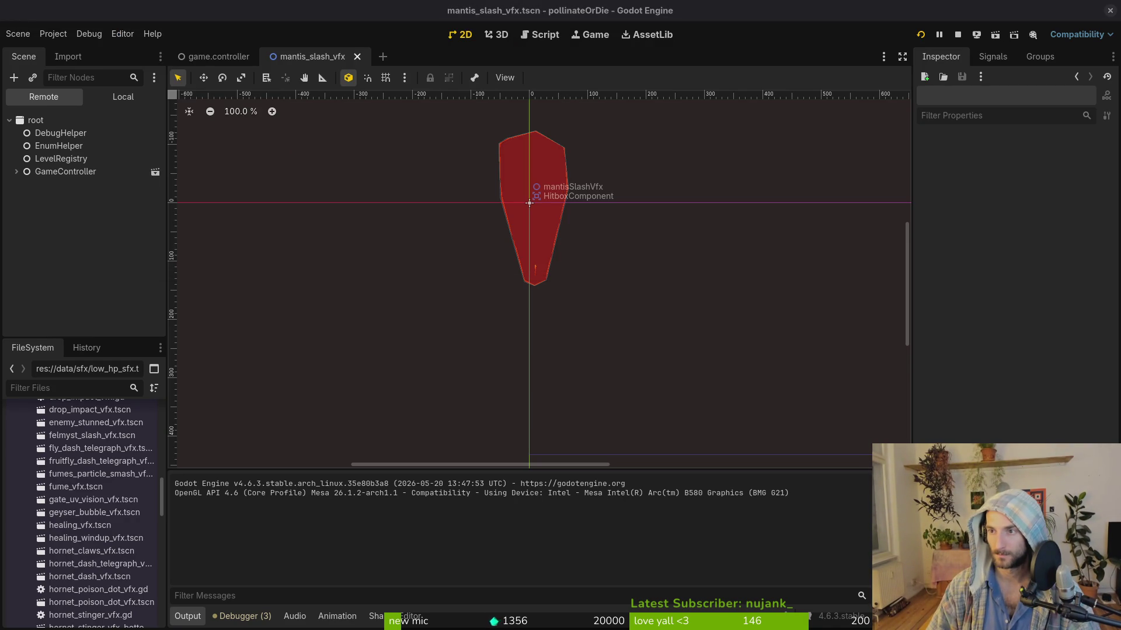
{"action": "left_click", "coordinate": [957, 35]}
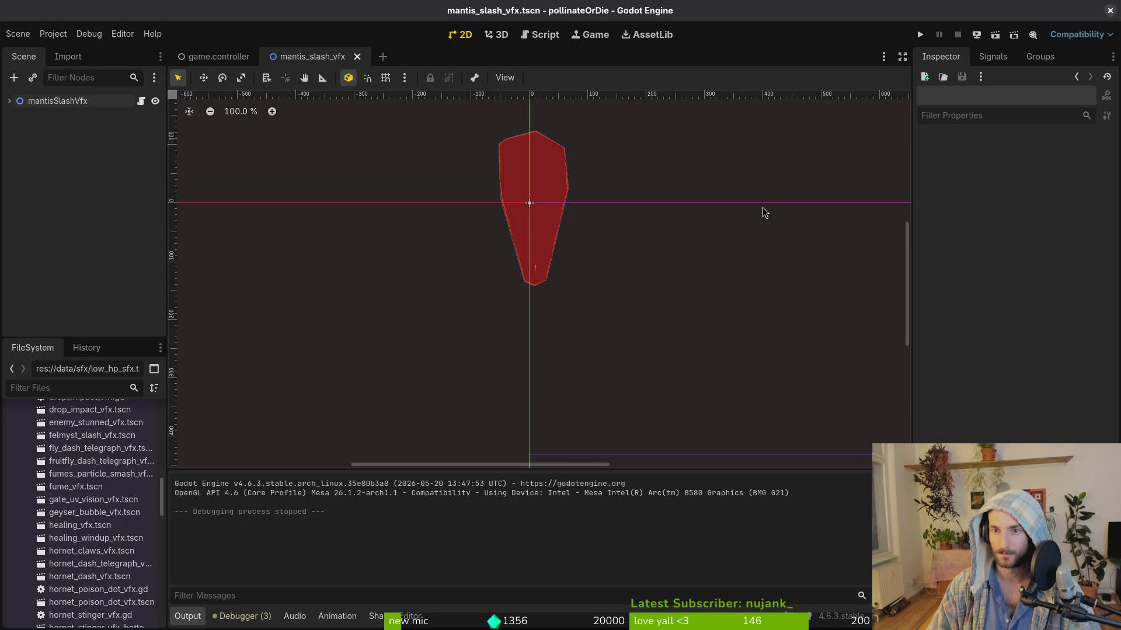
Step: Launch vim in the terminal and open npc.gd
{"action": "key", "text": "alt+Tab"}
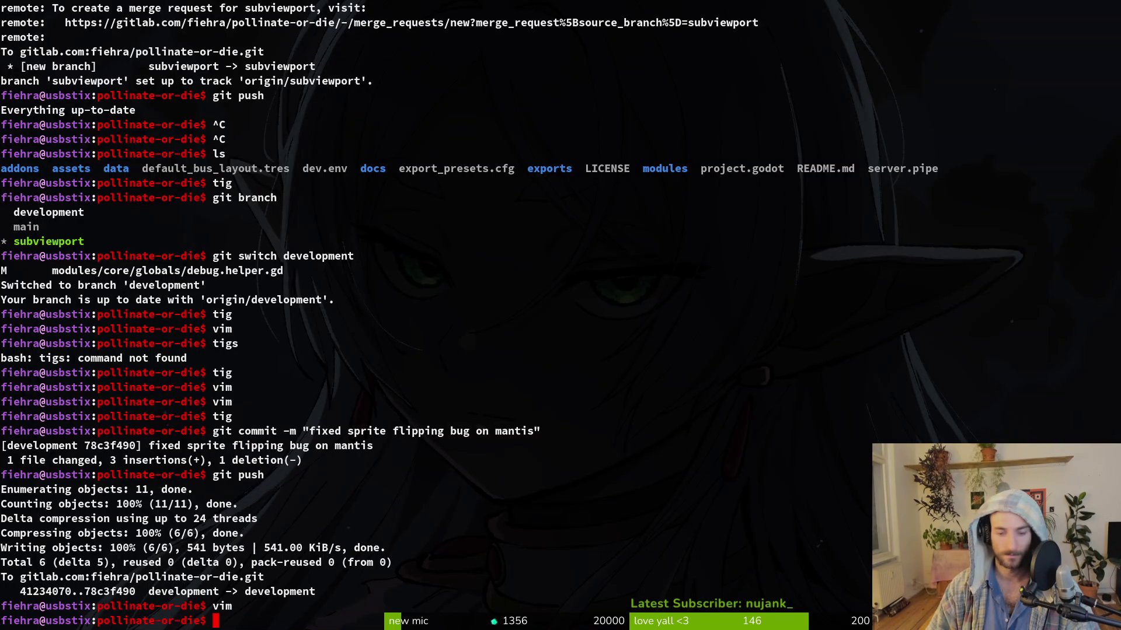
{"action": "type", "text": "vim"}
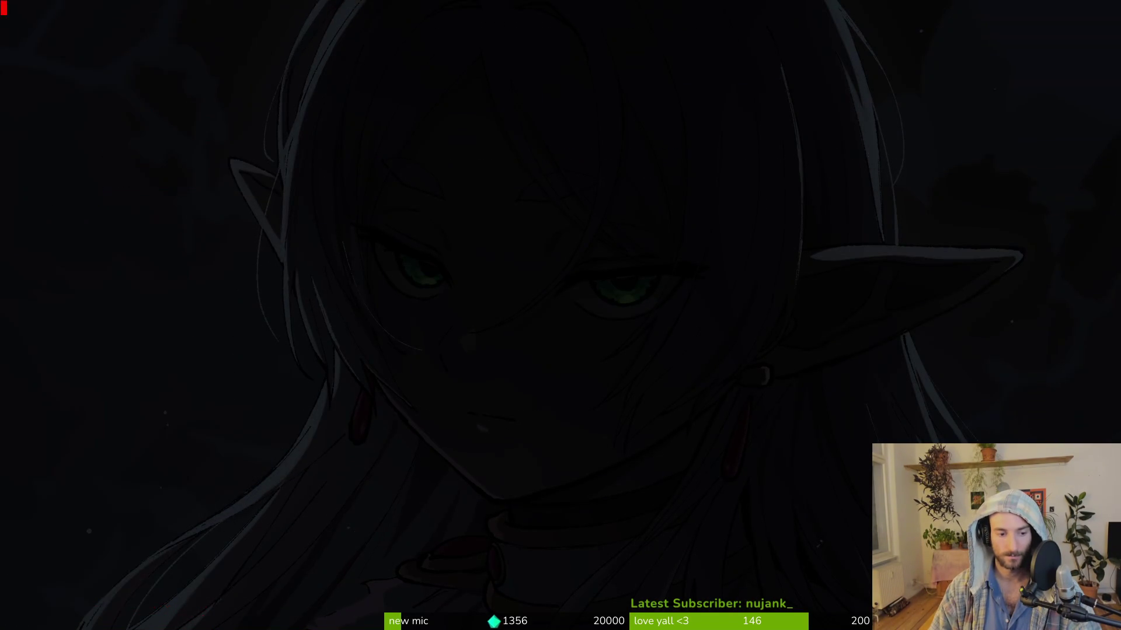
{"action": "key", "text": "Return"}
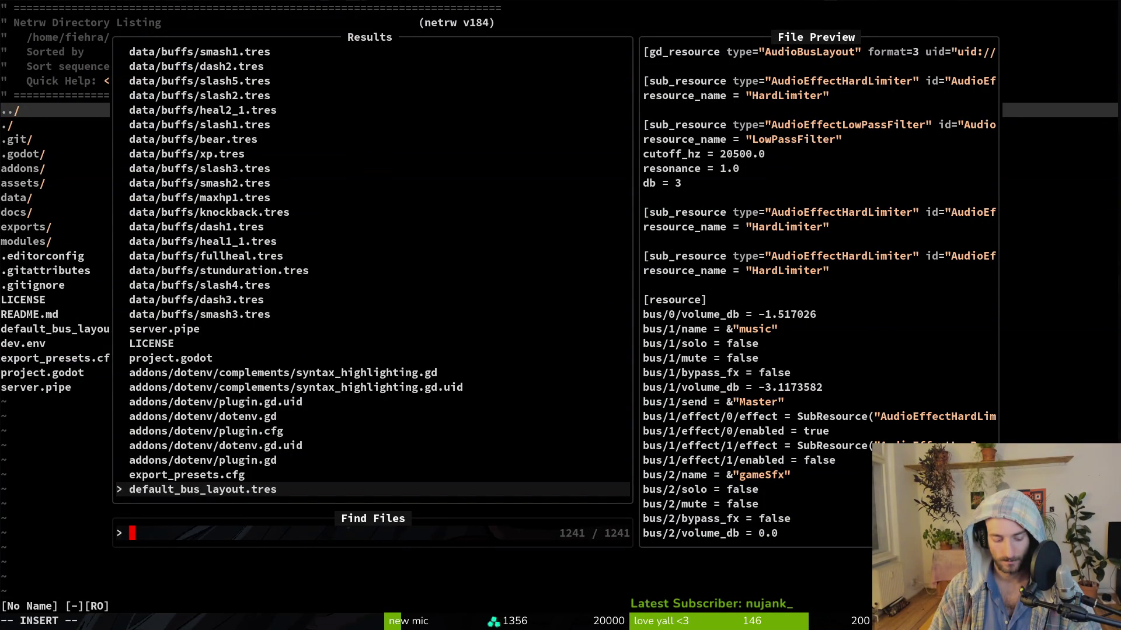
{"action": "type", "text": "npc"}
{"action": "key", "text": "Return"}
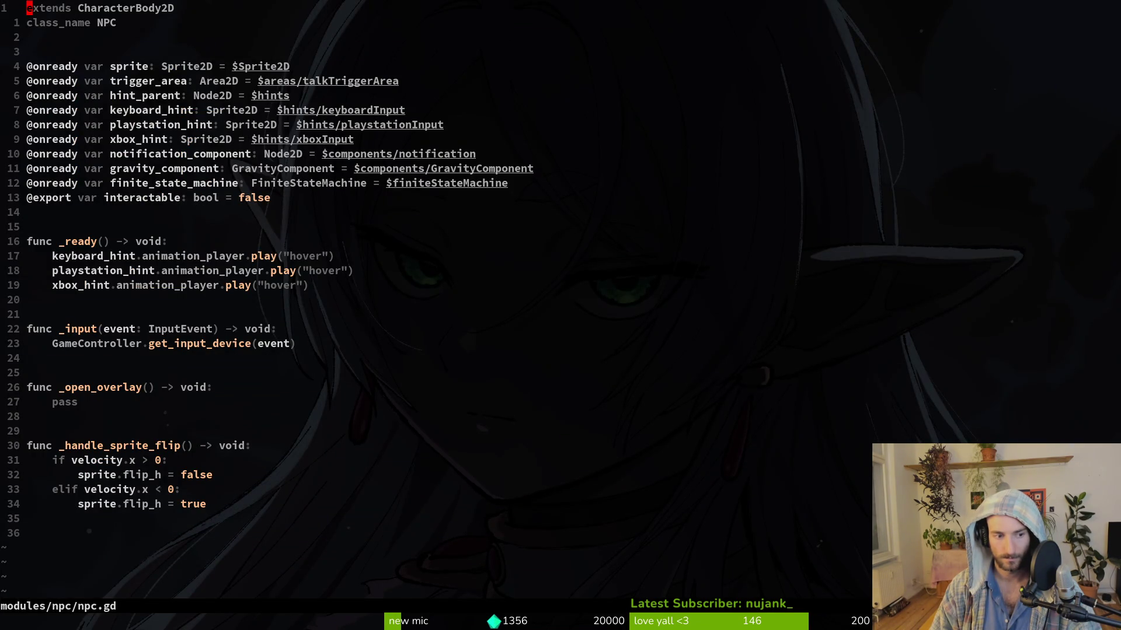
Step: Find and open nurse.gd, moving to its shop input check
{"action": "key", "text": "ctrl+p"}
{"action": "type", "text": "shop"}
{"action": "key", "text": "BackSpace"}
{"action": "key", "text": "BackSpace"}
{"action": "key", "text": "BackSpace"}
{"action": "type", "text": "nurse"}
{"action": "key", "text": "Up"}
{"action": "key", "text": "Return"}
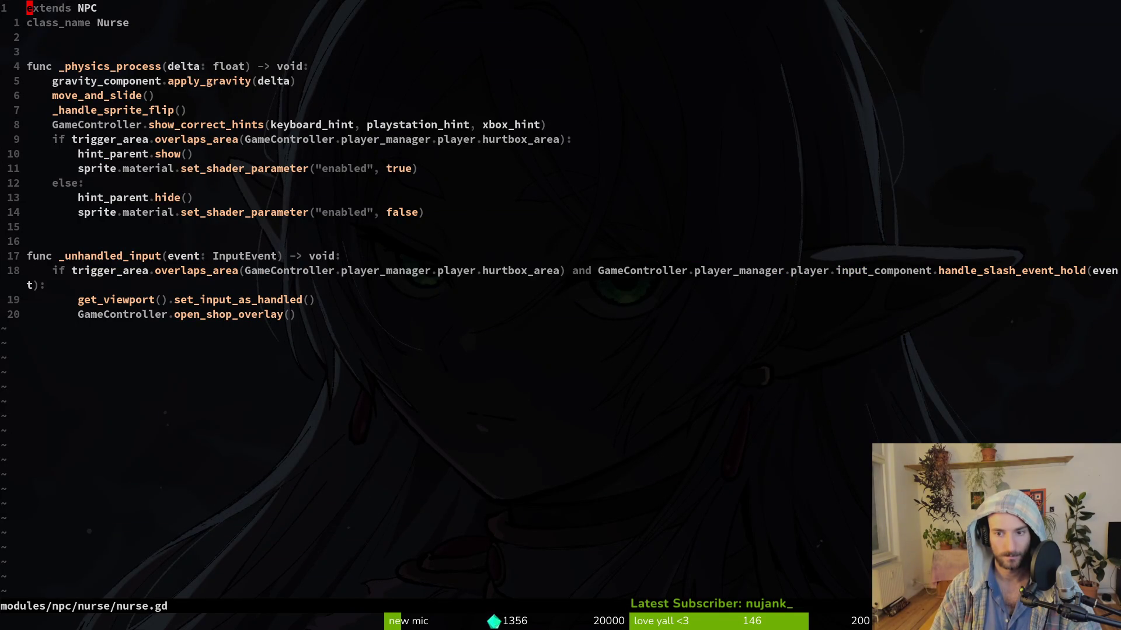
{"action": "key", "text": "j"}
{"action": "key", "text": "j"}
{"action": "key", "text": "j"}
{"action": "key", "text": "k"}
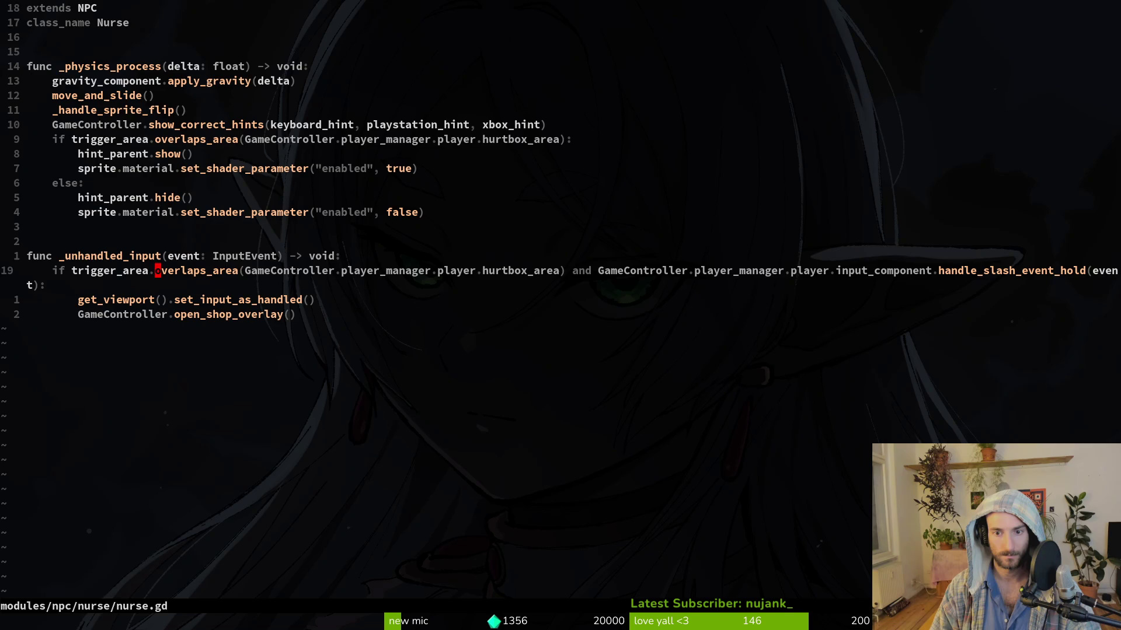
{"action": "key", "text": "space"}
Step: Open input_component.gd and move to the handle_jump_input function
{"action": "key", "text": "f"}
{"action": "key", "text": "f"}
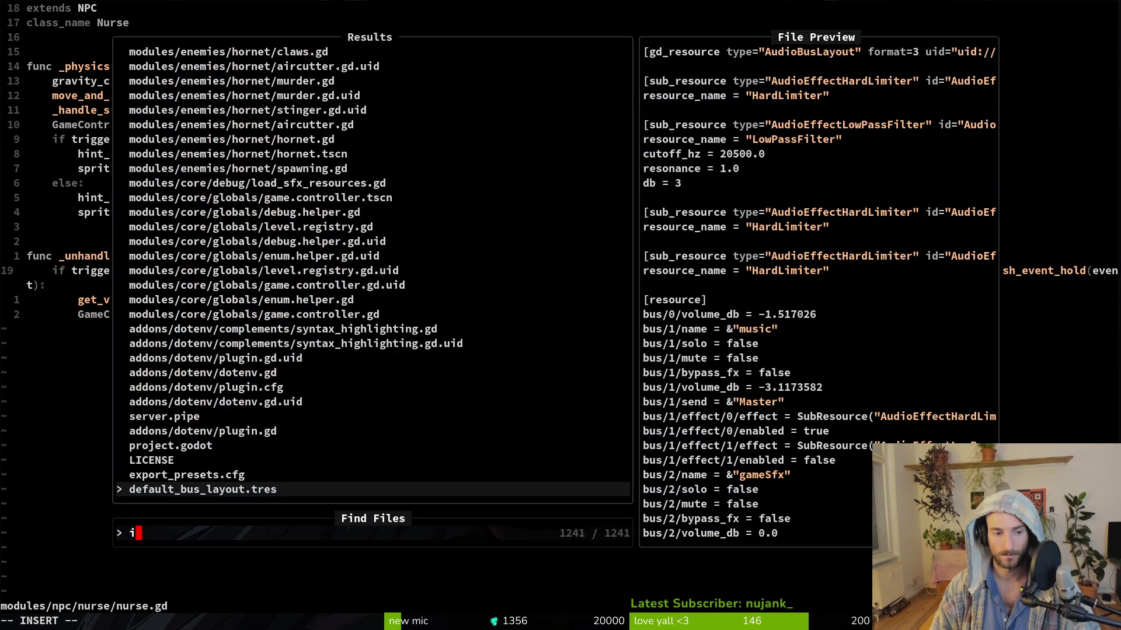
{"action": "type", "text": "inp"}
{"action": "key", "text": "Return"}
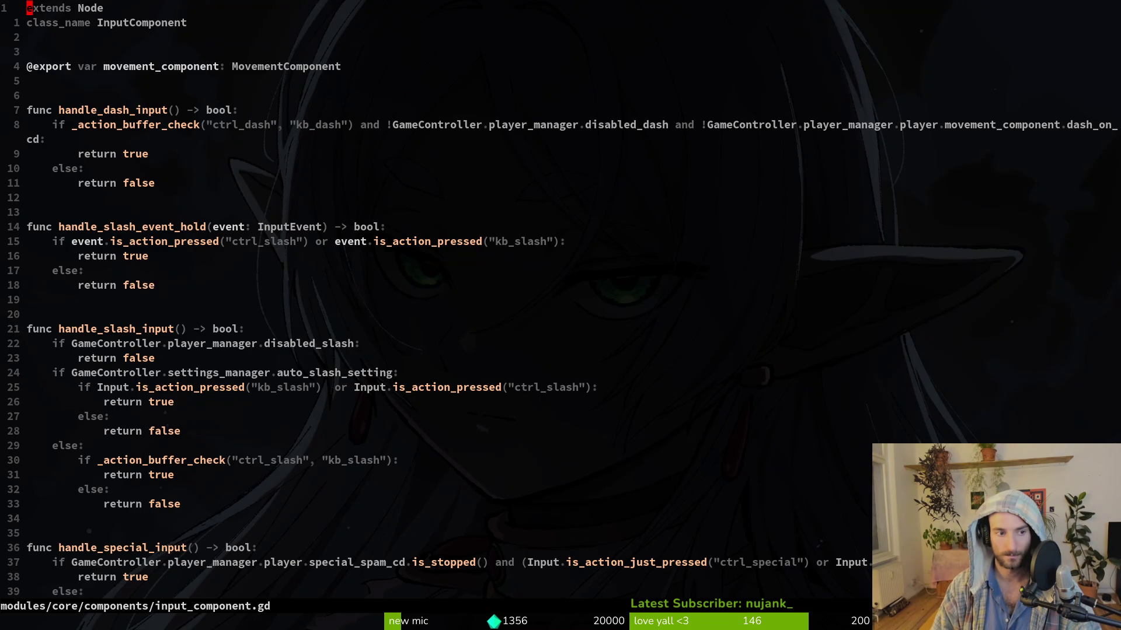
{"action": "key", "text": "ctrl+d"}
{"action": "key", "text": "ctrl+d"}
{"action": "key", "text": "ctrl+d"}
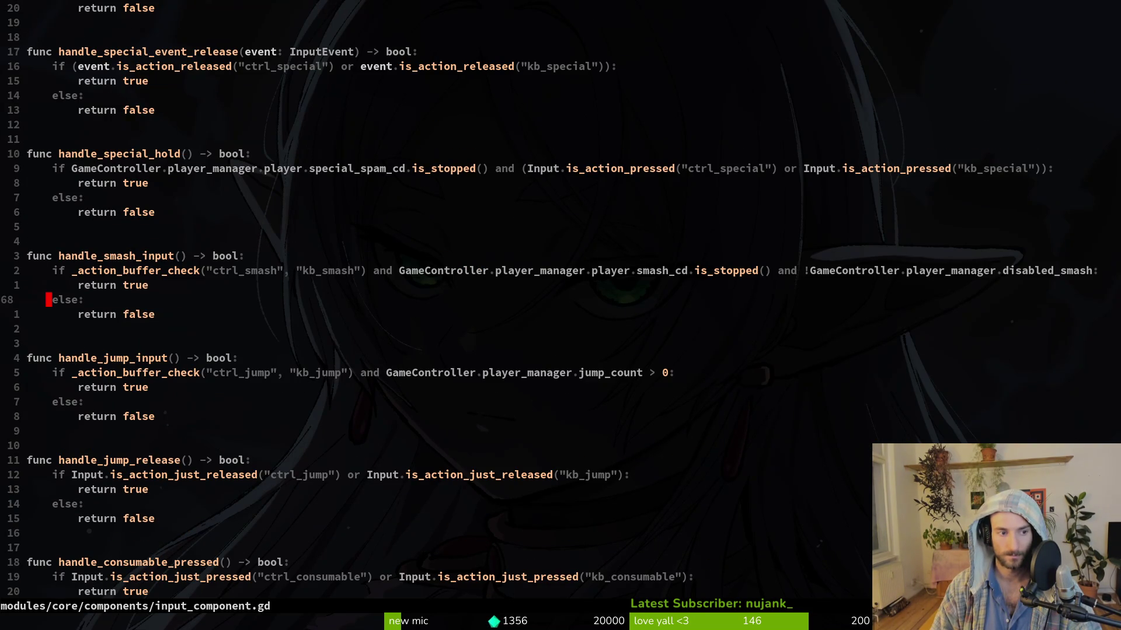
{"action": "key", "text": "j"}
{"action": "key", "text": "j"}
{"action": "key", "text": "j"}
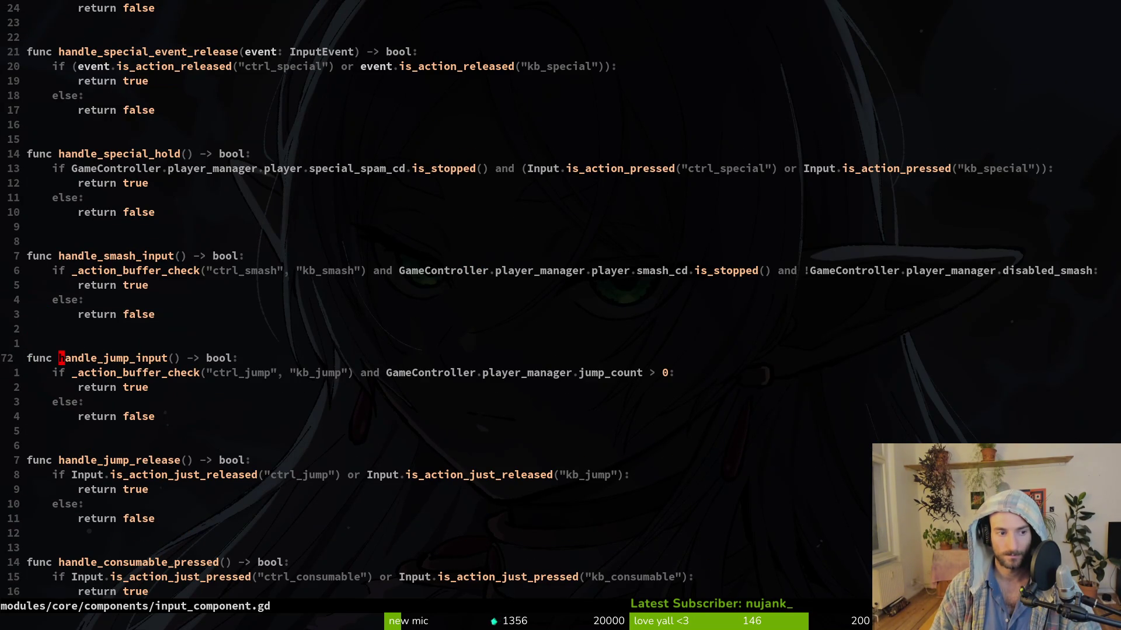
{"action": "type", "text": "cwh"}
{"action": "key", "text": "Escape"}
{"action": "key", "text": "u"}
Step: Duplicate handle_jump_input, rename the copy to handle_interact_input, and save
{"action": "key", "text": "shift+v"}
{"action": "key", "text": "j"}
{"action": "key", "text": "j"}
{"action": "key", "text": "j"}
{"action": "key", "text": "y"}
{"action": "key", "text": "k"}
{"action": "key", "text": "p"}
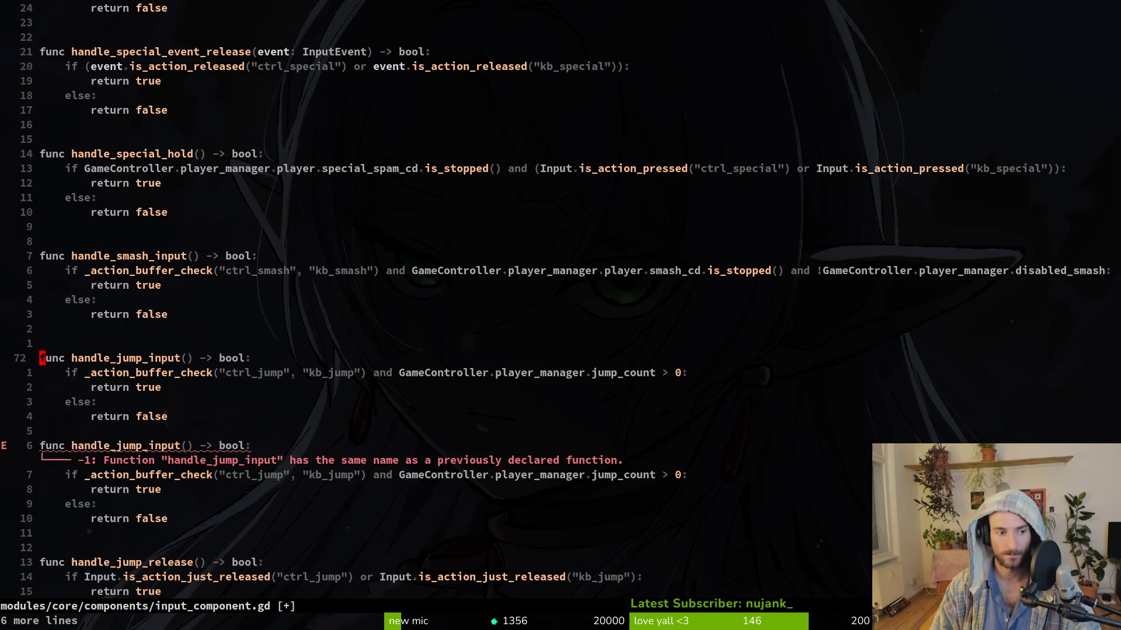
{"action": "type", "text": "u"}
{"action": "type", "text": "cwhandle"}
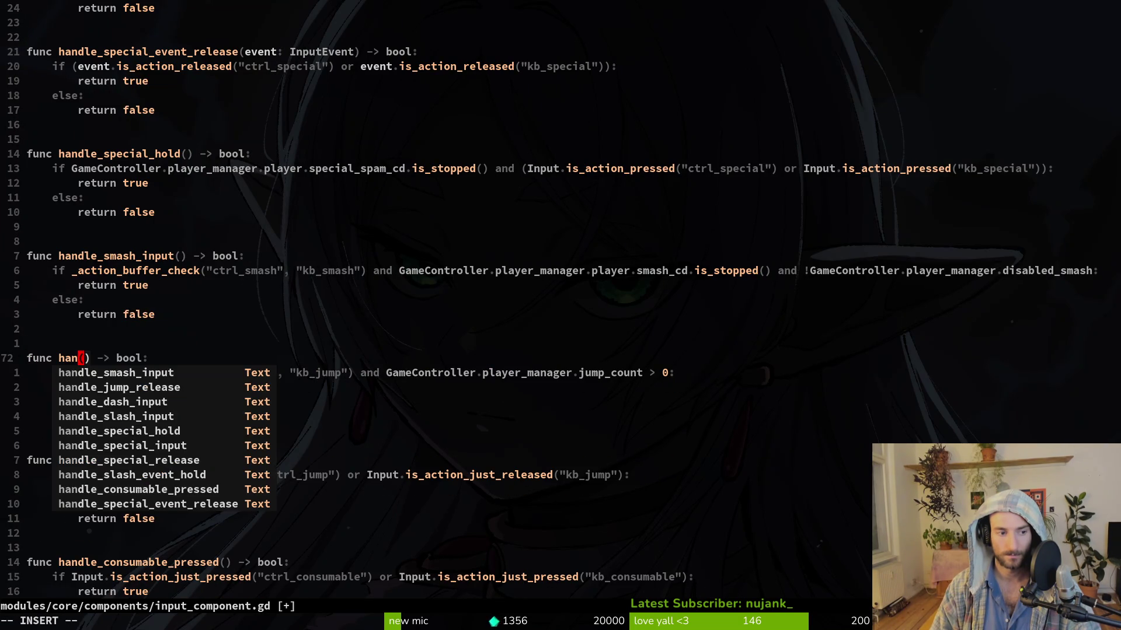
{"action": "type", "text": "_interact_"}
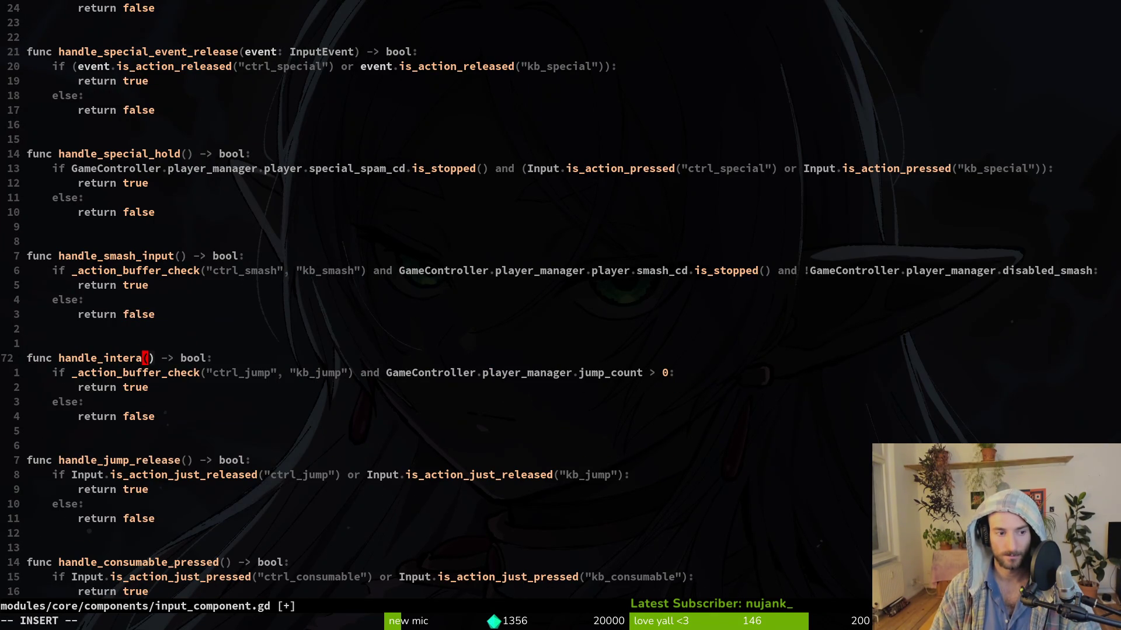
{"action": "type", "text": "input"}
{"action": "key", "text": "Escape"}
{"action": "type", "text": ":w"}
{"action": "key", "text": "Return"}
{"action": "key", "text": "j"}
Step: Change the copied function's action names to ctrl_interact and kb_interact and save
{"action": "type", "text": "wcwctr"}
{"action": "key", "text": "ctrl+n"}
{"action": "key", "text": "ctrl+n"}
{"action": "key", "text": "ctrl+n"}
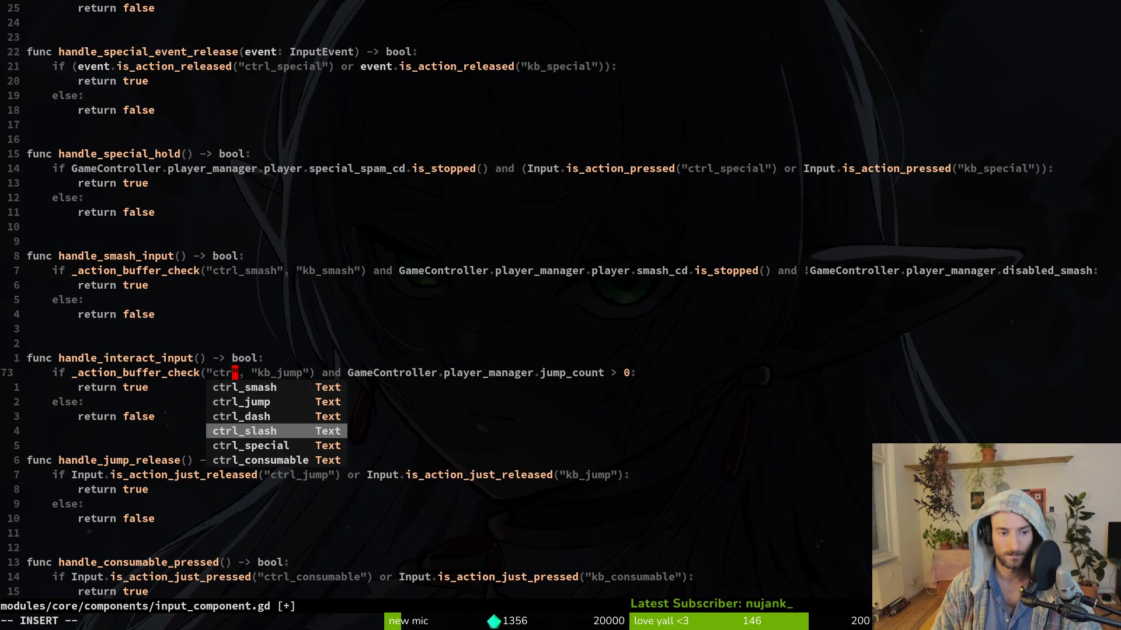
{"action": "type", "text": "l_interact"}
{"action": "key", "text": "Escape"}
{"action": "type", "text": "cwkb_inter"}
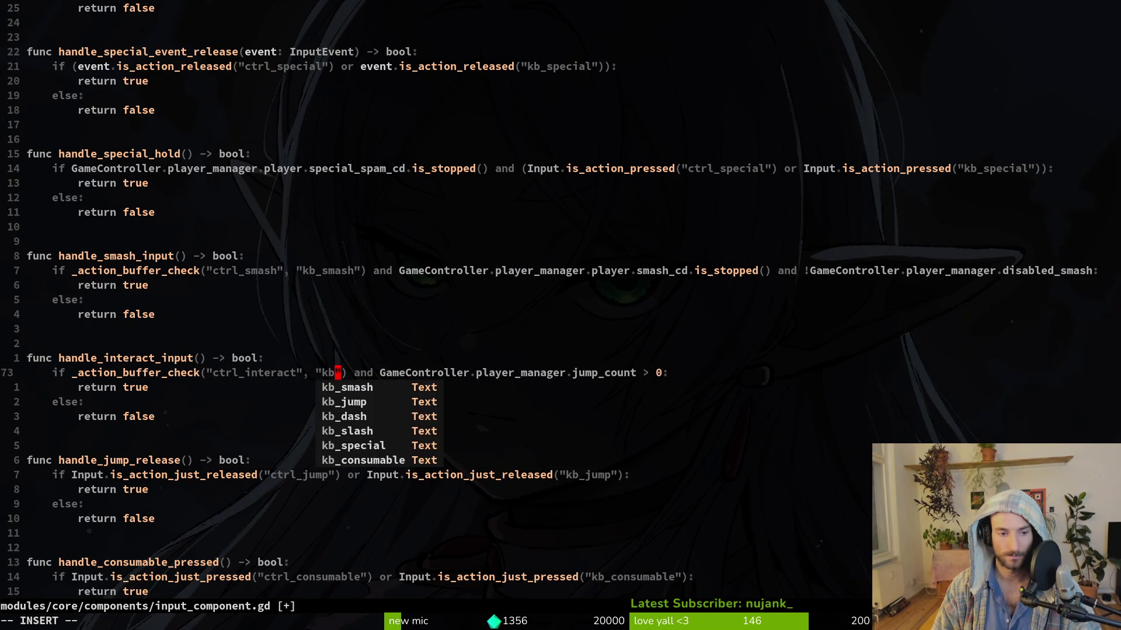
{"action": "key", "text": "Escape"}
{"action": "type", "text": "a"}
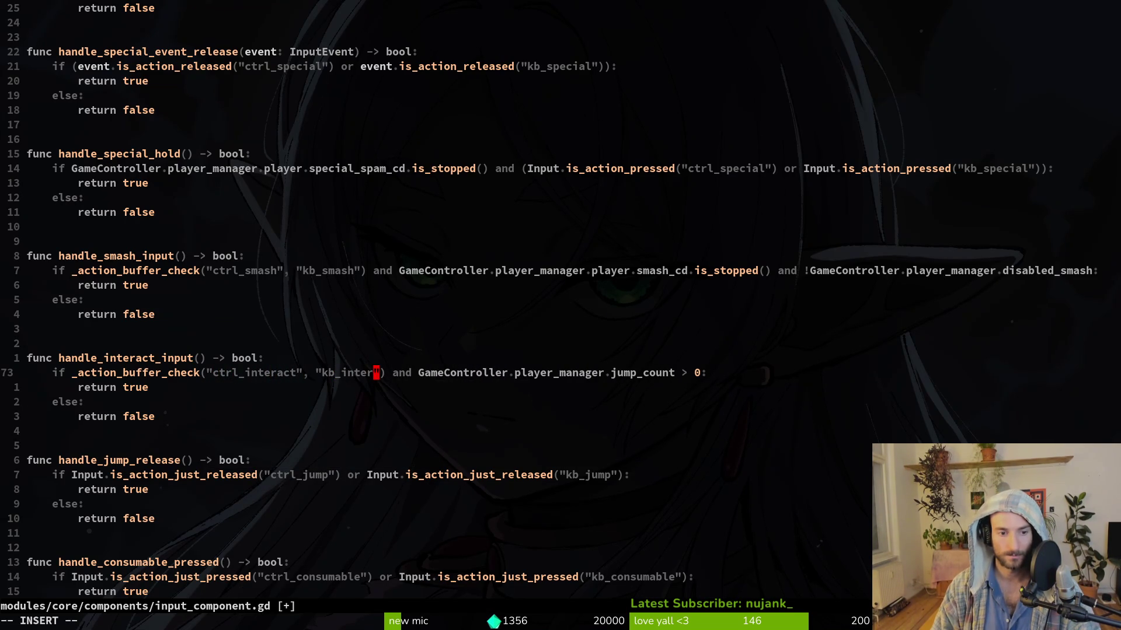
{"action": "type", "text": "act"}
{"action": "key", "text": "Escape"}
{"action": "type", "text": ":w"}
{"action": "key", "text": "Return"}
Step: Search the project for handle_jump_release and jump to its definition
{"action": "key", "text": "j"}
{"action": "key", "text": "j"}
{"action": "key", "text": "j"}
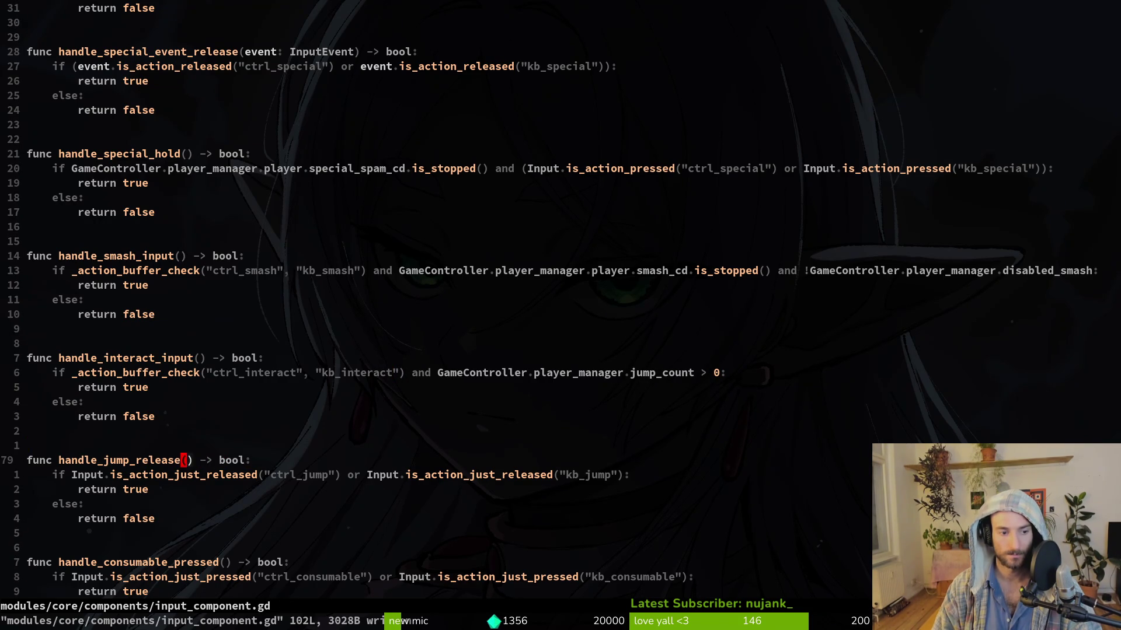
{"action": "key", "text": "b"}
{"action": "key", "text": "v"}
{"action": "key", "text": "e"}
{"action": "key", "text": "space"}
{"action": "key", "text": "f"}
{"action": "key", "text": "w"}
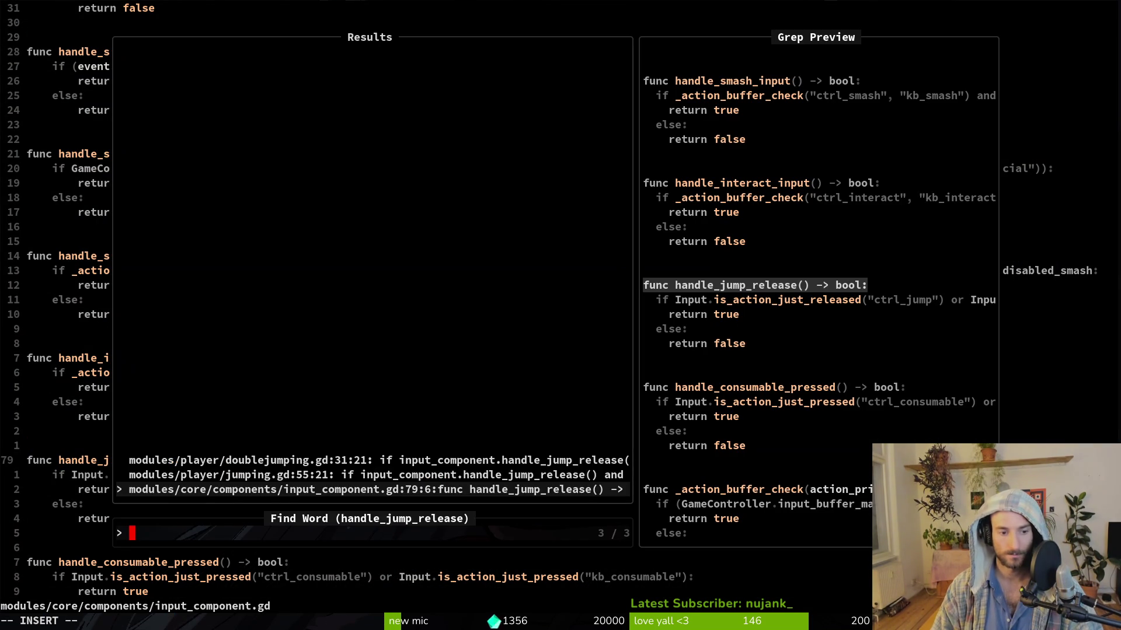
{"action": "key", "text": "Return"}
Step: Delete the handle_jump_release function, then restore it with undo and save input_component.gd
{"action": "key", "text": "V"}
{"action": "key", "text": "j"}
{"action": "key", "text": "j"}
{"action": "key", "text": "j"}
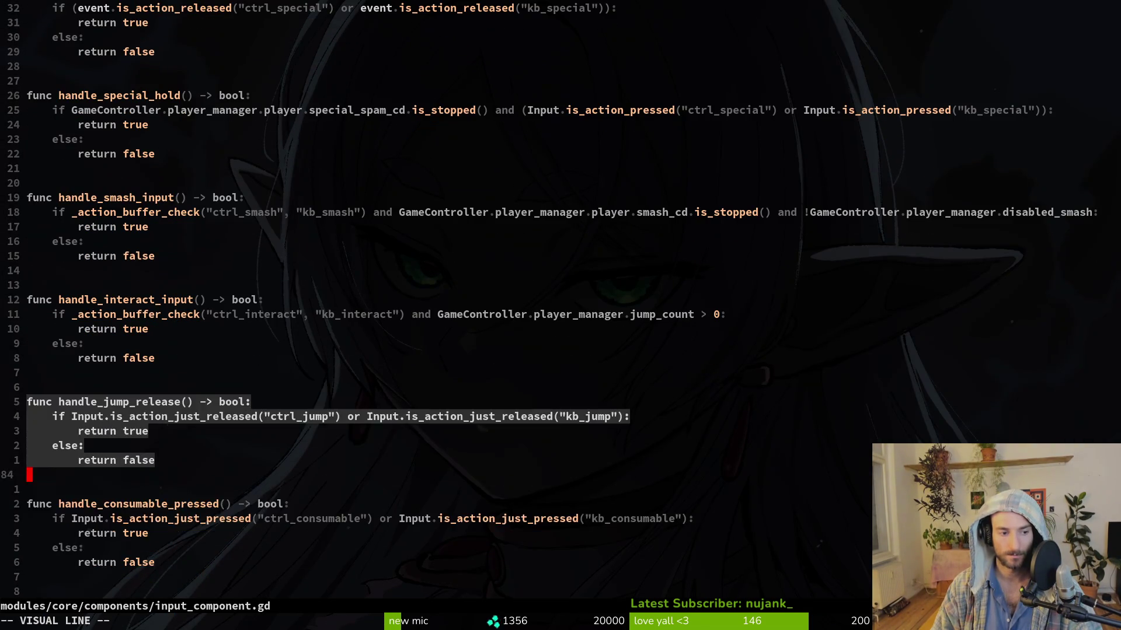
{"action": "type", "text": "d:w"}
{"action": "key", "text": "Return"}
{"action": "key", "text": "d"}
{"action": "key", "text": "d"}
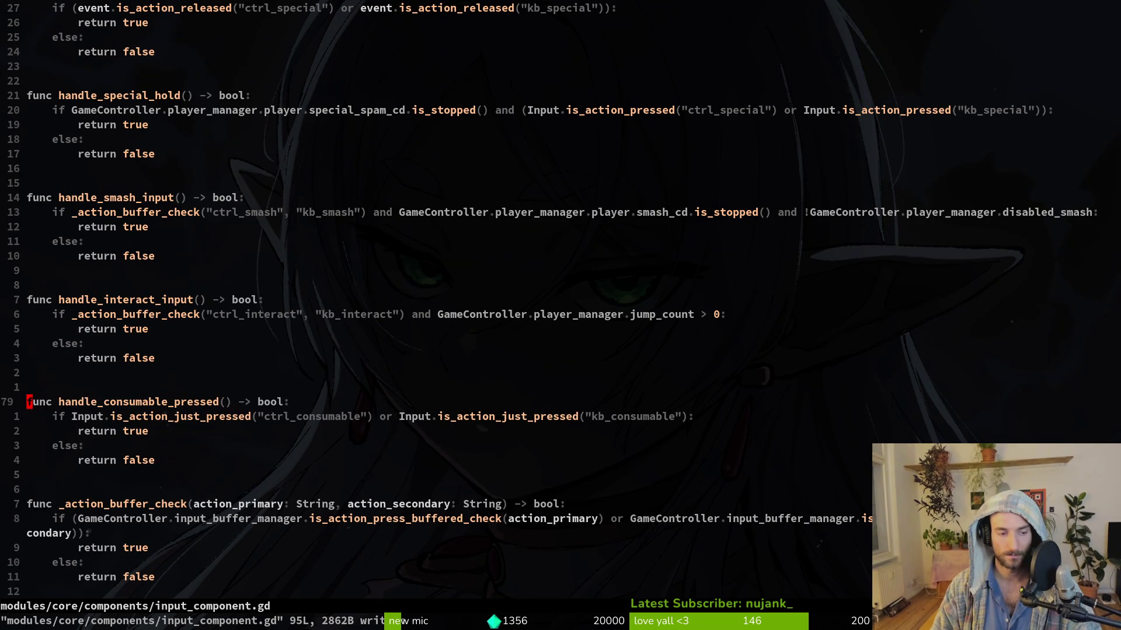
{"action": "key", "text": "u"}
{"action": "type", "text": ":w"}
{"action": "key", "text": "Return"}
{"action": "key", "text": "alt+Tab"}
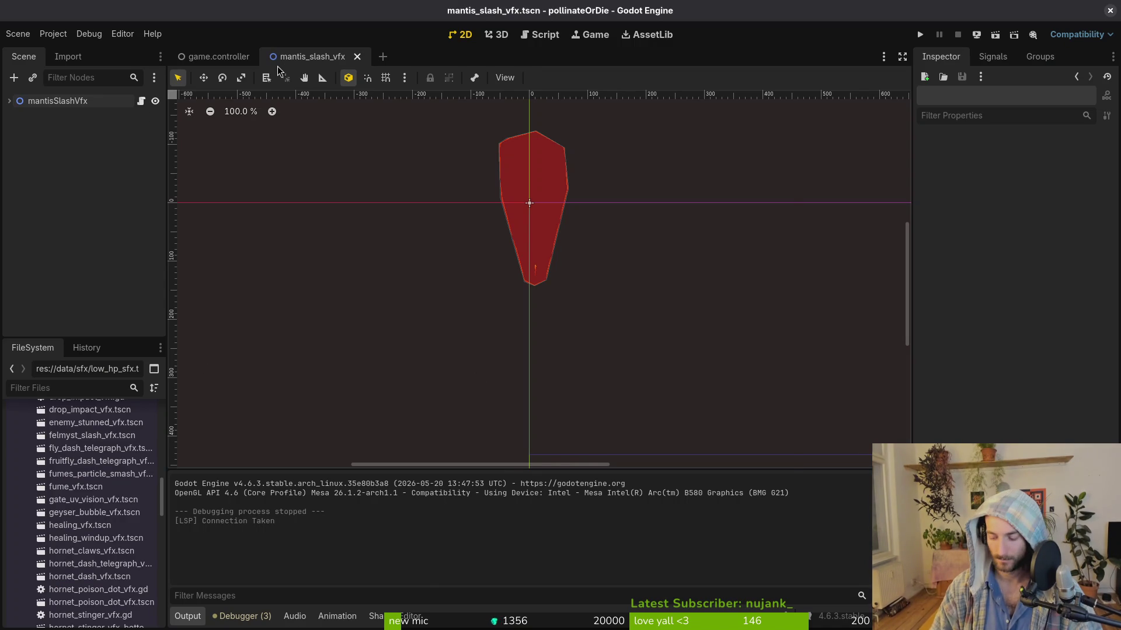
Step: Open player.tscn, delete the jumping and doublejumping state nodes, and save the scene
{"action": "key", "text": "alt+shift+o"}
{"action": "type", "text": "play"}
{"action": "key", "text": "Return"}
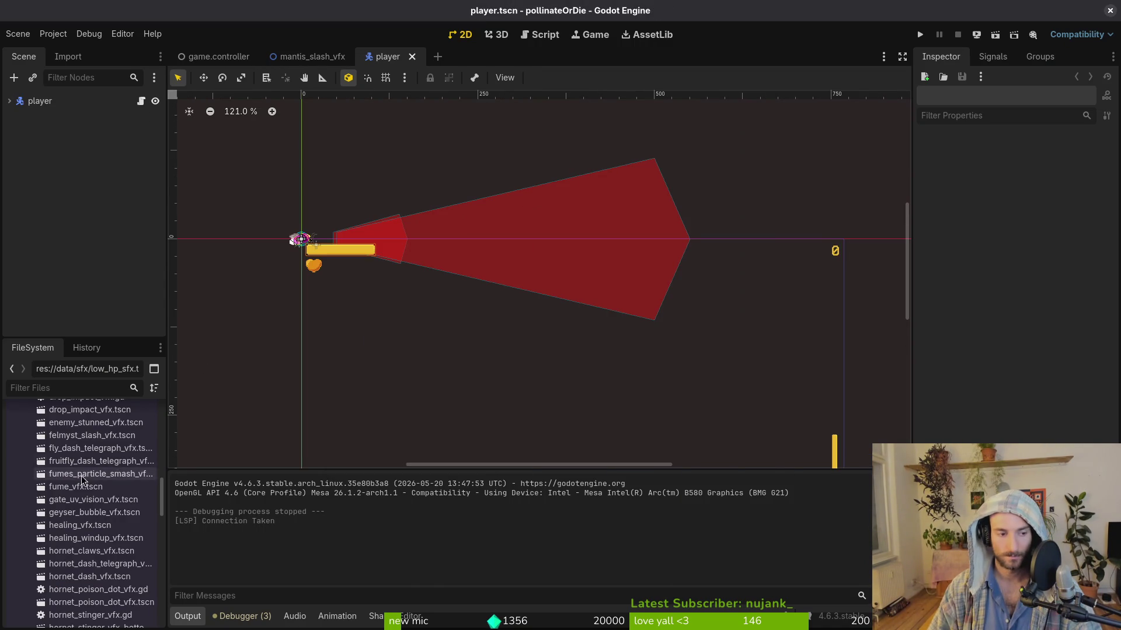
{"action": "scroll", "coordinate": [83, 480], "scroll_direction": "up", "scroll_amount": 5}
{"action": "left_click", "coordinate": [9, 101]}
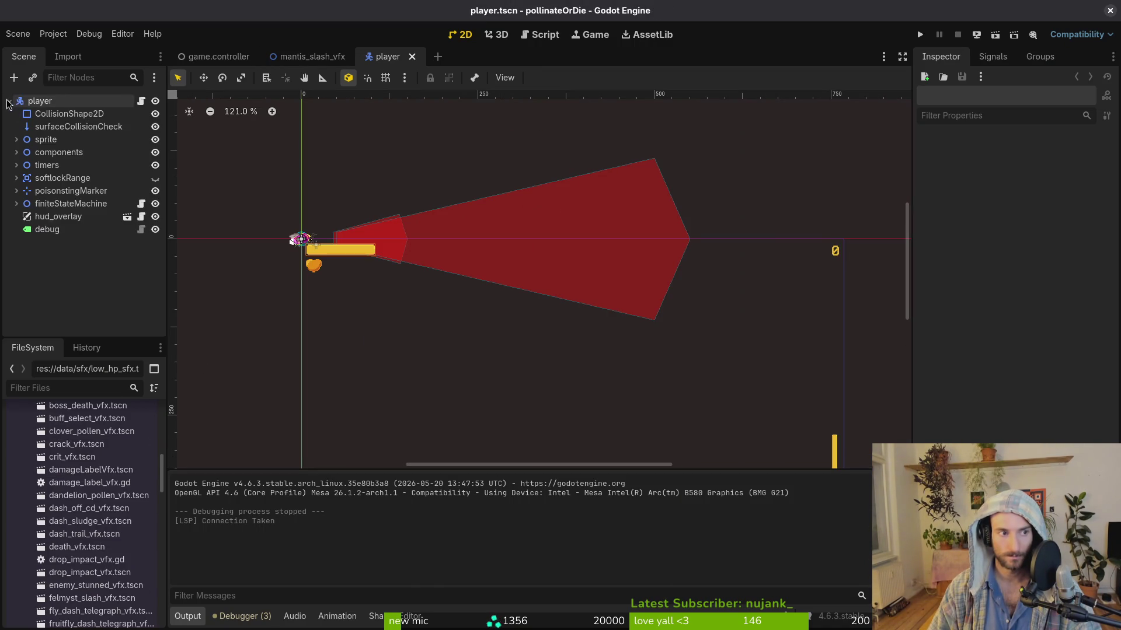
{"action": "left_click", "coordinate": [17, 203]}
{"action": "left_click", "coordinate": [35, 272]}
{"action": "left_click", "coordinate": [65, 255], "text": "ctrl"}
{"action": "key", "text": "Delete"}
{"action": "key", "text": "Return"}
{"action": "key", "text": "ctrl+s"}
Step: Locate player.tscn in FileSystem, delete jumping.gd, and select doublejumping.gd
{"action": "left_click", "coordinate": [16, 204]}
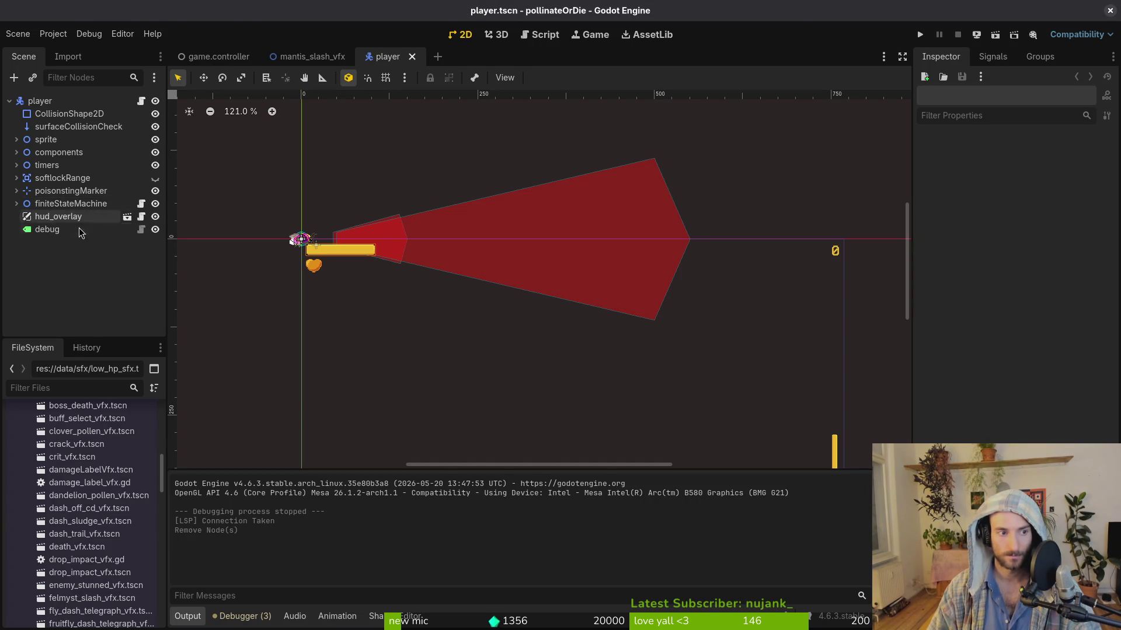
{"action": "key", "text": "alt+Tab"}
{"action": "key", "text": "alt+Tab"}
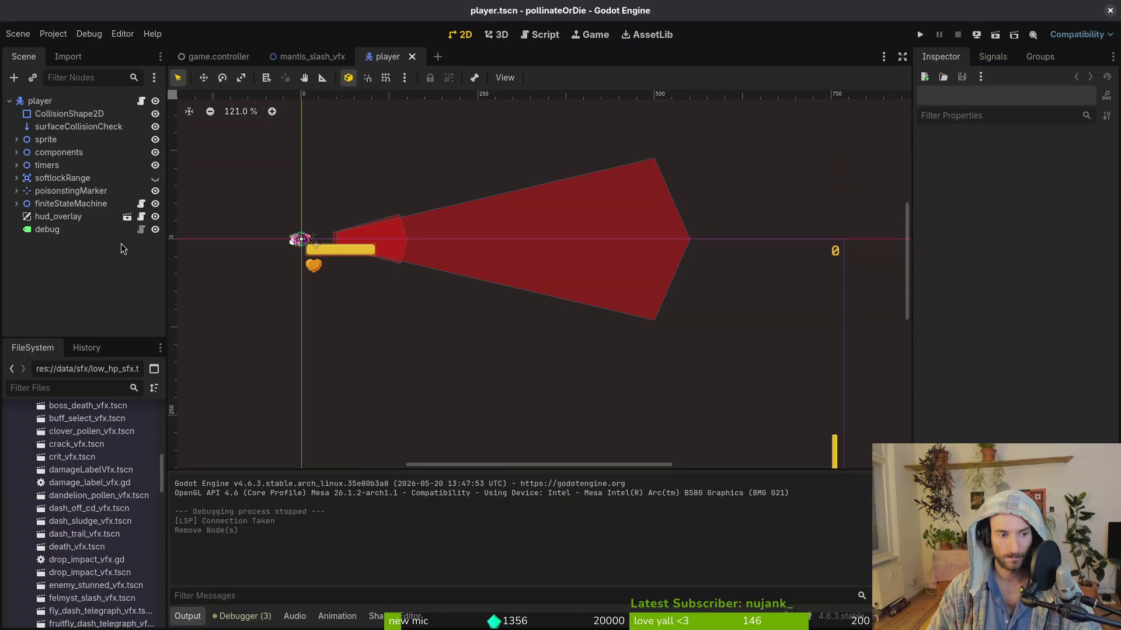
{"action": "right_click", "coordinate": [386, 57]}
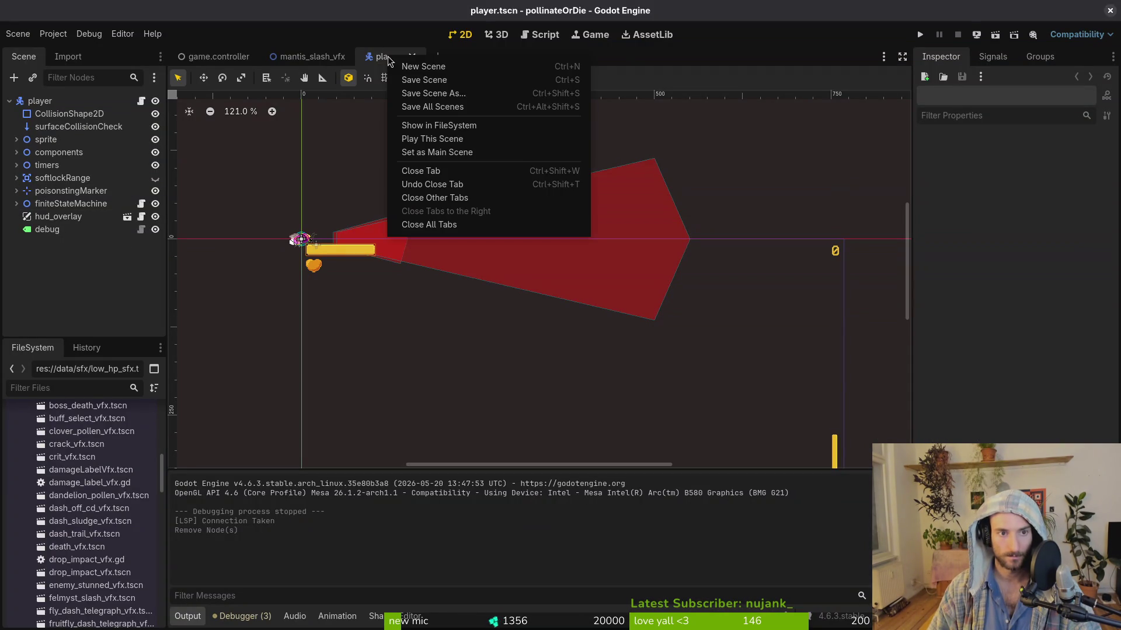
{"action": "left_click", "coordinate": [465, 124]}
{"action": "scroll", "coordinate": [79, 436], "scroll_direction": "up", "scroll_amount": 2}
{"action": "scroll", "coordinate": [90, 432], "scroll_direction": "up", "scroll_amount": 2}
{"action": "left_click", "coordinate": [93, 441]}
{"action": "key", "text": "Delete"}
{"action": "key", "text": "Return"}
{"action": "scroll", "coordinate": [76, 447], "scroll_direction": "up", "scroll_amount": 3}
{"action": "left_click", "coordinate": [99, 432]}
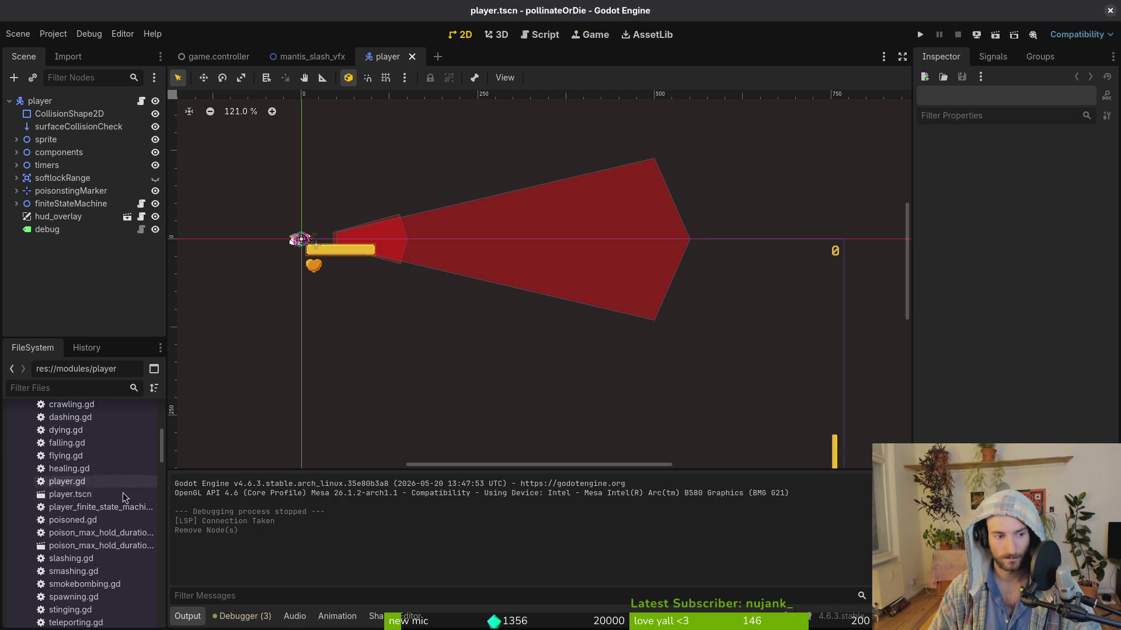
{"action": "key", "text": "alt+Tab"}
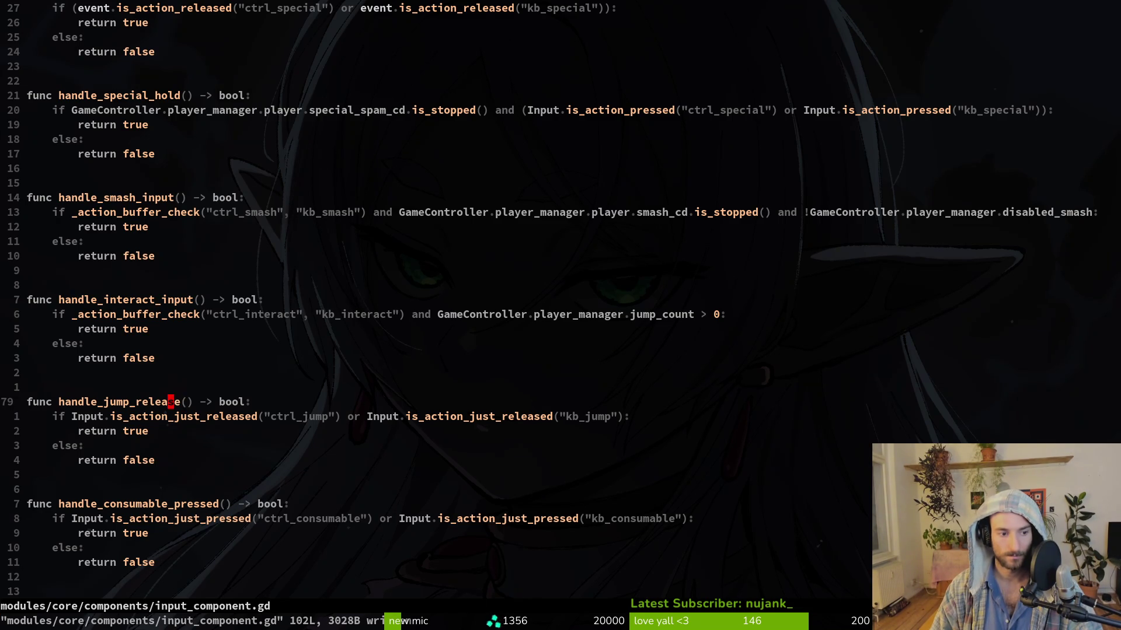
Step: Undo the accidental name edit, then find and delete handle_jump_release and save
{"action": "type", "text": "ciwhandle"}
{"action": "key", "text": "Escape"}
{"action": "key", "text": "u"}
{"action": "key", "text": "v"}
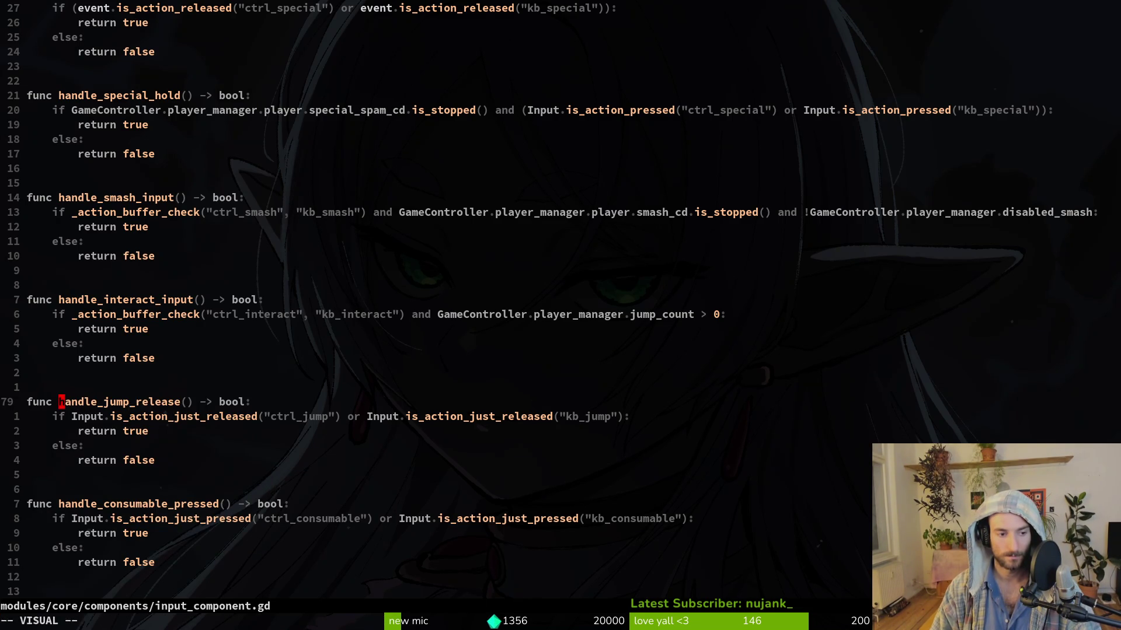
{"action": "key", "text": "space"}
{"action": "key", "text": "f"}
{"action": "key", "text": "w"}
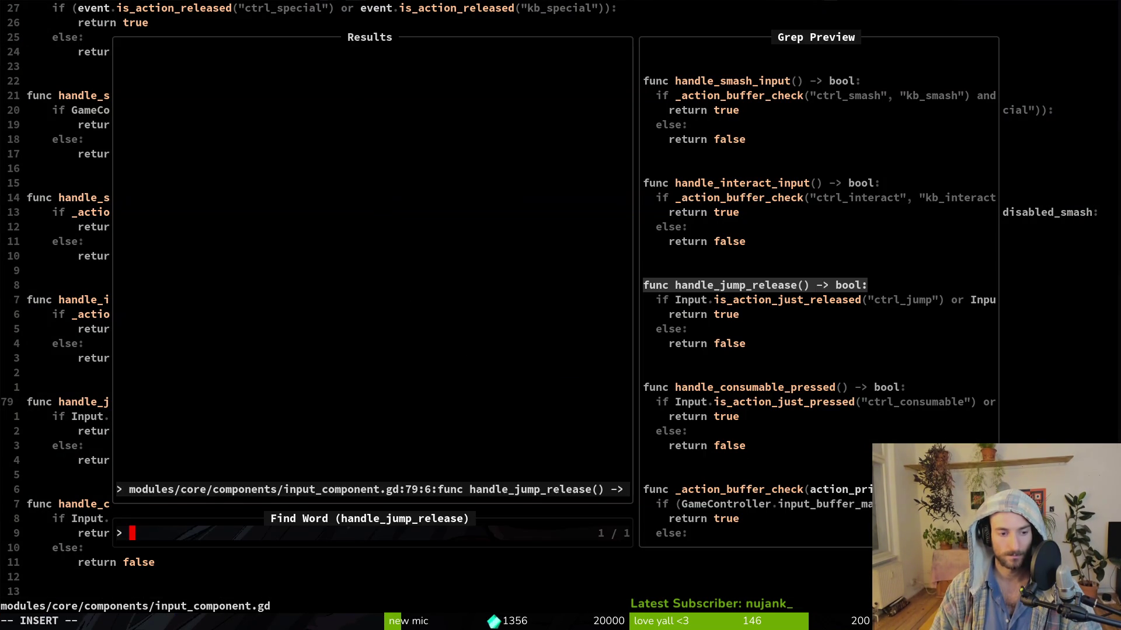
{"action": "key", "text": "Return"}
{"action": "key", "text": "shift+v"}
{"action": "key", "text": "j"}
{"action": "key", "text": "j"}
{"action": "key", "text": "j"}
{"action": "type", "text": "d:write"}
{"action": "key", "text": "d"}
{"action": "key", "text": "d"}
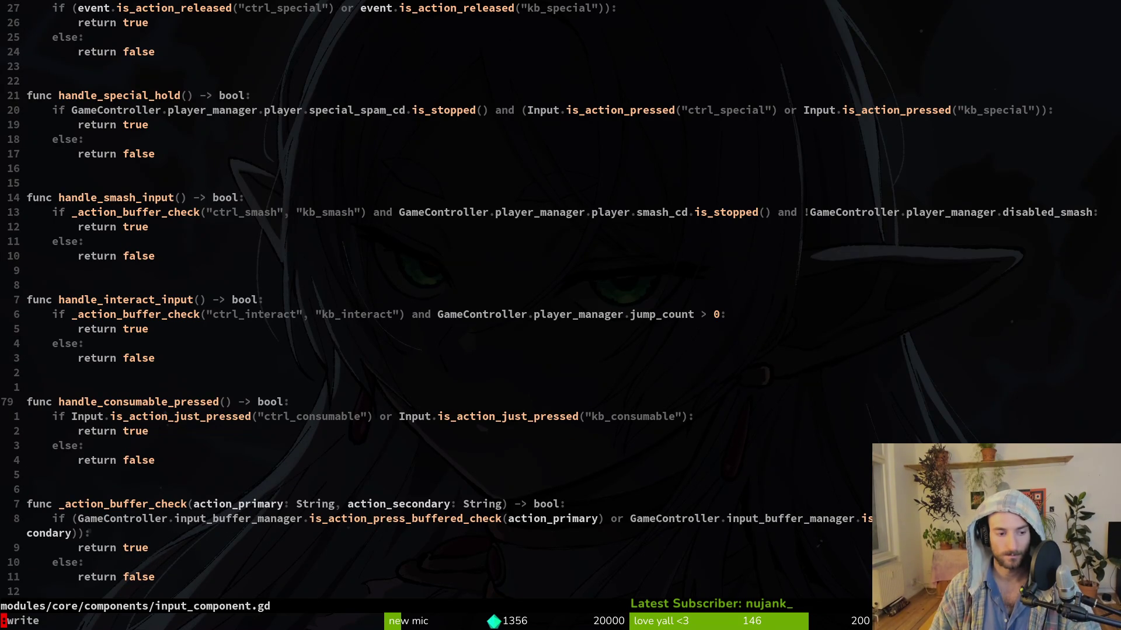
Step: Live-grep the project for every use of kb_jump
{"action": "key", "text": "space"}
{"action": "type", "text": "psk"}
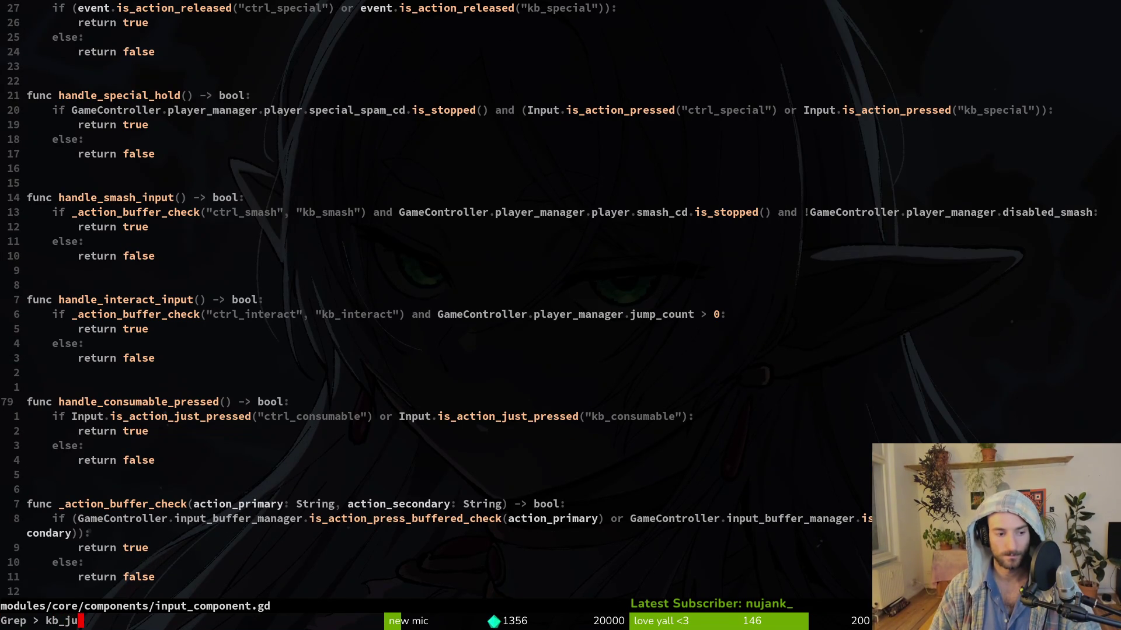
{"action": "type", "text": "mp"}
{"action": "key", "text": "Return"}
{"action": "key", "text": "Return"}
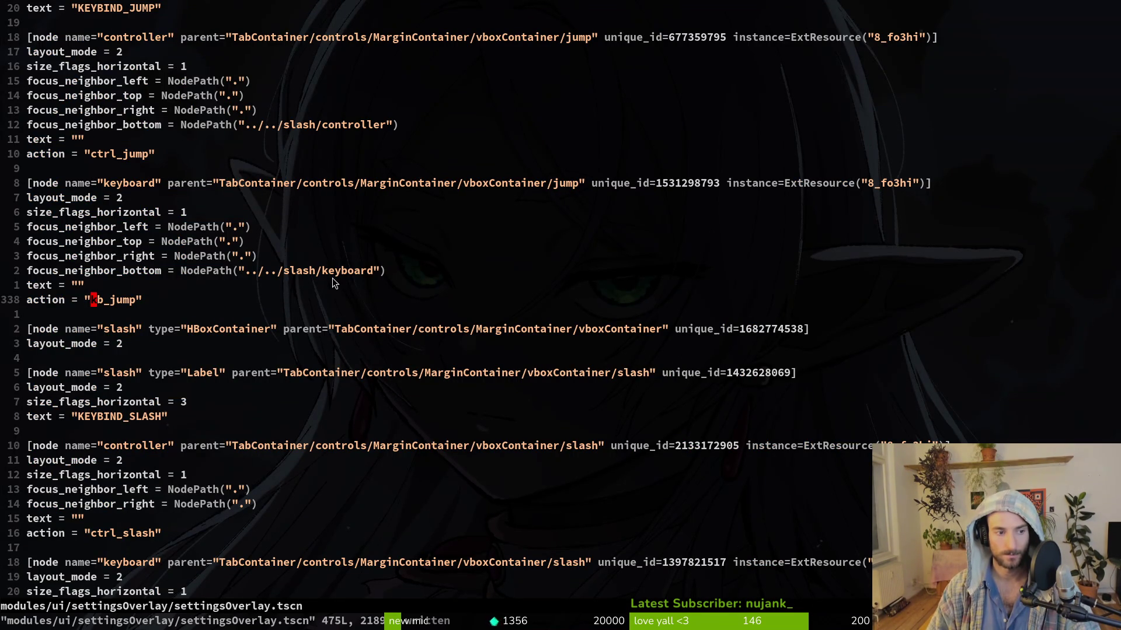
{"action": "key", "text": "alt+Tab"}
{"action": "key", "text": "shift+alt+o"}
Step: Open settingsOverlay.tscn and rename the jump row and its label to interact
{"action": "type", "text": "setover"}
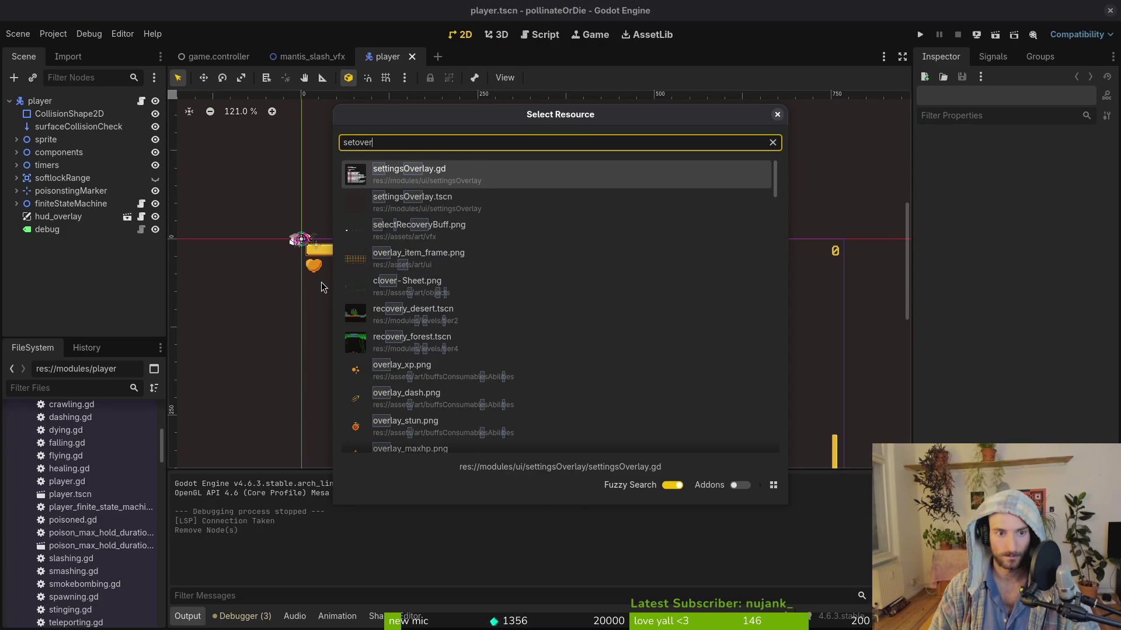
{"action": "key", "text": "Return"}
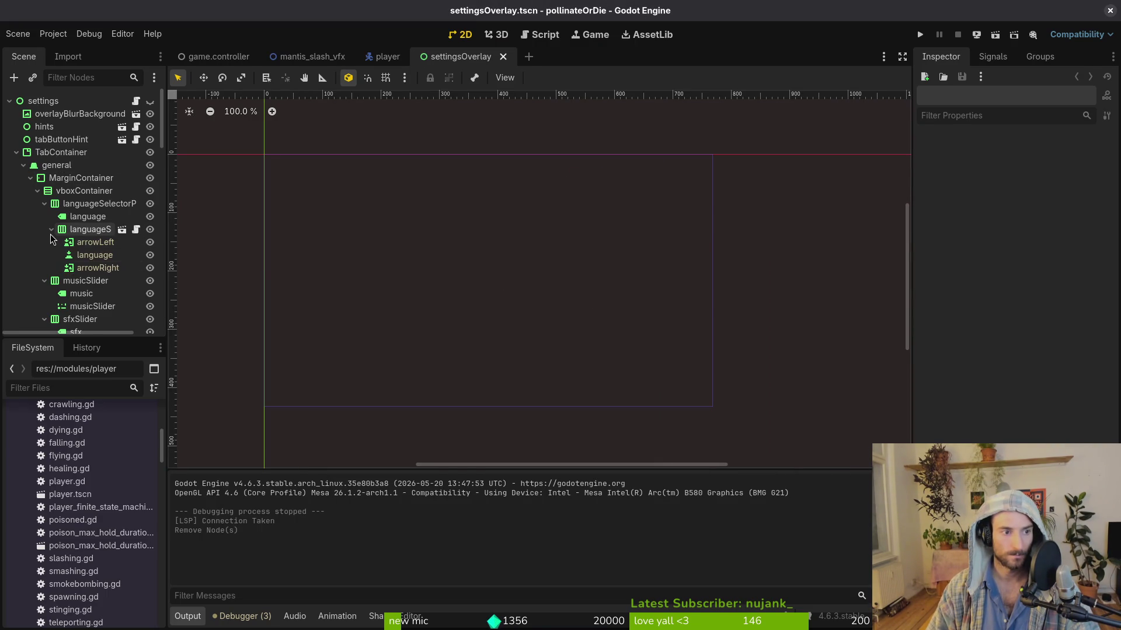
{"action": "left_click", "coordinate": [23, 165]}
{"action": "left_click", "coordinate": [24, 178]}
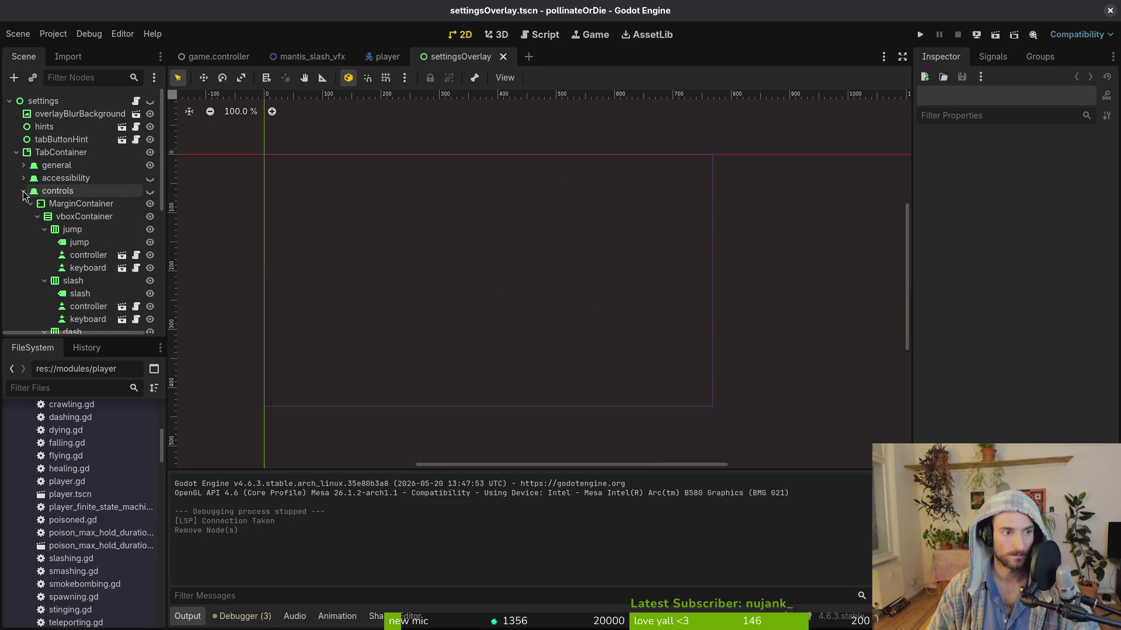
{"action": "left_click", "coordinate": [72, 231]}
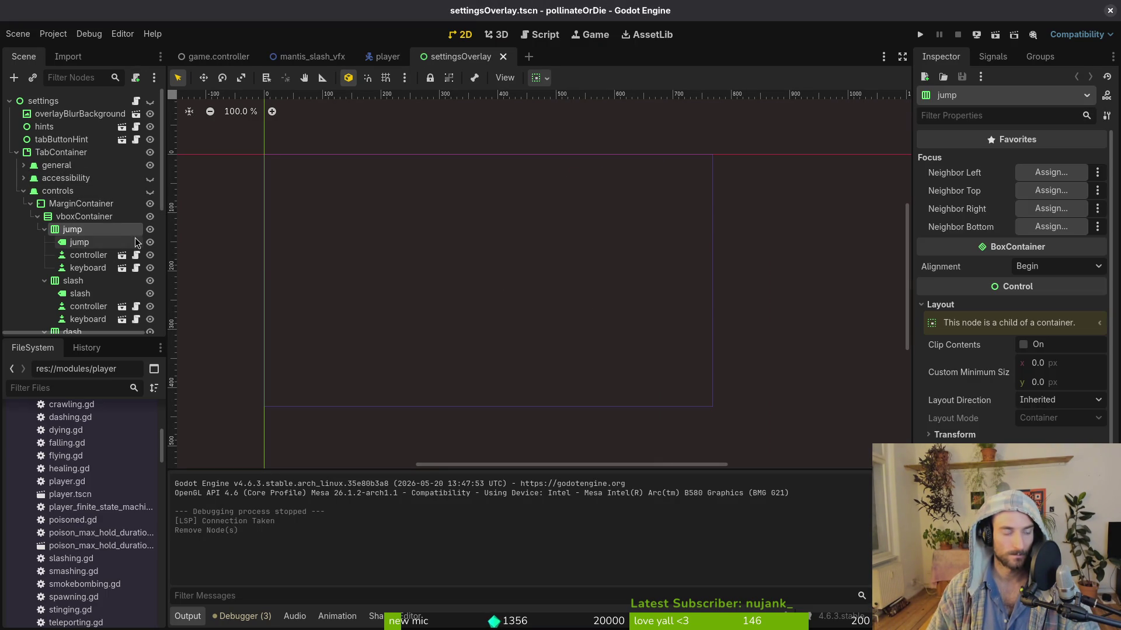
{"action": "key", "text": "F2"}
{"action": "type", "text": "inter"}
{"action": "key", "text": "Return"}
{"action": "left_click", "coordinate": [81, 242]}
{"action": "key", "text": "F2"}
{"action": "type", "text": "interact"}
{"action": "key", "text": "Return"}
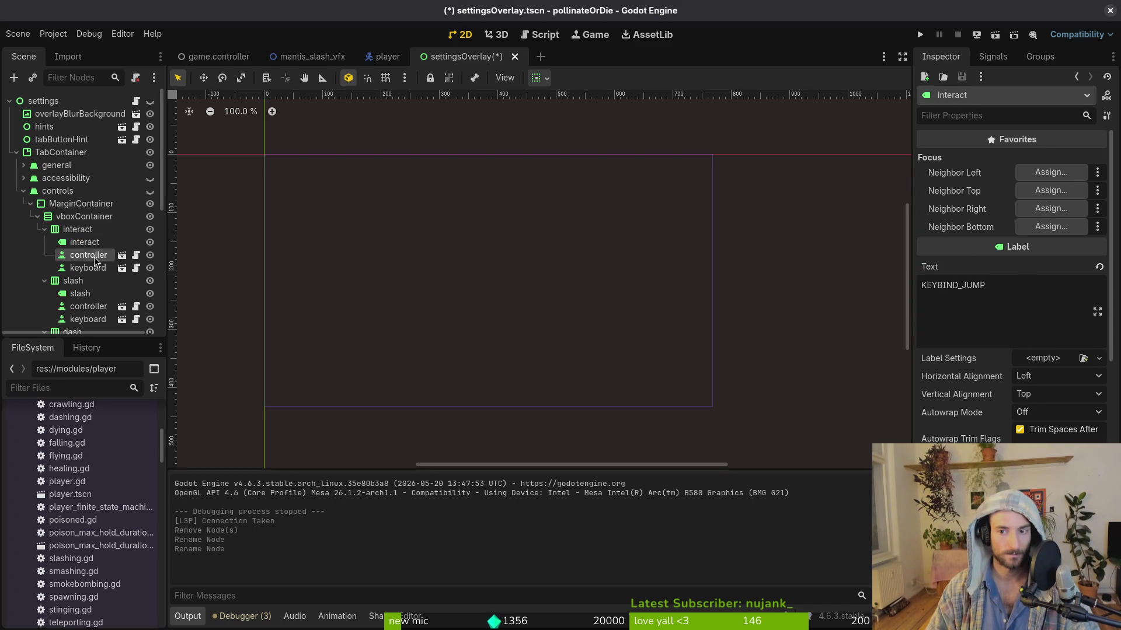
Step: Set the row's controller and keyboard actions to ctrl_interact and kb_interact, and save
{"action": "left_click", "coordinate": [96, 258]}
{"action": "left_click", "coordinate": [1088, 266]}
{"action": "type", "text": "ctrl_interact"}
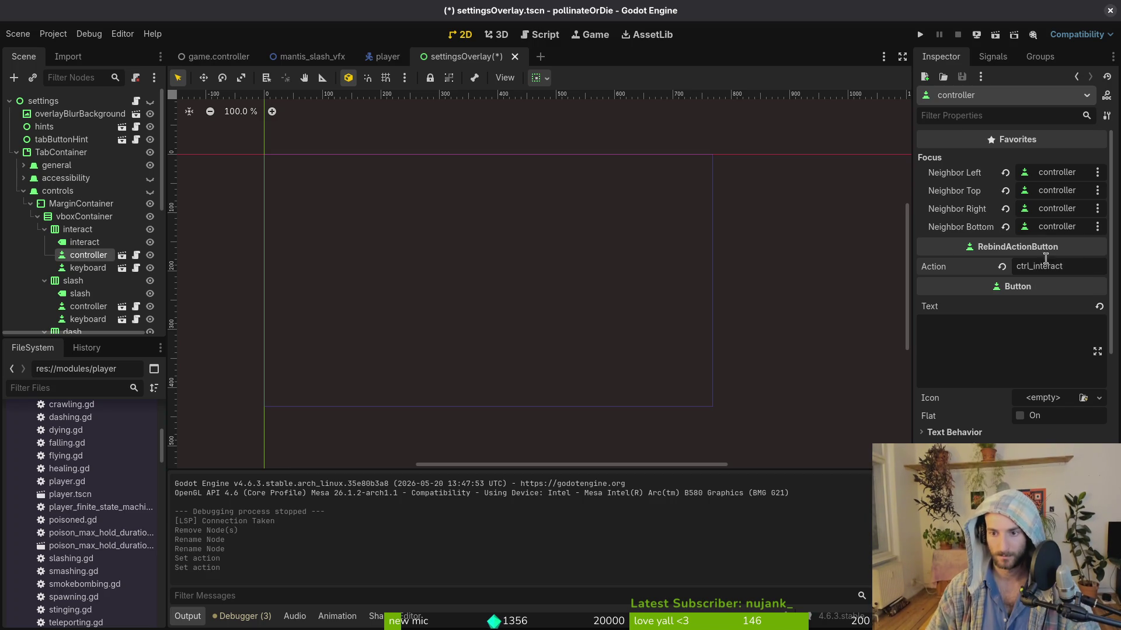
{"action": "left_click", "coordinate": [87, 268]}
{"action": "type", "text": "kb"}
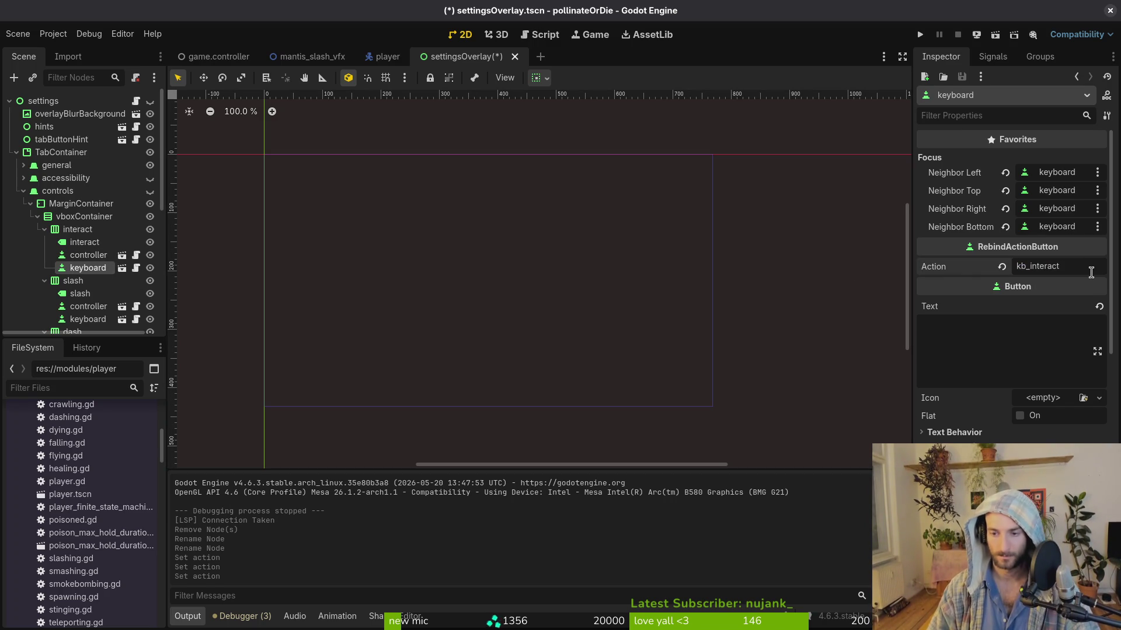
{"action": "key", "text": "ctrl+s"}
{"action": "key", "text": "alt+Tab"}
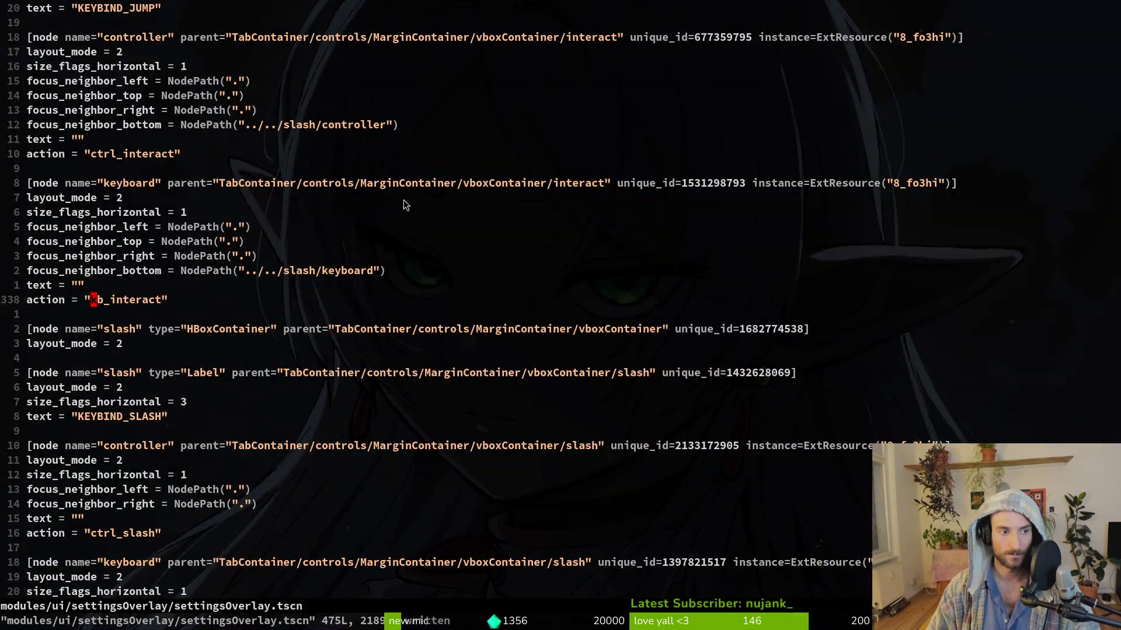
Step: Open settingsOverlay.gd in Neovim through the project file finder
{"action": "key", "text": "space"}
{"action": "key", "text": "f"}
{"action": "key", "text": "f"}
{"action": "type", "text": "setover"}
{"action": "key", "text": "Return"}
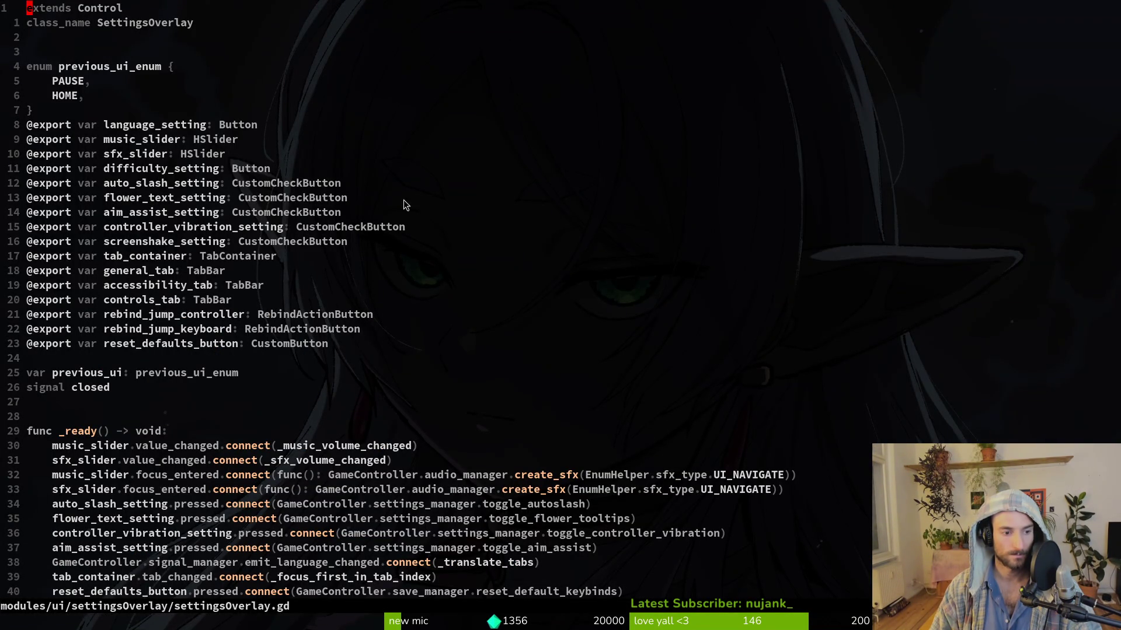
Step: Save settingsOverlay.tscn in Godot, then return to the script in Neovim
{"action": "key", "text": "alt+Tab"}
{"action": "key", "text": "ctrl+s"}
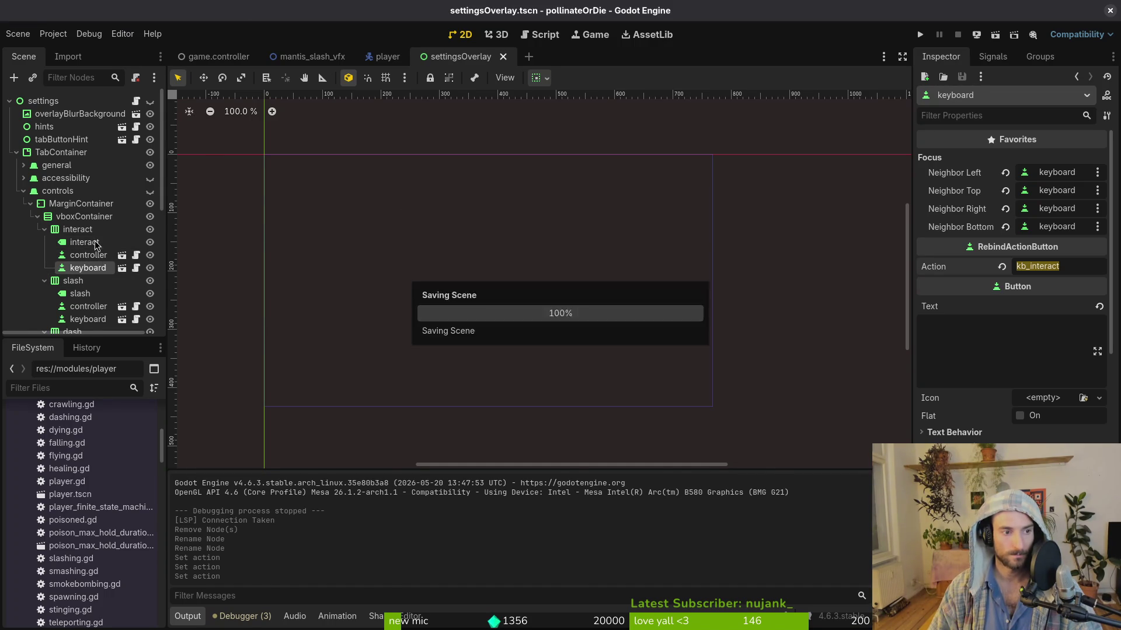
{"action": "key", "text": "alt+Tab"}
Step: Scroll through settingsOverlay.gd, search files for 'settings', then bring Godot back
{"action": "scroll", "coordinate": [243, 260], "scroll_direction": "down", "scroll_amount": 20}
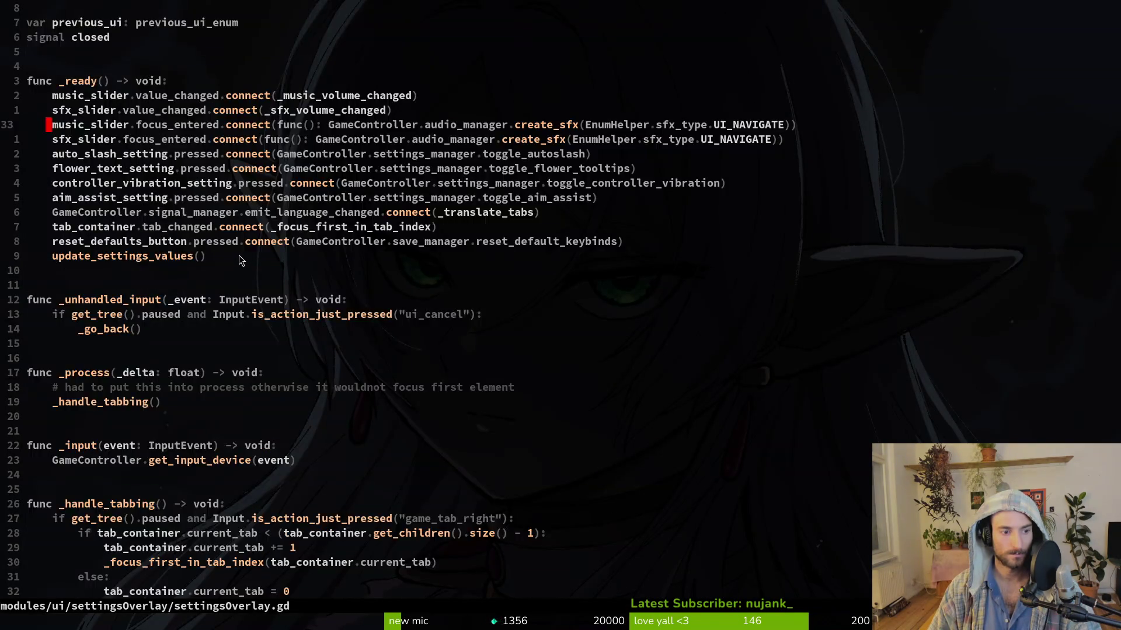
{"action": "scroll", "coordinate": [255, 273], "scroll_direction": "down", "scroll_amount": 6}
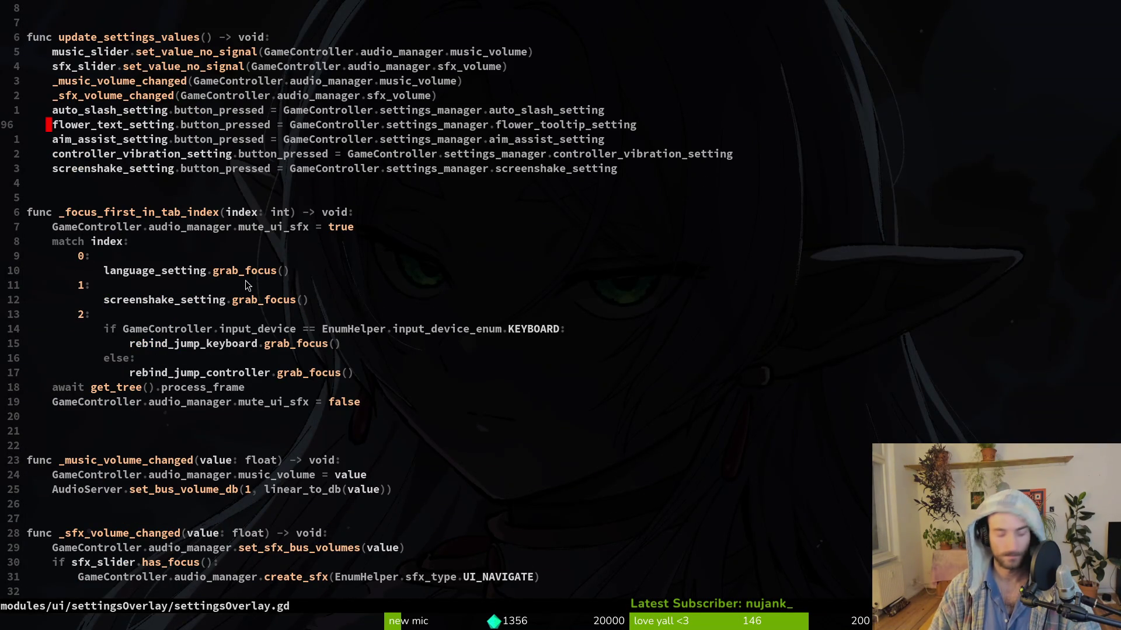
{"action": "key", "text": "space"}
{"action": "key", "text": "f"}
{"action": "key", "text": "f"}
{"action": "type", "text": "settings"}
{"action": "key", "text": "Escape"}
{"action": "key", "text": "alt+Tab"}
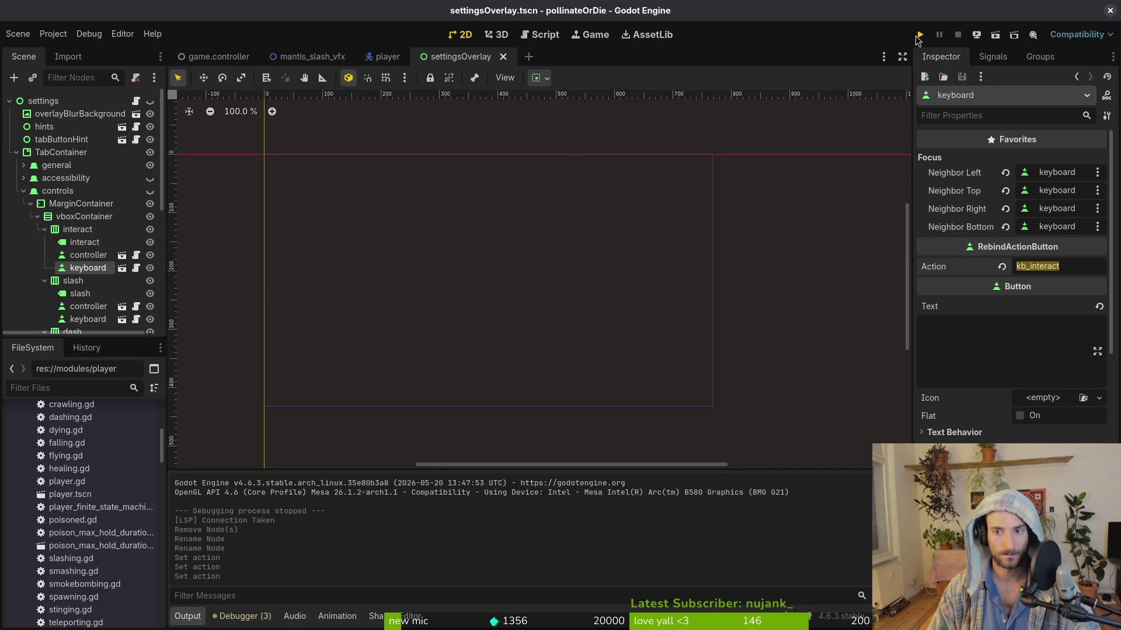
Step: Run the project and continue the saved game to reach the handle_jump_input debugger error
{"action": "left_click", "coordinate": [918, 37]}
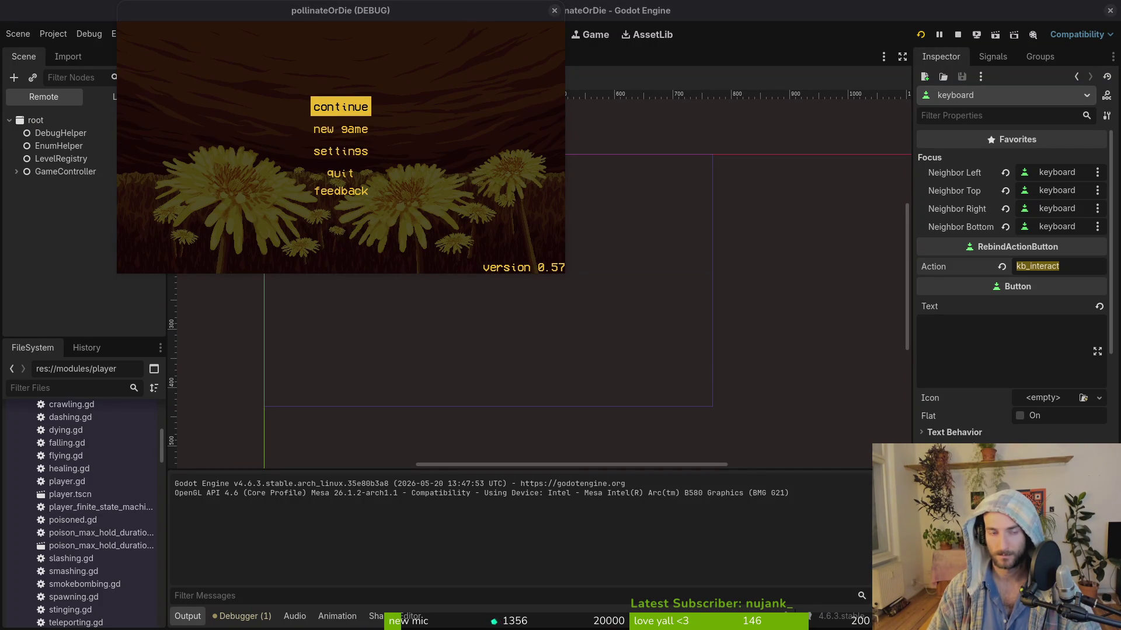
{"action": "key", "text": "space"}
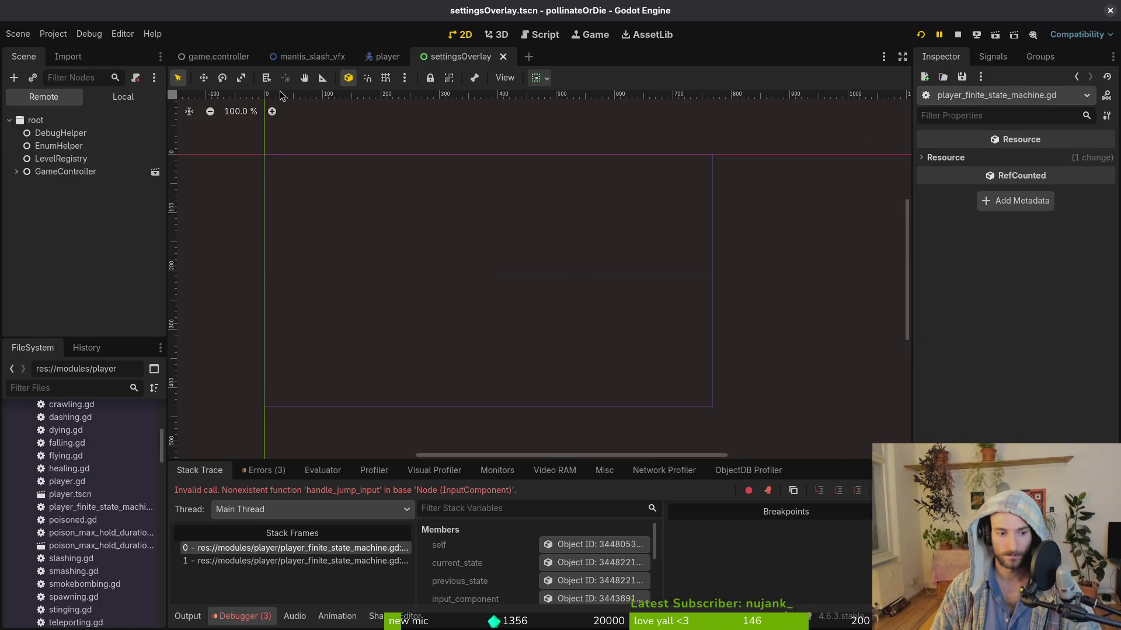
{"action": "key", "text": "F12"}
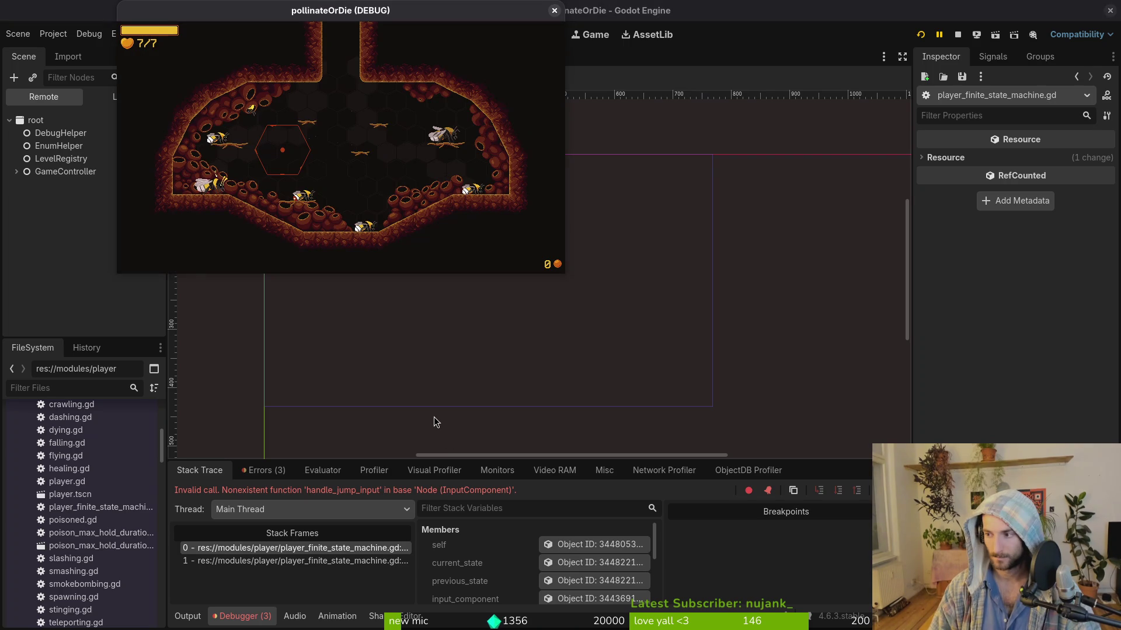
Step: Delete the handle_jump_input() line from player_finite_state_machine.gd, save it, and restart the game
{"action": "key", "text": "alt+Tab"}
{"action": "type", "text": "plfinit"}
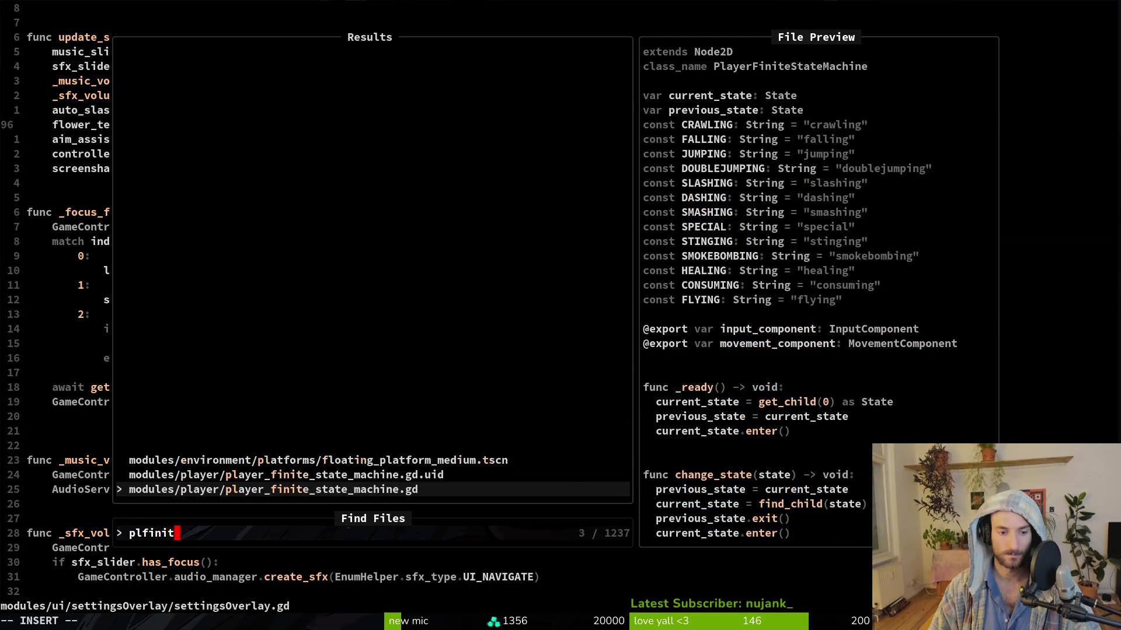
{"action": "key", "text": "Return"}
{"action": "key", "text": "braceright"}
{"action": "key", "text": "braceright"}
{"action": "key", "text": "braceright"}
{"action": "key", "text": "j"}
{"action": "key", "text": "j"}
{"action": "key", "text": "j"}
{"action": "key", "text": "j"}
{"action": "key", "text": "j"}
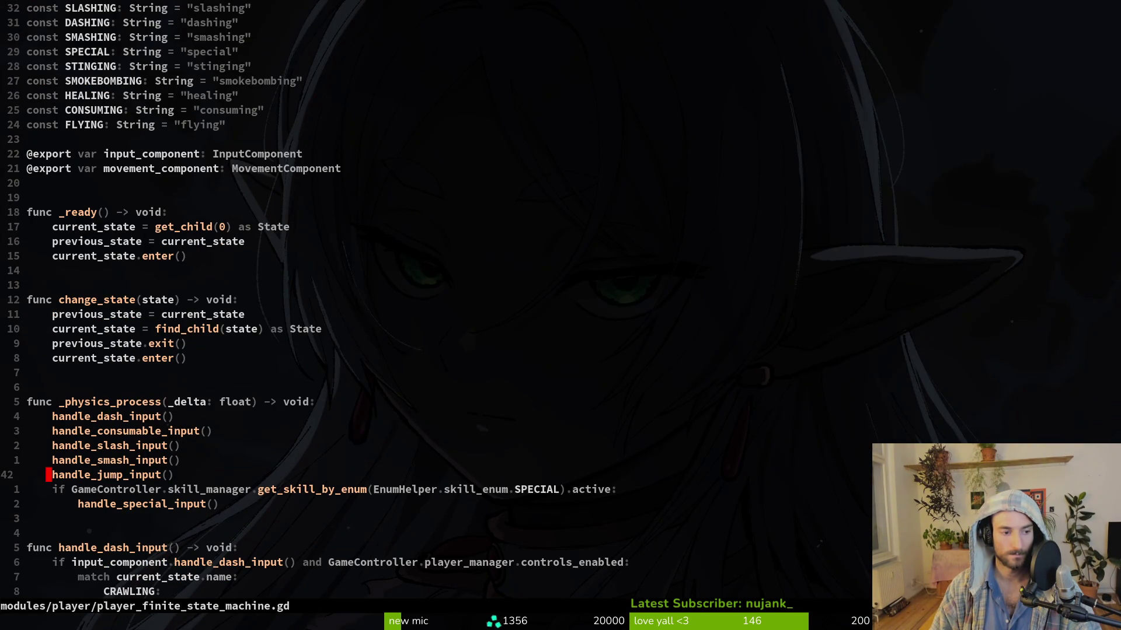
{"action": "key", "text": "d"}
{"action": "key", "text": "d"}
{"action": "key", "text": "ctrl+s"}
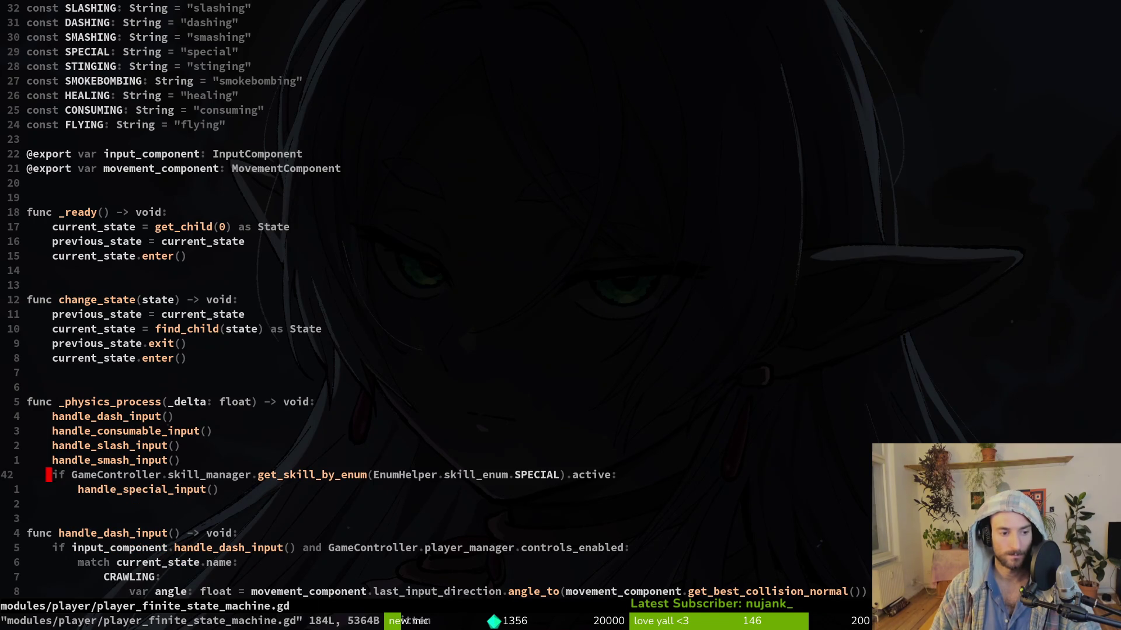
{"action": "key", "text": "F5"}
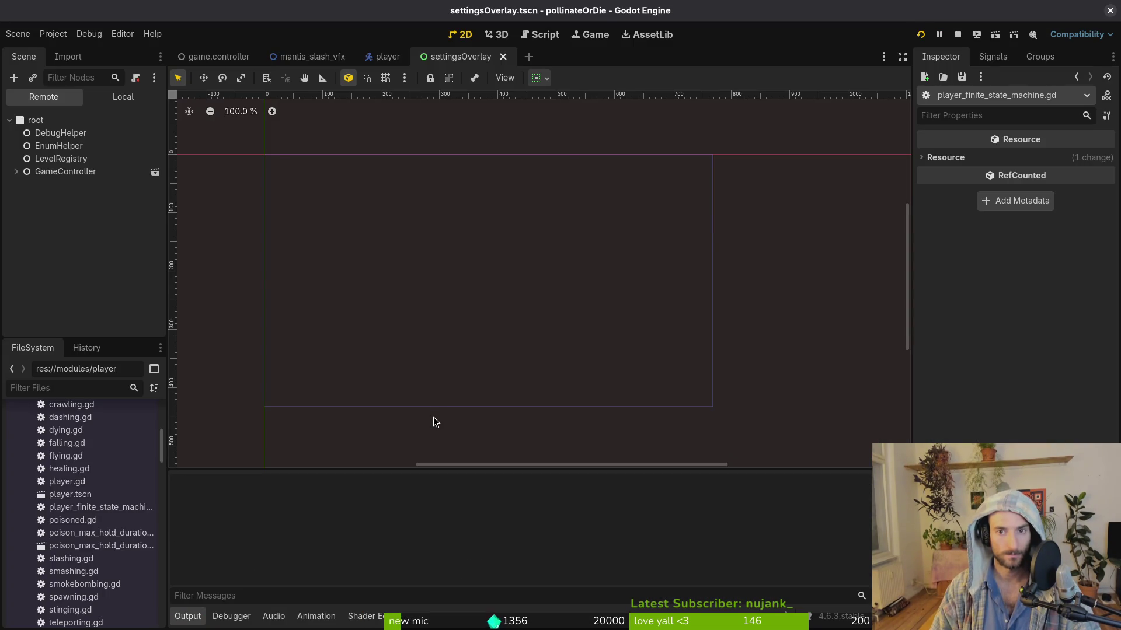
Step: Continue the save, open and close the upgrade overlay with the interact key, then quit the game
{"action": "key", "text": "Return"}
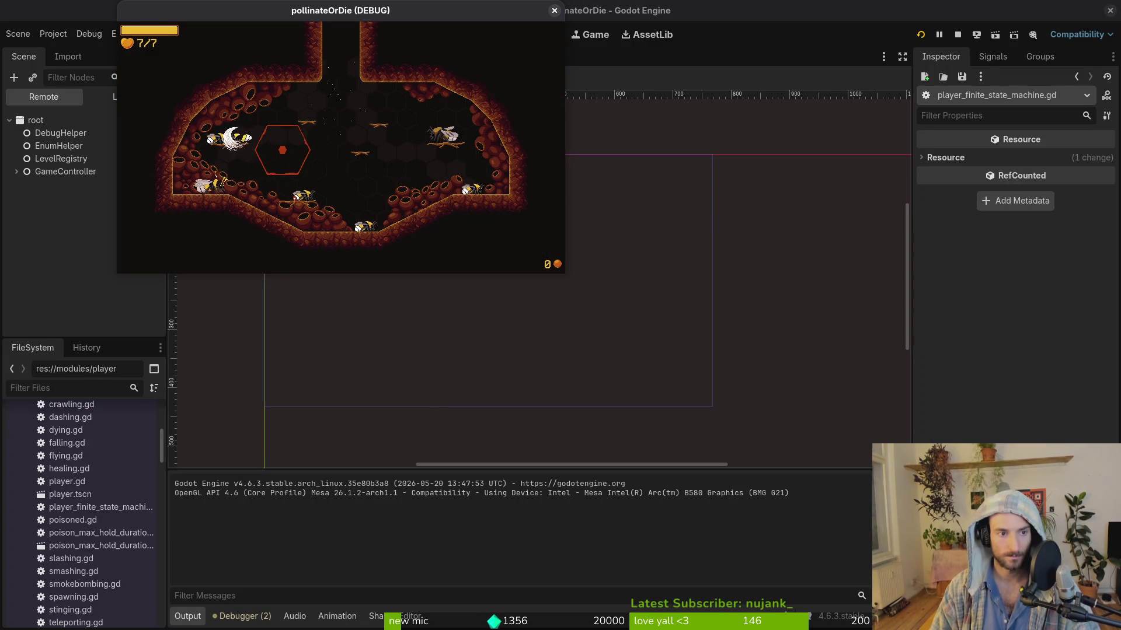
{"action": "key", "text": "e"}
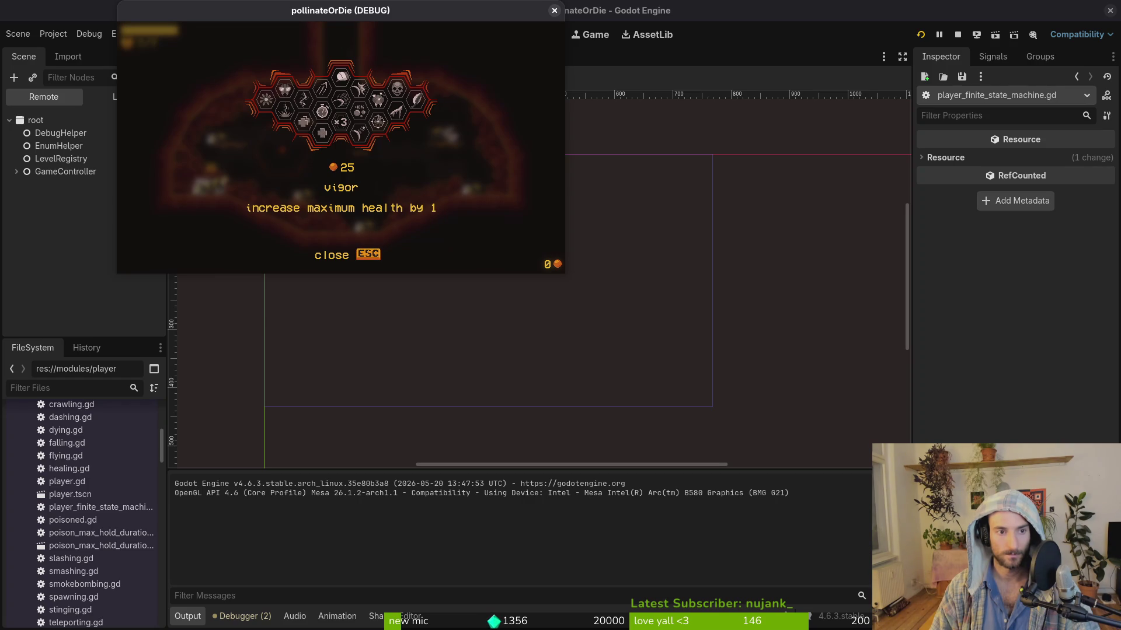
{"action": "key", "text": "Escape"}
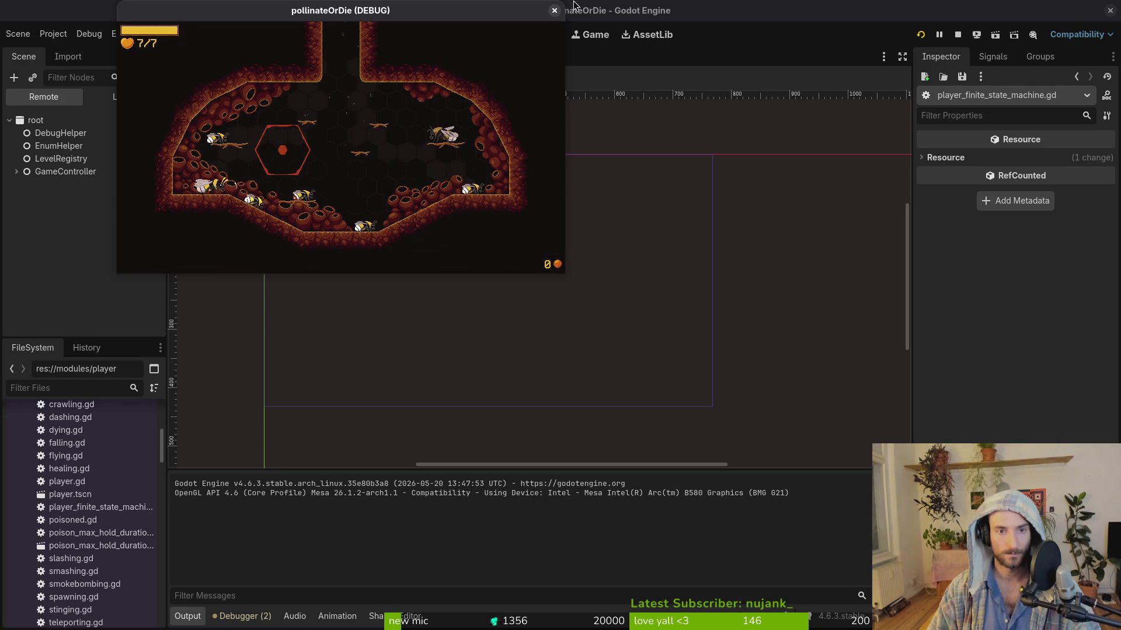
{"action": "left_click", "coordinate": [553, 10]}
Step: Open modules/npc/queen/queen.gd in Neovim via the file finder
{"action": "key", "text": "super+2"}
{"action": "key", "text": "space"}
{"action": "key", "text": "f"}
{"action": "key", "text": "f"}
{"action": "type", "text": "quee"}
{"action": "key", "text": "Return"}
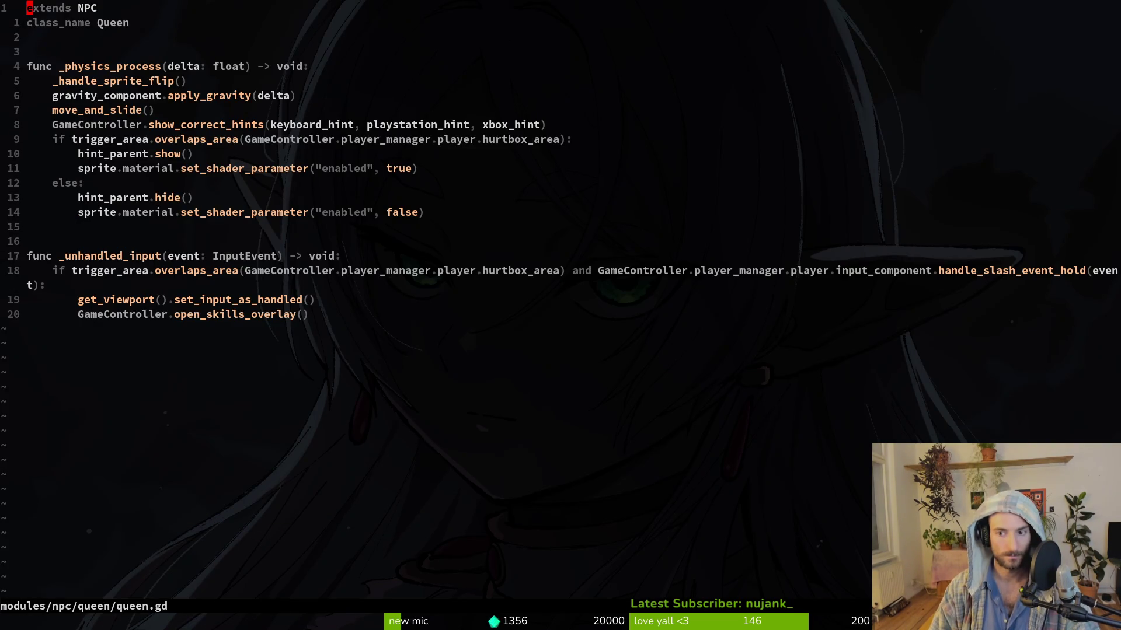
Step: Open nurse.gd in Neovim via the file finder
{"action": "key", "text": "space"}
{"action": "key", "text": "f"}
{"action": "key", "text": "f"}
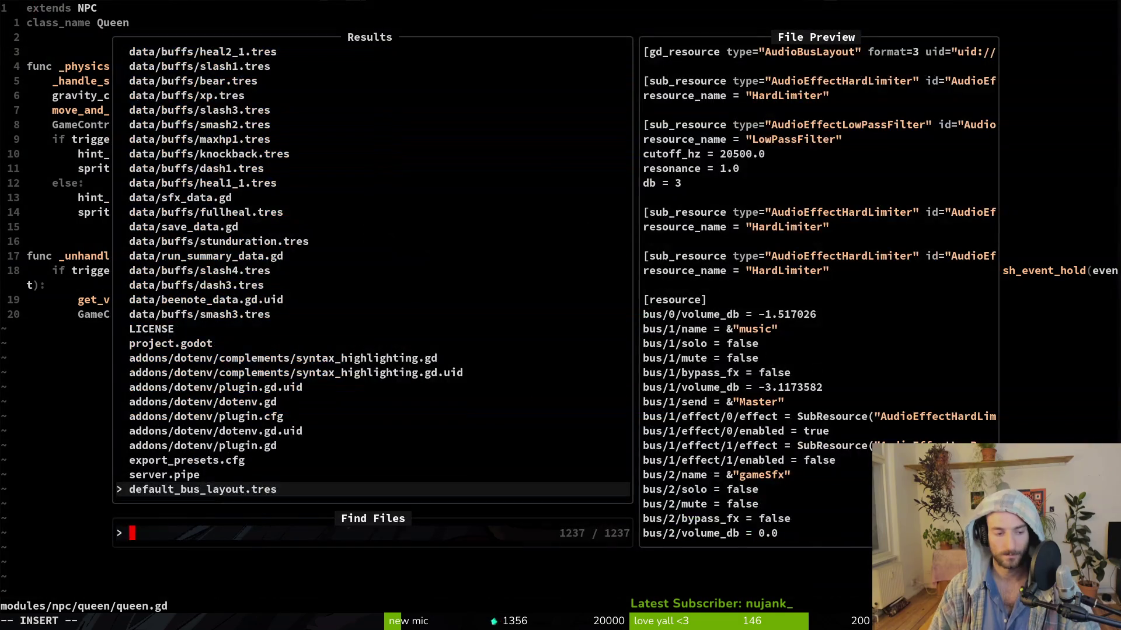
{"action": "type", "text": "nurse"}
{"action": "key", "text": "Return"}
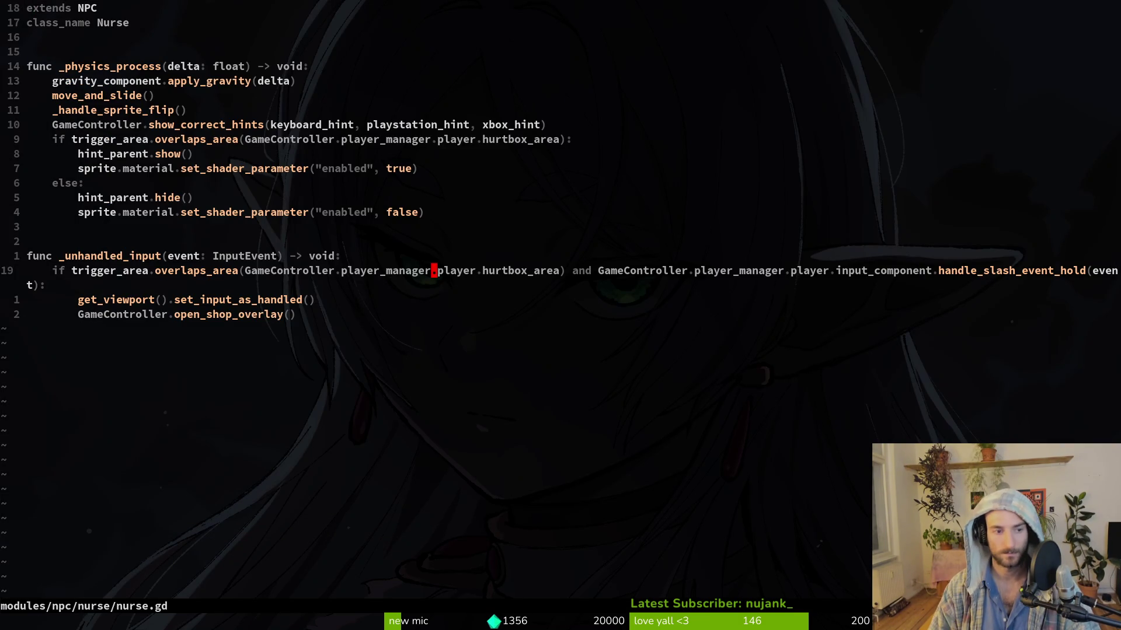
Step: Replace handle_slash_event_hold with handle_interact_event(event) in the trigger condition and save
{"action": "key", "text": "k"}
{"action": "key", "text": "j"}
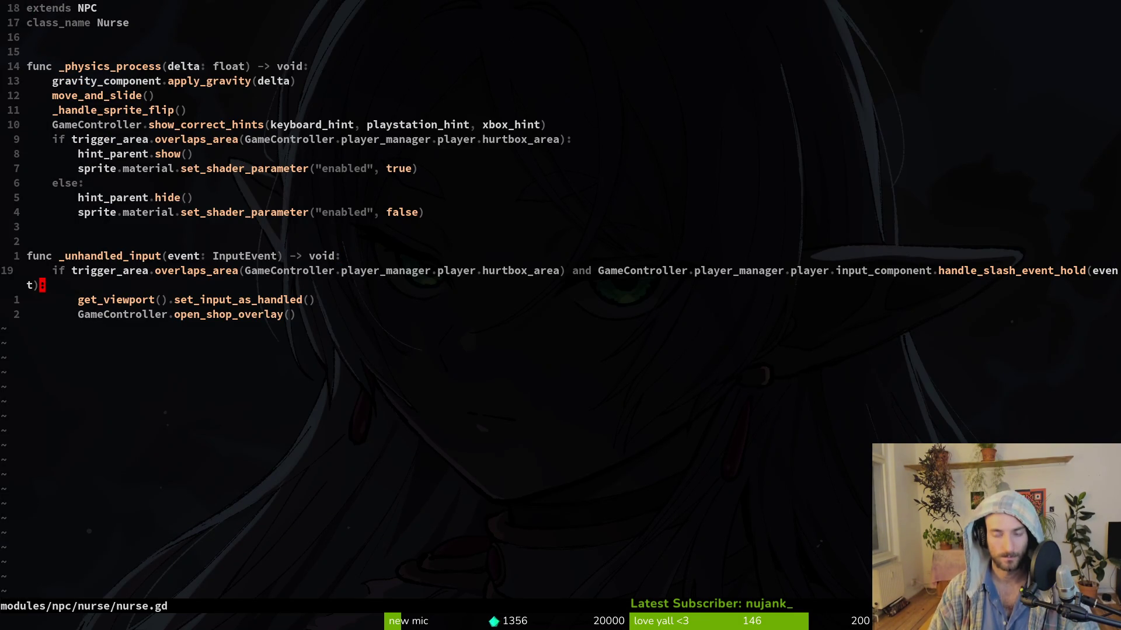
{"action": "type", "text": "cbja"}
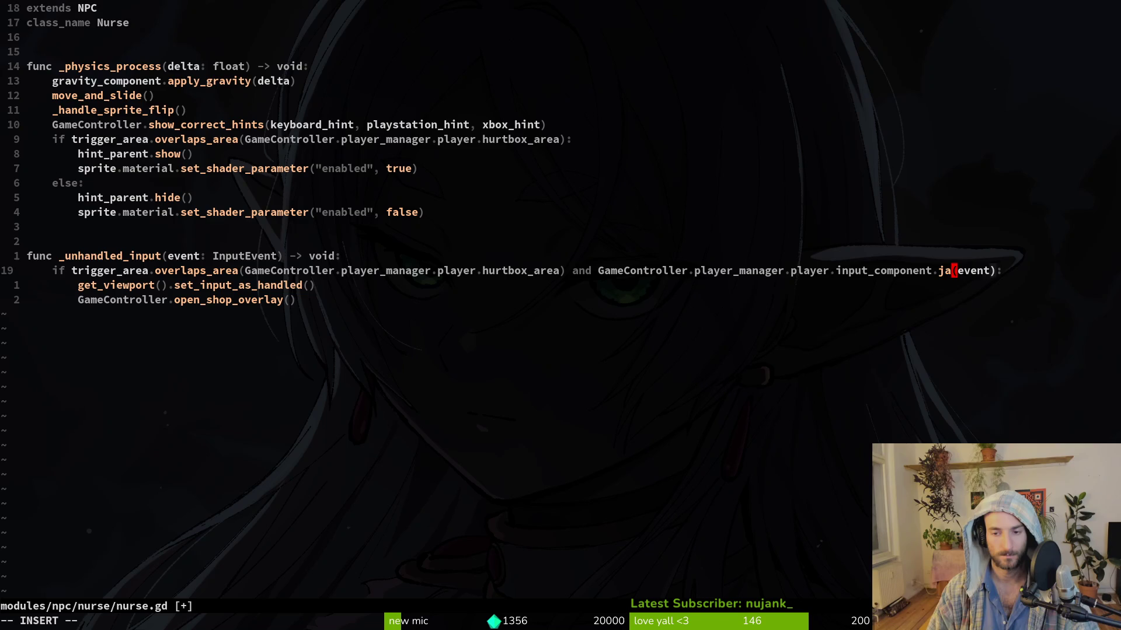
{"action": "key", "text": "BackSpace"}
{"action": "key", "text": "BackSpace"}
{"action": "type", "text": "handinter"}
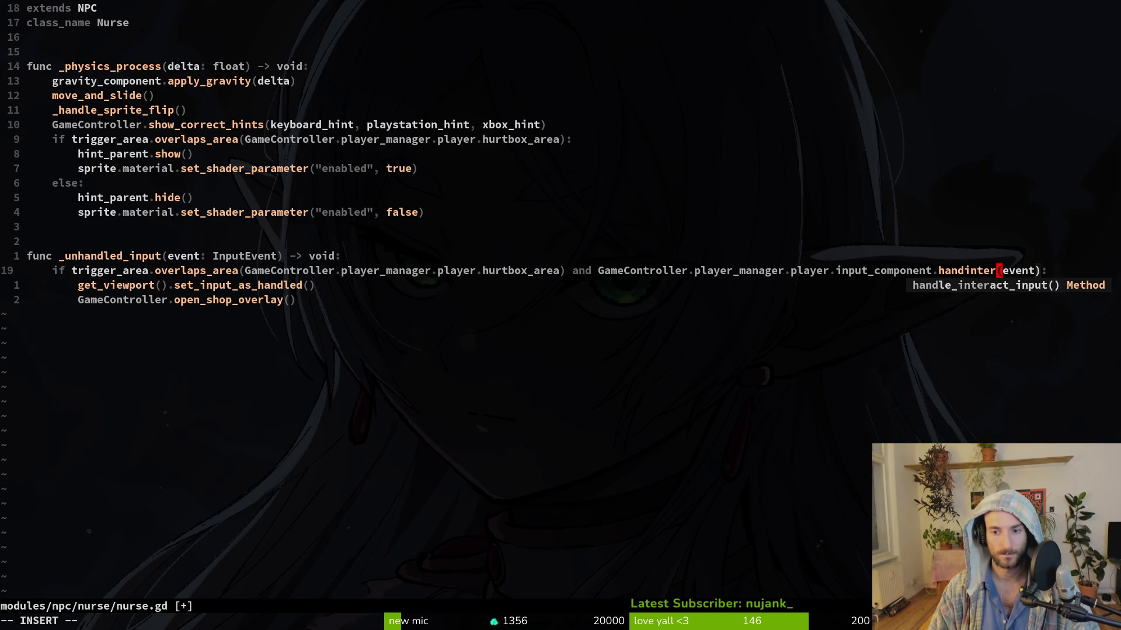
{"action": "key", "text": "Return"}
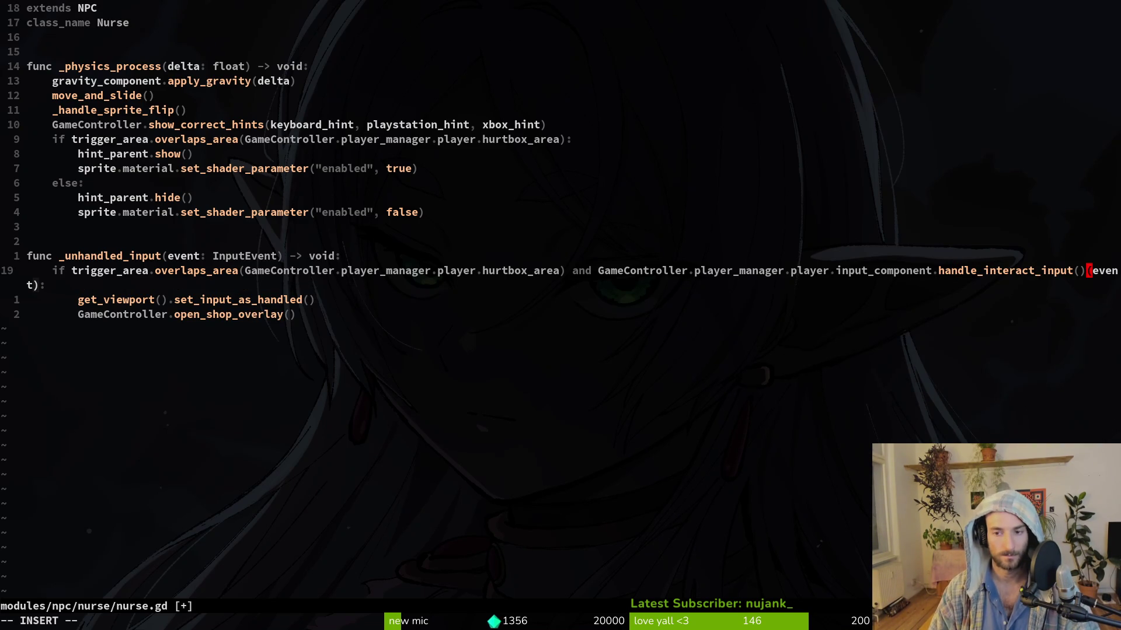
{"action": "key", "text": "BackSpace"}
{"action": "key", "text": "BackSpace"}
{"action": "key", "text": "BackSpace"}
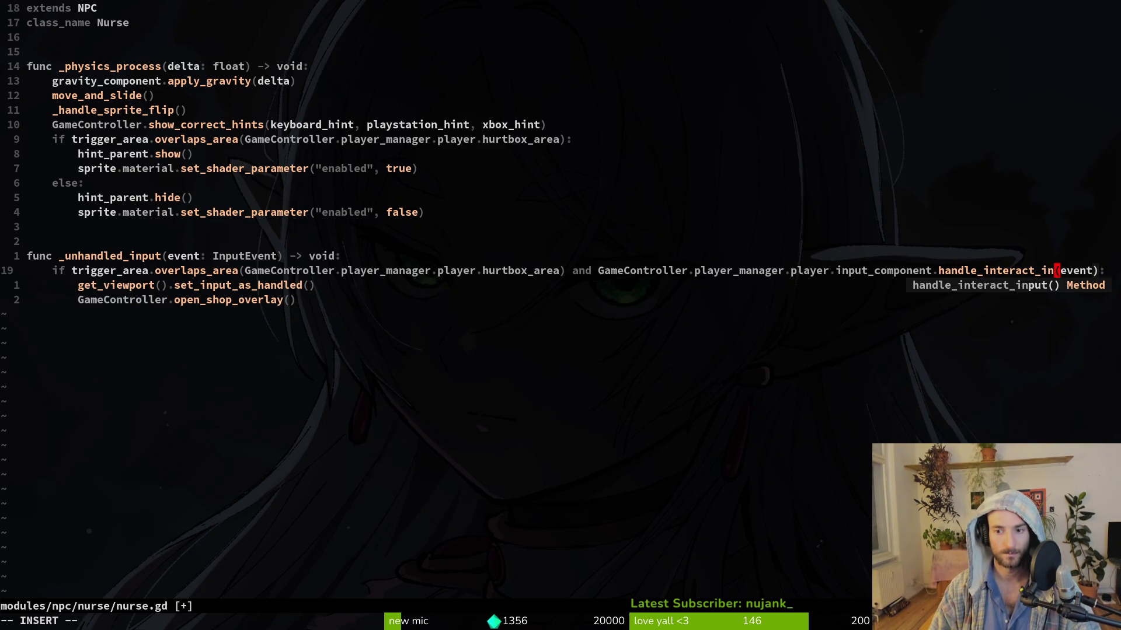
{"action": "type", "text": "event"}
{"action": "key", "text": "Escape"}
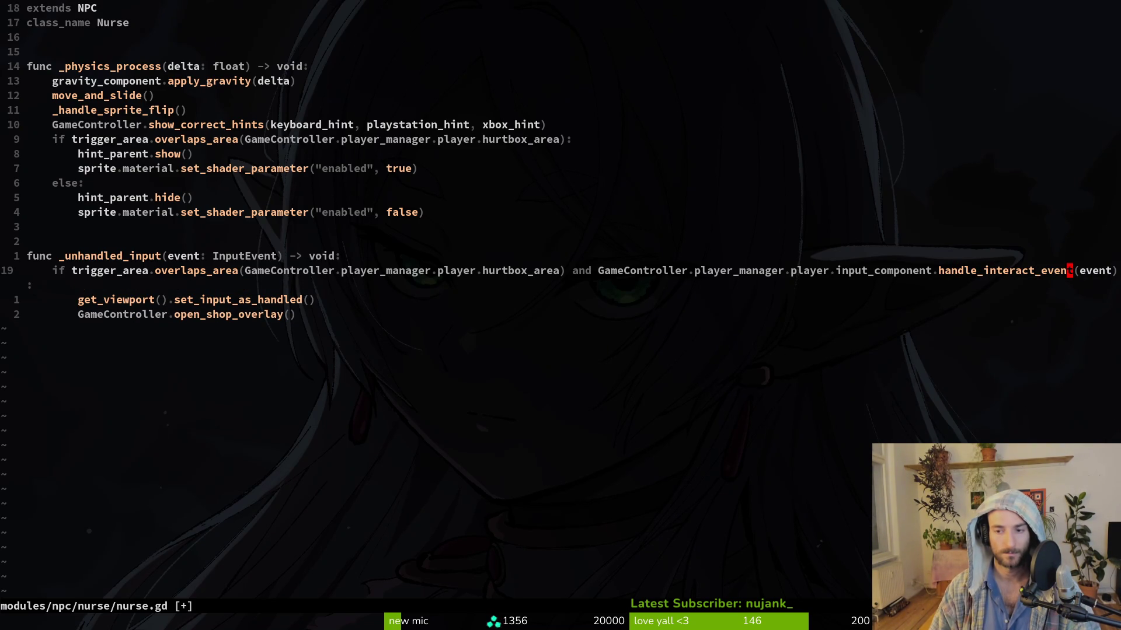
{"action": "key", "text": "Escape"}
{"action": "key", "text": "ctrl+s"}
Step: Find and open input_component.gd by searching 'inpc'
{"action": "key", "text": "space"}
{"action": "key", "text": "f"}
{"action": "key", "text": "f"}
{"action": "type", "text": "inpc"}
{"action": "key", "text": "Return"}
{"action": "key", "text": "k"}
{"action": "key", "text": "k"}
{"action": "key", "text": "V"}
{"action": "key", "text": "k"}
{"action": "key", "text": "k"}
{"action": "key", "text": "k"}
{"action": "key", "text": "k"}
{"action": "key", "text": "y"}
{"action": "key", "text": "k"}
{"action": "key", "text": "k"}
{"action": "key", "text": "k"}
{"action": "key", "text": "V"}
{"action": "key", "text": "j"}
{"action": "key", "text": "j"}
{"action": "key", "text": "j"}
{"action": "key", "text": "y"}
{"action": "key", "text": "j"}
{"action": "key", "text": "j"}
{"action": "key", "text": "j"}
{"action": "key", "text": "j"}
{"action": "key", "text": "j"}
{"action": "type", "text": "pO"}
{"action": "type", "text": "d"}
{"action": "key", "text": "Escape"}
{"action": "key", "text": "d"}
{"action": "key", "text": "d"}
{"action": "key", "text": "d"}
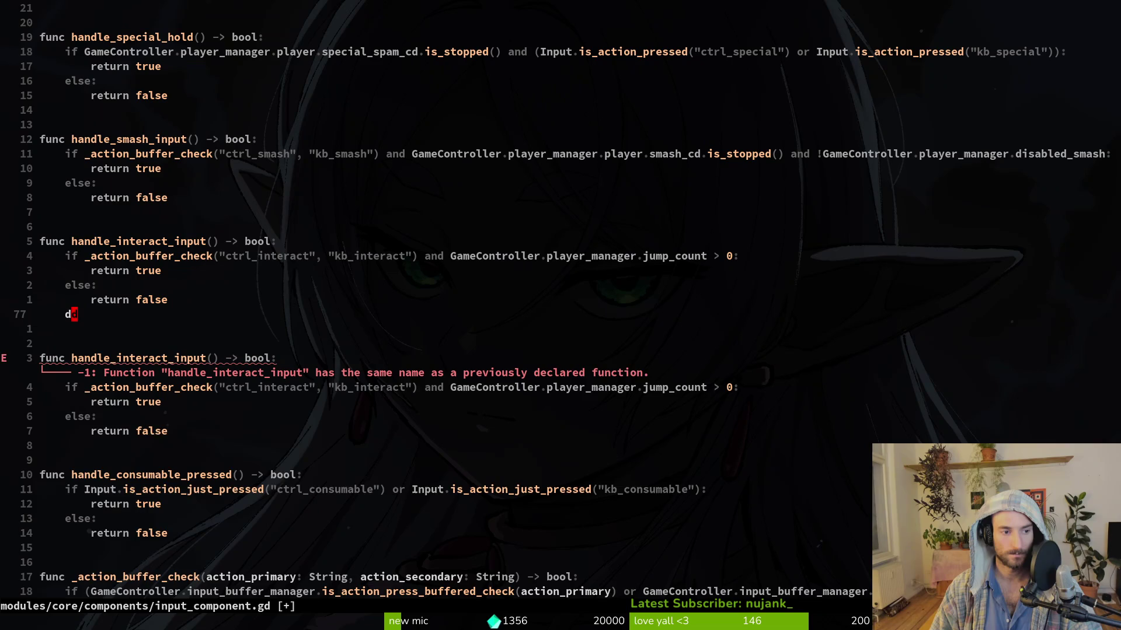
{"action": "key", "text": "o"}
{"action": "key", "text": "Escape"}
{"action": "key", "text": "j"}
{"action": "key", "text": "w"}
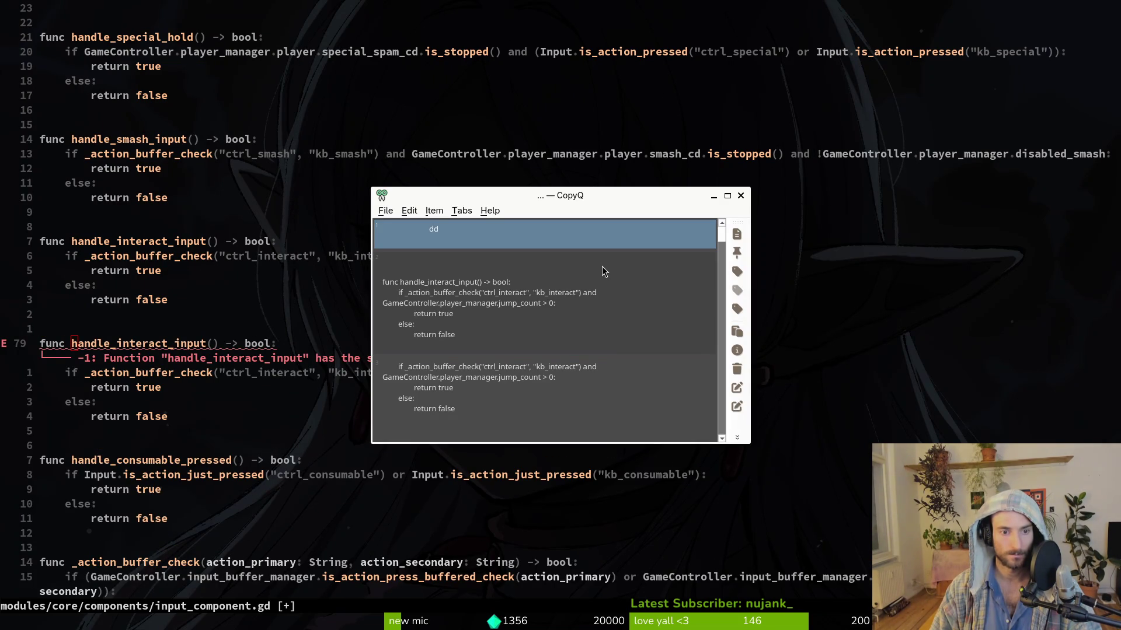
{"action": "key", "text": "v"}
{"action": "key", "text": "e"}
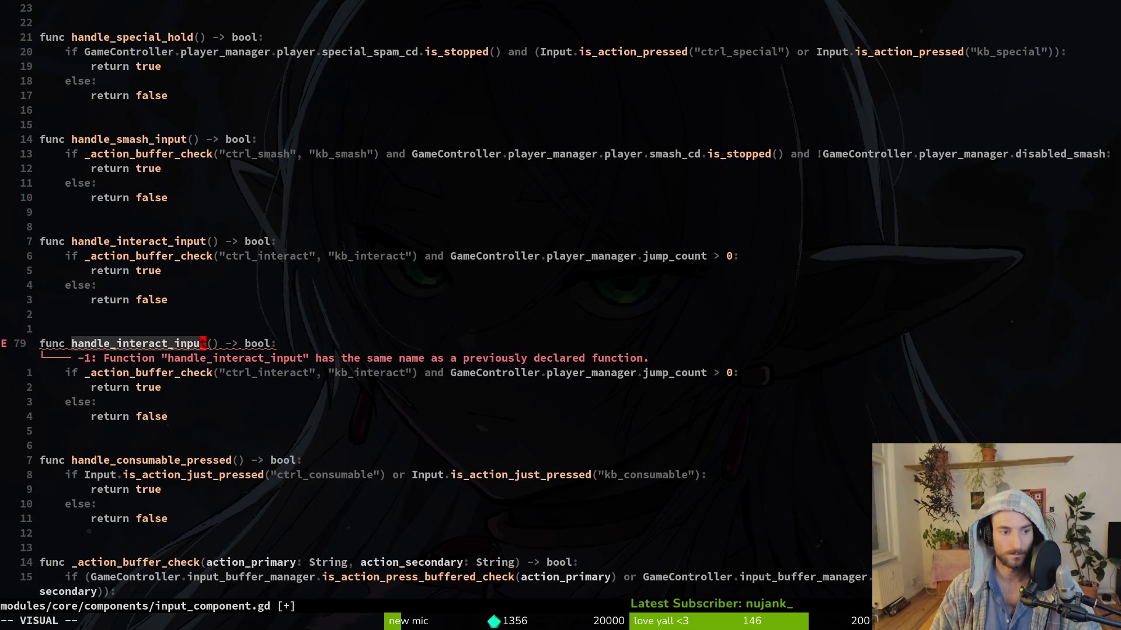
{"action": "type", "text": "c handle"}
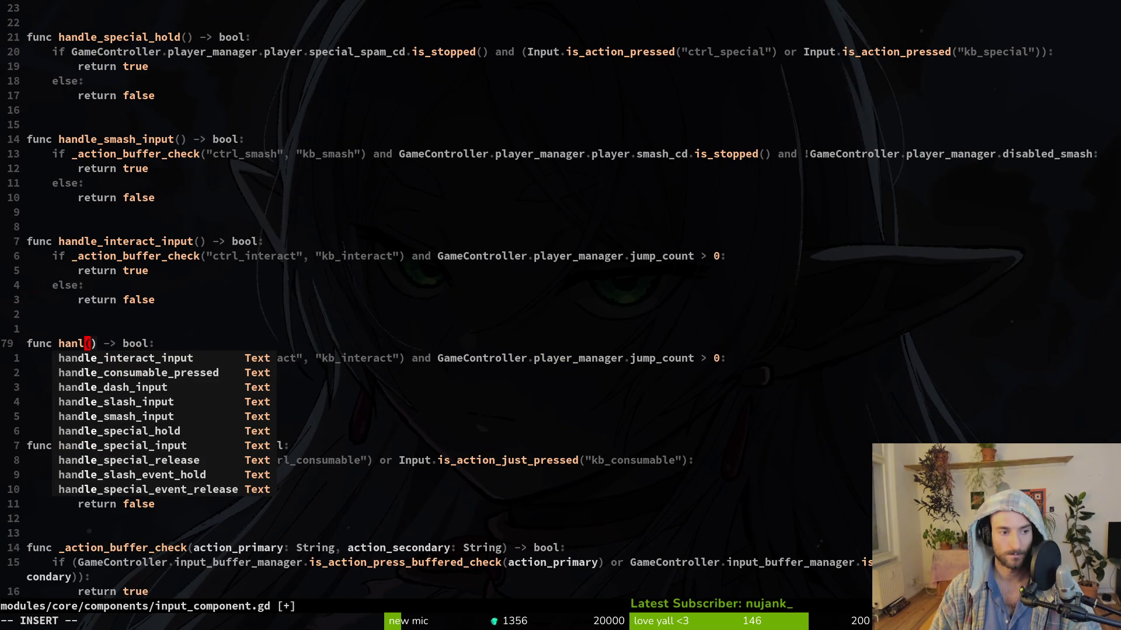
{"action": "type", "text": "_interact_event"}
{"action": "key", "text": "Escape"}
{"action": "key", "text": "a"}
{"action": "key", "text": "Escape"}
{"action": "type", "text": "le_interact_event(event: InputEvent"}
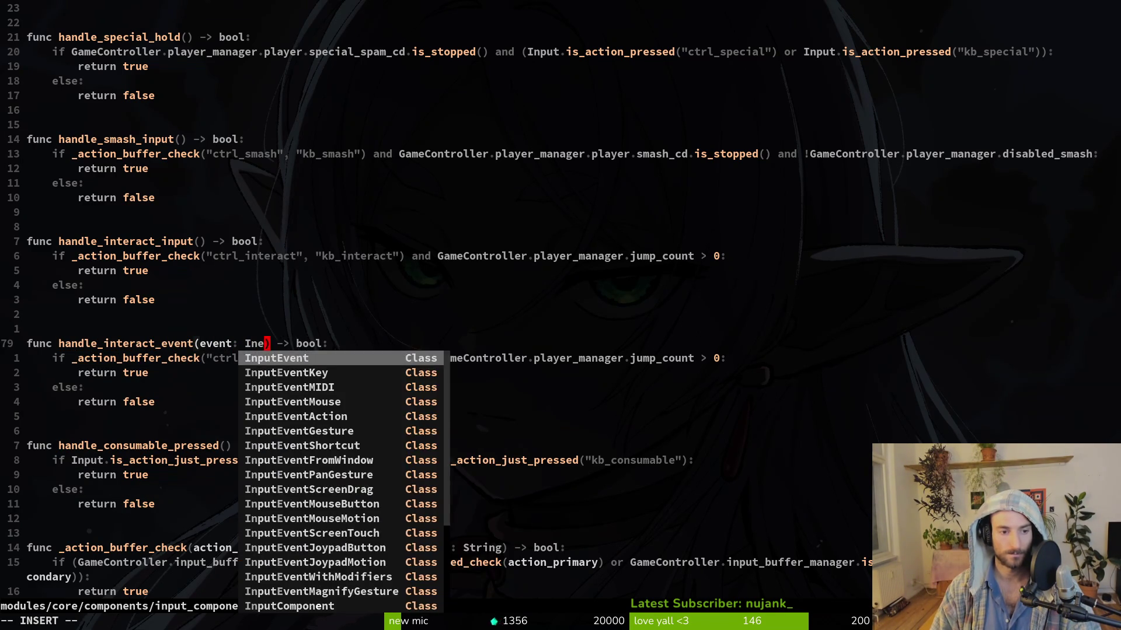
{"action": "key", "text": "Escape"}
{"action": "key", "text": "ctrl+s"}
{"action": "key", "text": "2"}
{"action": "key", "text": "0"}
{"action": "key", "text": "k"}
{"action": "key", "text": "k"}
{"action": "key", "text": "k"}
{"action": "key", "text": "k"}
{"action": "key", "text": "asciicircum"}
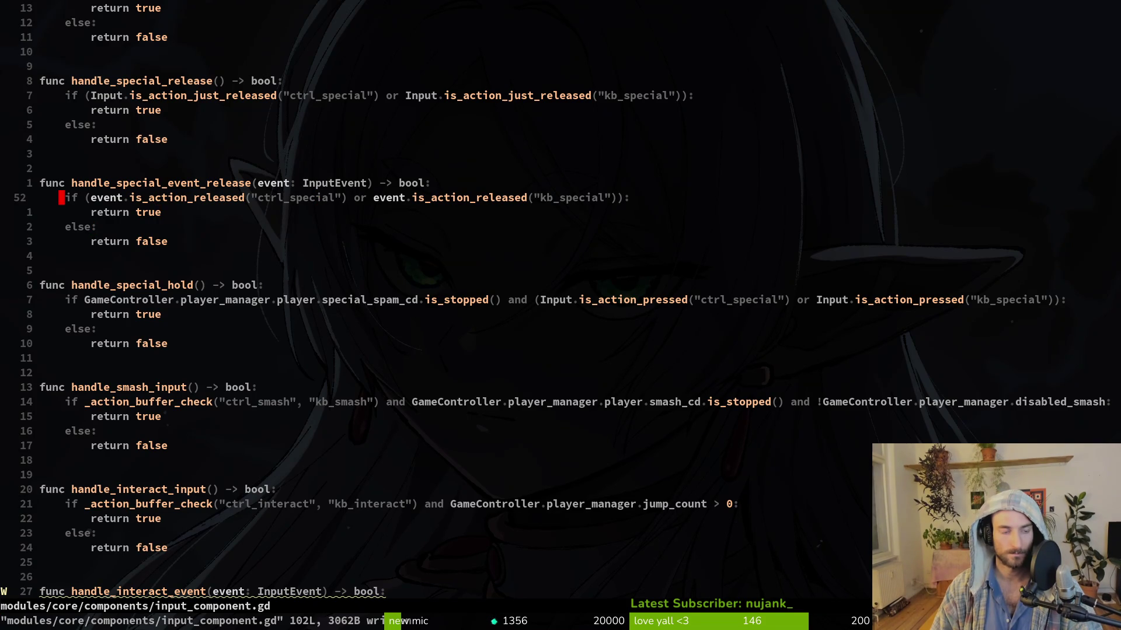
{"action": "key", "text": "k"}
{"action": "key", "text": "k"}
{"action": "key", "text": "k"}
{"action": "key", "text": "1"}
{"action": "key", "text": "9"}
{"action": "key", "text": "k"}
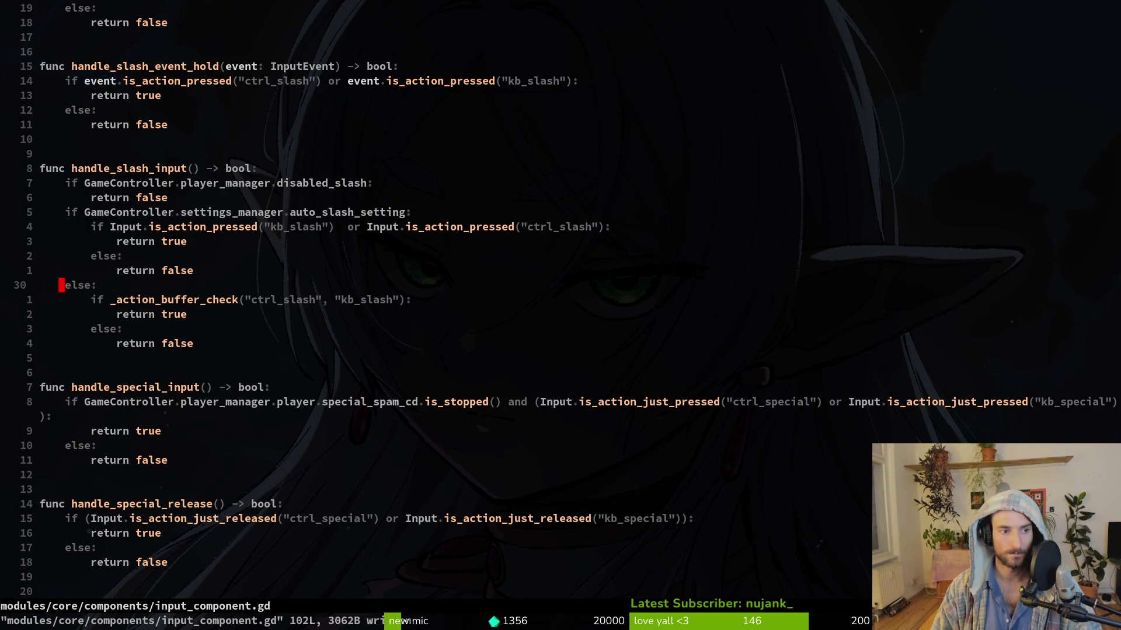
{"action": "key", "text": "2"}
{"action": "key", "text": "0"}
{"action": "key", "text": "k"}
{"action": "key", "text": "j"}
{"action": "key", "text": "j"}
{"action": "key", "text": "j"}
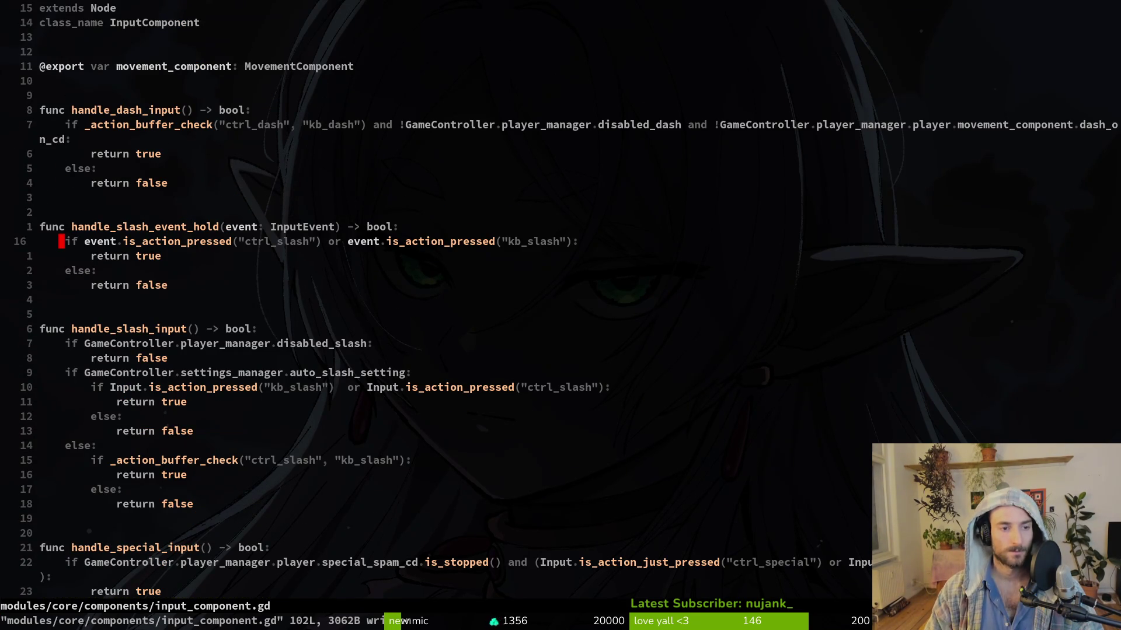
{"action": "key", "text": "shift+v"}
{"action": "key", "text": "y"}
{"action": "key", "text": "ctrl+d"}
{"action": "key", "text": "ctrl+d"}
{"action": "key", "text": "ctrl+d"}
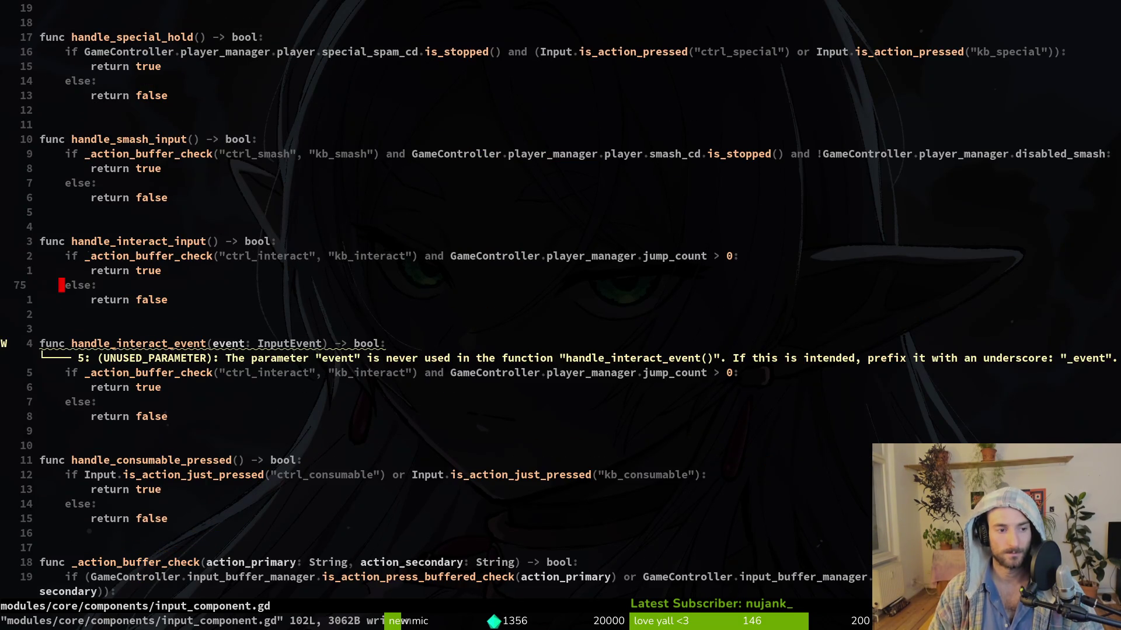
{"action": "key", "text": "j"}
{"action": "key", "text": "j"}
{"action": "key", "text": "j"}
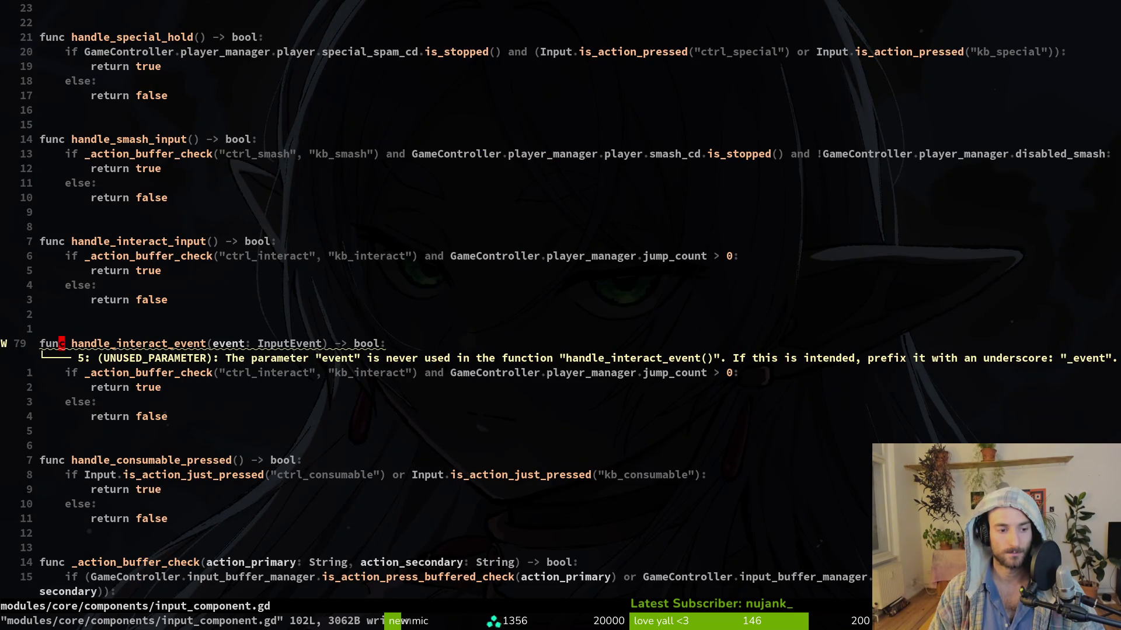
{"action": "key", "text": "ctrl+u"}
{"action": "key", "text": "ctrl+u"}
{"action": "type", "text": "/even"}
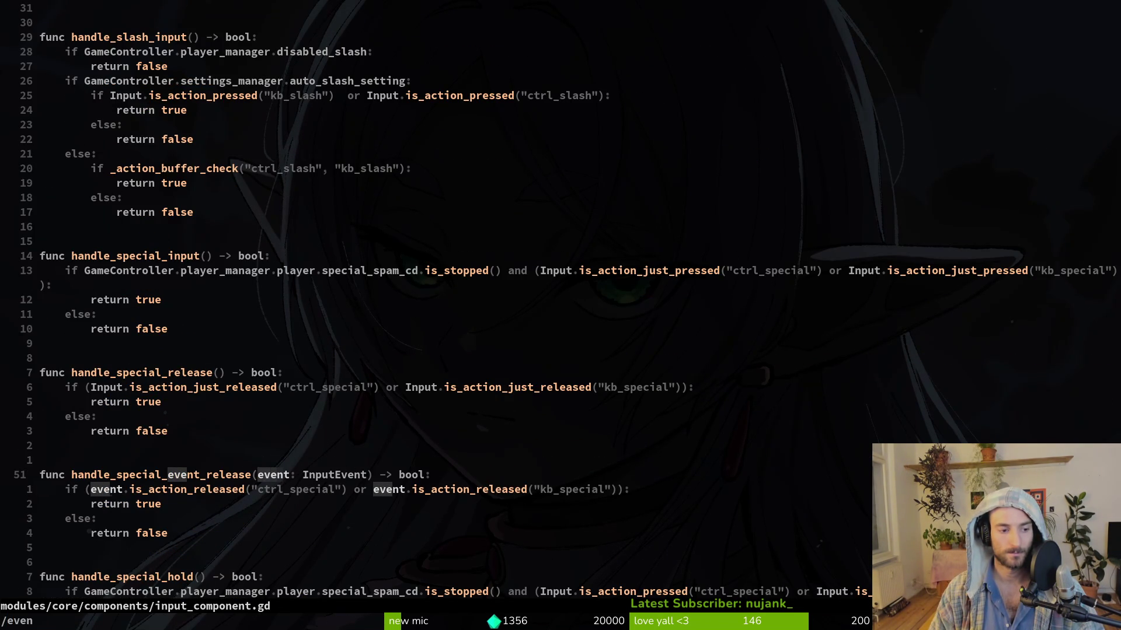
{"action": "type", "text": "t"}
{"action": "key", "text": "ctrl+t"}
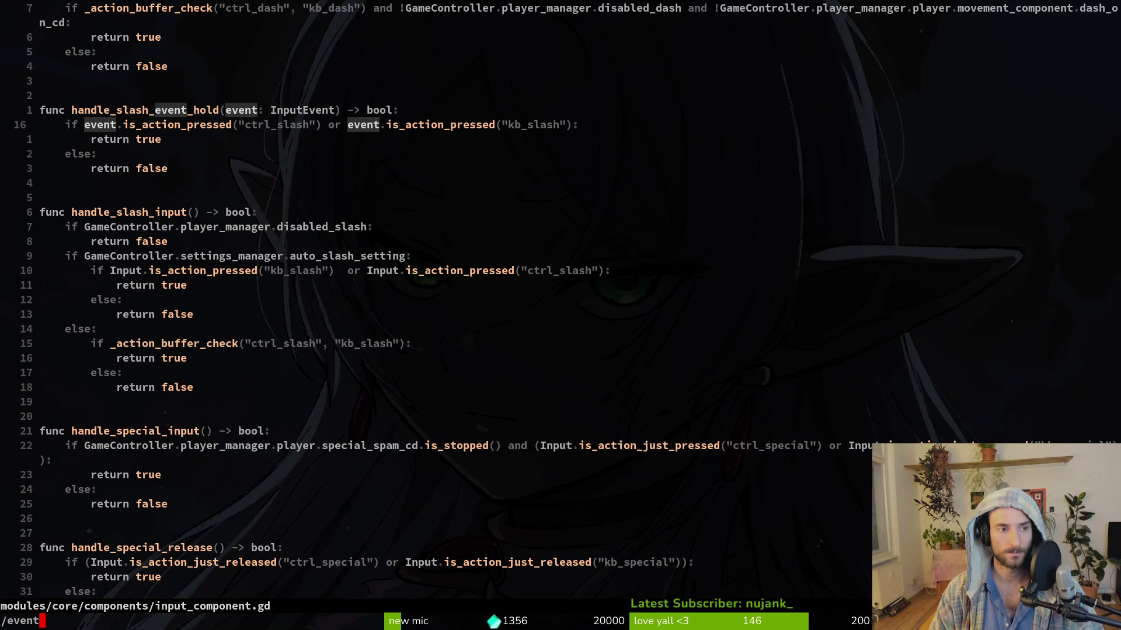
{"action": "key", "text": "ctrl+t"}
{"action": "key", "text": "ctrl+g"}
{"action": "key", "text": "ctrl+g"}
{"action": "key", "text": "ctrl+g"}
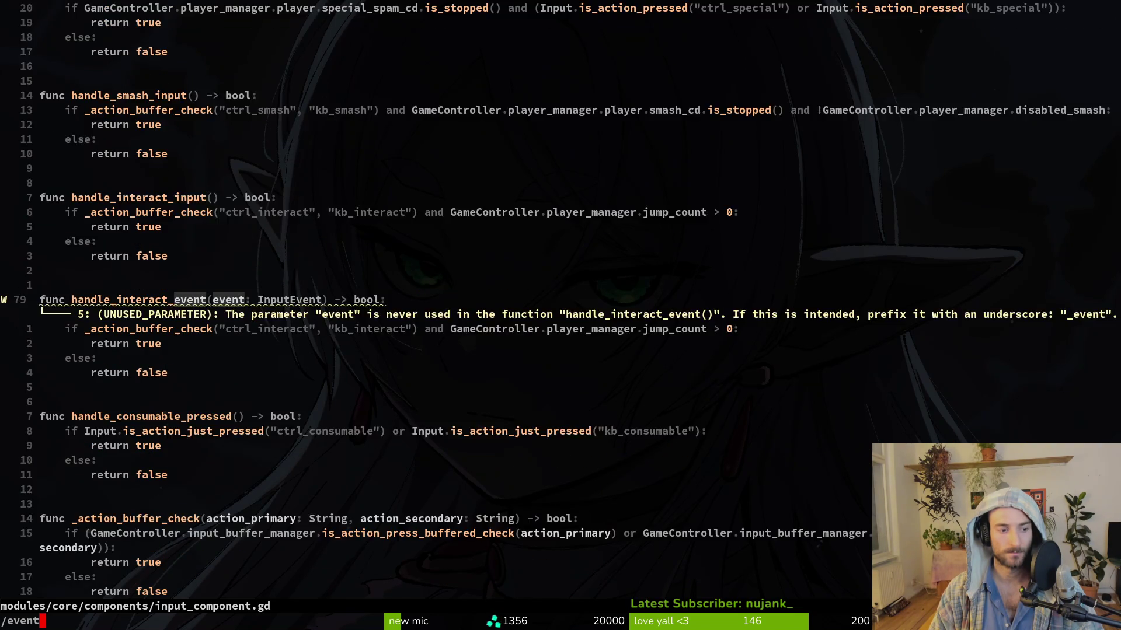
{"action": "key", "text": "ctrl+t"}
{"action": "key", "text": "Escape"}
{"action": "type", "text": ":w"}
{"action": "key", "text": "Return"}
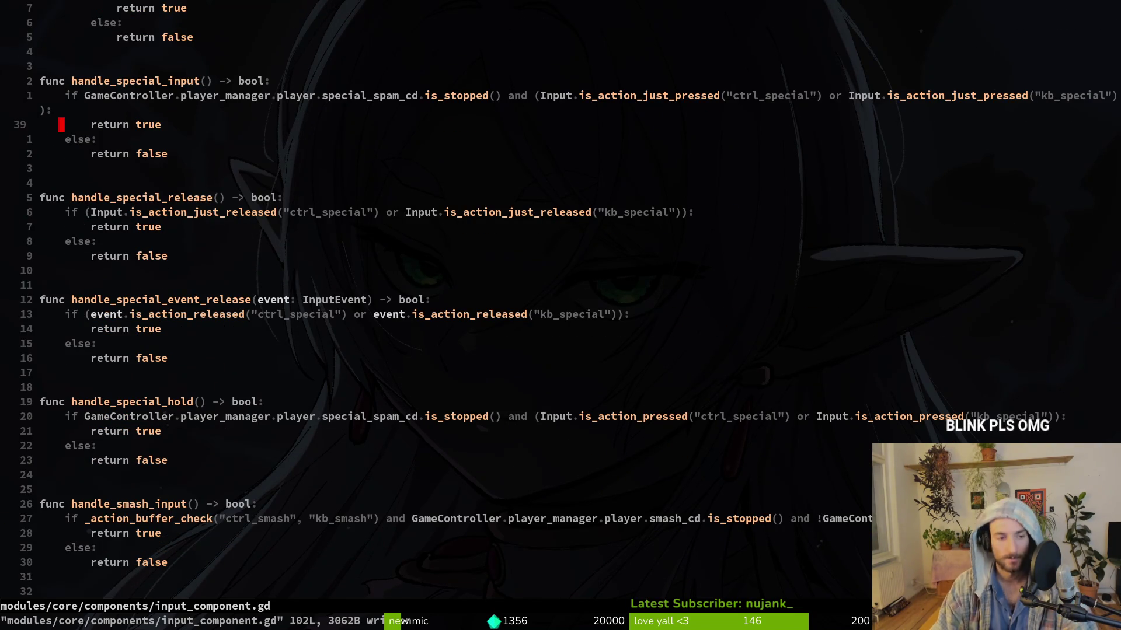
{"action": "key", "text": "j"}
{"action": "key", "text": "j"}
{"action": "key", "text": "j"}
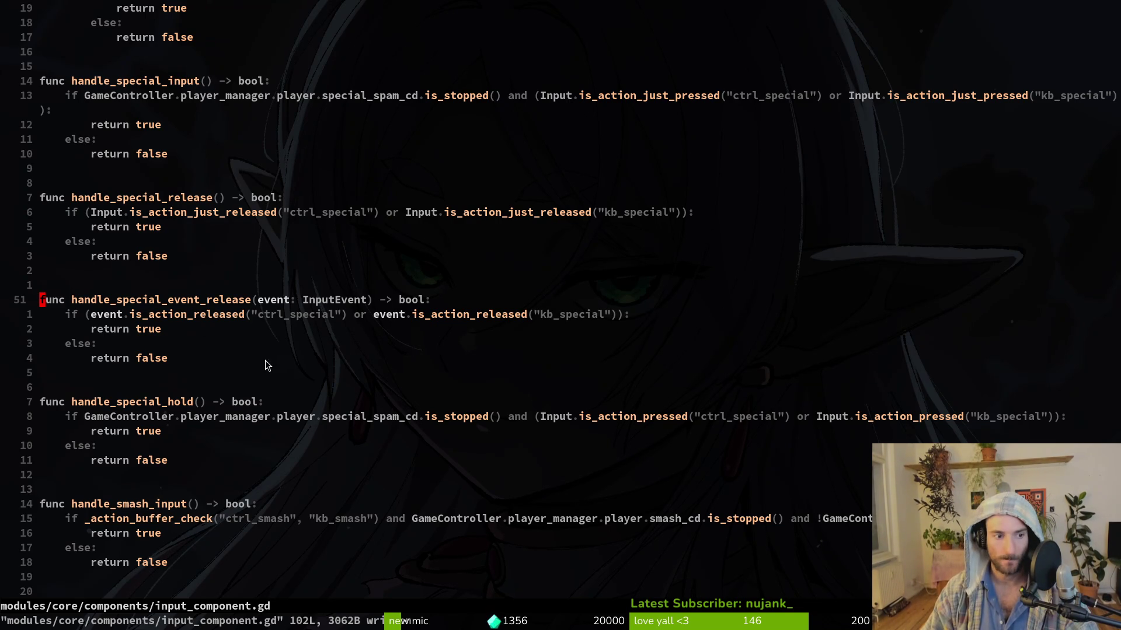
{"action": "left_click", "coordinate": [216, 316]}
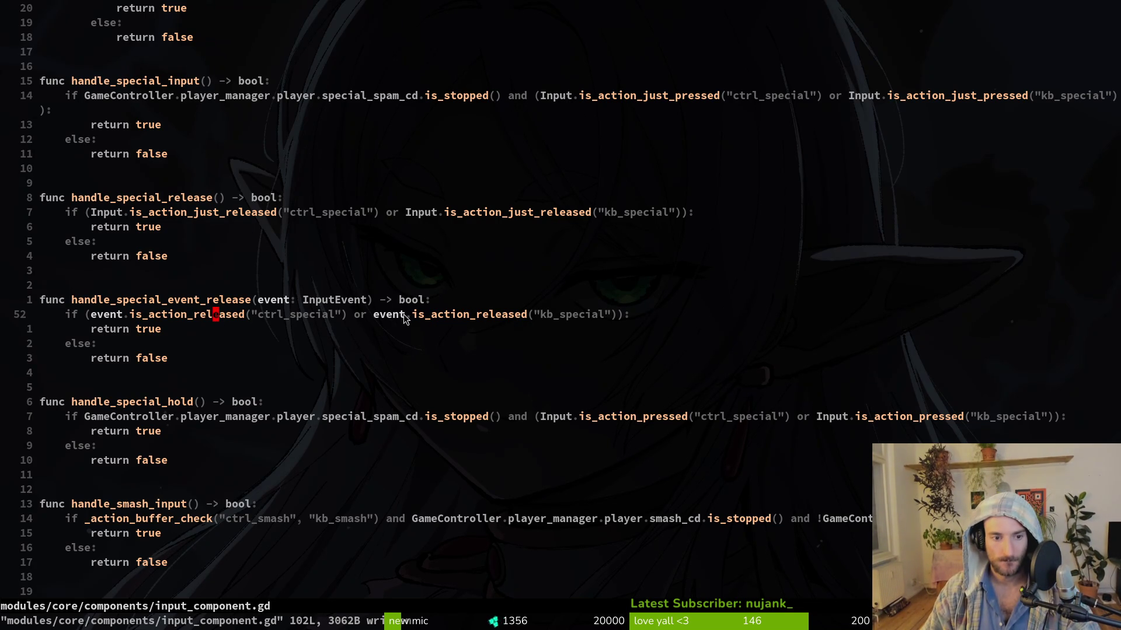
{"action": "left_click", "coordinate": [482, 315]}
{"action": "left_click", "coordinate": [191, 316]}
{"action": "left_click", "coordinate": [312, 317]}
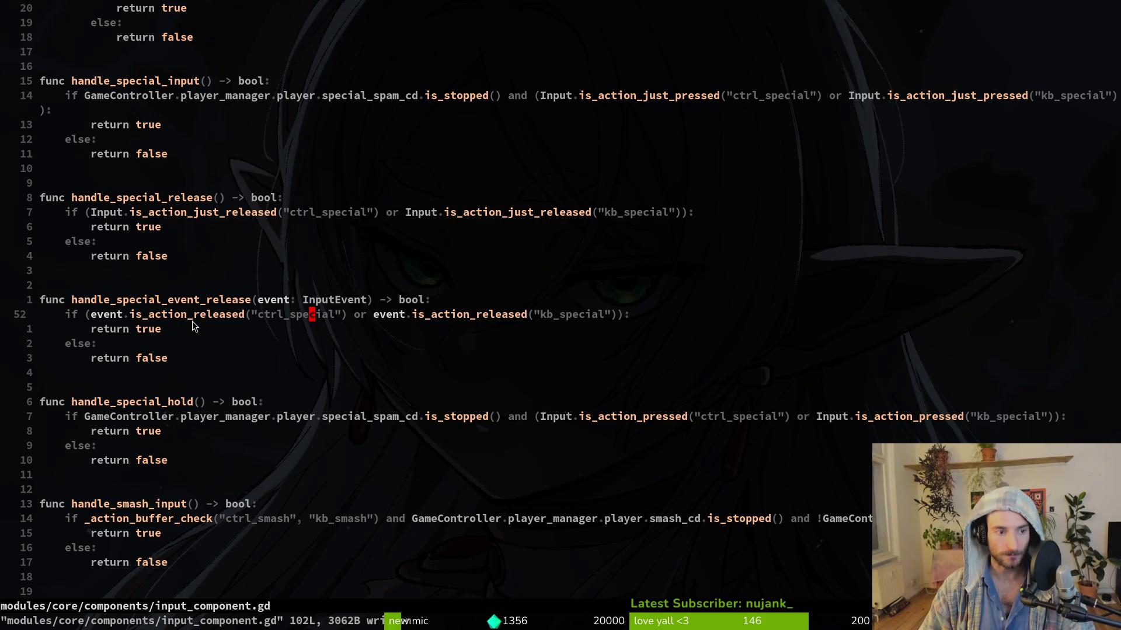
{"action": "scroll", "coordinate": [212, 201], "scroll_direction": "up", "scroll_amount": 7}
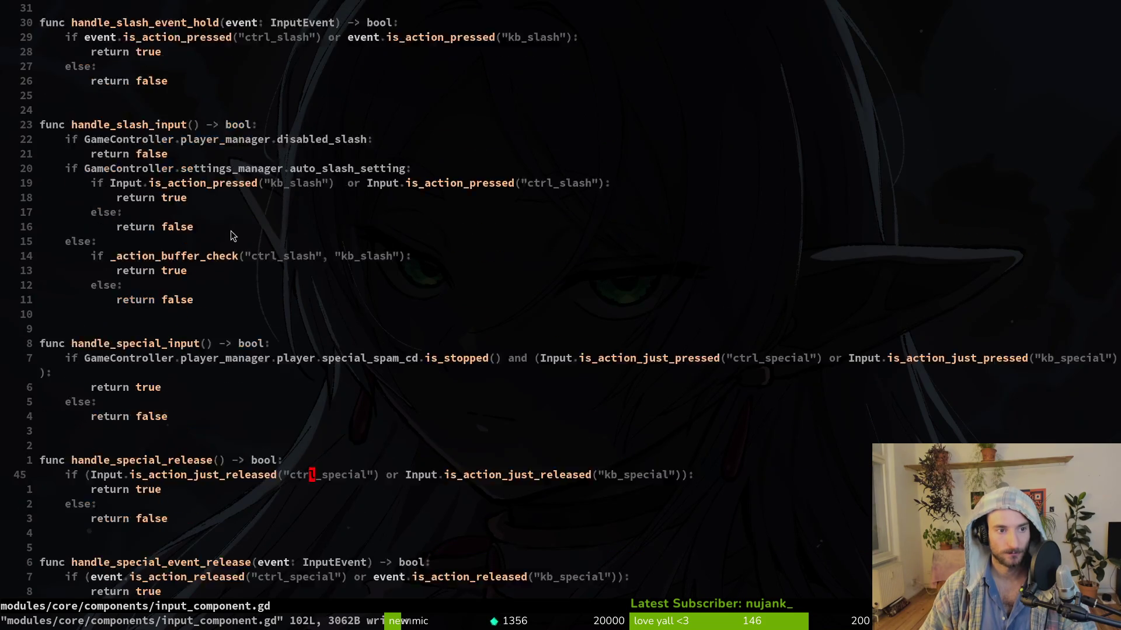
{"action": "scroll", "coordinate": [240, 257], "scroll_direction": "down", "scroll_amount": 17}
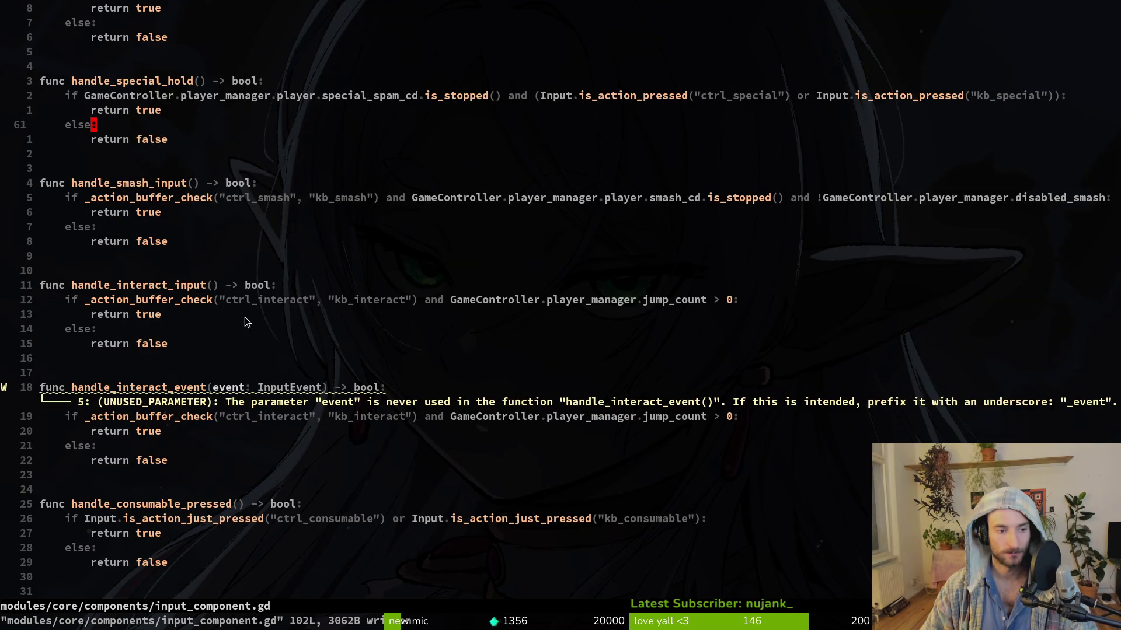
{"action": "left_click", "coordinate": [284, 286]}
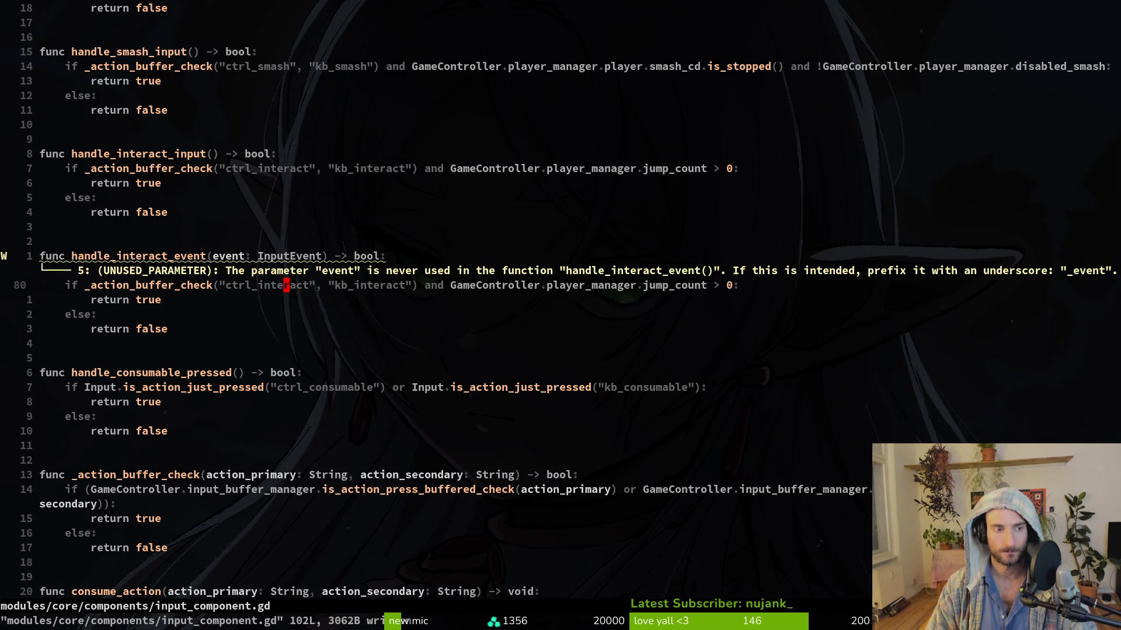
Step: Paste is_action_released over _action_buffer_check with an event. prefix, then save
{"action": "key", "text": "ctrl+u"}
{"action": "key", "text": "k"}
{"action": "key", "text": "k"}
{"action": "key", "text": "k"}
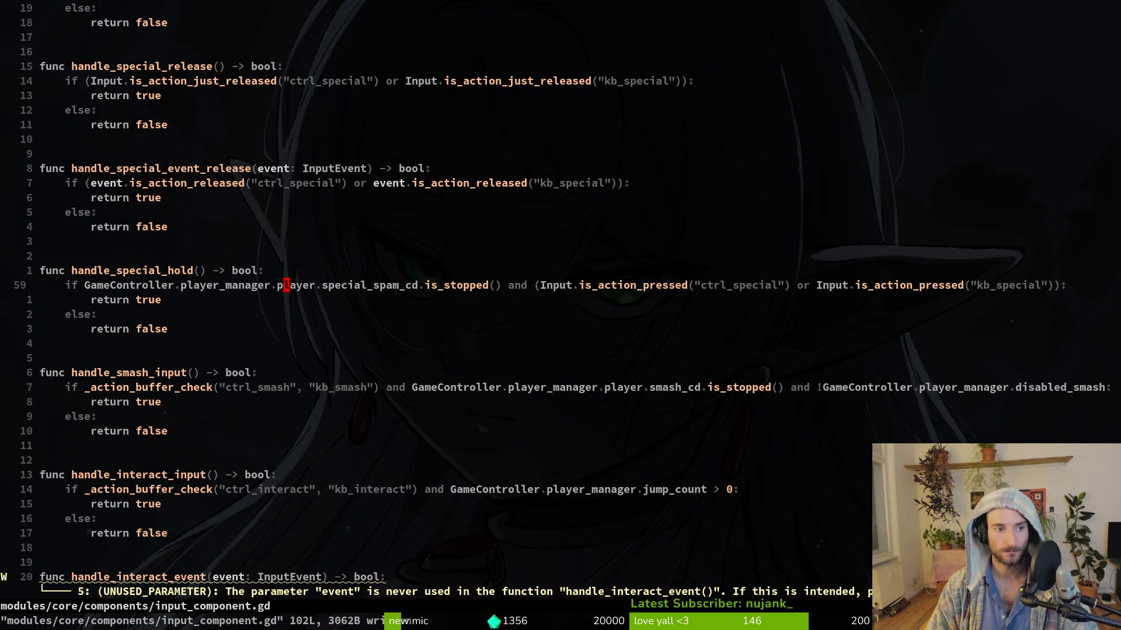
{"action": "key", "text": "b"}
{"action": "key", "text": "b"}
{"action": "key", "text": "b"}
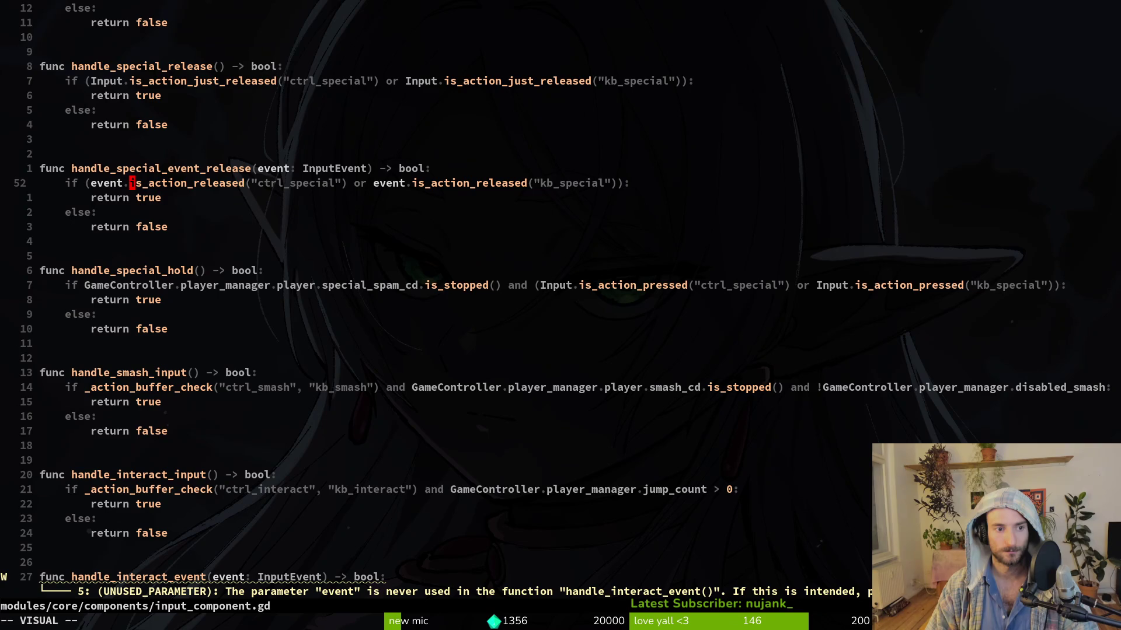
{"action": "key", "text": "ctrl+d"}
{"action": "key", "text": "j"}
{"action": "key", "text": "j"}
{"action": "key", "text": "j"}
{"action": "key", "text": "v"}
{"action": "key", "text": "i"}
{"action": "key", "text": "w"}
{"action": "key", "text": "p"}
{"action": "type", "text": "b"}
{"action": "type", "text": "ievent."}
{"action": "key", "text": "Escape"}
{"action": "type", "text": ":write"}
{"action": "key", "text": "Return"}
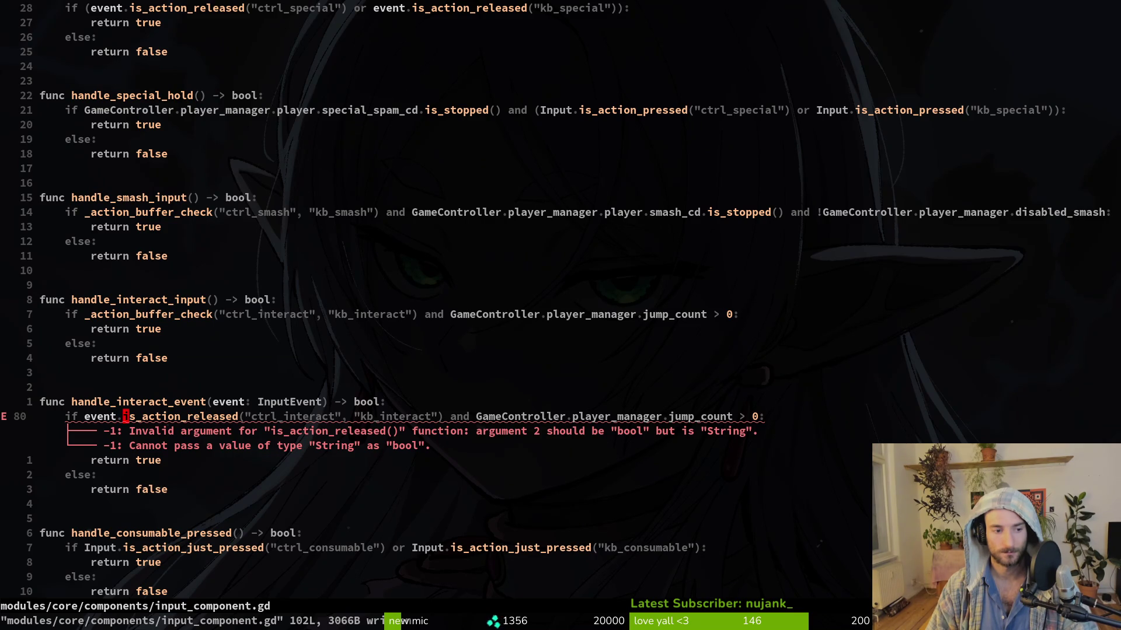
Step: Change the call to event.is_action_pressed using the completion popup
{"action": "type", "text": "wcwisa"}
{"action": "key", "text": "BackSpace"}
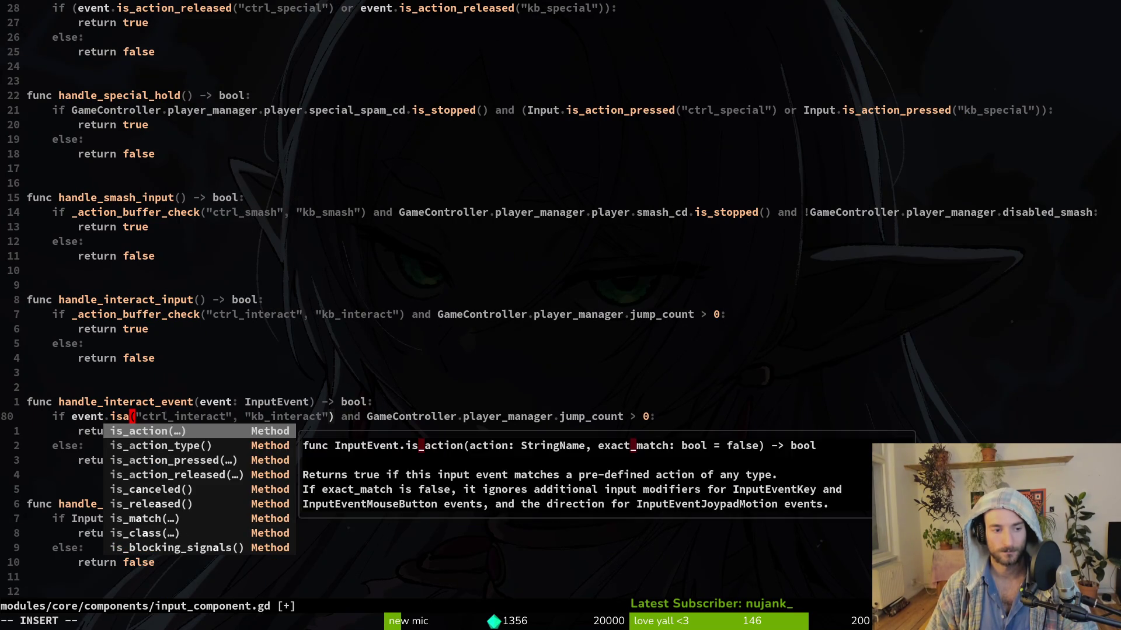
{"action": "type", "text": "pr"}
{"action": "key", "text": "ctrl+n"}
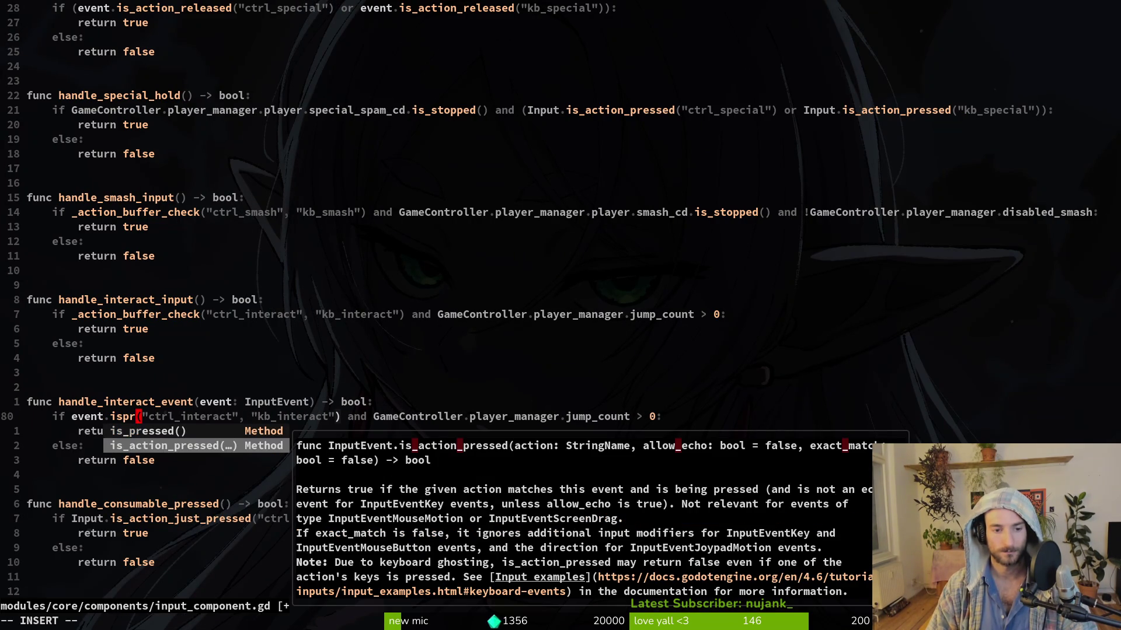
{"action": "key", "text": "ctrl+p"}
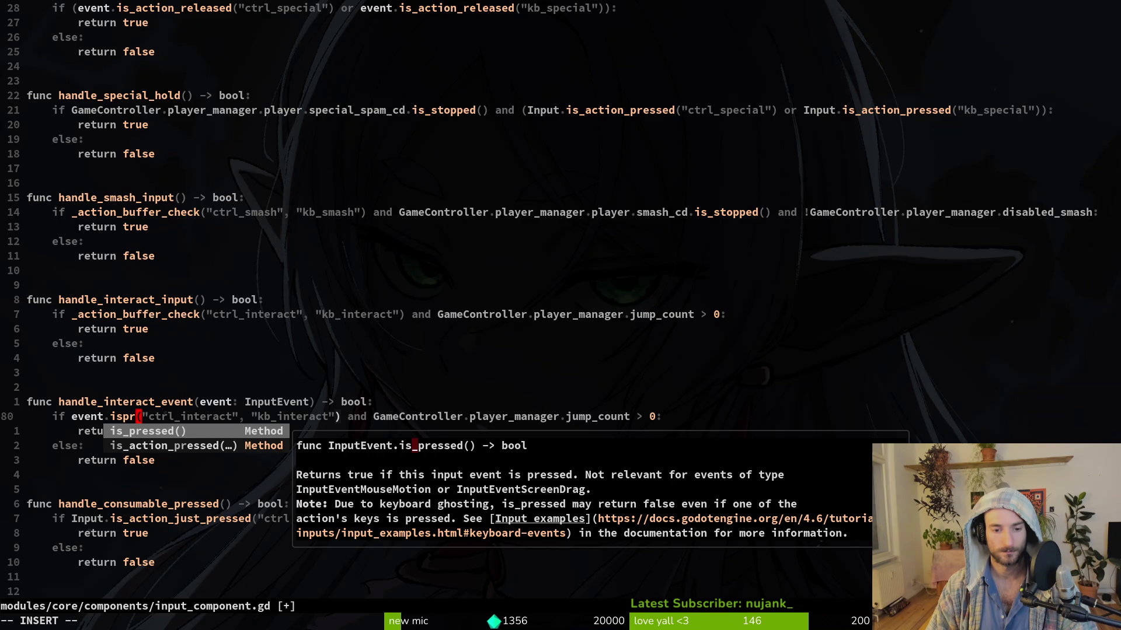
{"action": "key", "text": "ctrl+n"}
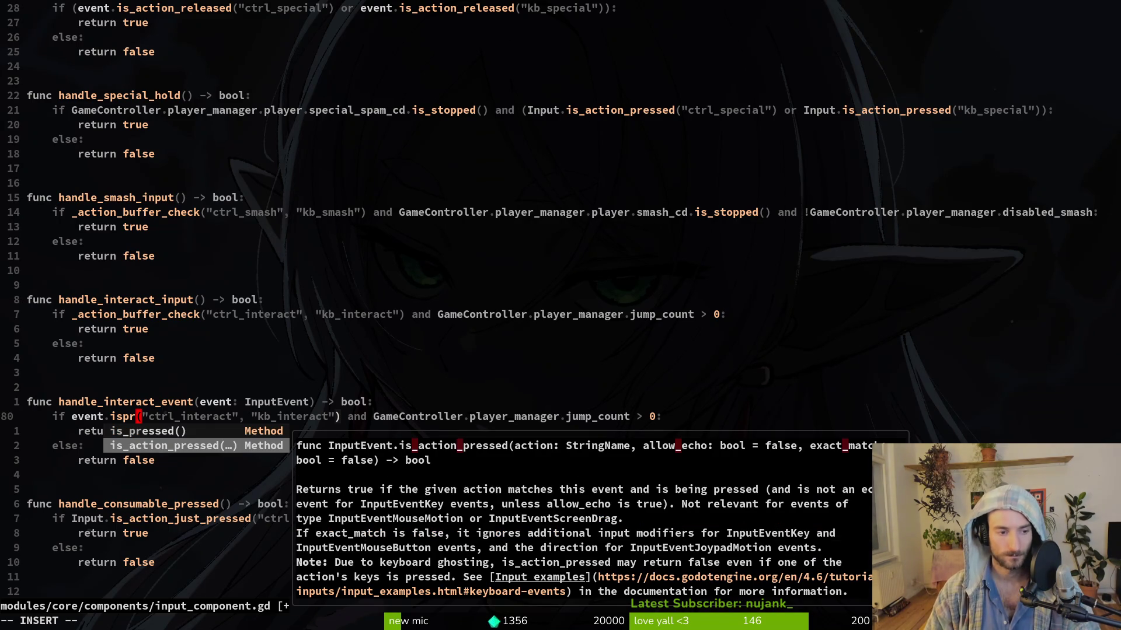
{"action": "key", "text": "ctrl+y"}
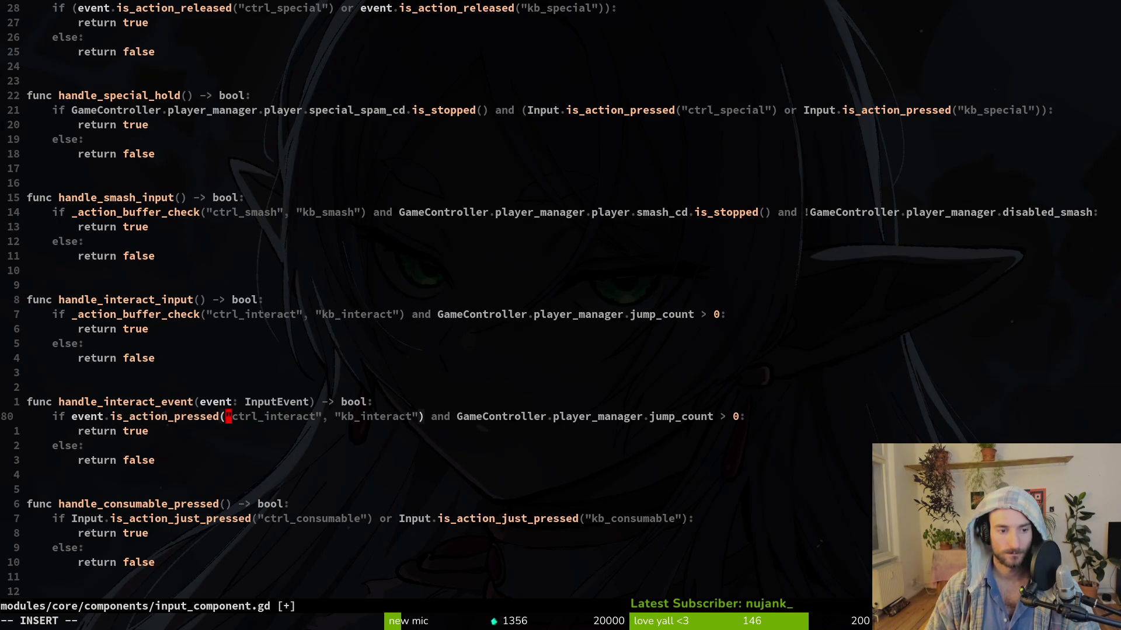
{"action": "key", "text": "Escape"}
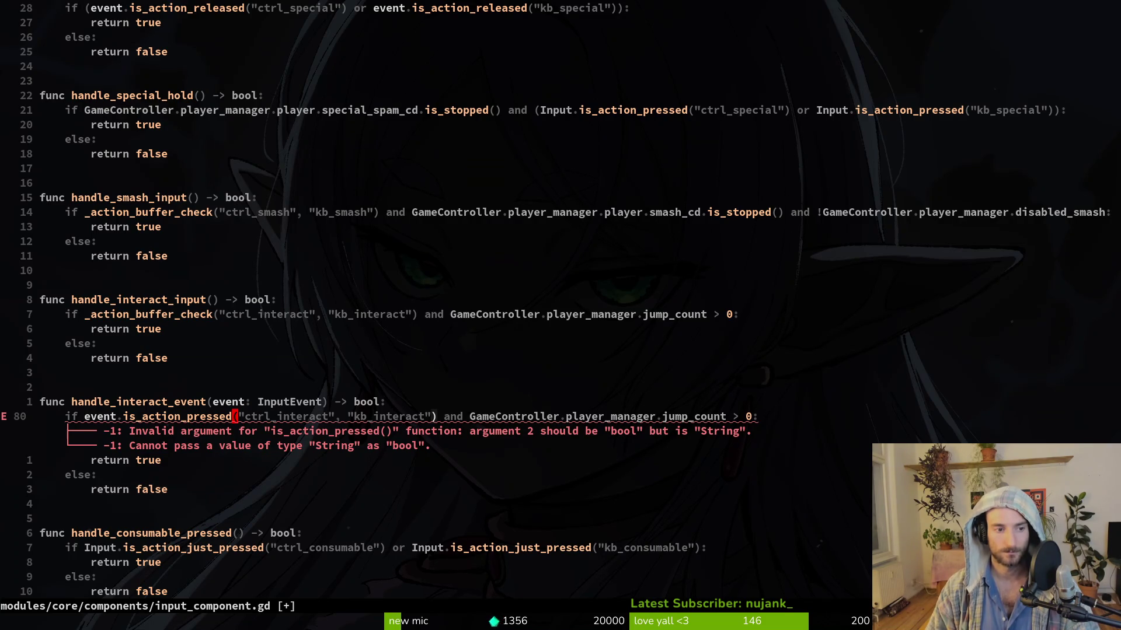
Step: Go up to the slash event-hold condition, save input_component.gd, and return down
{"action": "key", "text": "ctrl+u"}
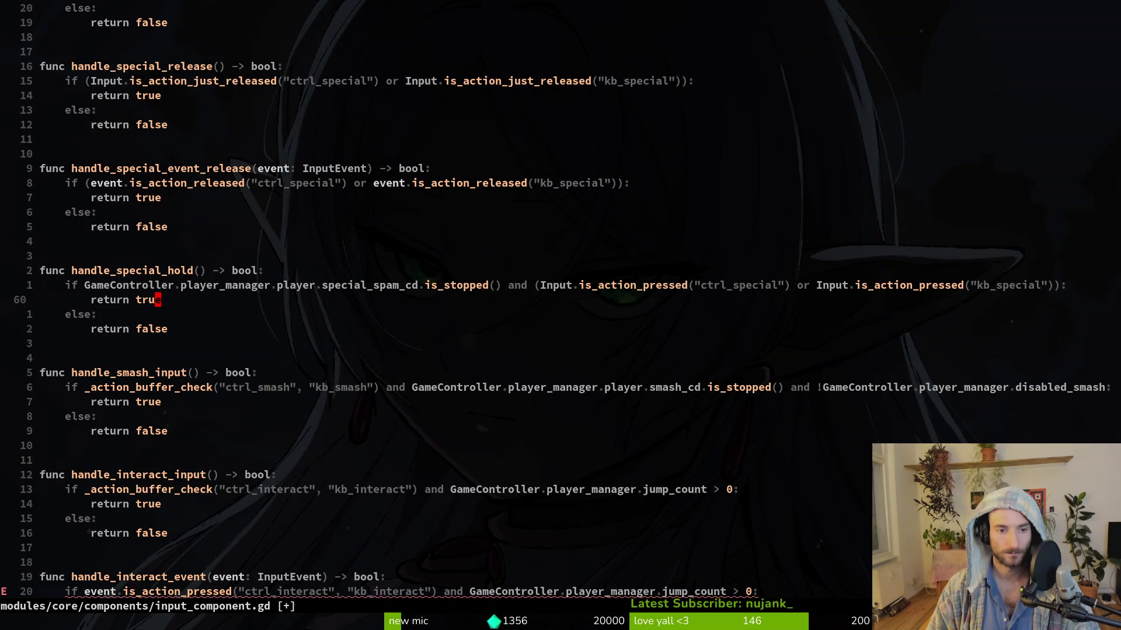
{"action": "key", "text": "ctrl+u"}
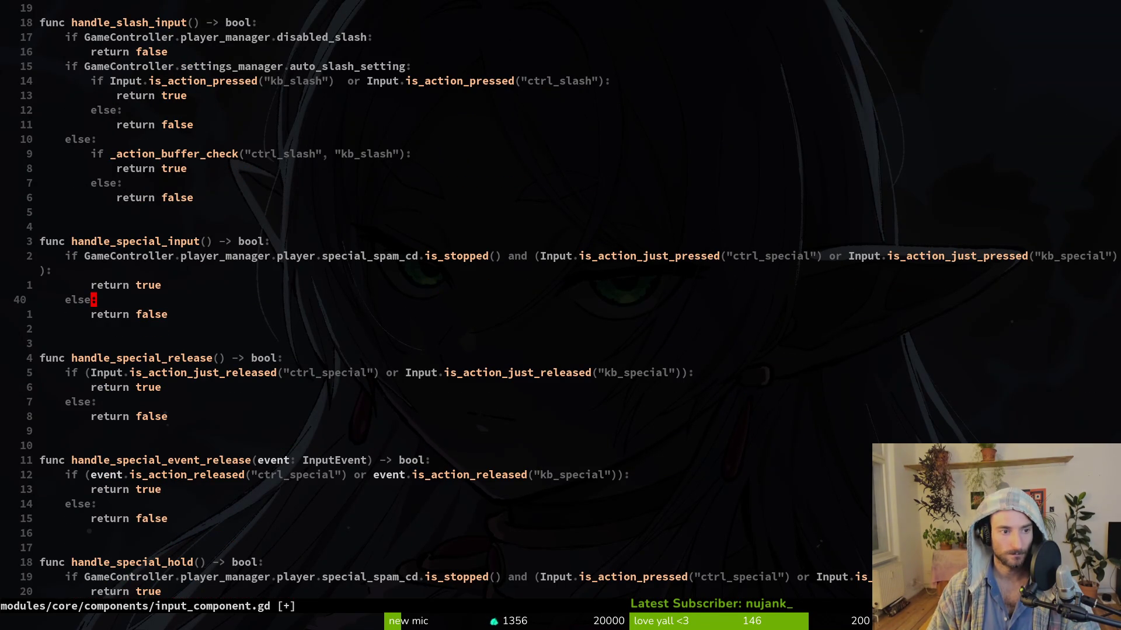
{"action": "key", "text": "ctrl+u"}
{"action": "key", "text": "k"}
{"action": "key", "text": "k"}
{"action": "key", "text": "k"}
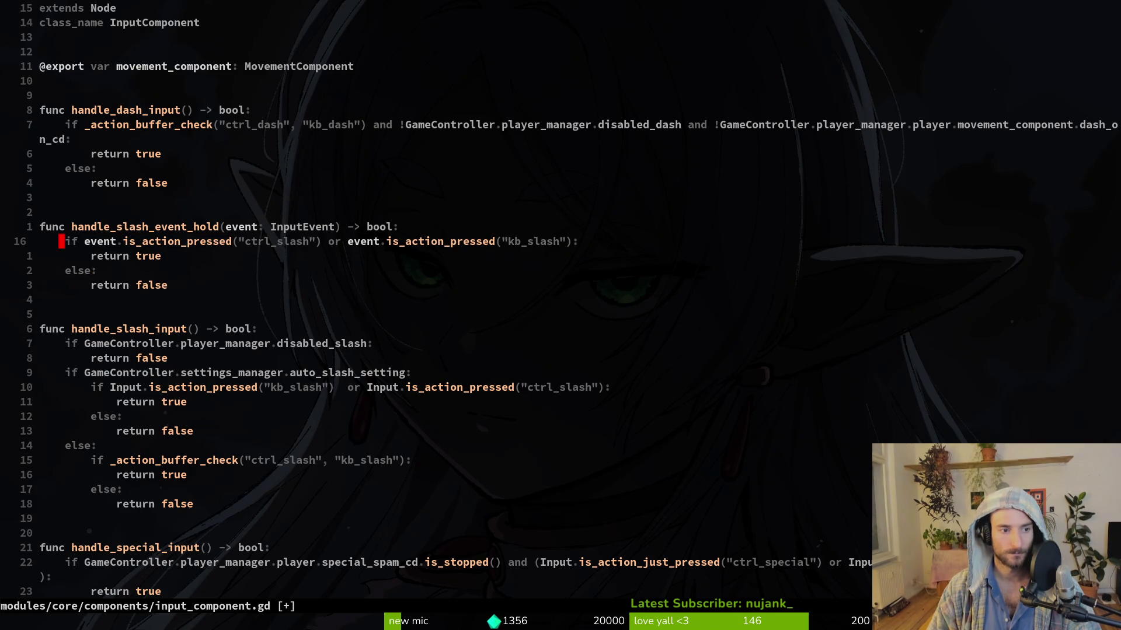
{"action": "type", "text": ":w"}
{"action": "key", "text": "Return"}
{"action": "key", "text": "ctrl+d"}
{"action": "key", "text": "ctrl+d"}
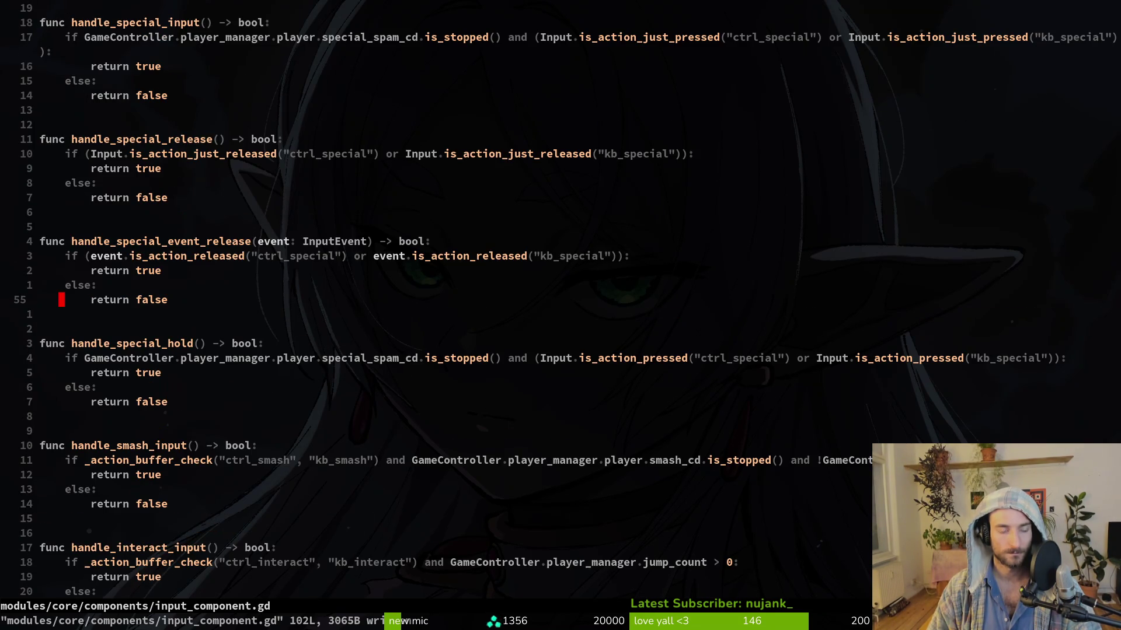
{"action": "key", "text": "ctrl+d"}
Step: Paste the slash condition over handle_interact_event's condition and rename ctrl_slash to ctrl_interact
{"action": "key", "text": "j"}
{"action": "key", "text": "j"}
{"action": "key", "text": "j"}
{"action": "key", "text": "V"}
{"action": "key", "text": "p"}
{"action": "key", "text": "w"}
{"action": "key", "text": "w"}
{"action": "key", "text": "w"}
{"action": "key", "text": "w"}
{"action": "key", "text": "w"}
{"action": "type", "text": "ciwctrl\") or event.is_action_pressed(\"kb_slash\"):"}
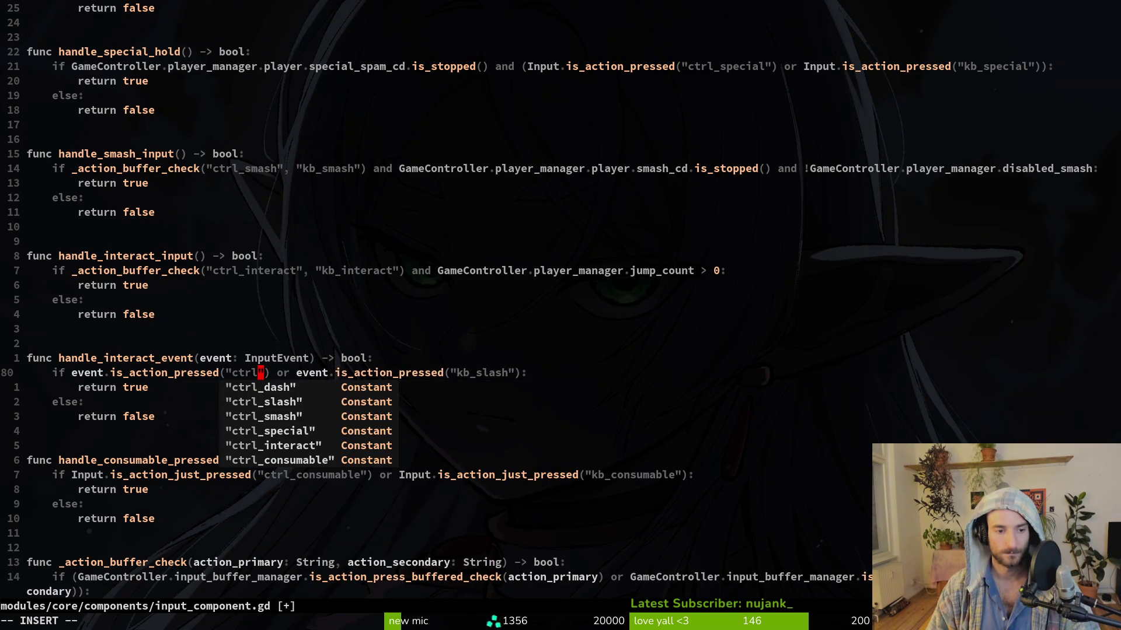
{"action": "type", "text": "_interact"}
{"action": "key", "text": "Escape"}
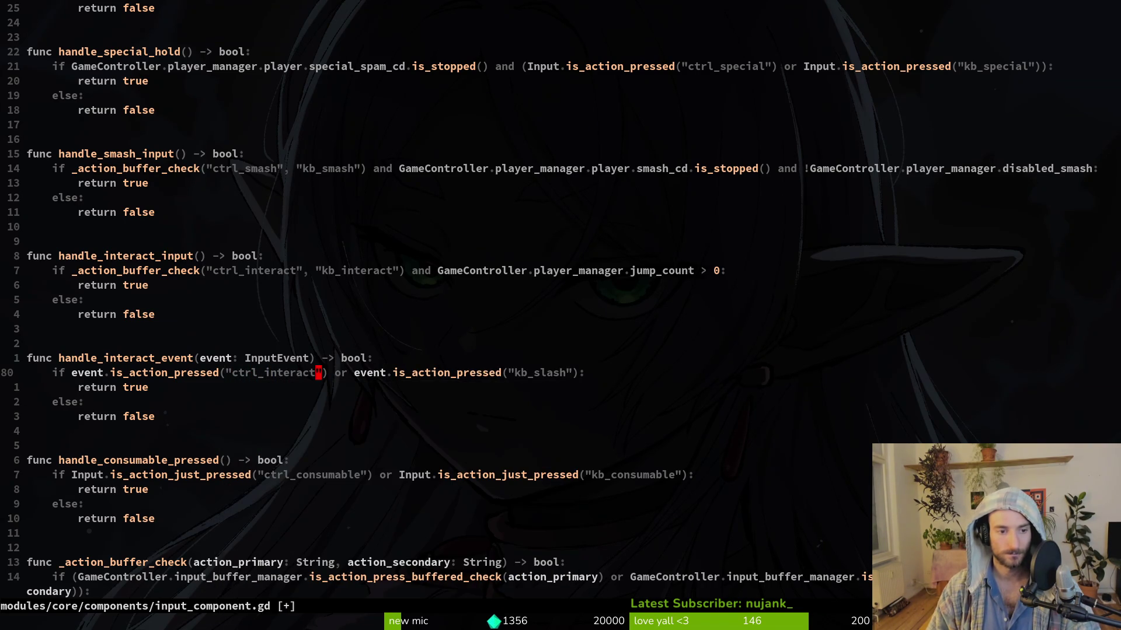
Step: Replace kb_slash with ctrl_interact in the second check and save input_component.gd
{"action": "key", "text": "y"}
{"action": "key", "text": "i"}
{"action": "key", "text": "quotedbl"}
{"action": "key", "text": "w"}
{"action": "key", "text": "w"}
{"action": "key", "text": "w"}
{"action": "key", "text": "w"}
{"action": "key", "text": "w"}
{"action": "key", "text": "w"}
{"action": "key", "text": "v"}
{"action": "key", "text": "i"}
{"action": "key", "text": "quotedbl"}
{"action": "type", "text": "p:w"}
{"action": "key", "text": "Return"}
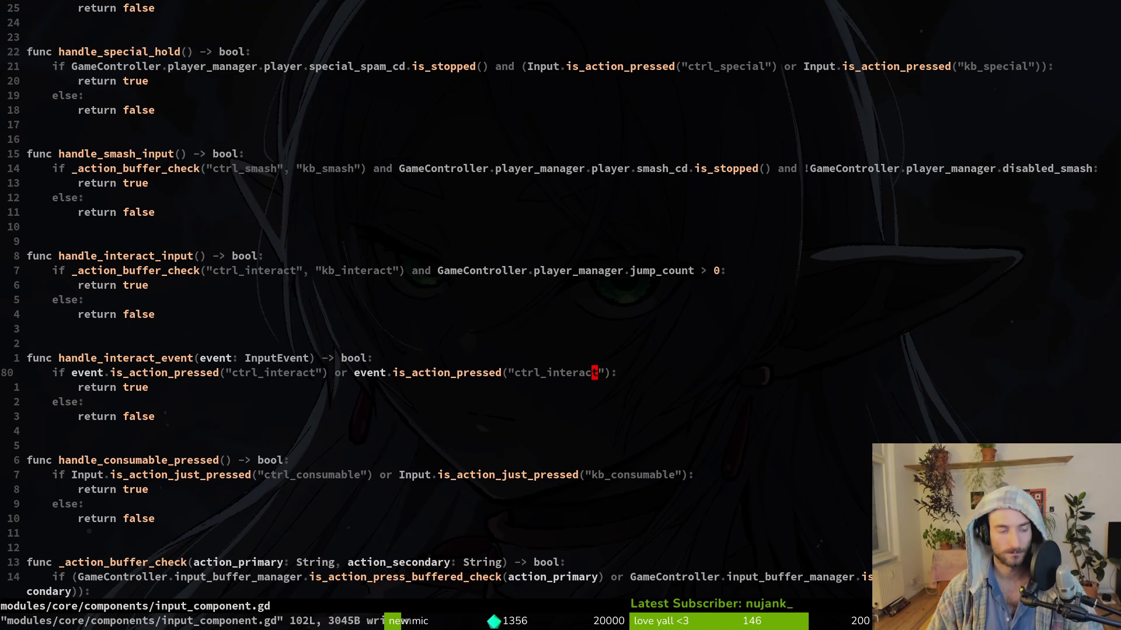
Step: Move the cursor onto the handle_interact_event function name
{"action": "key", "text": "j"}
{"action": "key", "text": "j"}
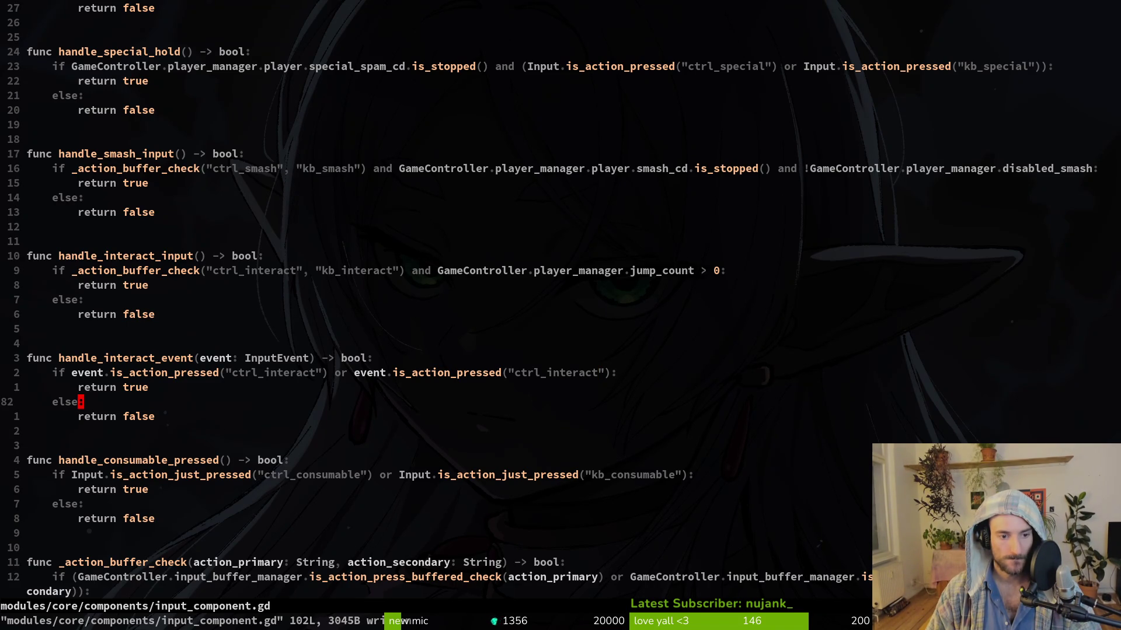
{"action": "key", "text": "k"}
{"action": "key", "text": "k"}
{"action": "key", "text": "k"}
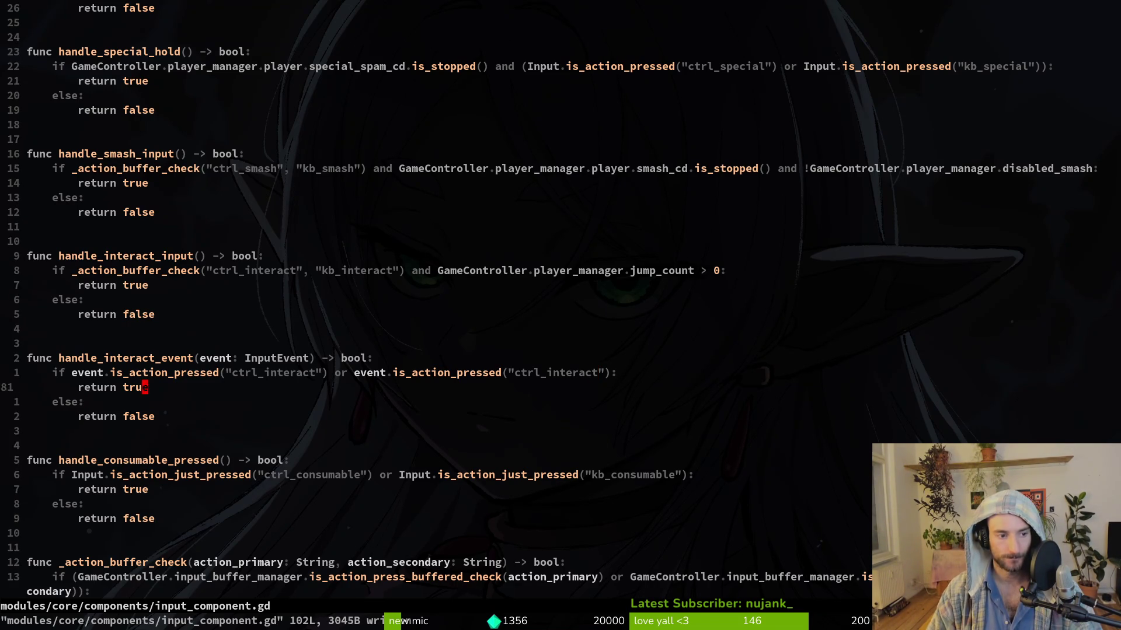
{"action": "key", "text": "b"}
{"action": "key", "text": "b"}
{"action": "key", "text": "b"}
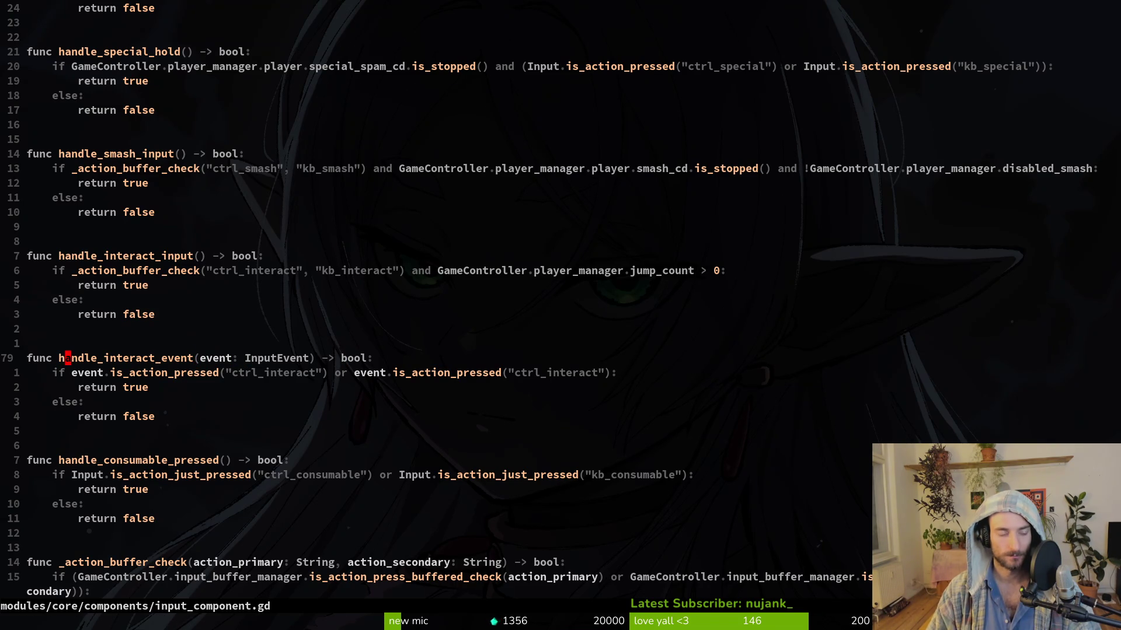
{"action": "key", "text": "space"}
Step: Grep the project for handle_interact_event and open the nurse.gd match
{"action": "key", "text": "p"}
{"action": "key", "text": "s"}
{"action": "key", "text": "ctrl+r"}
{"action": "key", "text": "ctrl+w"}
{"action": "key", "text": "Return"}
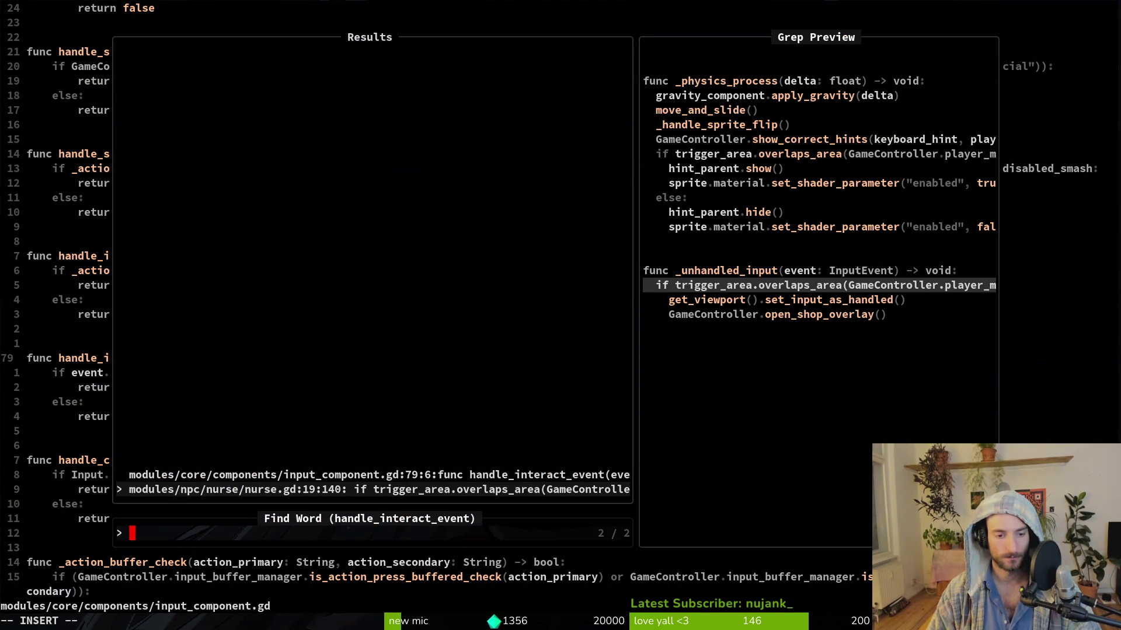
{"action": "key", "text": "Down"}
{"action": "key", "text": "Return"}
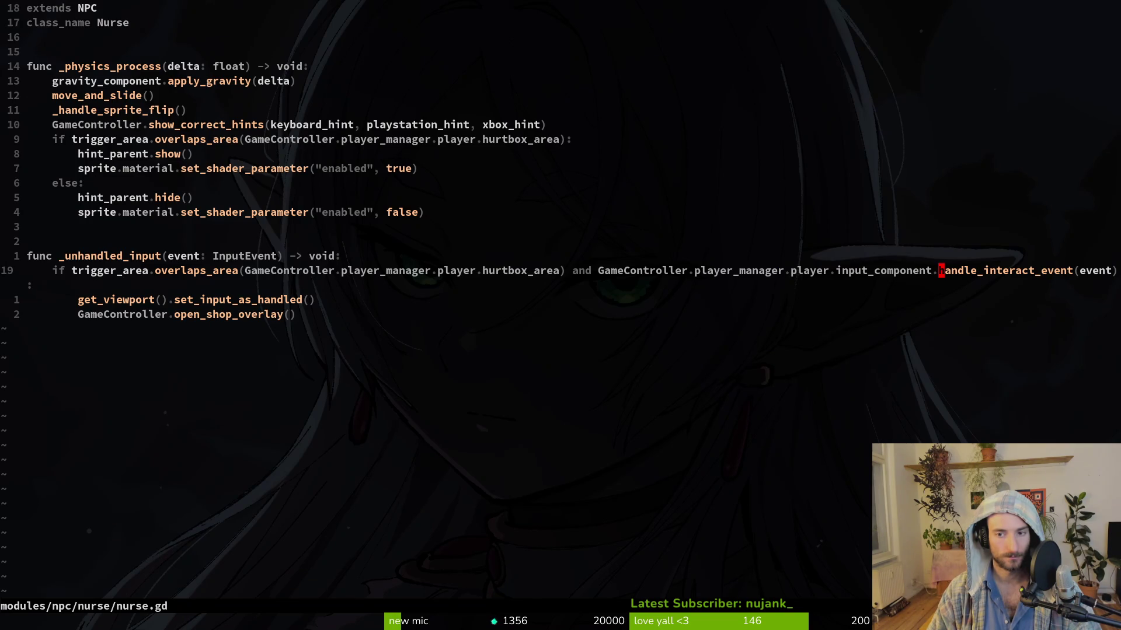
Step: Open queen.gd and go to the handle_slash_event_hold call on the trigger_area line
{"action": "key", "text": "space"}
{"action": "type", "text": "pfqueen"}
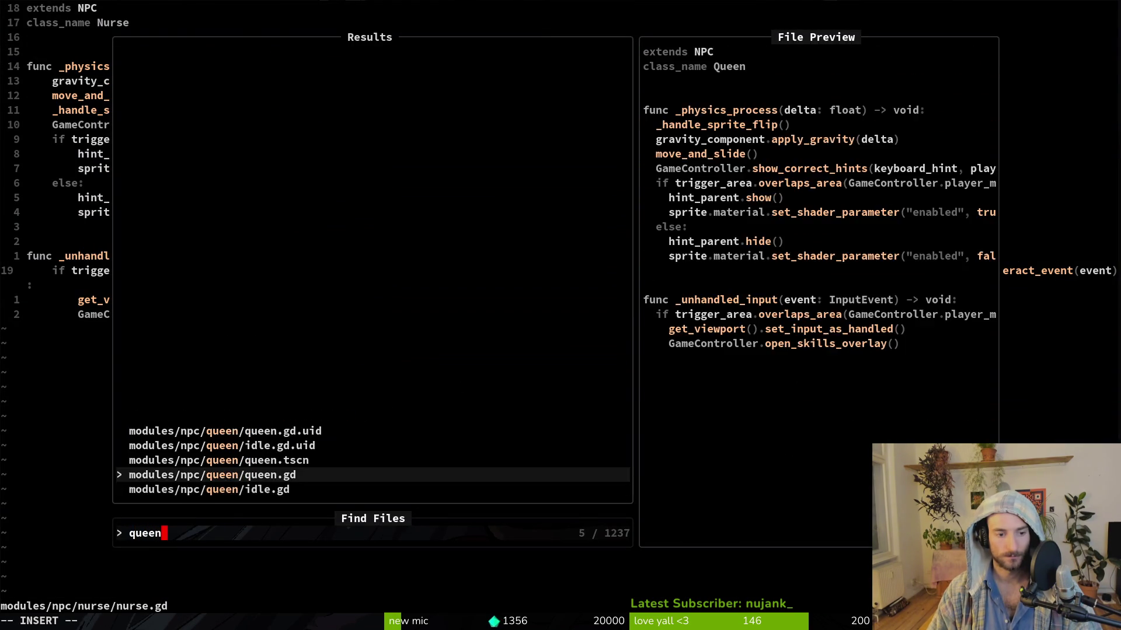
{"action": "key", "text": "Return"}
{"action": "key", "text": "1"}
{"action": "key", "text": "8"}
{"action": "key", "text": "j"}
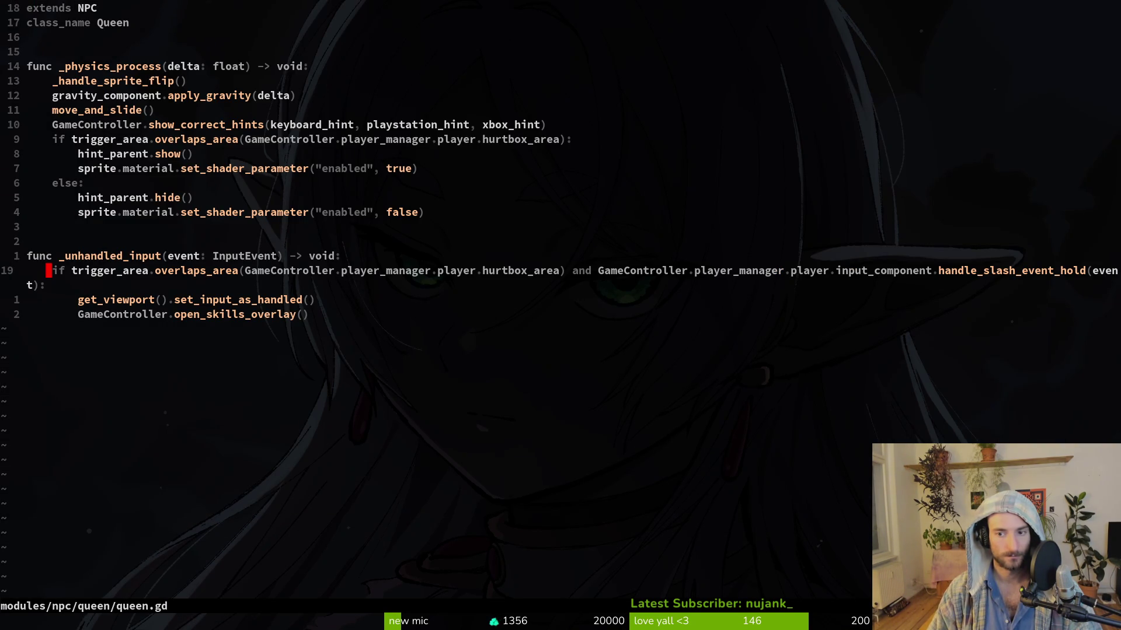
{"action": "key", "text": "f"}
{"action": "key", "text": "l"}
{"action": "key", "text": "semicolon"}
{"action": "key", "text": "semicolon"}
{"action": "key", "text": "semicolon"}
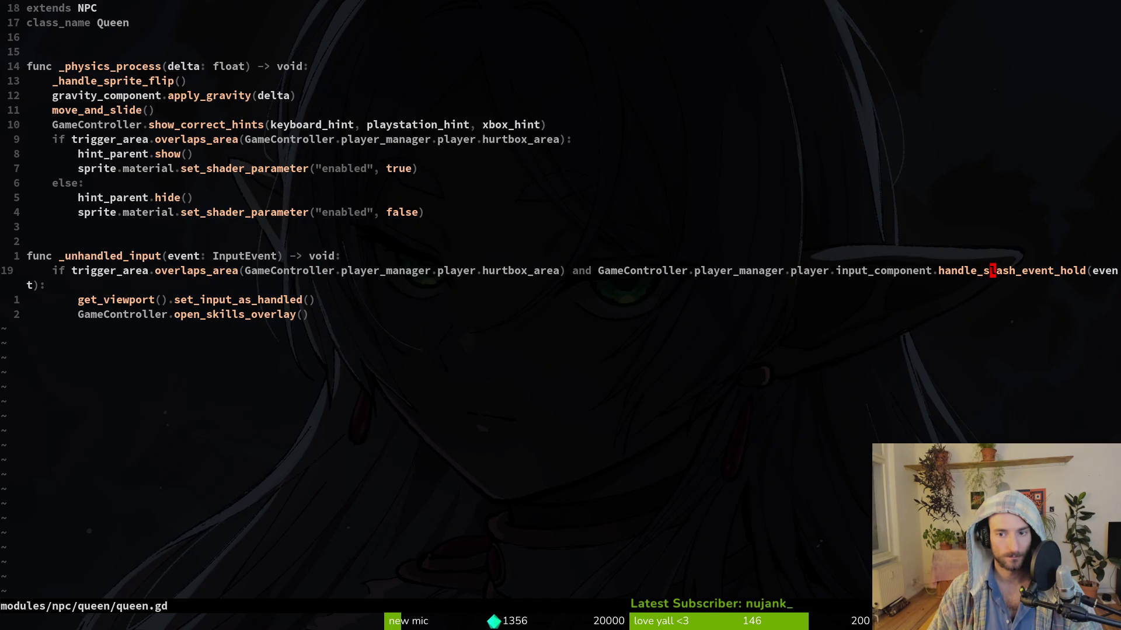
Step: Change the call to handle_interact_event and save queen.gd
{"action": "type", "text": "ciwhand"}
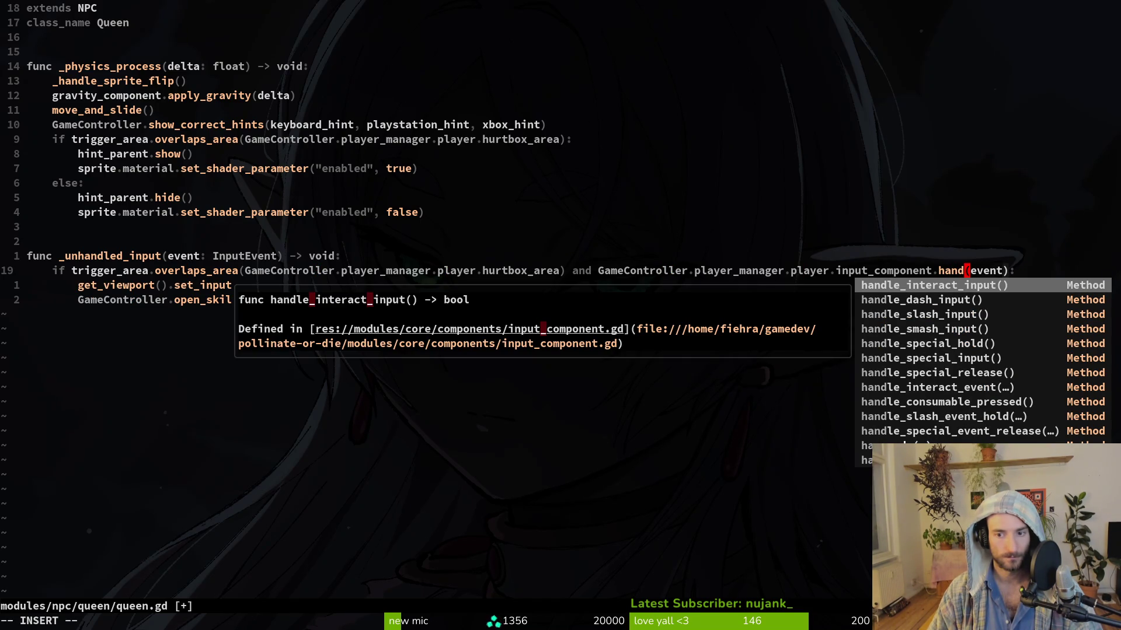
{"action": "type", "text": "eve"}
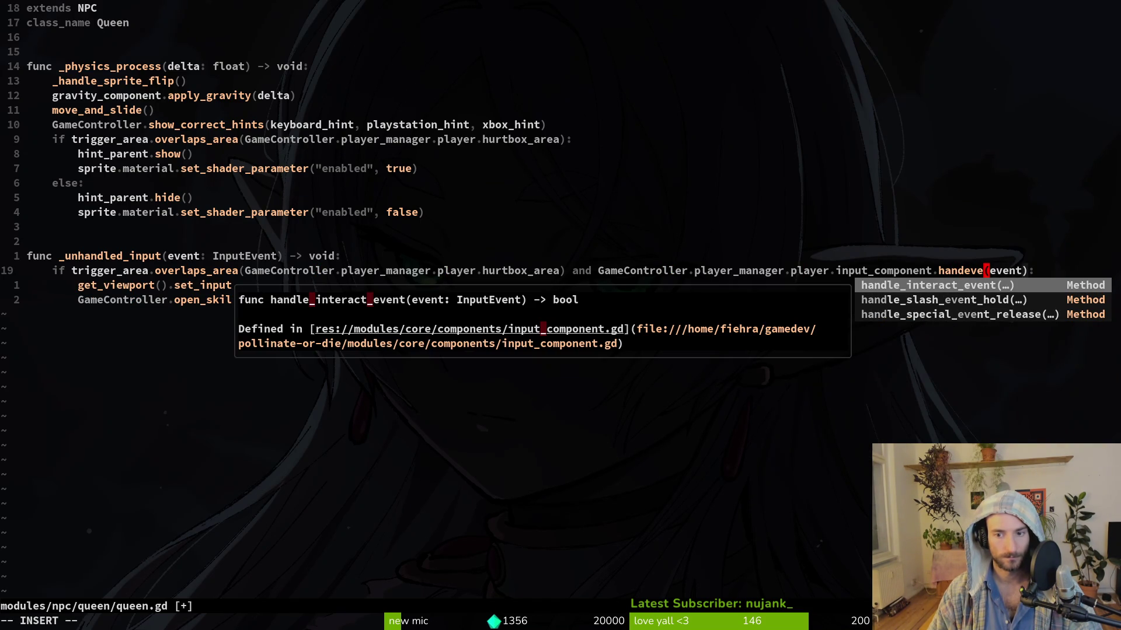
{"action": "key", "text": "Return"}
{"action": "key", "text": "Escape"}
{"action": "key", "text": "b"}
{"action": "key", "text": "v"}
{"action": "key", "text": "Escape"}
{"action": "type", "text": ":write"}
{"action": "key", "text": "Return"}
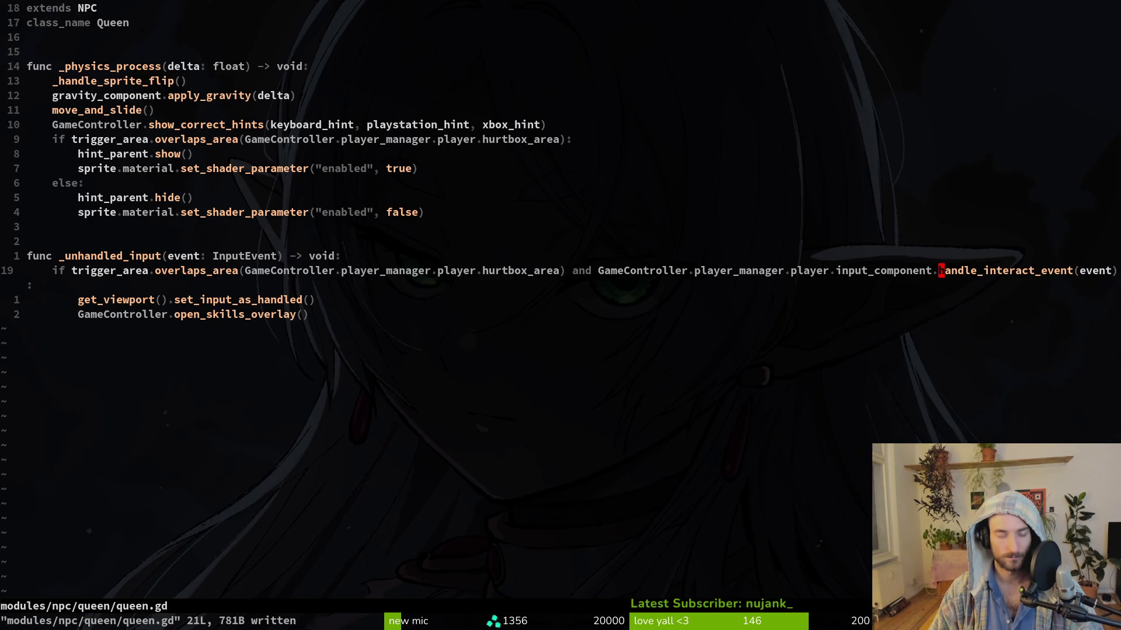
{"action": "type", "text": "u:w"}
{"action": "key", "text": "Return"}
{"action": "key", "text": "ctrl+r"}
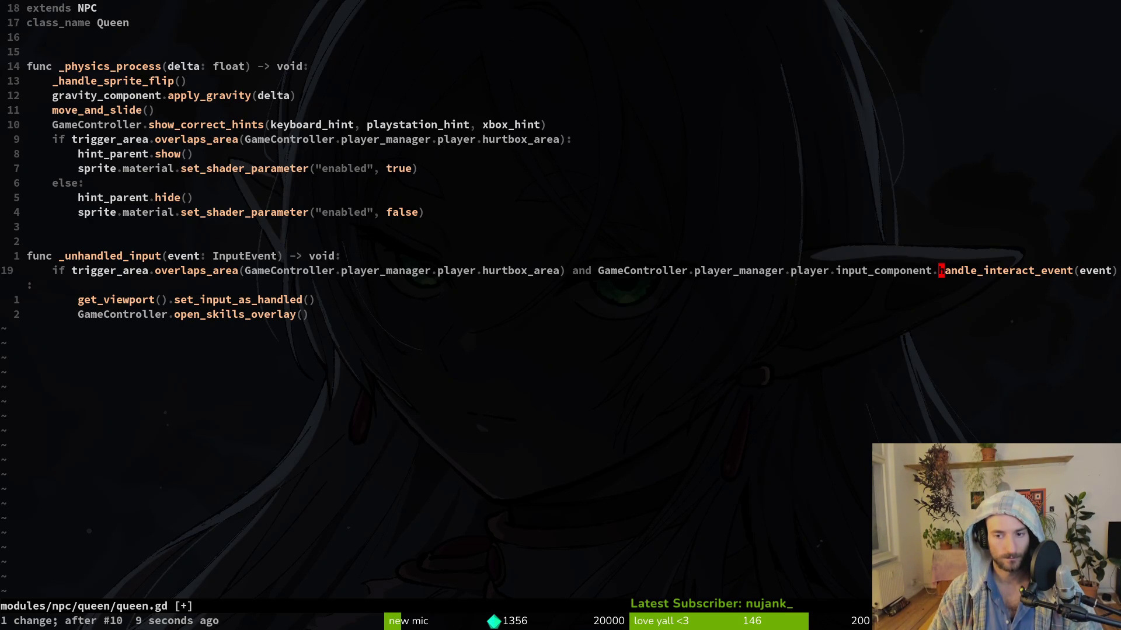
{"action": "key", "text": "space"}
Step: Search the project for files still calling handle_slash_event_hold and open sensei.gd at the match
{"action": "key", "text": "f"}
{"action": "key", "text": "w"}
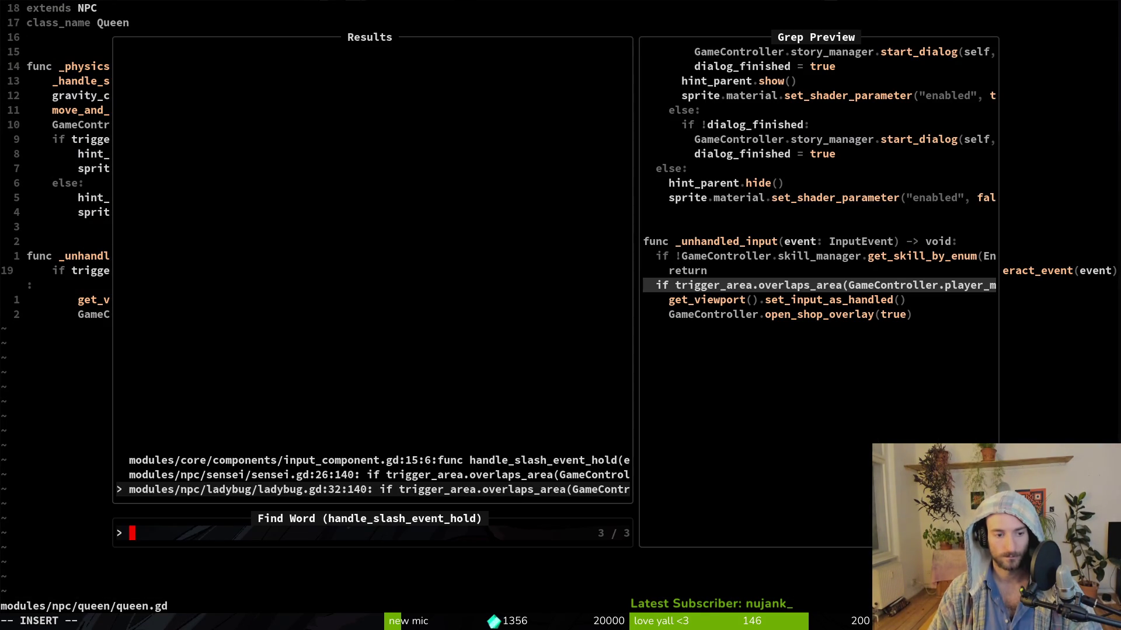
{"action": "key", "text": "Up"}
{"action": "key", "text": "Return"}
Step: Replace the call on sensei.gd line 26 with handle_interact_event and save the file
{"action": "key", "text": "v"}
{"action": "key", "text": "e"}
{"action": "key", "text": "Escape"}
{"action": "key", "text": "n"}
{"action": "key", "text": "v"}
{"action": "key", "text": "e"}
{"action": "type", "text": "c"}
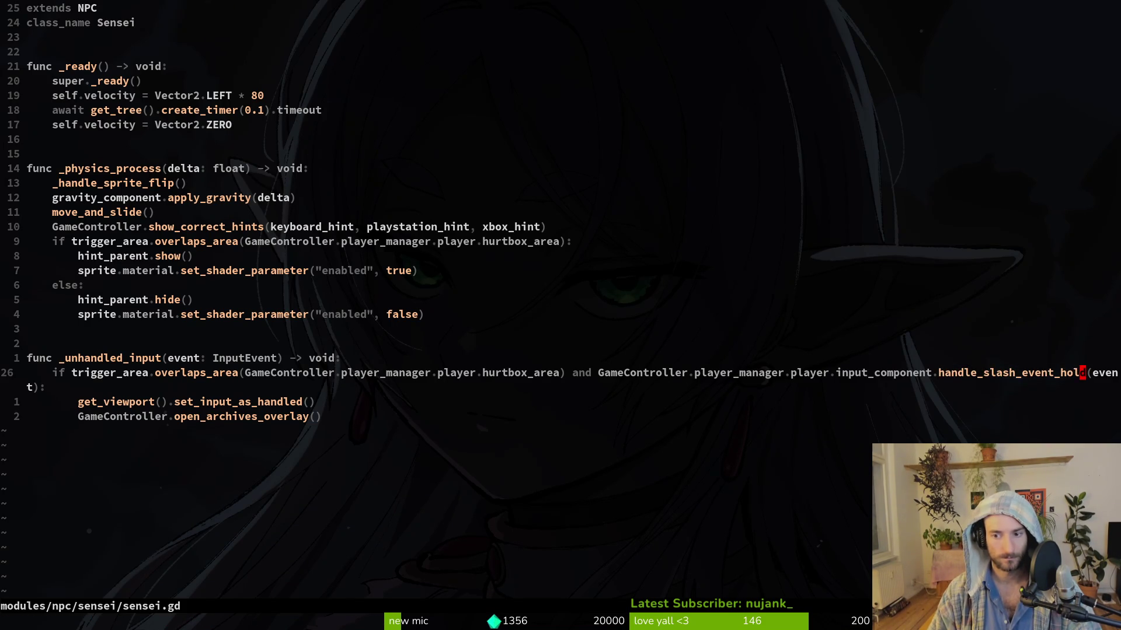
{"action": "type", "text": "hanlde"}
{"action": "key", "text": "BackSpace"}
{"action": "key", "text": "BackSpace"}
{"action": "key", "text": "BackSpace"}
{"action": "type", "text": "dl"}
{"action": "key", "text": "Tab"}
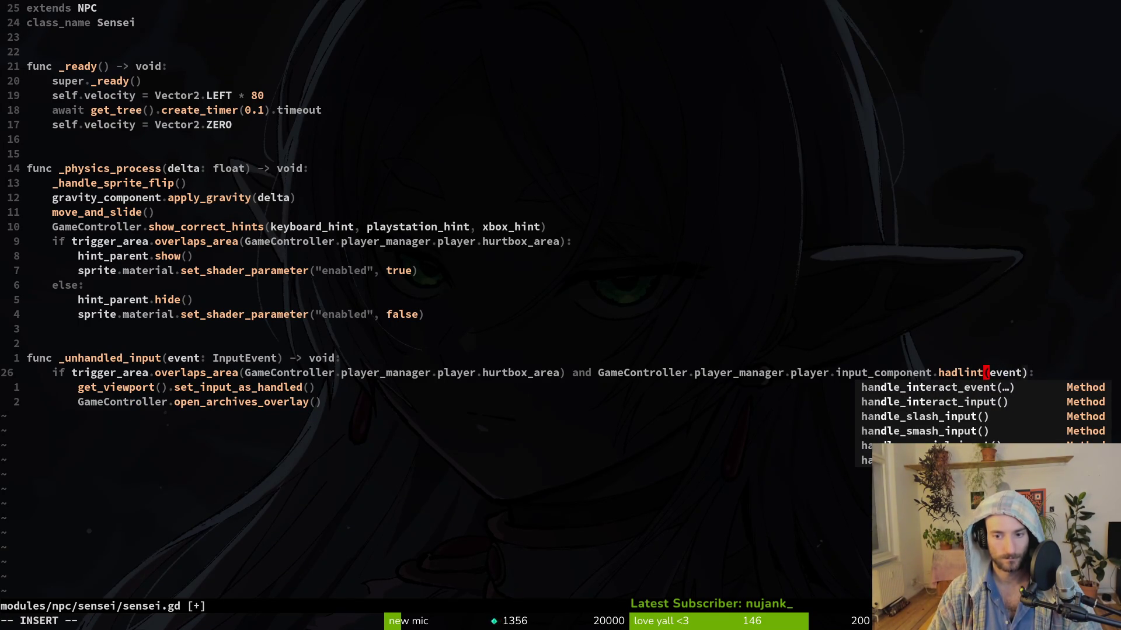
{"action": "key", "text": "Return"}
{"action": "key", "text": "Escape"}
{"action": "type", "text": ":w"}
{"action": "key", "text": "Return"}
Step: Open ladybug.gd, go to the trigger_area check near line 32, undo an accidental indent shift and save
{"action": "key", "text": "space"}
{"action": "key", "text": "f"}
{"action": "key", "text": "f"}
{"action": "type", "text": "lady"}
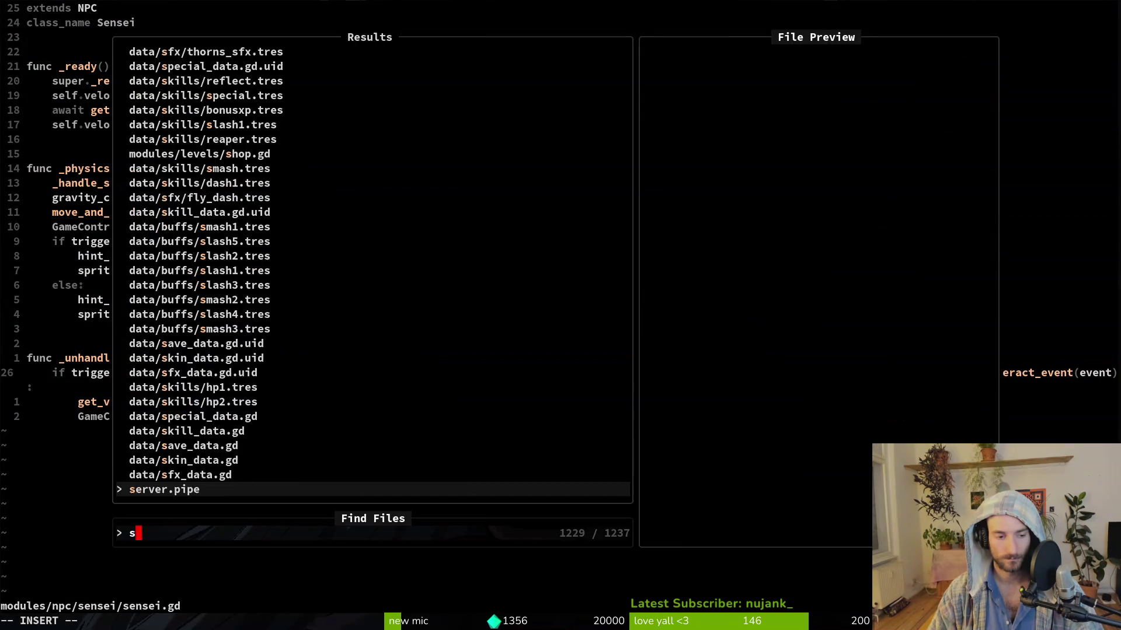
{"action": "key", "text": "Return"}
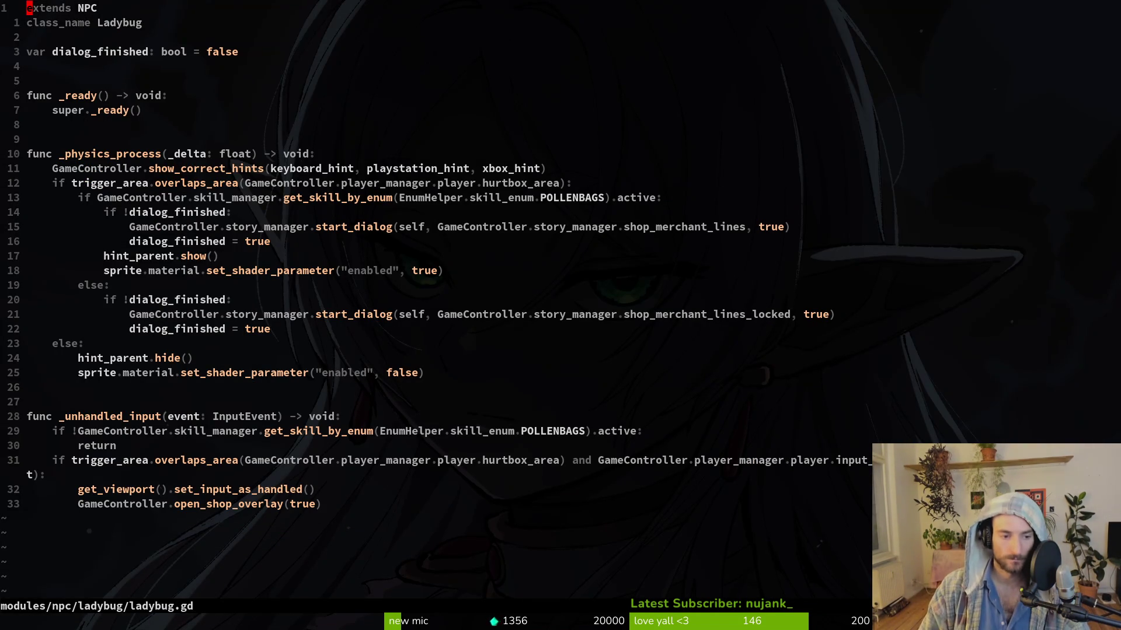
{"action": "key", "text": "3"}
{"action": "key", "text": "1"}
{"action": "key", "text": "j"}
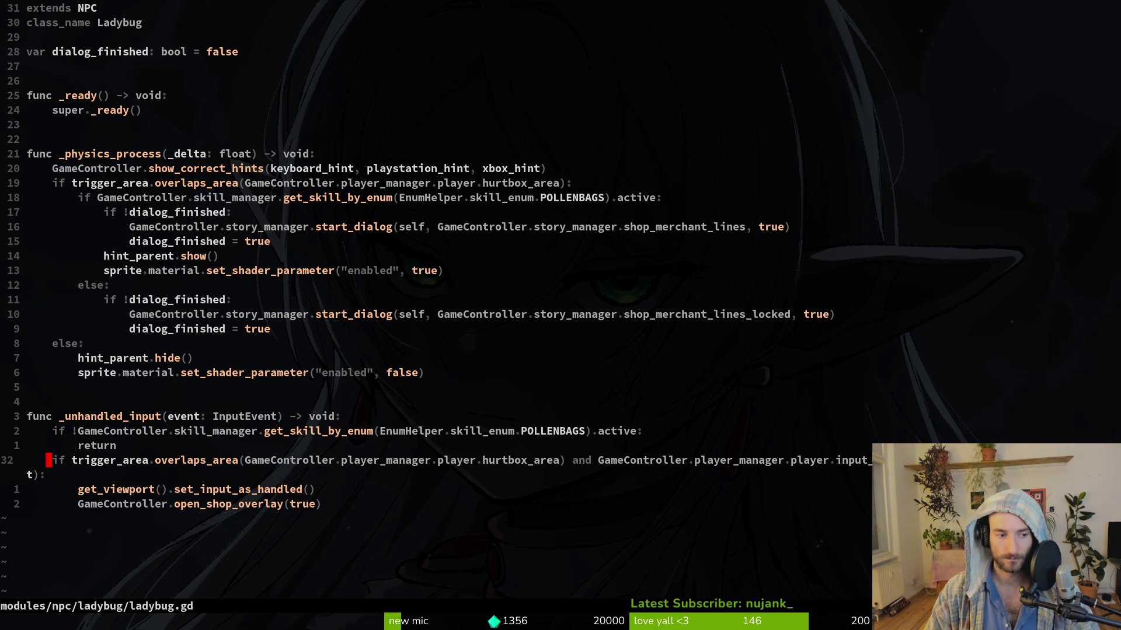
{"action": "key", "text": "shift+v"}
{"action": "key", "text": "k"}
{"action": "key", "text": "k"}
{"action": "key", "text": "less"}
{"action": "type", "text": "u:w"}
{"action": "key", "text": "Return"}
Step: Rewrite line 32's overlaps_area call to end with handle_interact_event(event):, save and quit, then run the game
{"action": "key", "text": "j"}
{"action": "key", "text": "j"}
{"action": "key", "text": "f"}
{"action": "key", "text": "parenleft"}
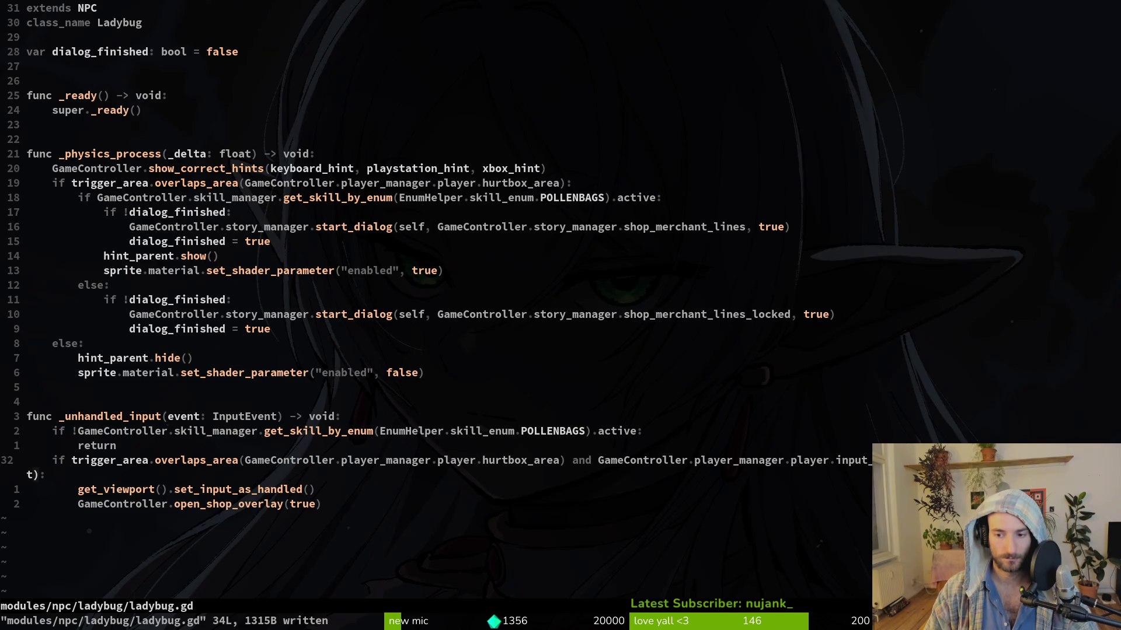
{"action": "key", "text": "C"}
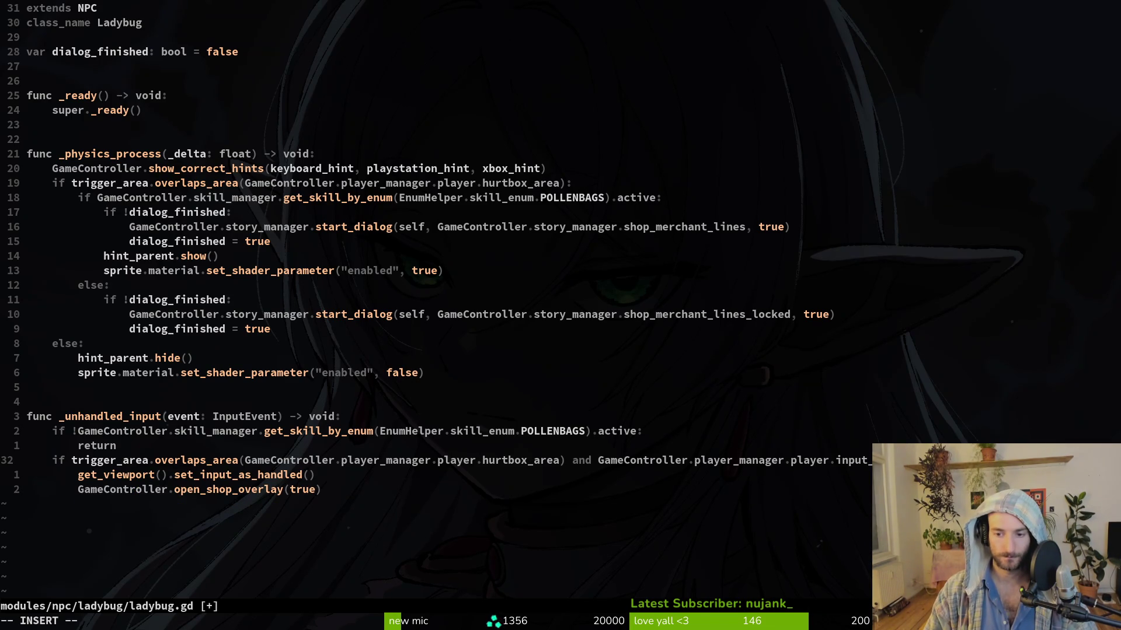
{"action": "type", "text": "handle_interact_event(event):"}
{"action": "key", "text": "Escape"}
{"action": "type", "text": ":w :q"}
{"action": "key", "text": "alt+Tab"}
{"action": "key", "text": "F5"}
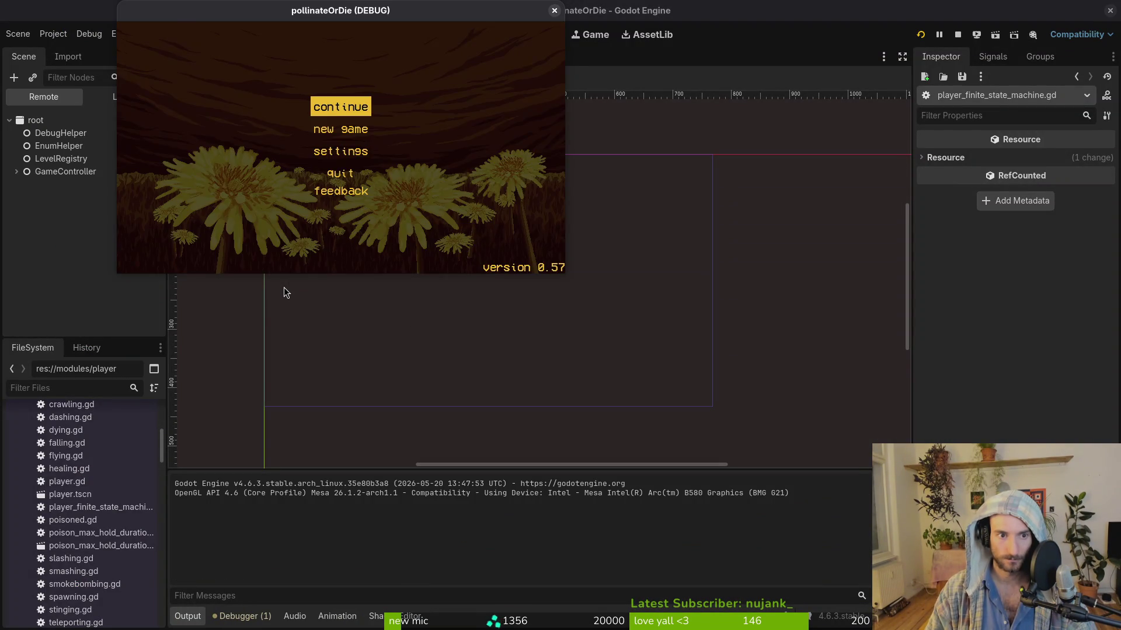
Step: Continue from the title menu into the hive level, then return to the Godot editor
{"action": "key", "text": "Return"}
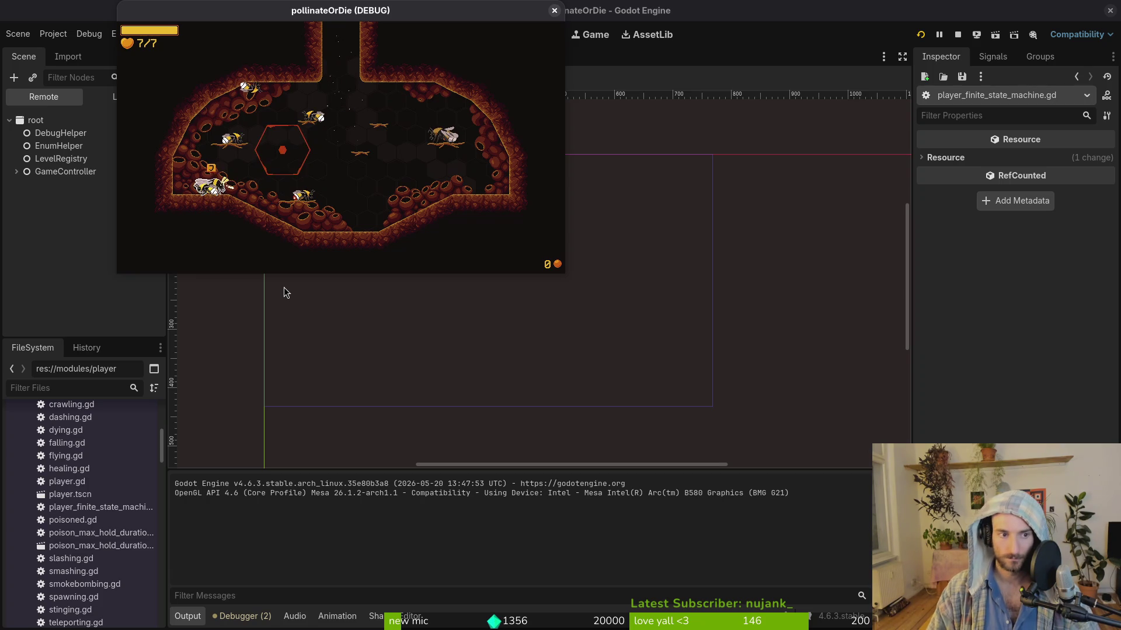
{"action": "left_click", "coordinate": [284, 287]}
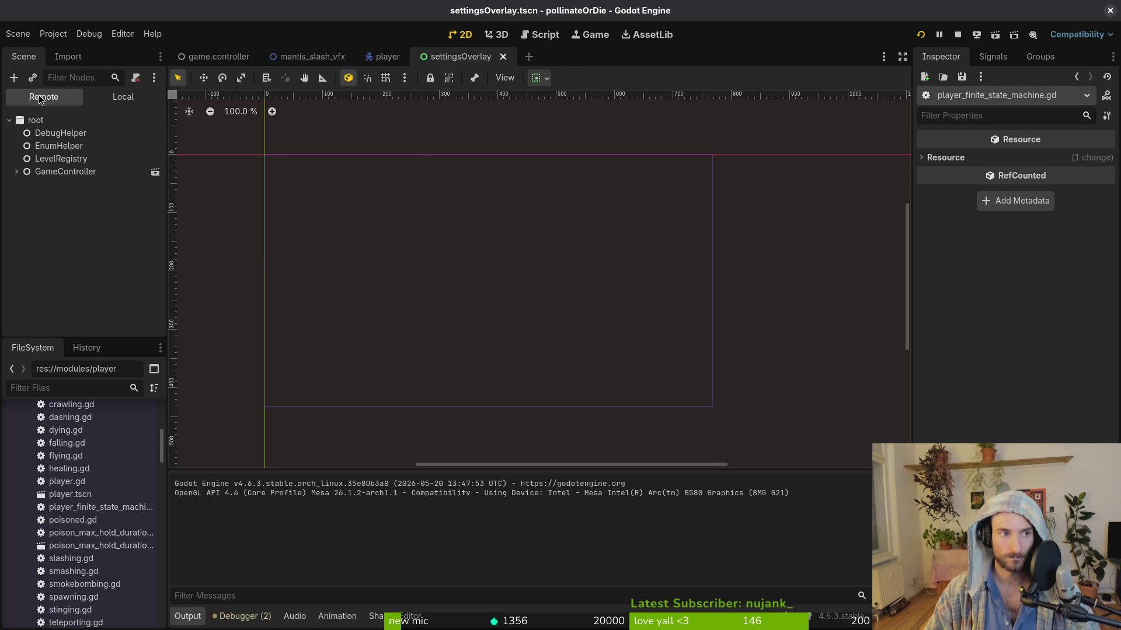
Step: In Project Settings > Input Map, change kb_interact's Space binding to I
{"action": "left_click", "coordinate": [53, 33]}
{"action": "left_click", "coordinate": [74, 51]}
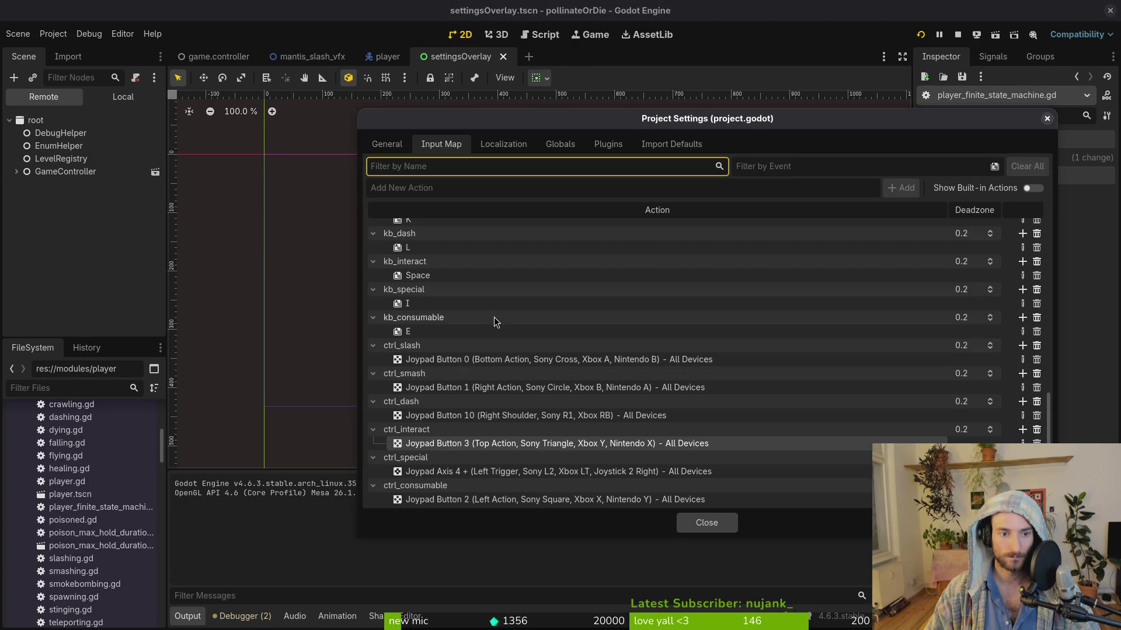
{"action": "scroll", "coordinate": [493, 323], "scroll_direction": "up", "scroll_amount": 3}
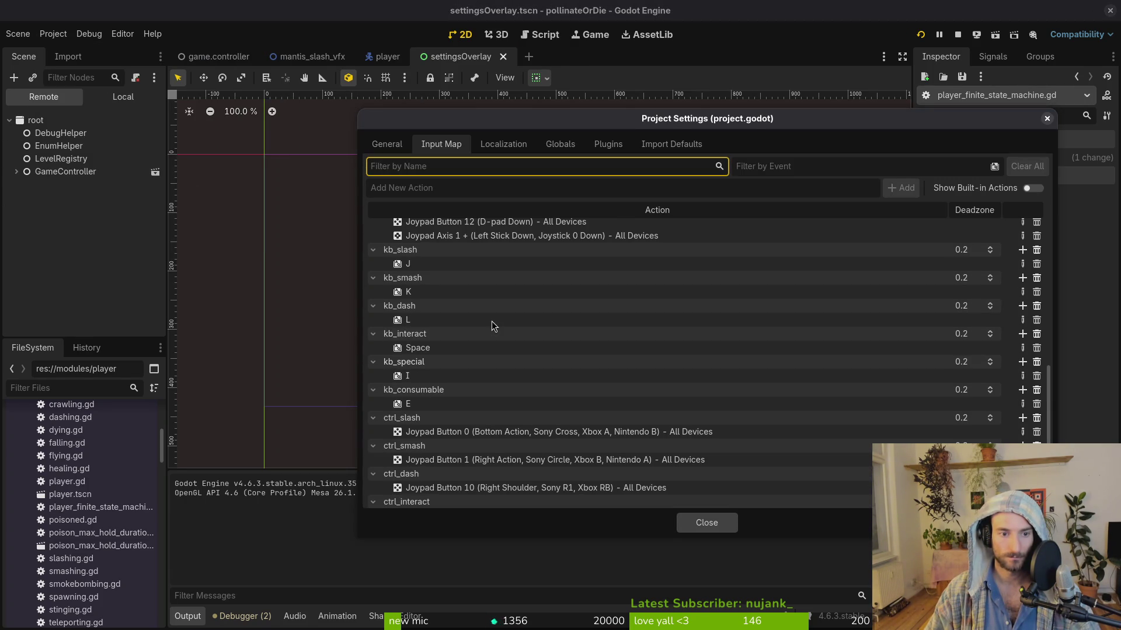
{"action": "left_click", "coordinate": [457, 344]}
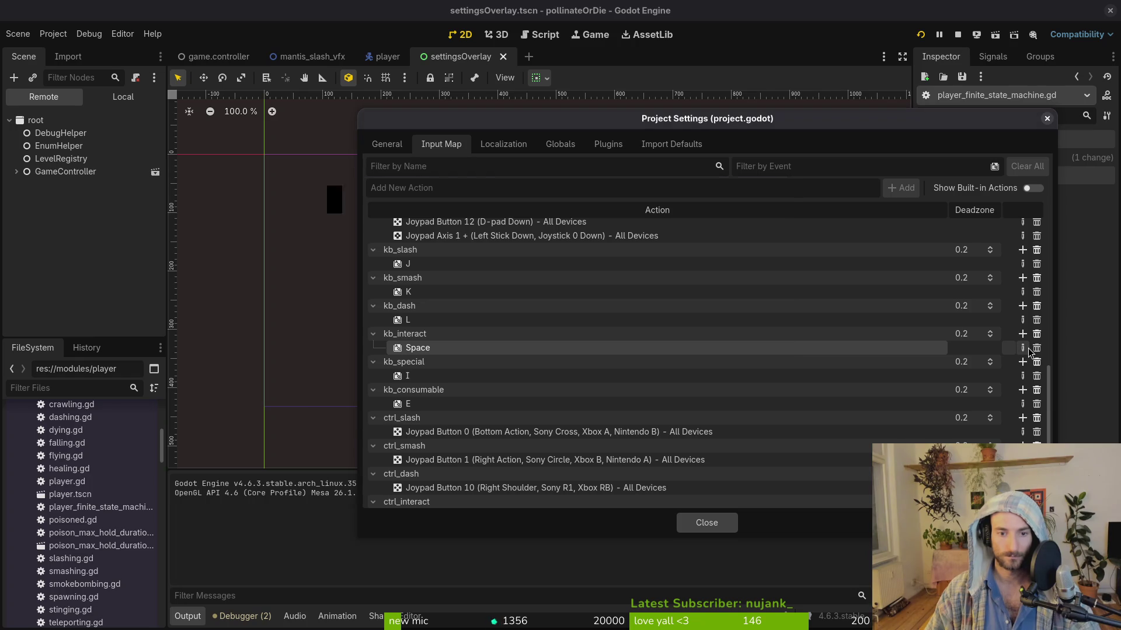
{"action": "left_click", "coordinate": [1022, 348]}
{"action": "key", "text": "i"}
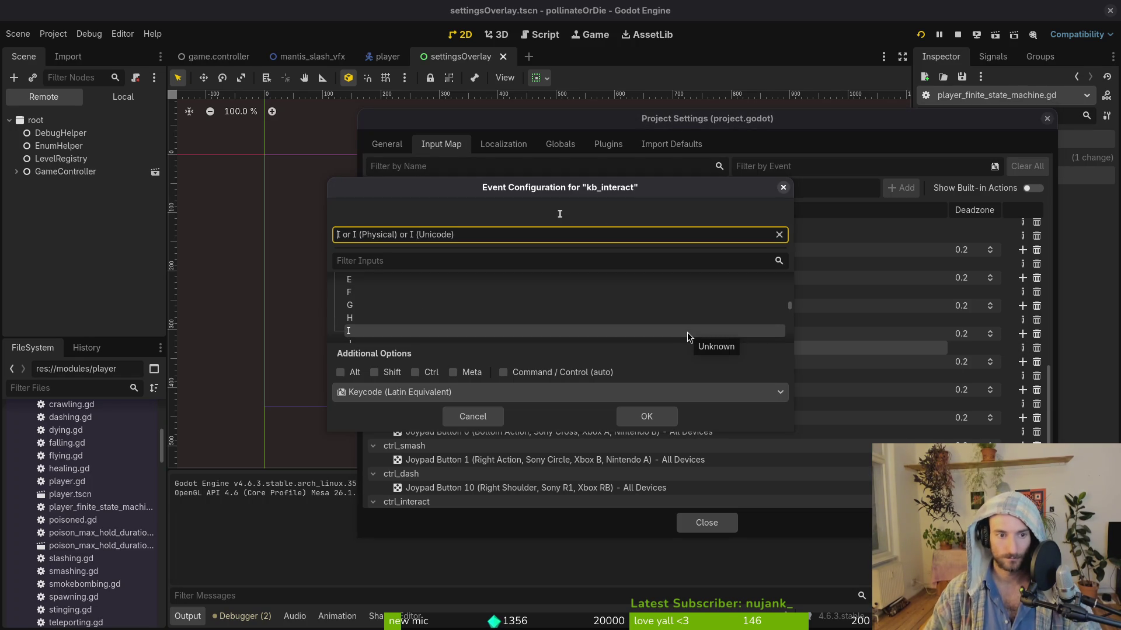
{"action": "left_click", "coordinate": [652, 420]}
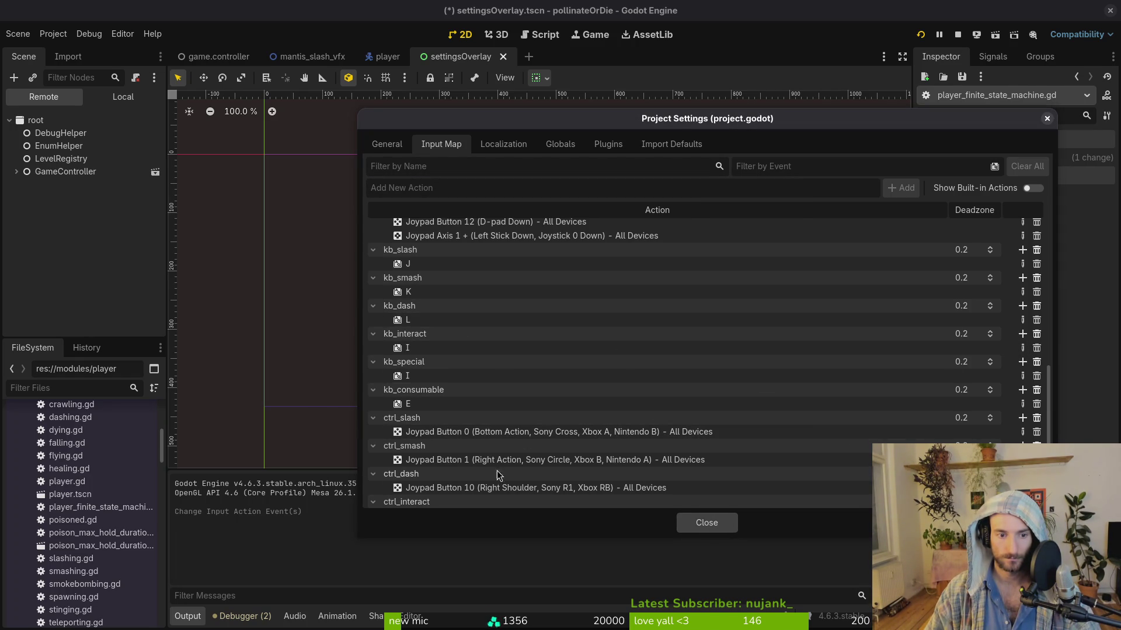
{"action": "left_click", "coordinate": [705, 523]}
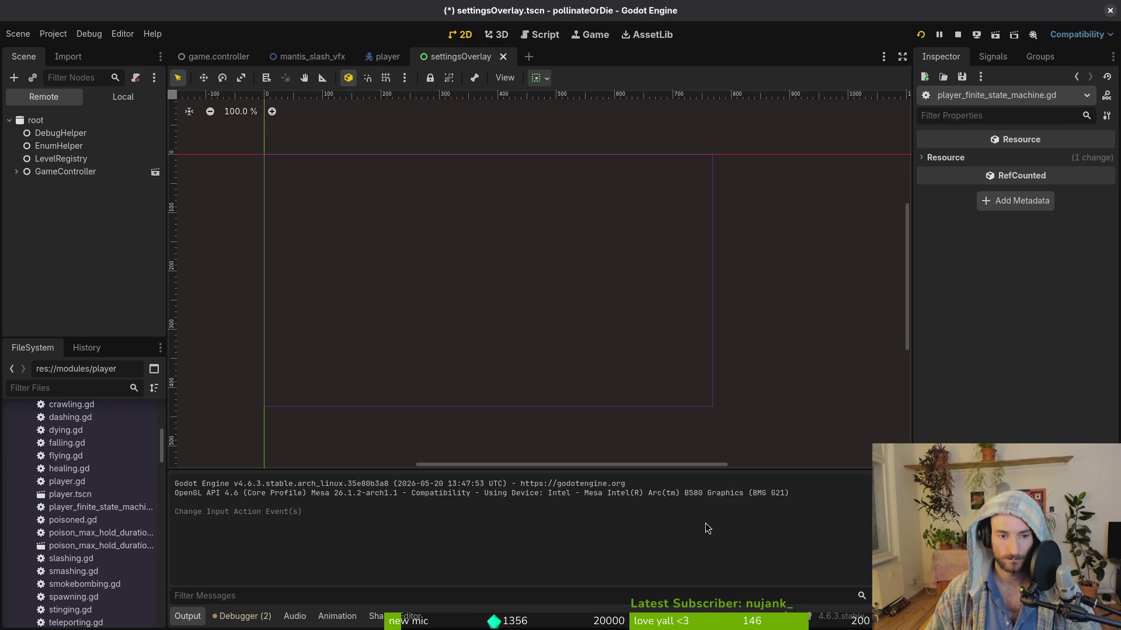
Step: Rebind kb_special from I to U and kb_consumable from E to O
{"action": "left_click", "coordinate": [53, 34]}
{"action": "left_click", "coordinate": [68, 50]}
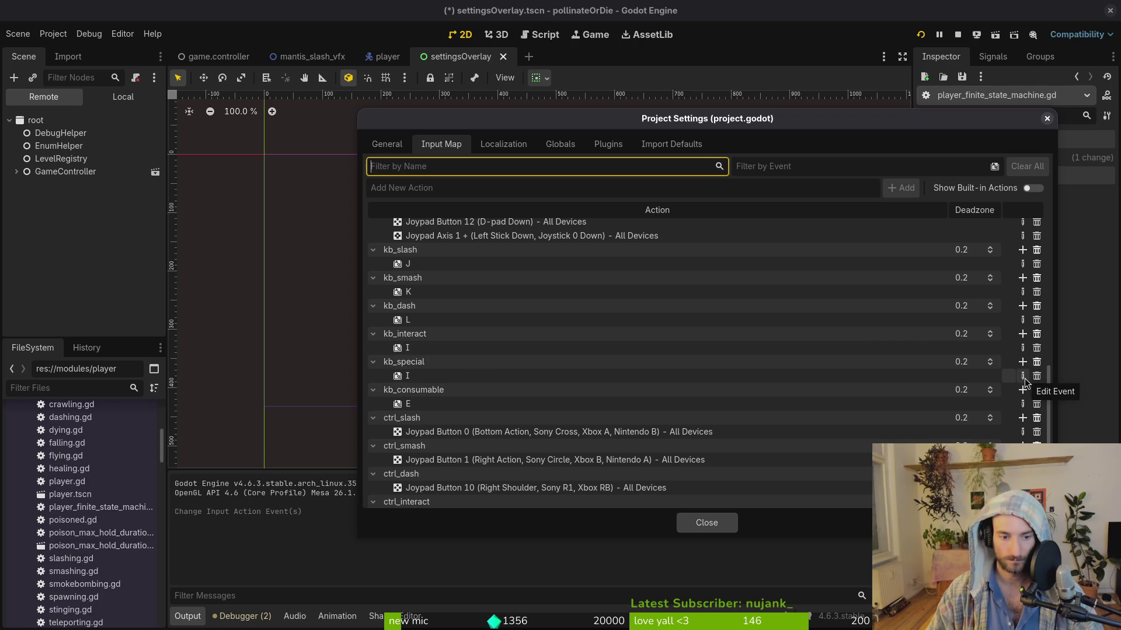
{"action": "scroll", "coordinate": [701, 367], "scroll_direction": "up", "scroll_amount": 3}
{"action": "scroll", "coordinate": [741, 376], "scroll_direction": "down", "scroll_amount": 3}
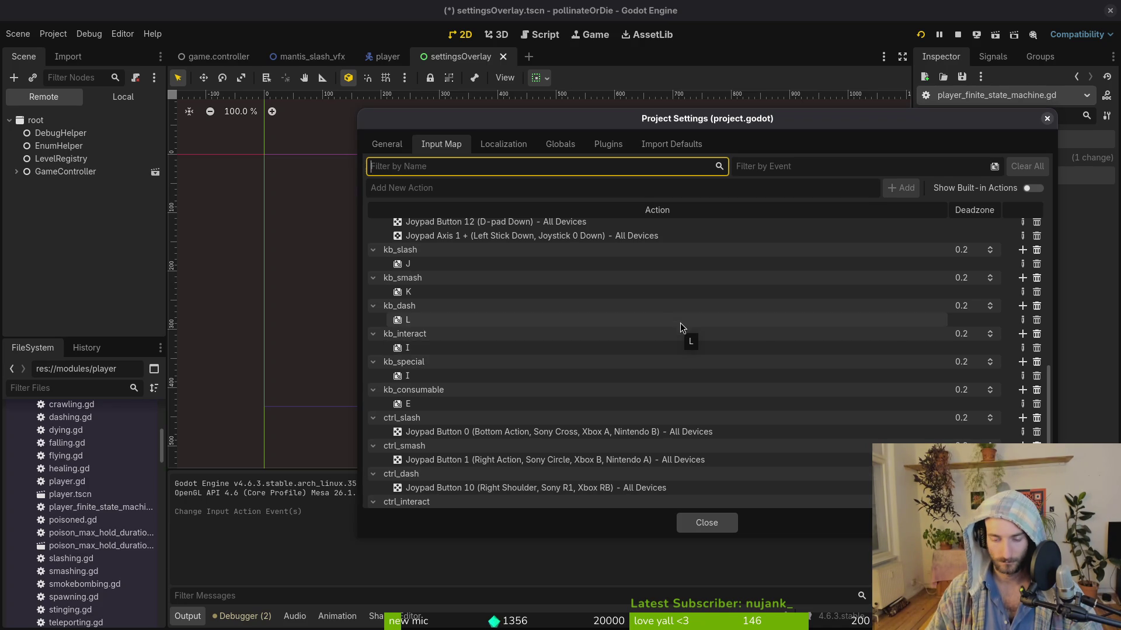
{"action": "left_click", "coordinate": [1023, 377]}
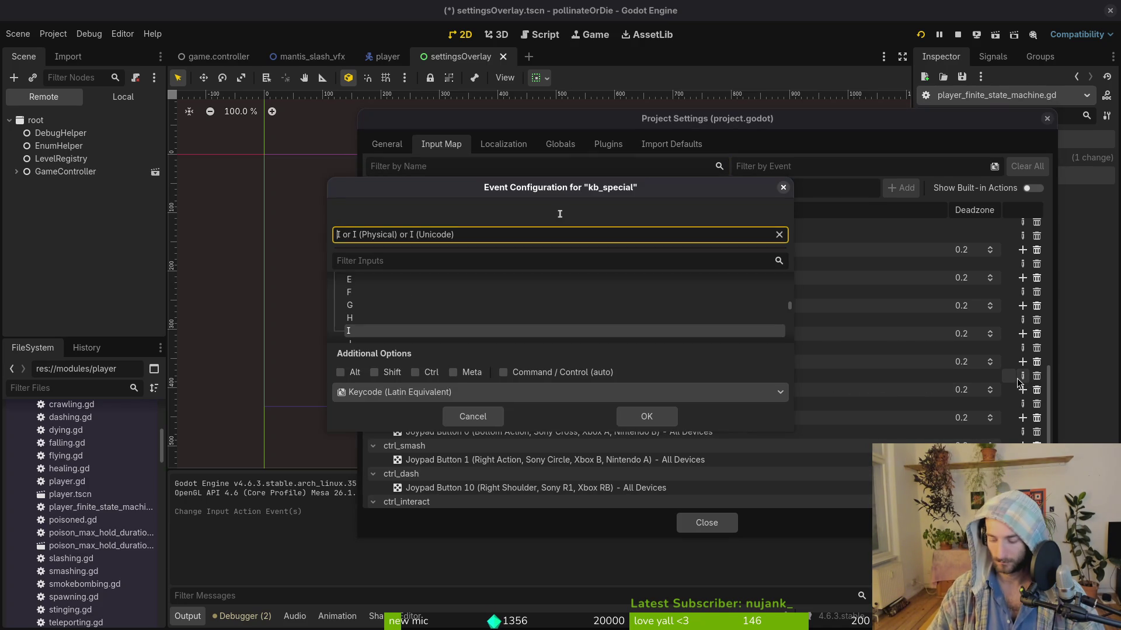
{"action": "key", "text": "u"}
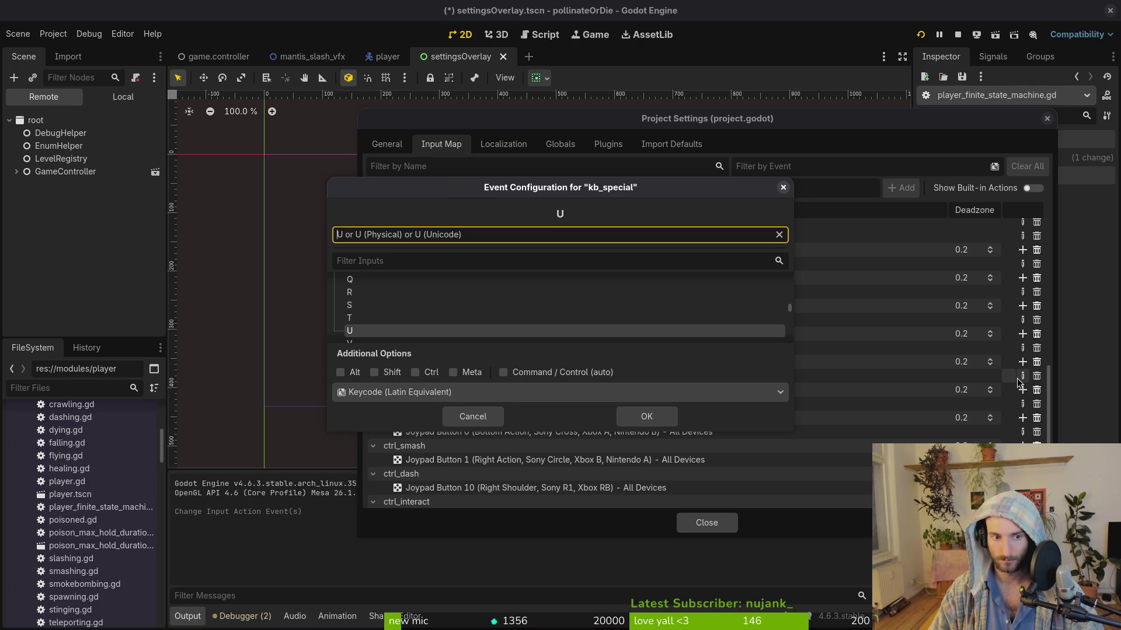
{"action": "left_click", "coordinate": [655, 416]}
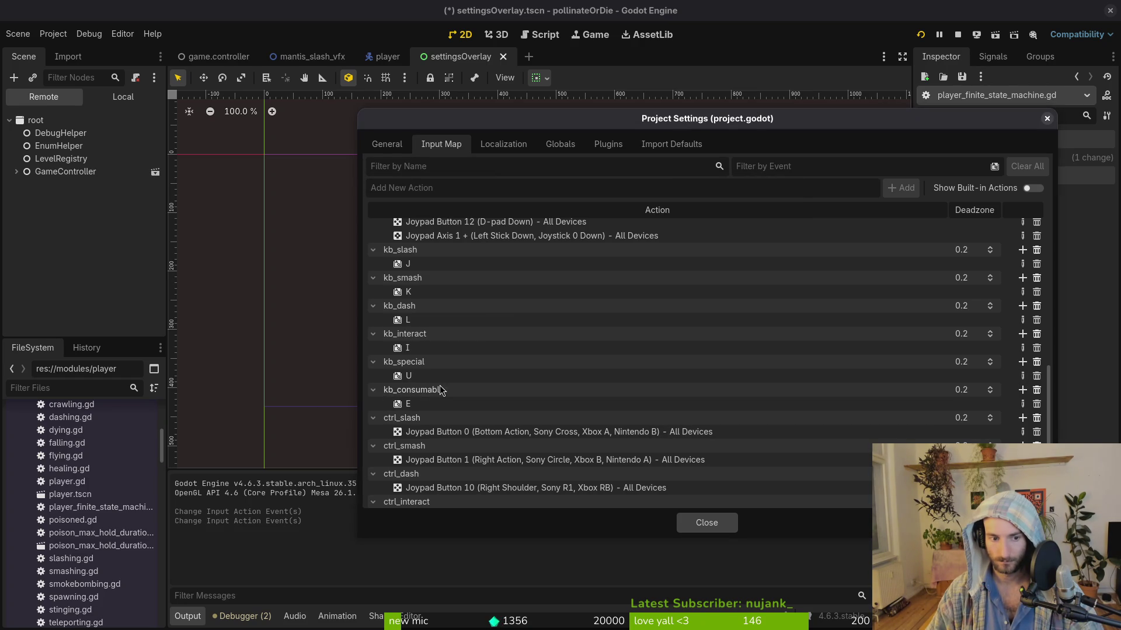
{"action": "left_click", "coordinate": [1022, 404]}
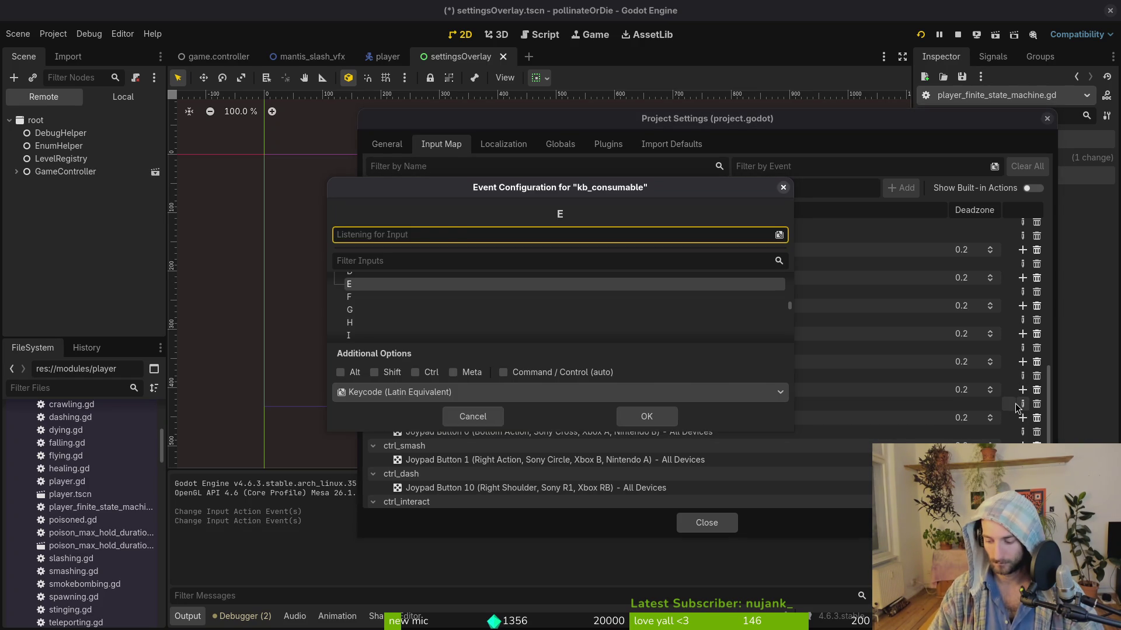
{"action": "key", "text": "o"}
{"action": "left_click", "coordinate": [645, 417]}
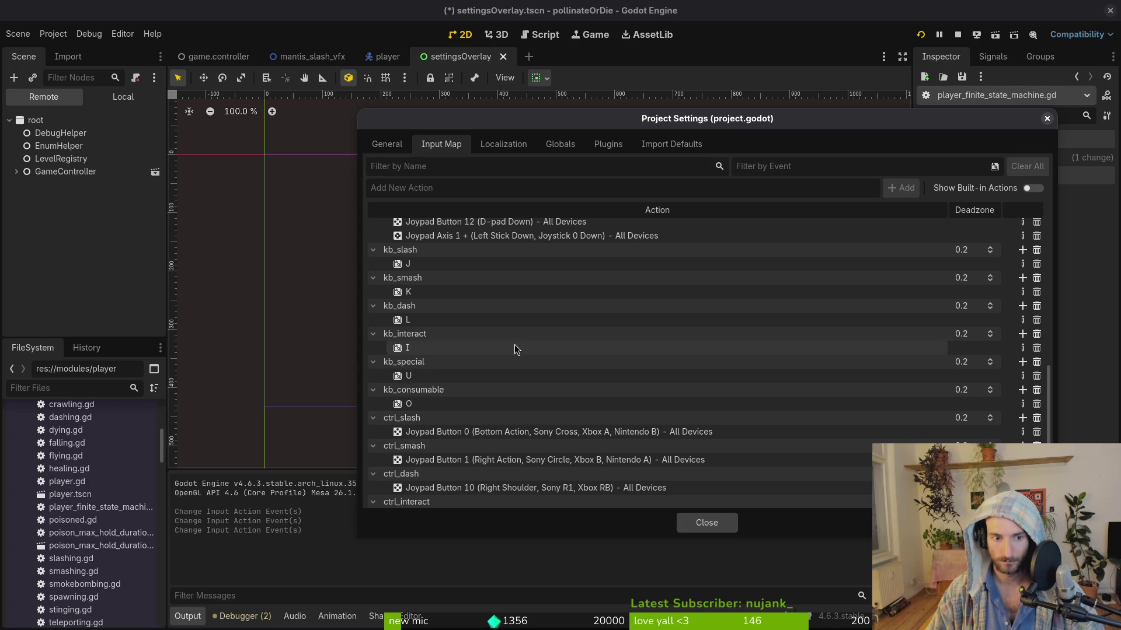
Step: Close Project Settings, save the scene, and relaunch the game with the new bindings
{"action": "scroll", "coordinate": [727, 446], "scroll_direction": "down", "scroll_amount": 1}
{"action": "scroll", "coordinate": [727, 446], "scroll_direction": "down", "scroll_amount": 2}
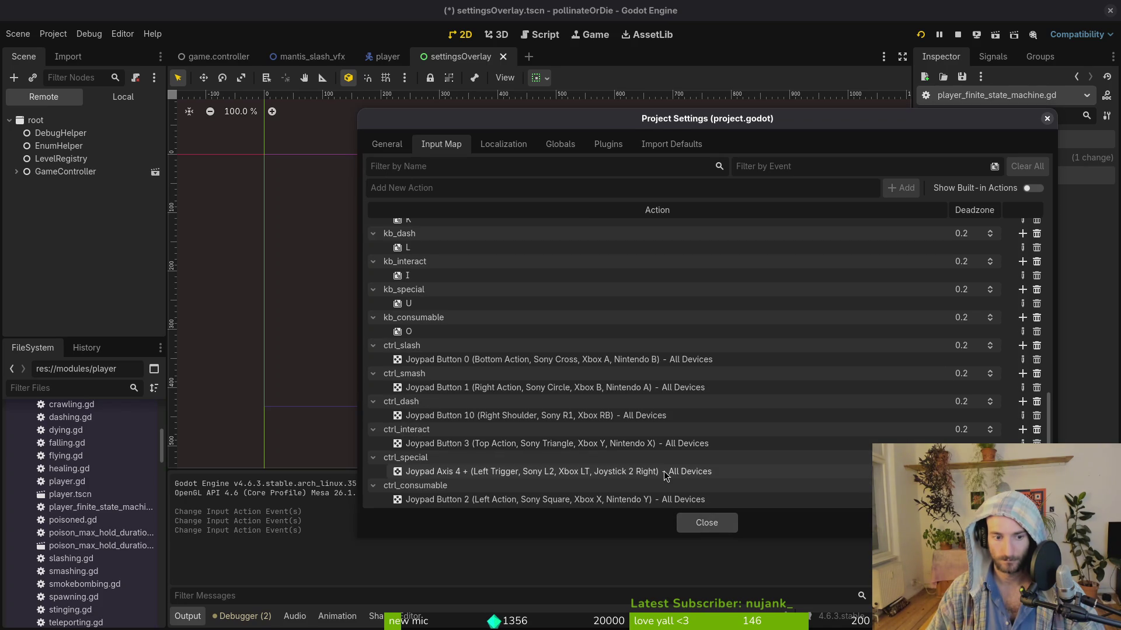
{"action": "left_click", "coordinate": [706, 523]}
{"action": "key", "text": "ctrl+s"}
{"action": "left_click", "coordinate": [921, 34]}
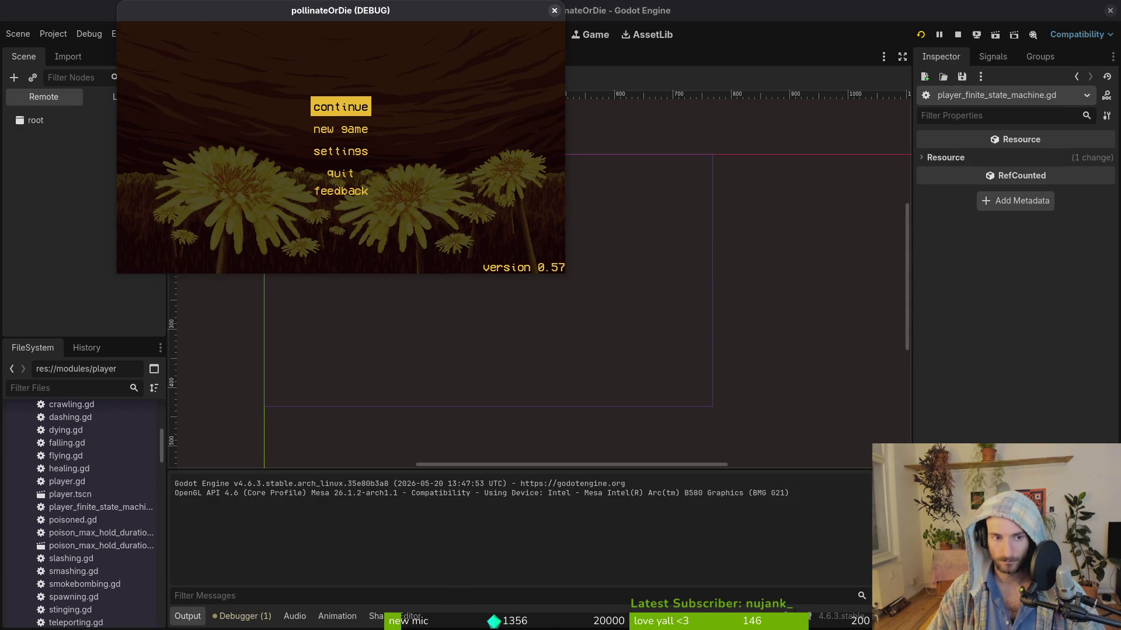
Step: Choose continue to load the hive level, then switch to the terminal
{"action": "key", "text": "Return"}
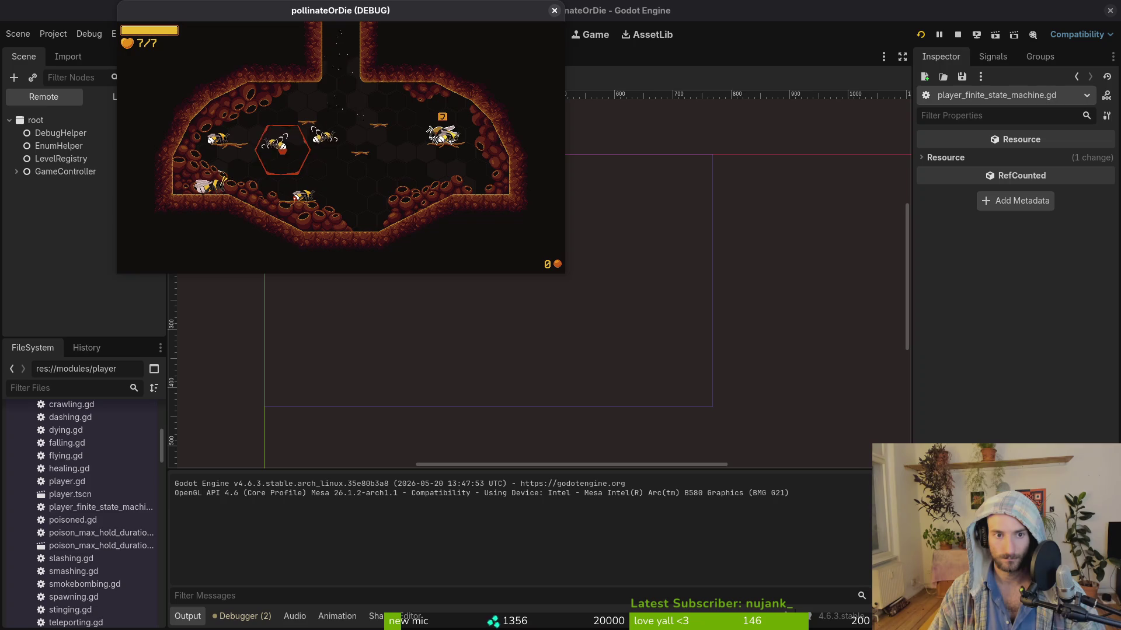
{"action": "key", "text": "alt+Tab"}
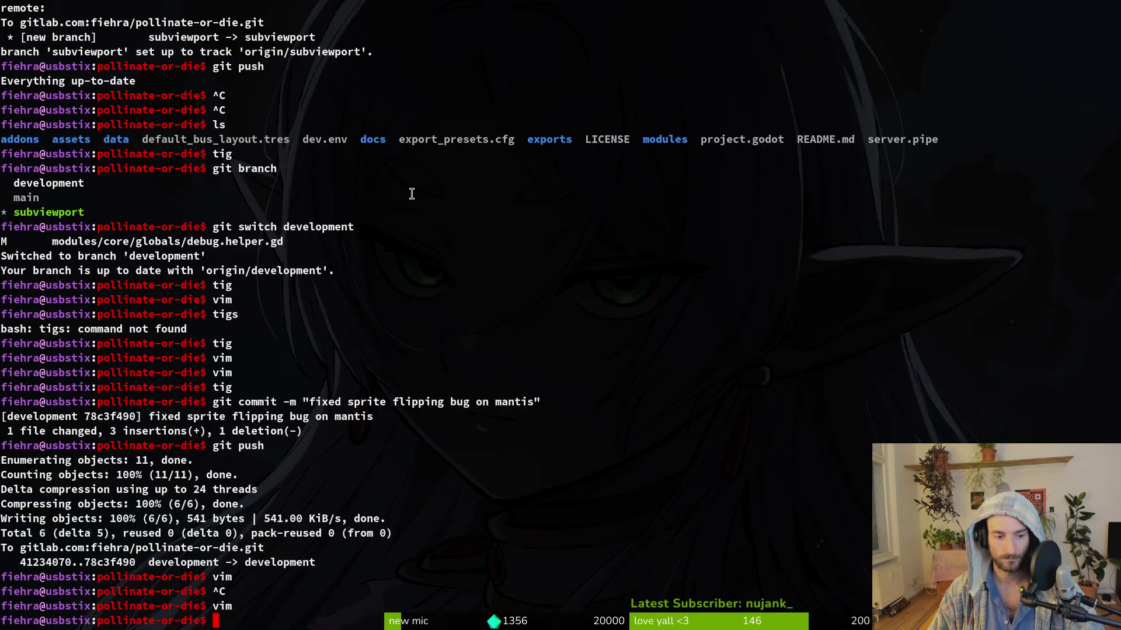
Step: Open sensei.gd in vim, add print_debug("yo") under the interact check, save, and return to the game
{"action": "type", "text": "vim"}
{"action": "key", "text": "Return"}
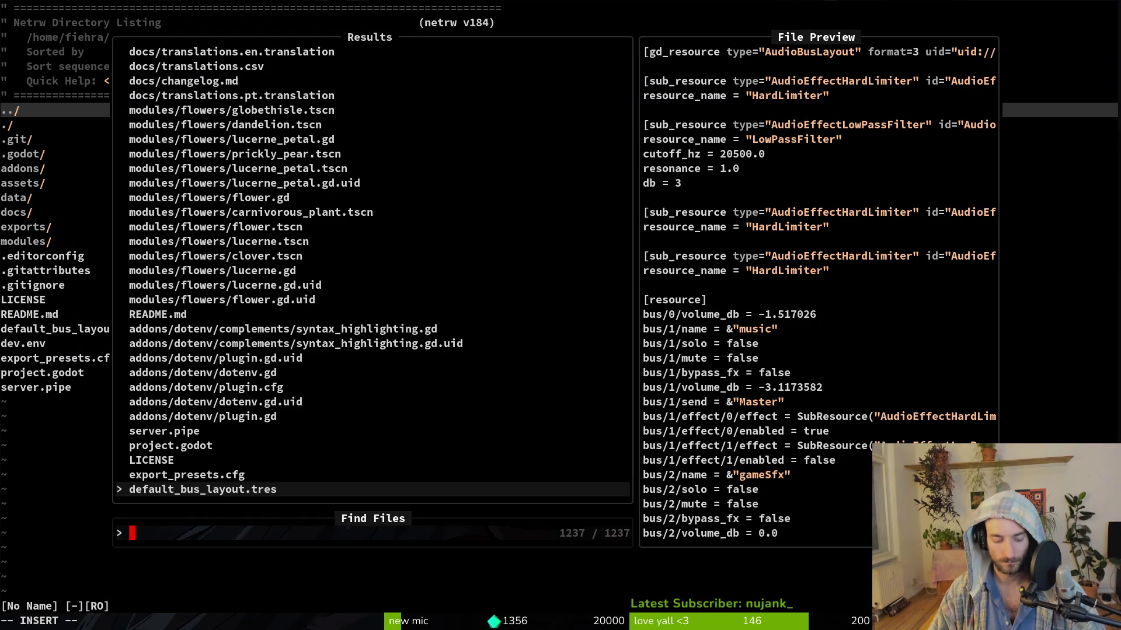
{"action": "type", "text": "sensei"}
{"action": "key", "text": "Return"}
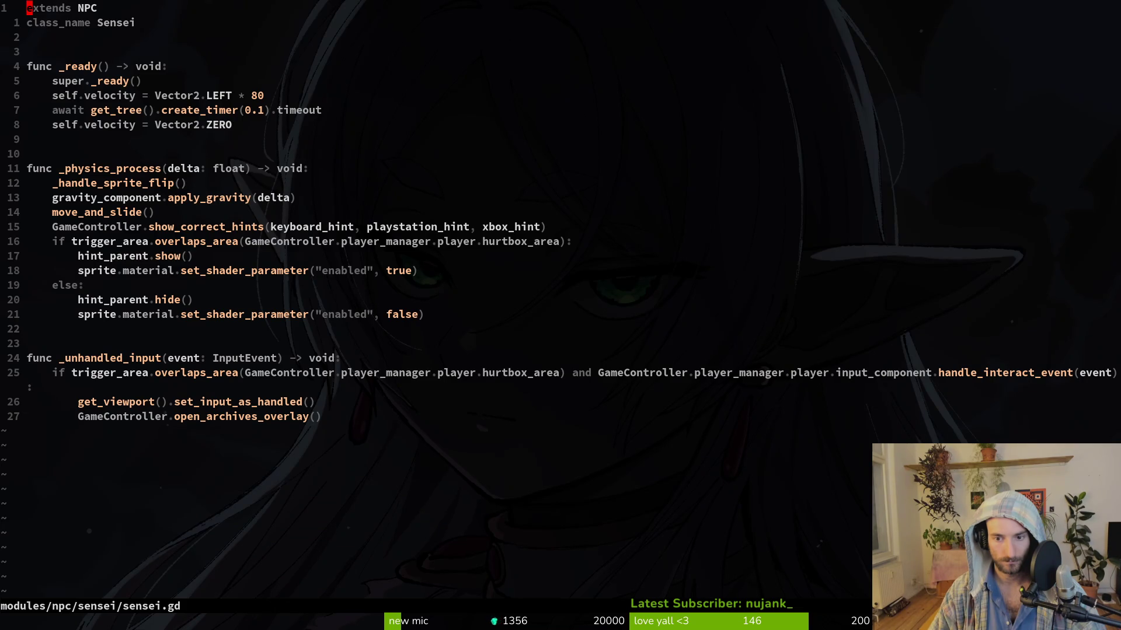
{"action": "key", "text": "j"}
{"action": "key", "text": "j"}
{"action": "key", "text": "j"}
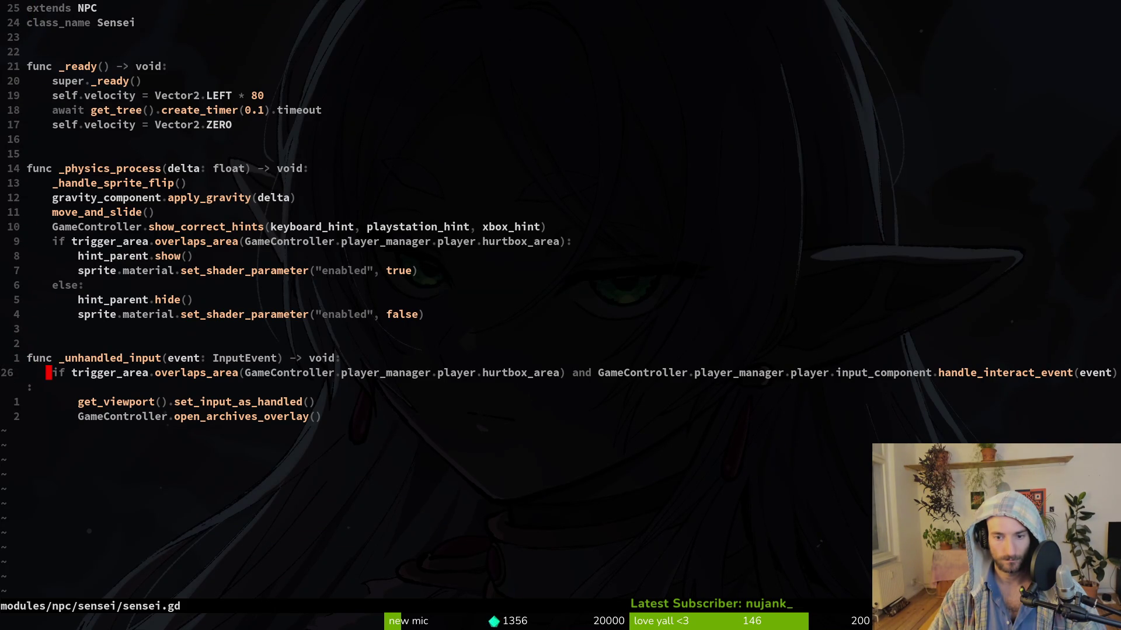
{"action": "type", "text": "o"}
{"action": "type", "text": "prd"}
{"action": "key", "text": "Return"}
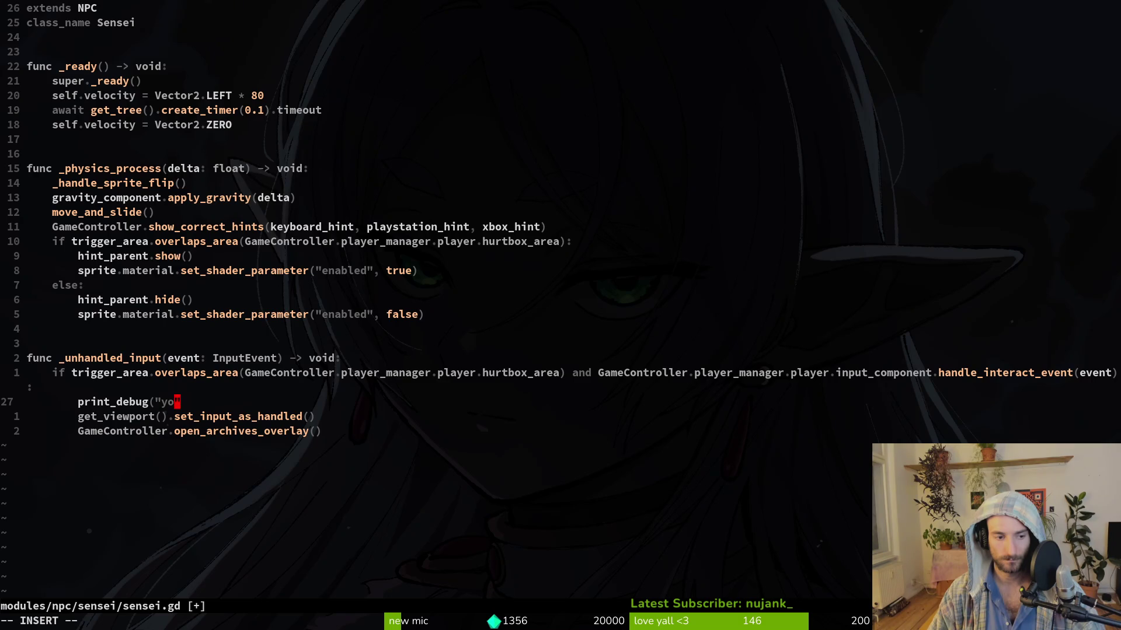
{"action": "type", "text": ")"}
{"action": "key", "text": "Escape"}
{"action": "type", "text": ":w"}
{"action": "key", "text": "Return"}
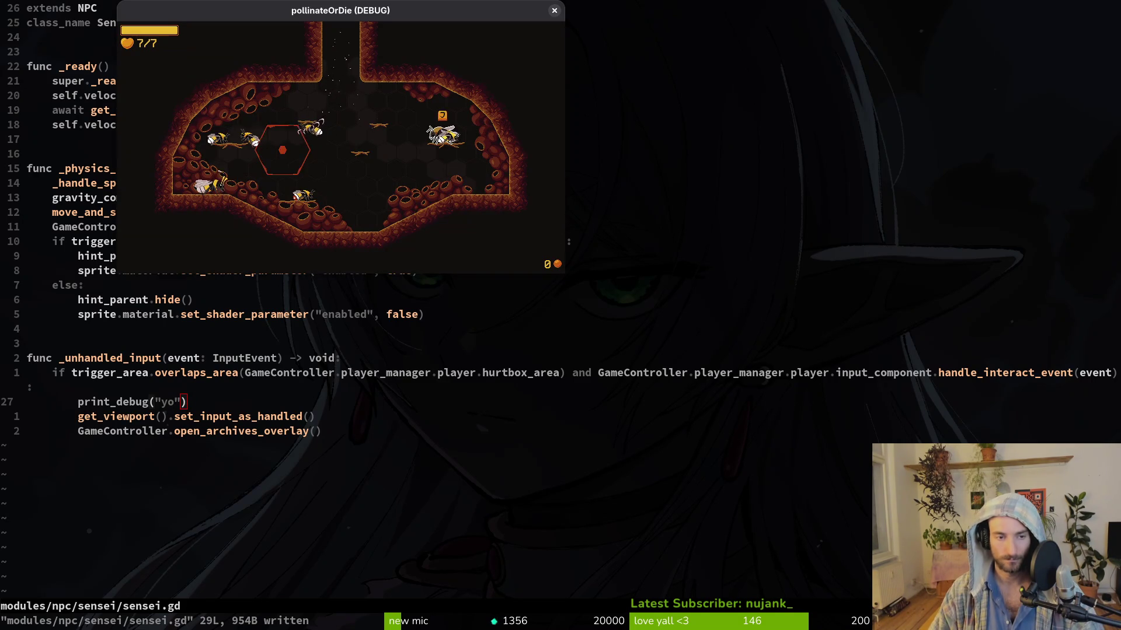
{"action": "key", "text": "super+2"}
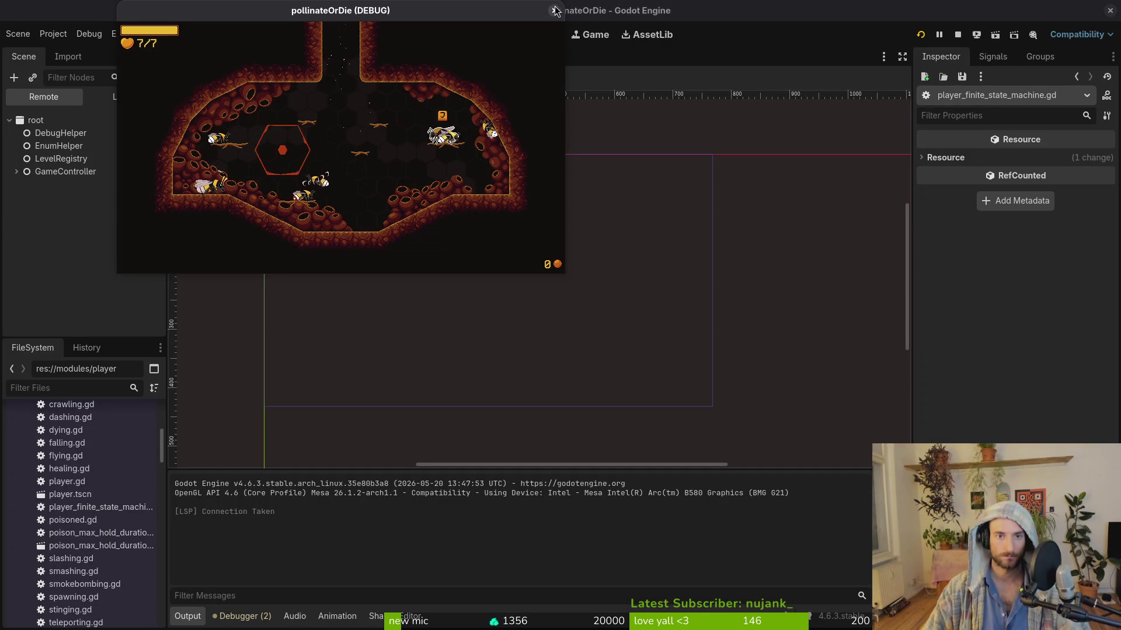
Step: Stop the game and delete all save files in the Project > Open User Data Folder location
{"action": "left_click", "coordinate": [928, 41]}
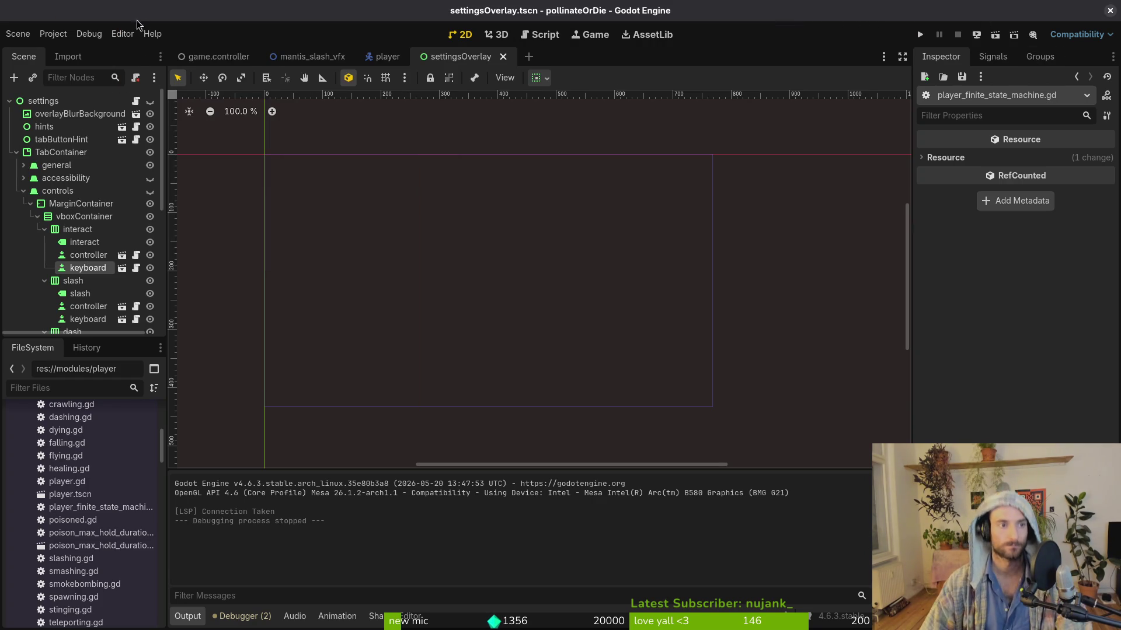
{"action": "left_click", "coordinate": [53, 34]}
{"action": "left_click", "coordinate": [210, 144]}
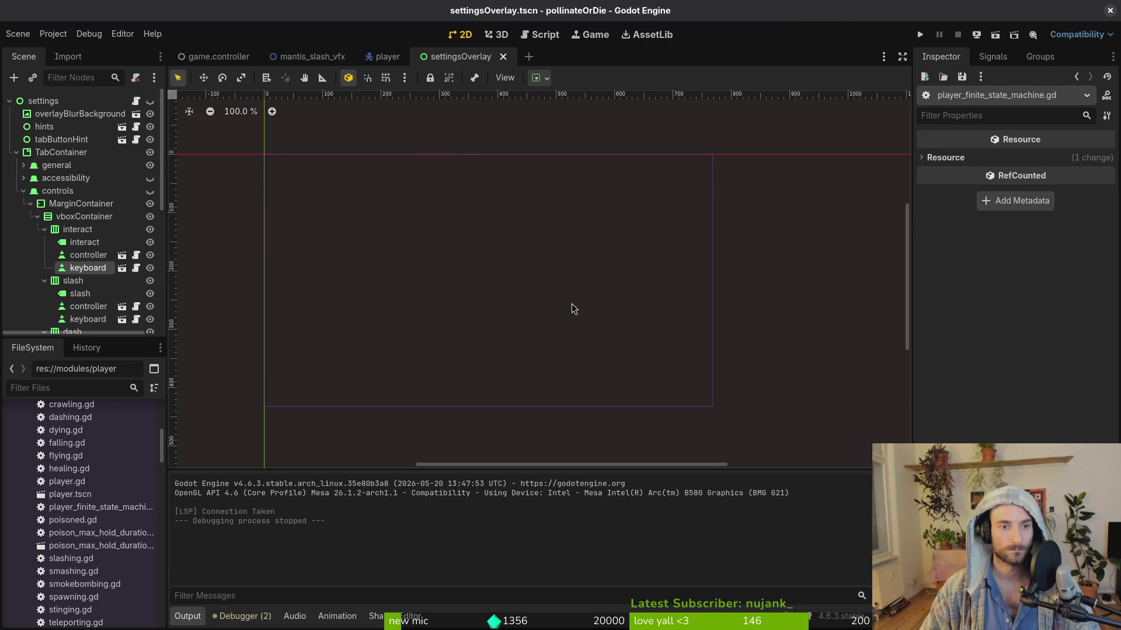
{"action": "key", "text": "ctrl+a"}
{"action": "key", "text": "Delete"}
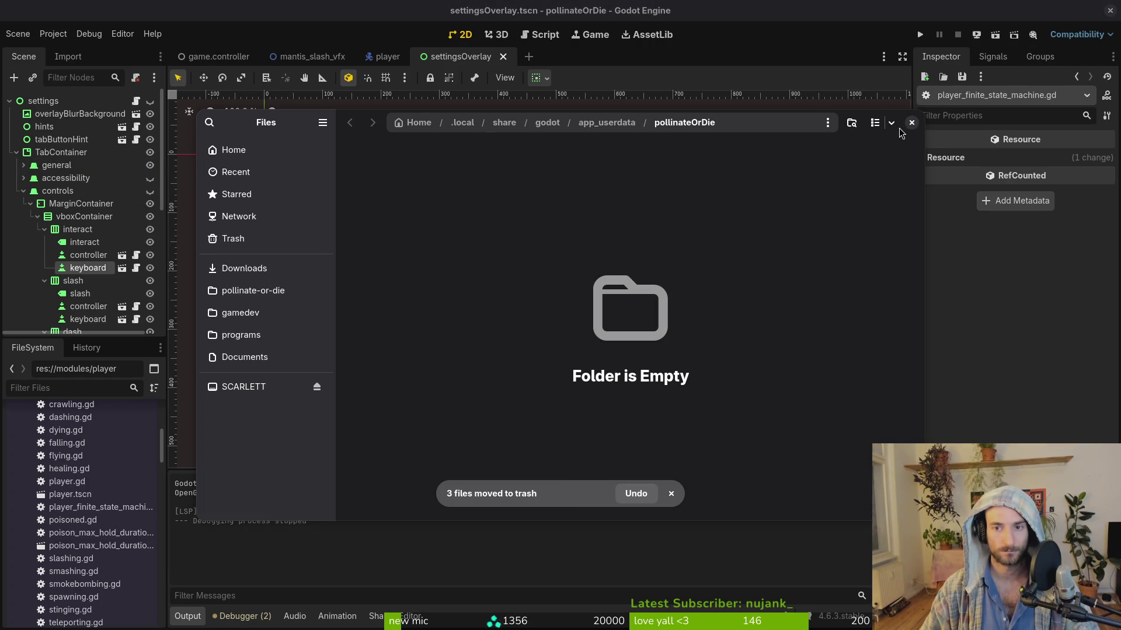
{"action": "left_click", "coordinate": [911, 123]}
Step: Run the project, start a new game, then close it and return to sensei.gd
{"action": "key", "text": "F5"}
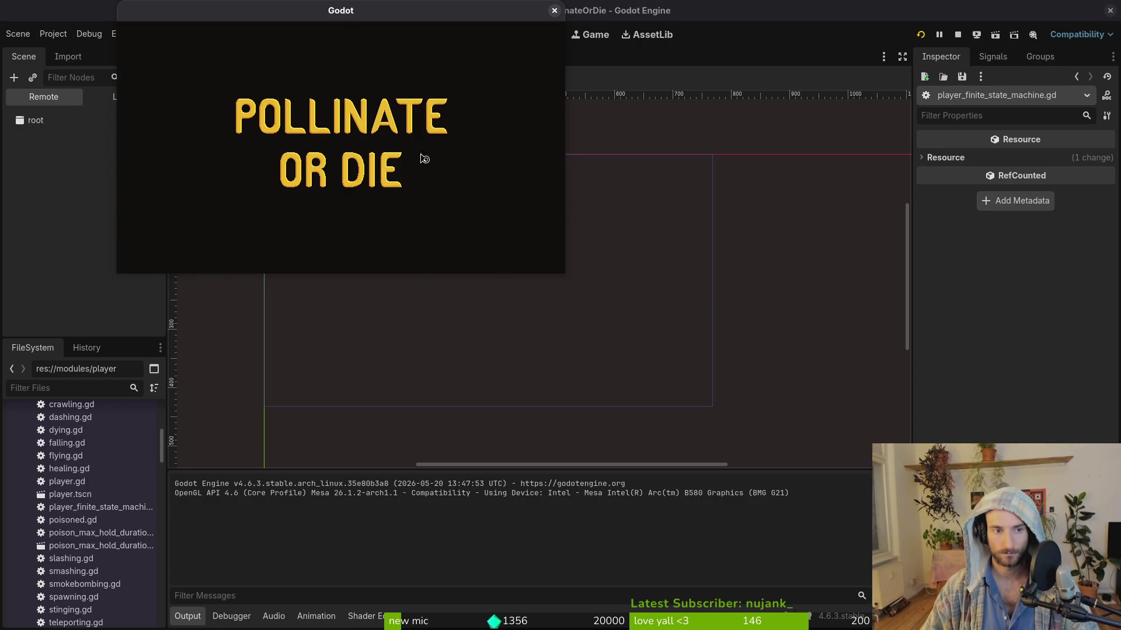
{"action": "key", "text": "Return"}
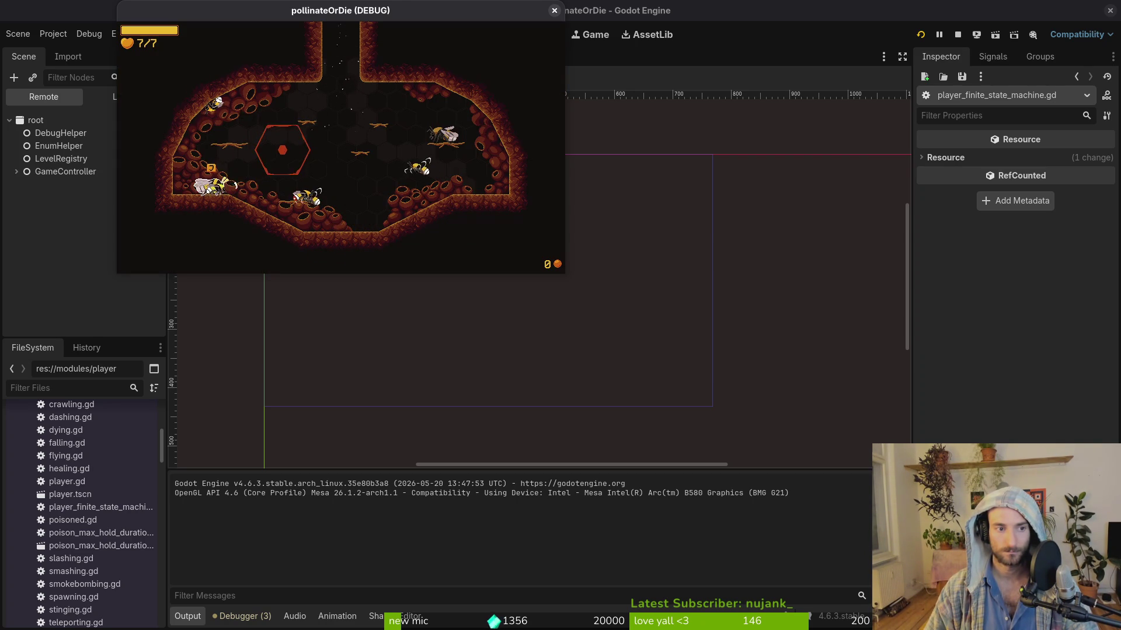
{"action": "key", "text": "F8"}
{"action": "key", "text": "alt+Tab"}
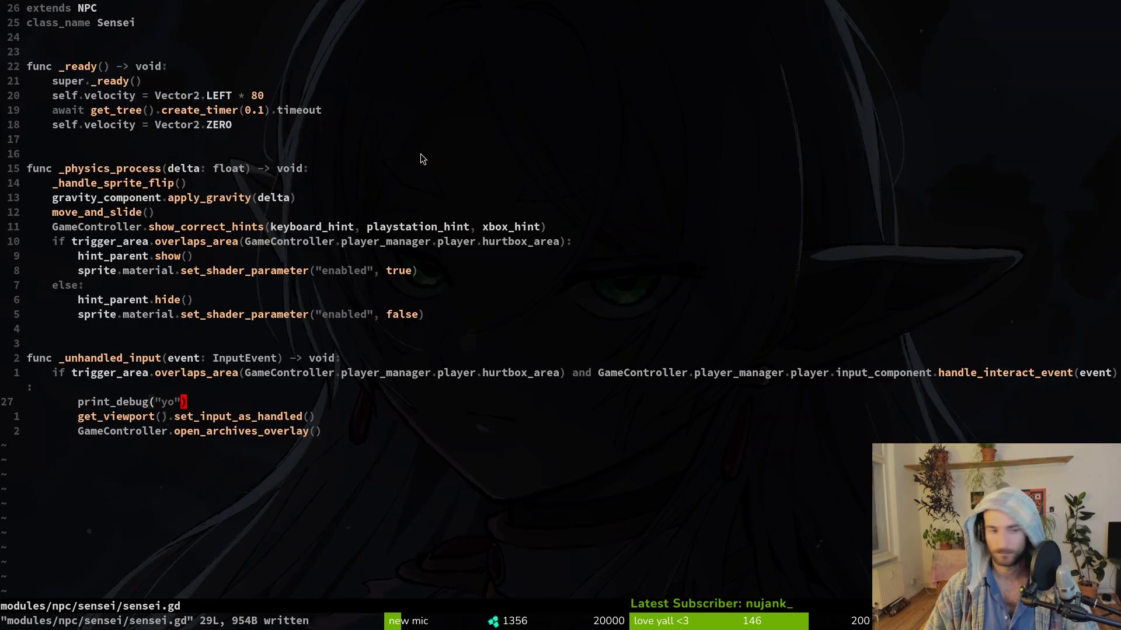
Step: Check sensei.gd's interact line with undo and redo, keeping the interact check and debug print, then save
{"action": "key", "text": "j"}
{"action": "key", "text": "k"}
{"action": "key", "text": "k"}
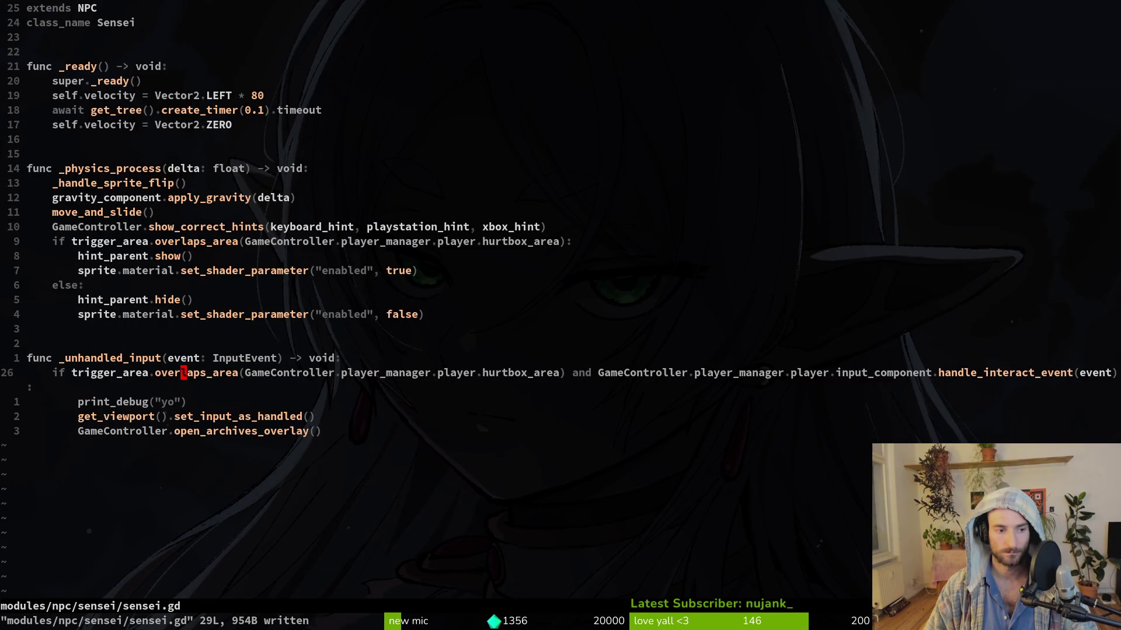
{"action": "key", "text": "u"}
{"action": "key", "text": "u"}
{"action": "key", "text": "u"}
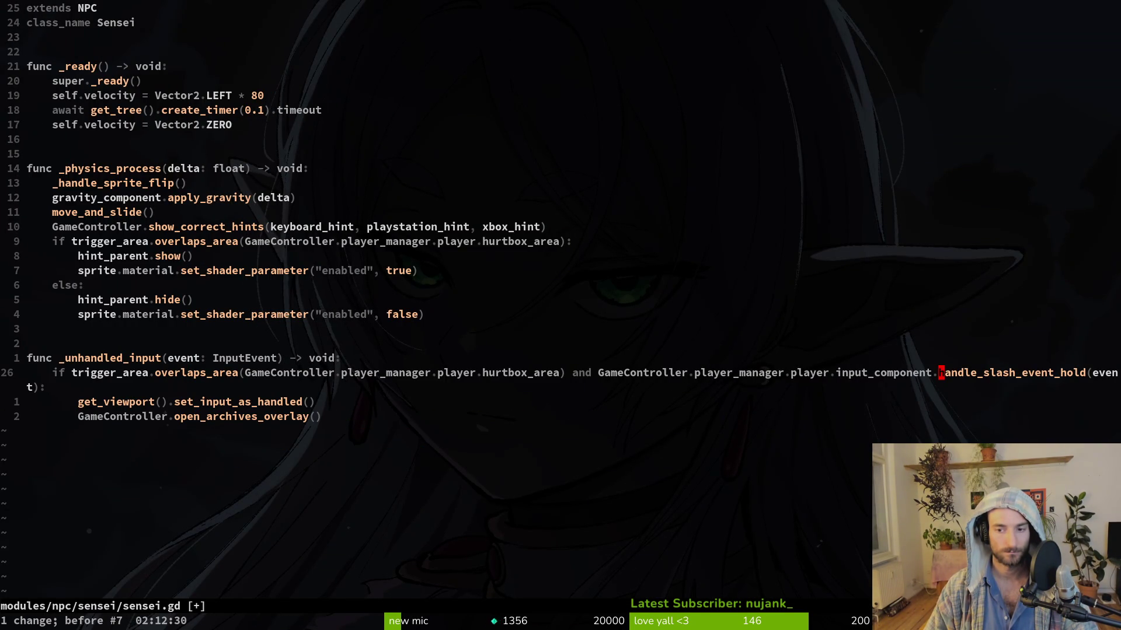
{"action": "key", "text": "ctrl+r"}
{"action": "key", "text": "ctrl+r"}
{"action": "key", "text": "ctrl+r"}
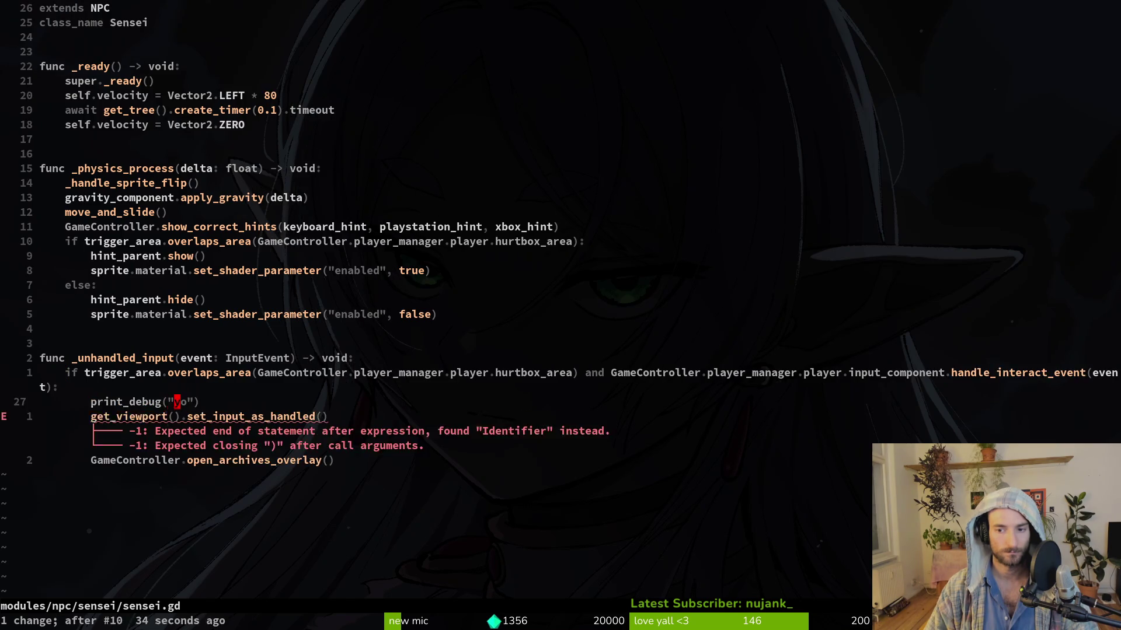
{"action": "type", "text": ":w"}
{"action": "key", "text": "Return"}
Step: Open input_component.gd and move to the if line of handle_interact_event
{"action": "key", "text": "space"}
{"action": "key", "text": "f"}
{"action": "key", "text": "f"}
{"action": "type", "text": "inpco"}
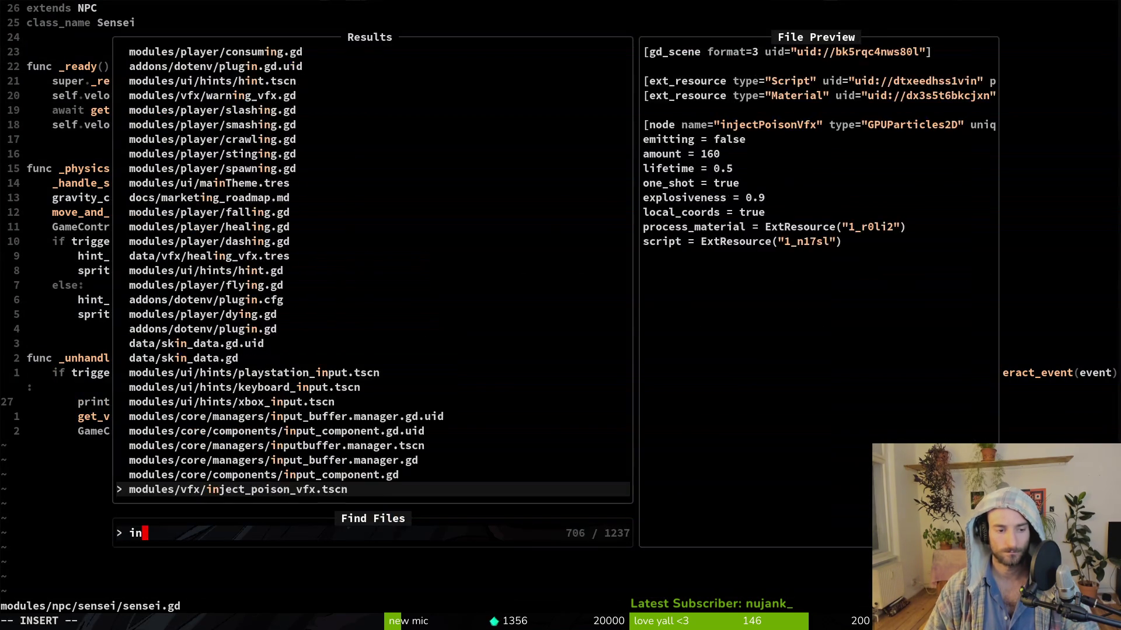
{"action": "key", "text": "Return"}
{"action": "key", "text": "j"}
{"action": "key", "text": "j"}
{"action": "key", "text": "j"}
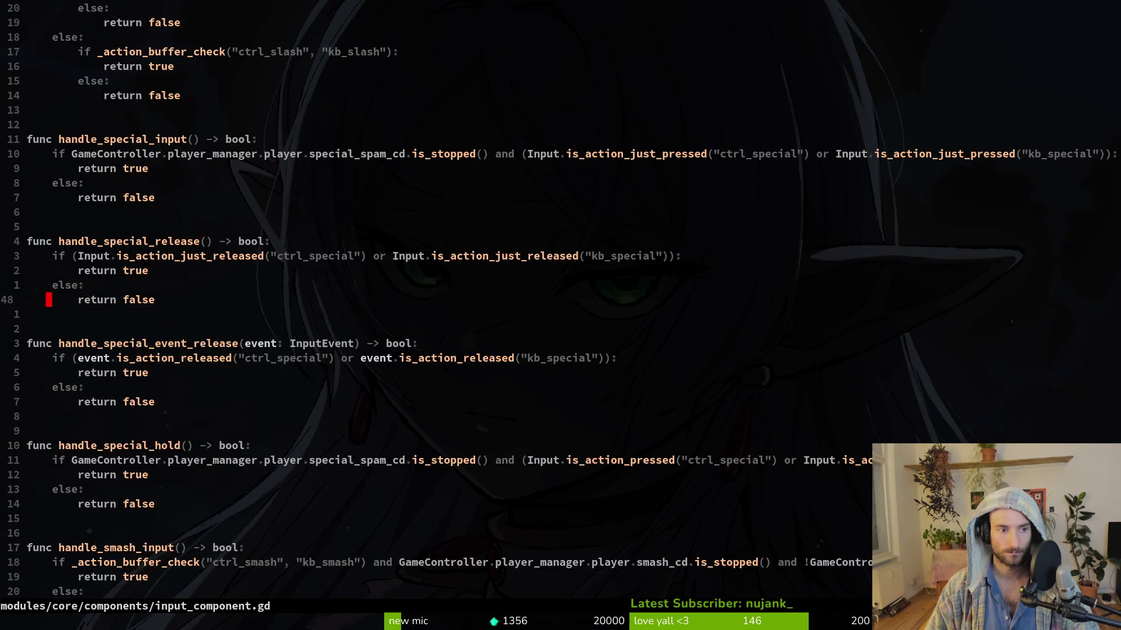
{"action": "key", "text": "k"}
{"action": "key", "text": "k"}
{"action": "key", "text": "k"}
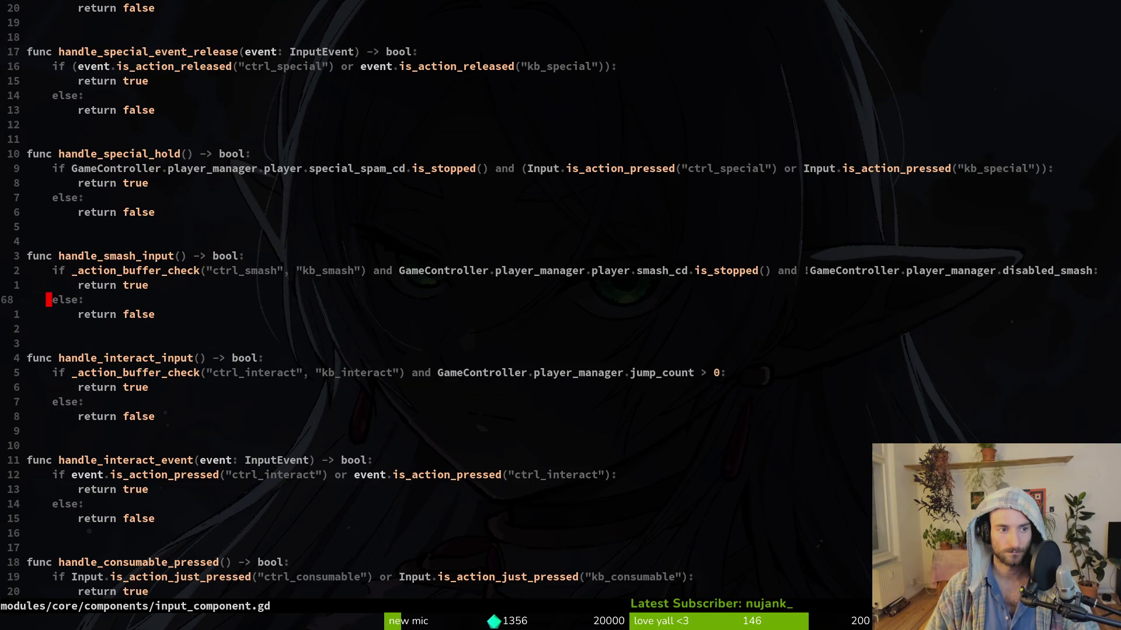
{"action": "key", "text": "j"}
{"action": "key", "text": "j"}
{"action": "key", "text": "j"}
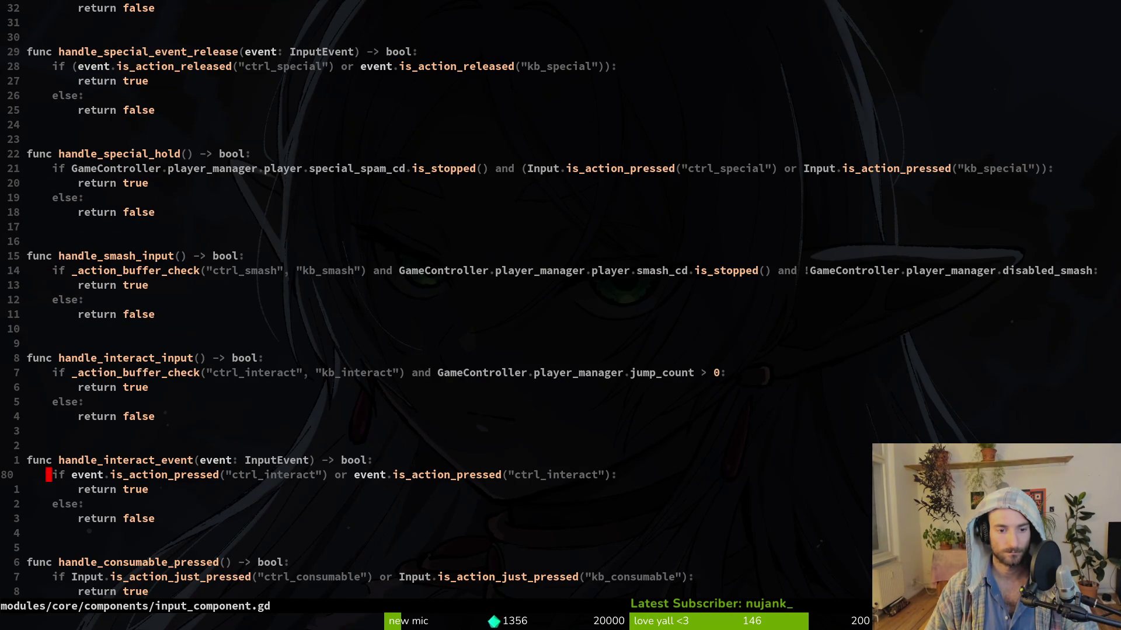
{"action": "type", "text": ":w"}
{"action": "key", "text": "Return"}
Step: Insert print_debug("interact") at the top of handle_interact_event and save
{"action": "type", "text": "koprint_debug("}
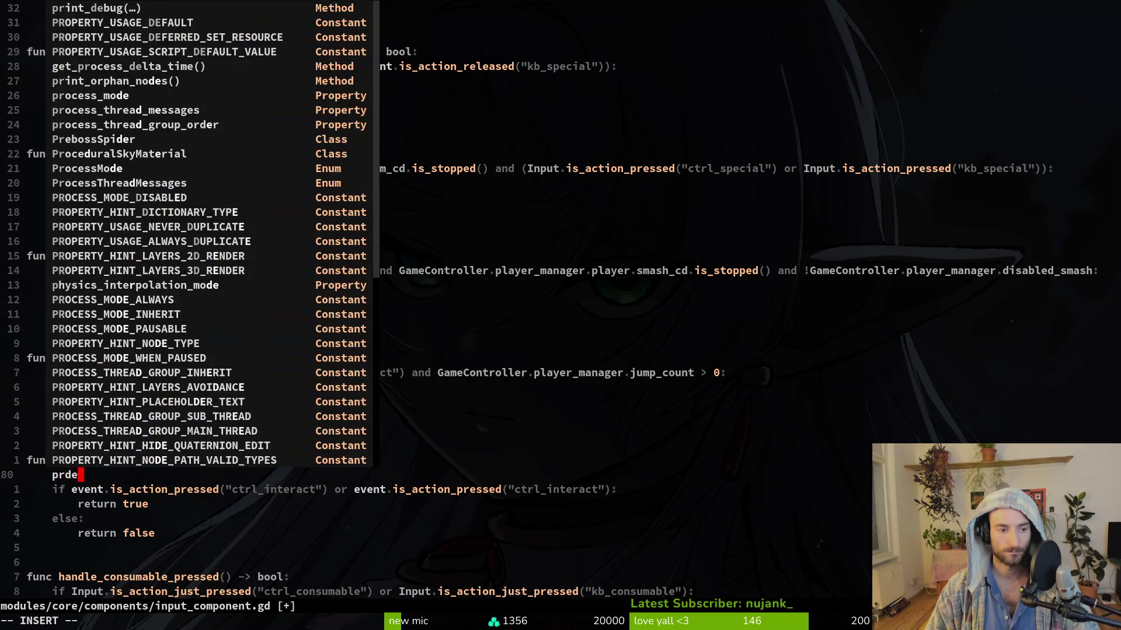
{"action": "type", "text": "interact\")"}
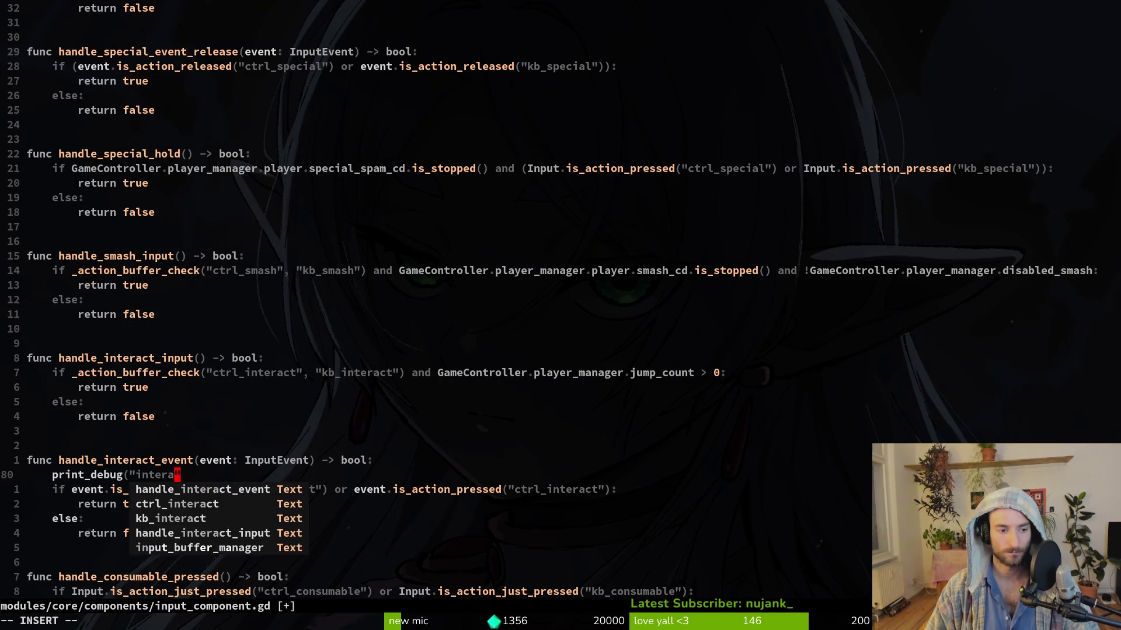
{"action": "key", "text": "Escape"}
{"action": "type", "text": ":w"}
{"action": "key", "text": "Return"}
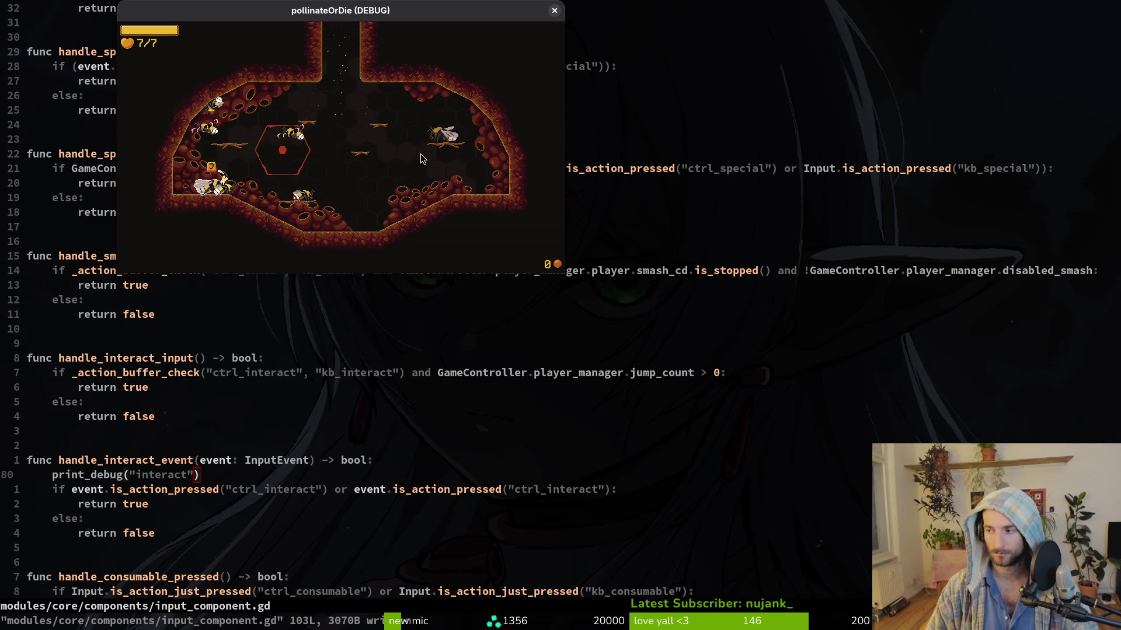
Step: Press E twice in the running game and check the Output panel for "interact" prints
{"action": "key", "text": "alt+Tab"}
{"action": "key", "text": "e"}
{"action": "key", "text": "e"}
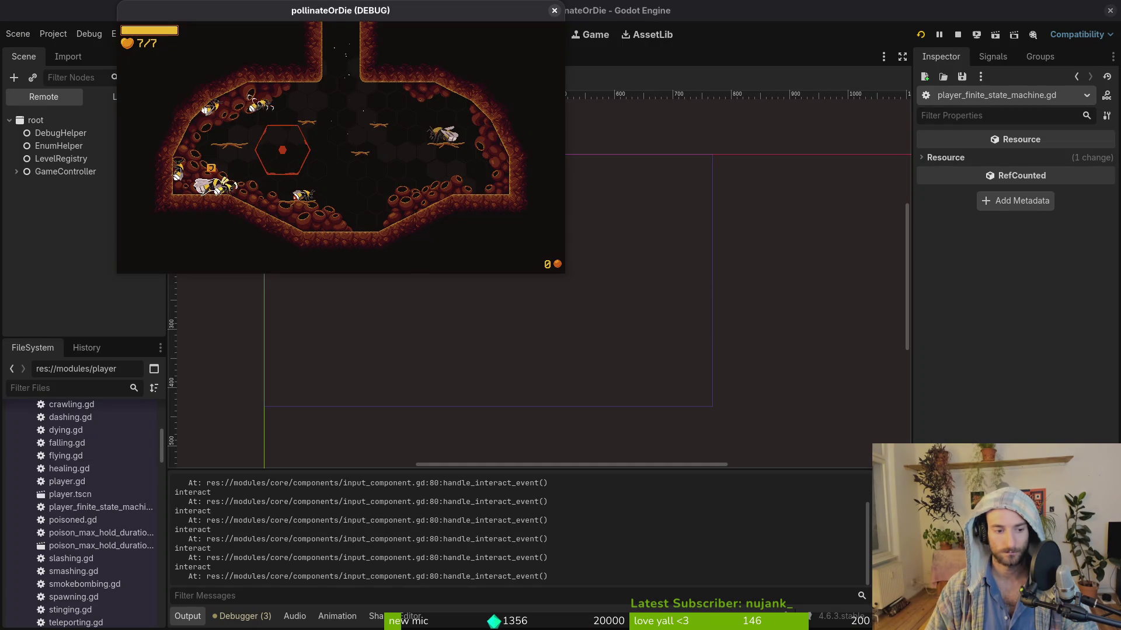
{"action": "key", "text": "e"}
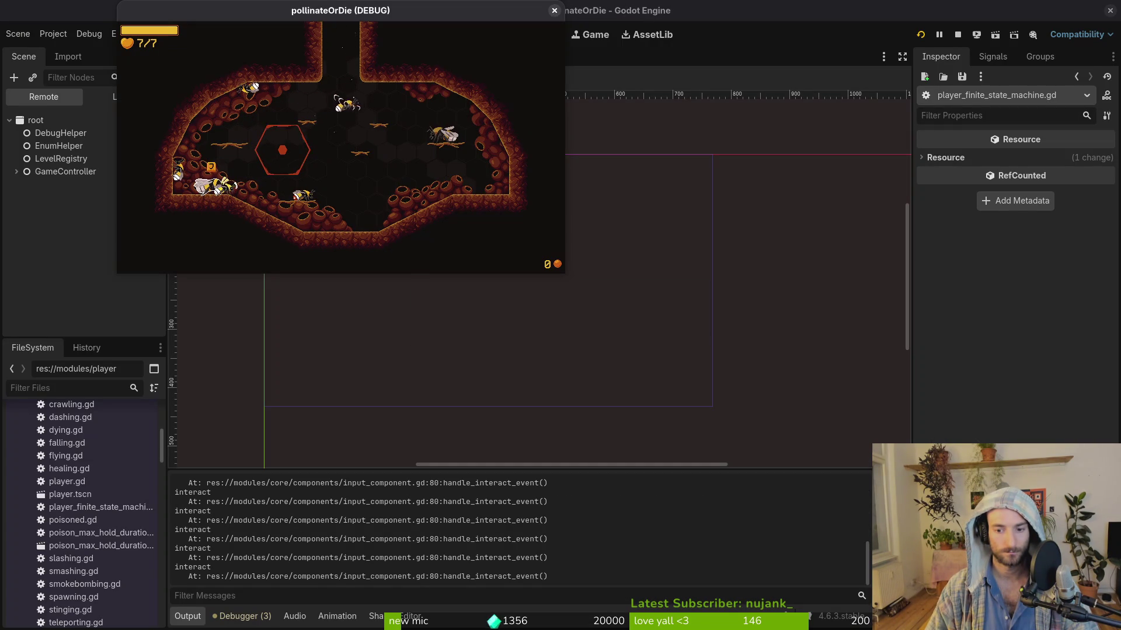
{"action": "key", "text": "alt+Tab"}
{"action": "key", "text": "alt+Tab"}
{"action": "key", "text": "alt+Tab"}
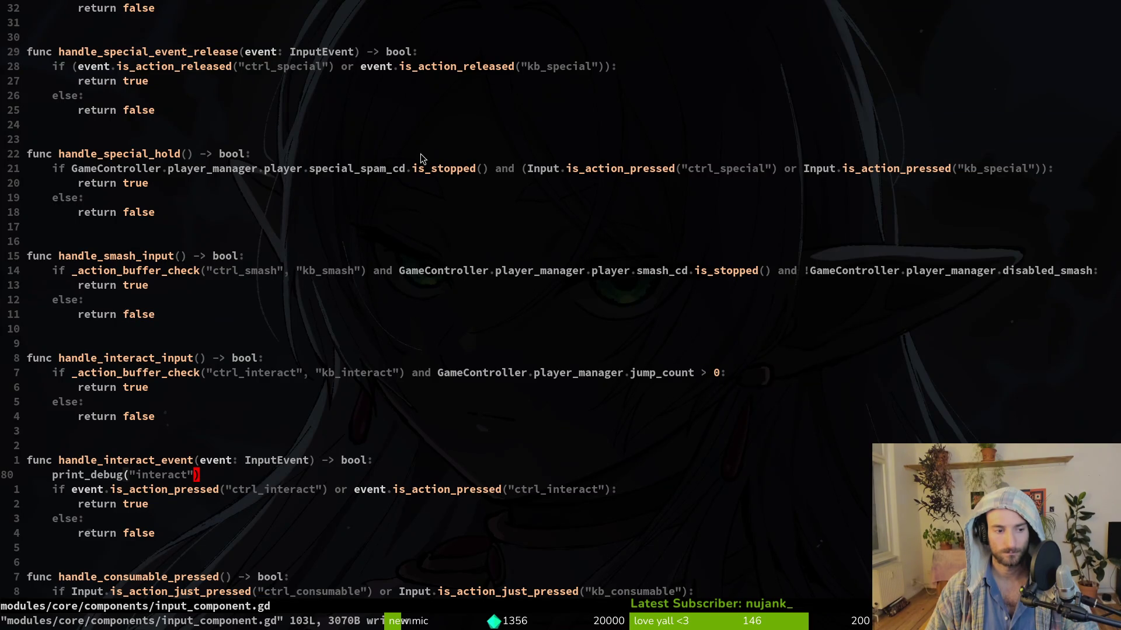
Step: Change the second is_action_pressed check from "ctrl_interact" to "kb_interact", save, and go back to Godot
{"action": "key", "text": "j"}
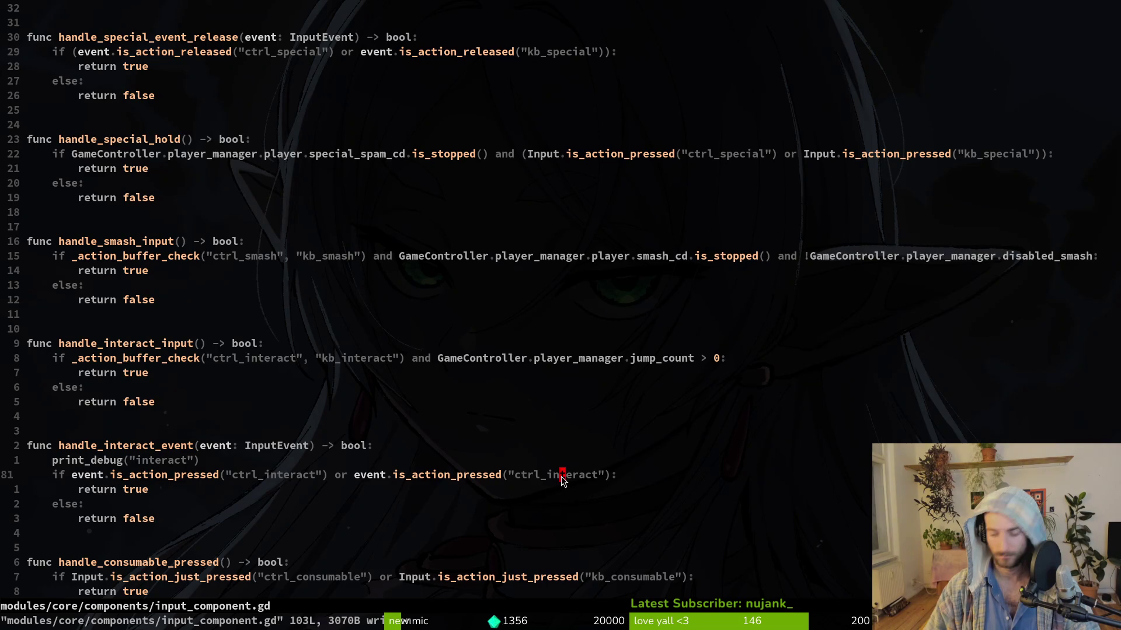
{"action": "key", "text": "c"}
{"action": "key", "text": "i"}
{"action": "key", "text": "quotedbl"}
{"action": "type", "text": "ke"}
{"action": "key", "text": "Tab"}
{"action": "key", "text": "Return"}
{"action": "key", "text": "Escape"}
{"action": "type", "text": ":w"}
{"action": "key", "text": "Return"}
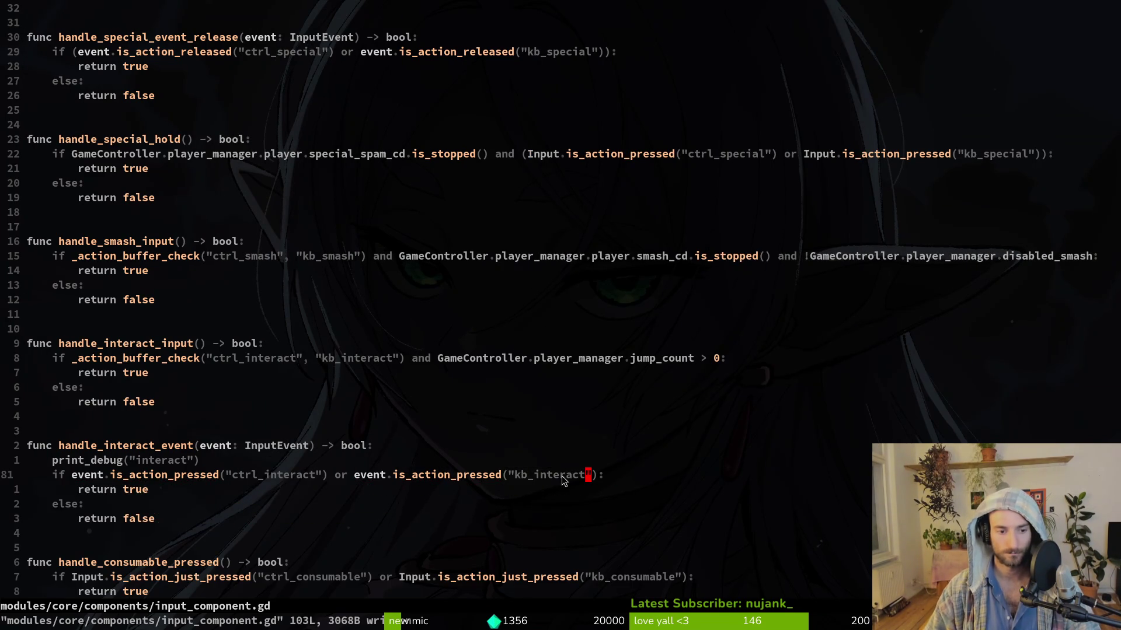
{"action": "key", "text": "alt+Tab"}
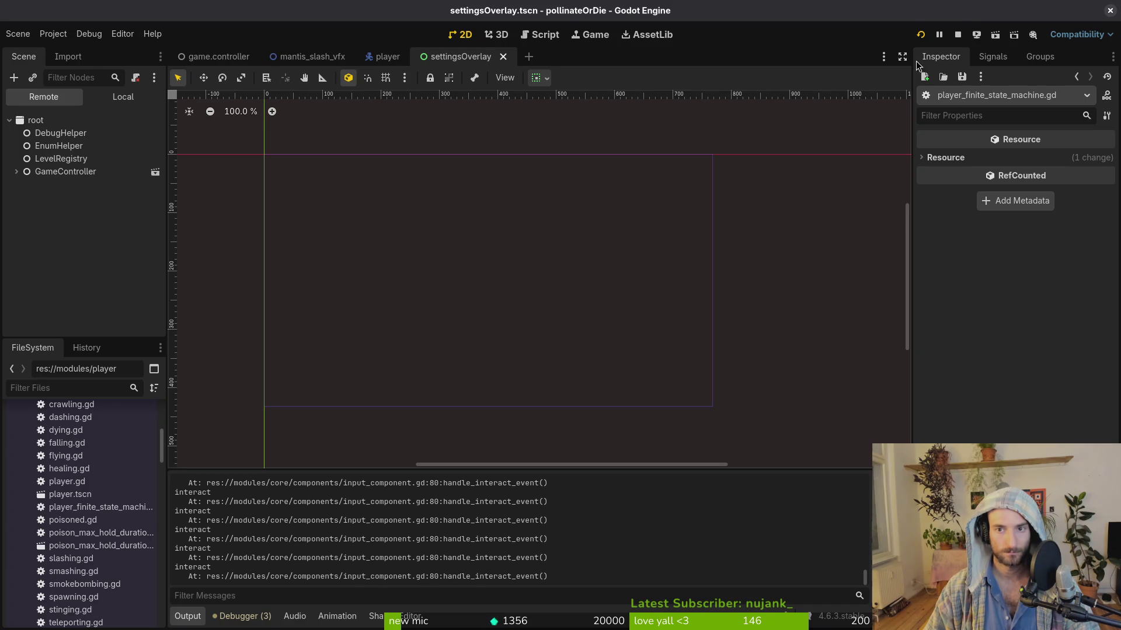
Step: Restart the game and delete the print_debug interact line in vim, saving with :w
{"action": "left_click", "coordinate": [959, 38]}
{"action": "key", "text": "F5"}
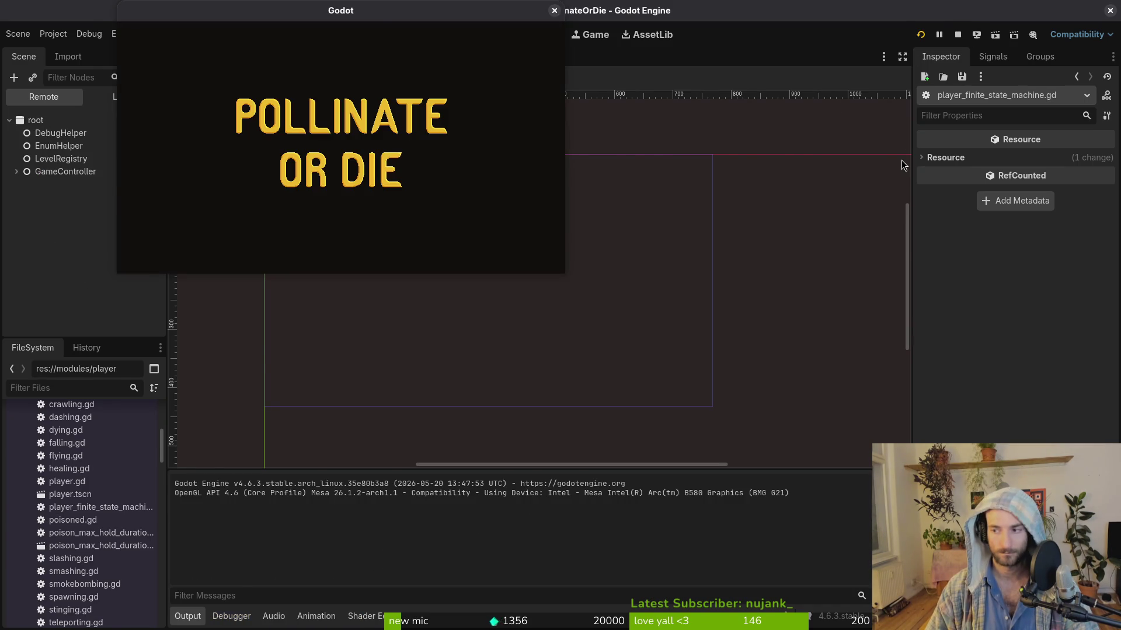
{"action": "key", "text": "alt+Tab"}
{"action": "key", "text": "k"}
{"action": "key", "text": "d"}
{"action": "key", "text": "d"}
{"action": "type", "text": ":w"}
{"action": "key", "text": "Return"}
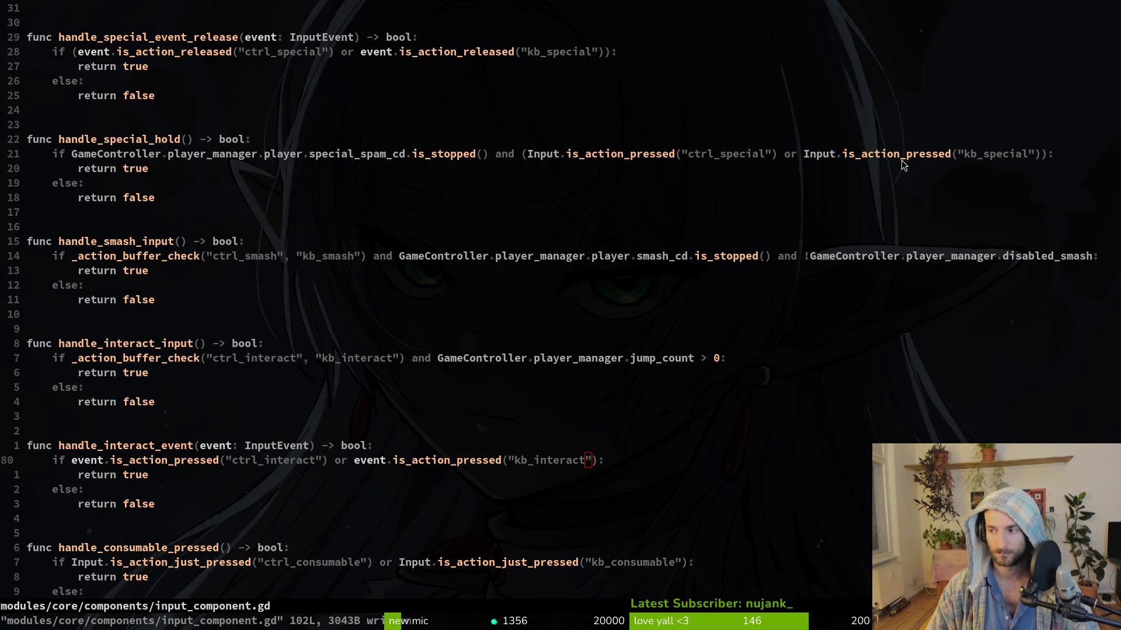
Step: Start play from the main menu and repeatedly open and close the upgrade shop with E
{"action": "key", "text": "alt+Tab"}
{"action": "key", "text": "Return"}
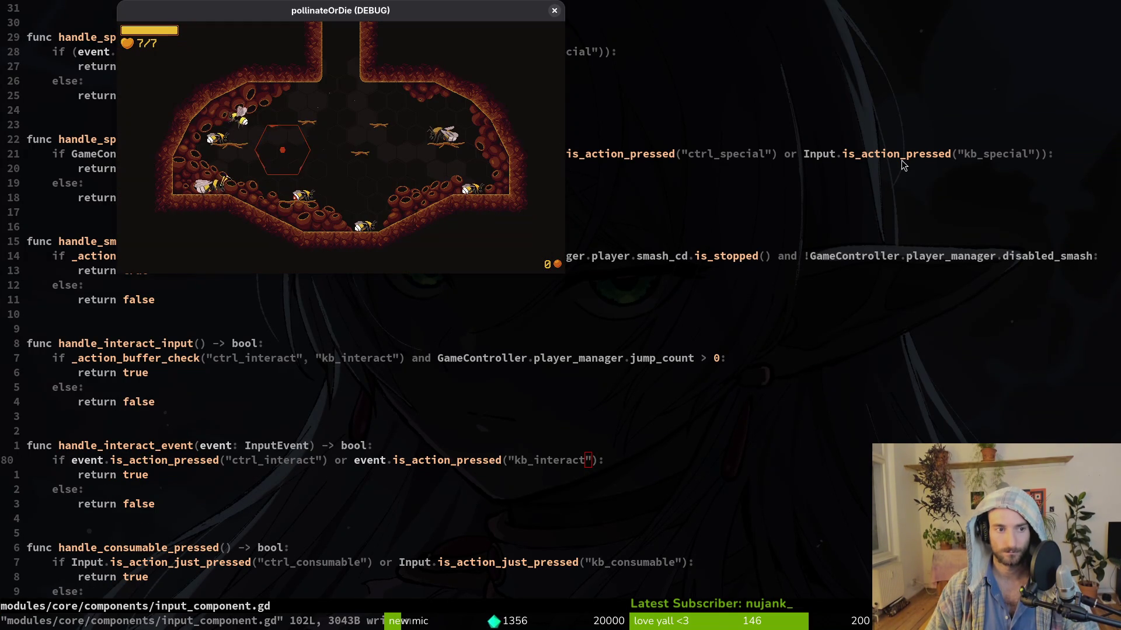
{"action": "key", "text": "e"}
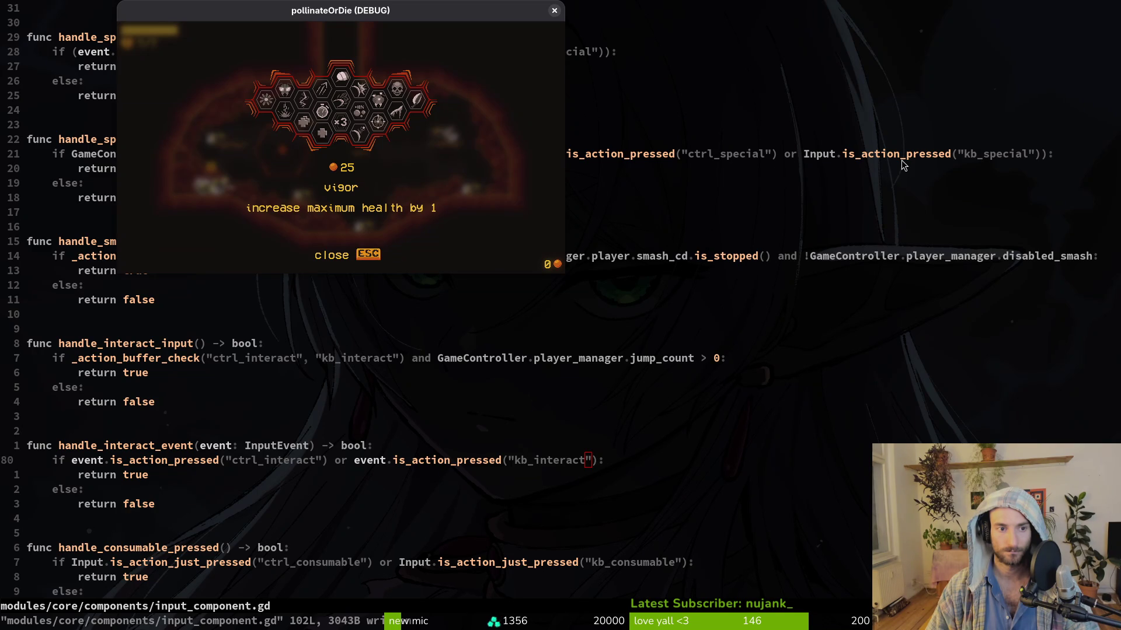
{"action": "key", "text": "Escape"}
{"action": "key", "text": "e"}
{"action": "key", "text": "Escape"}
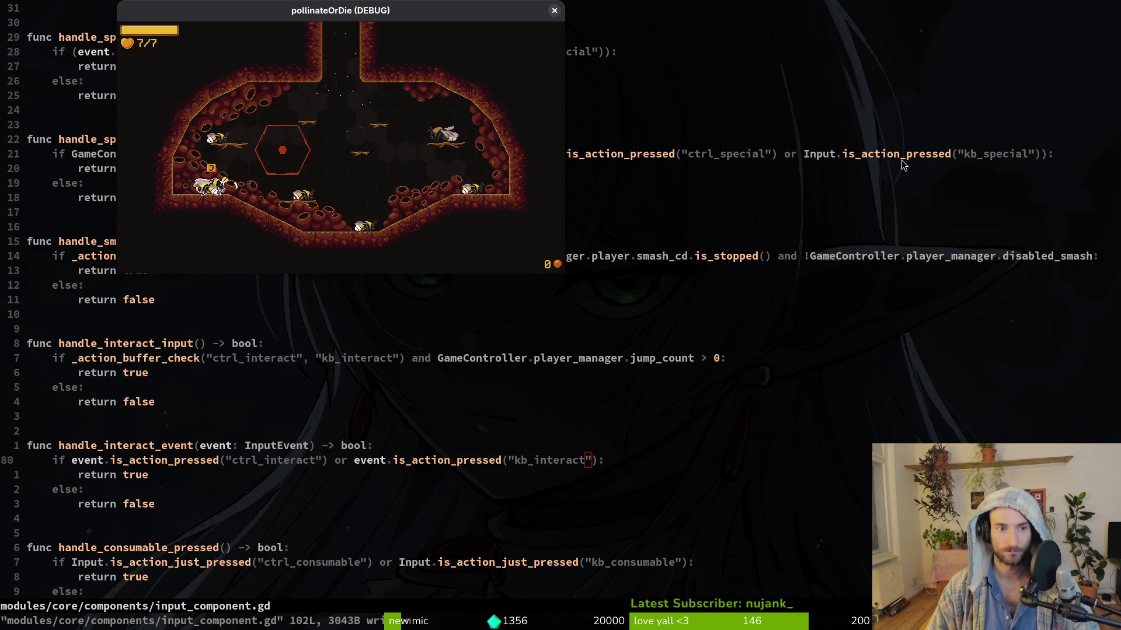
{"action": "key", "text": "e"}
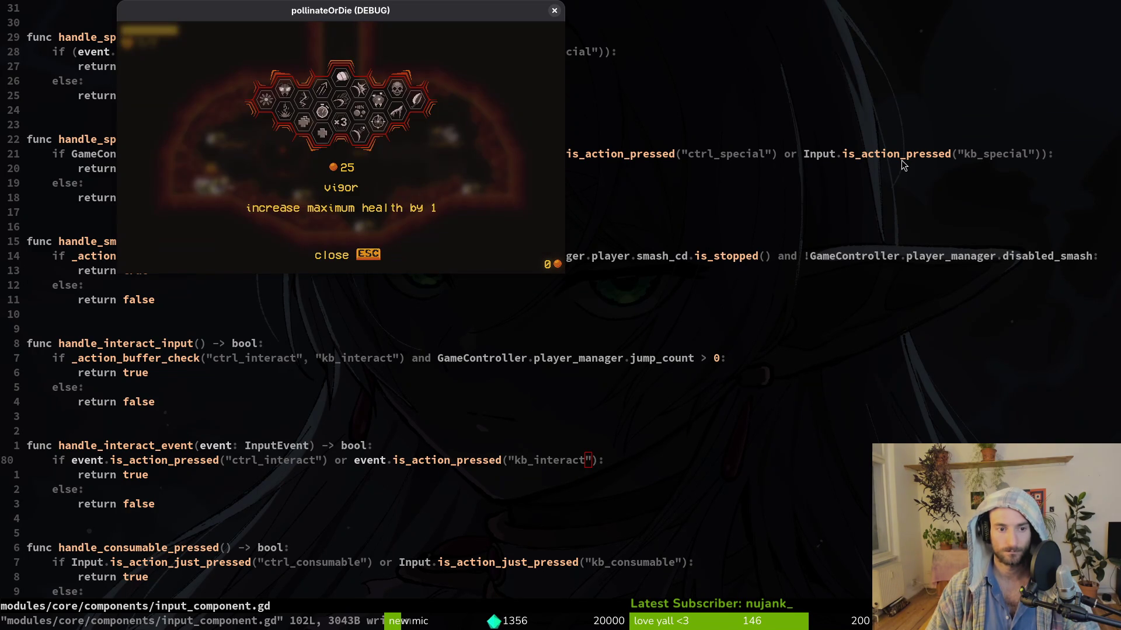
{"action": "key", "text": "Escape"}
{"action": "key", "text": "e"}
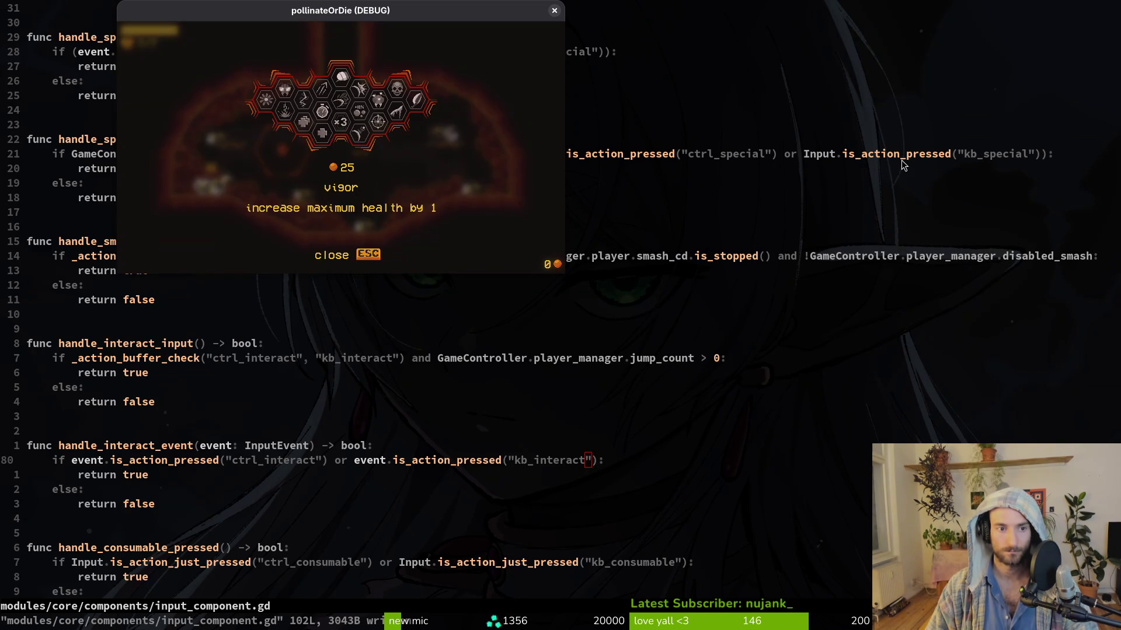
{"action": "key", "text": "Escape"}
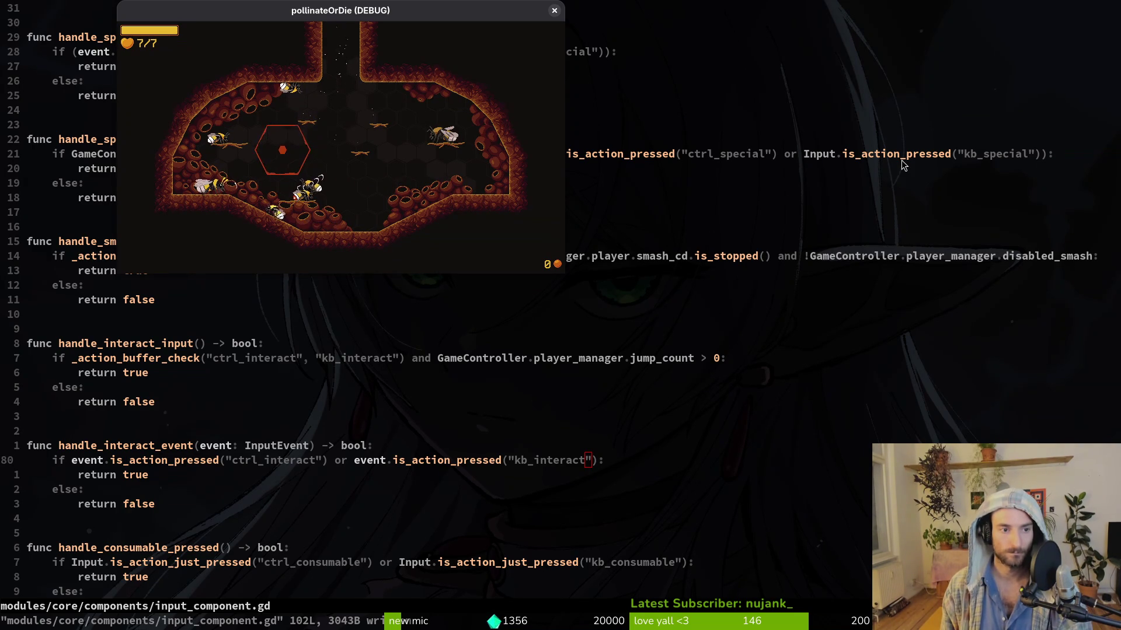
Step: Reopen the upgrade shop, move to another upgrade, close it and make the bee jump
{"action": "key", "text": "e"}
{"action": "key", "text": "Right"}
{"action": "key", "text": "Escape"}
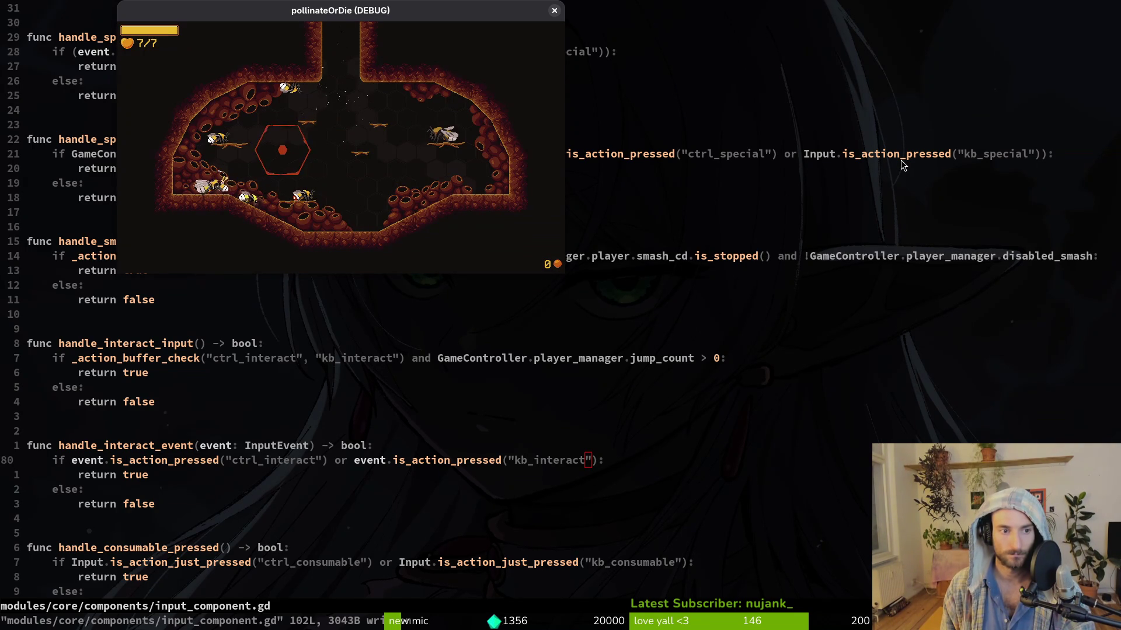
{"action": "key", "text": "space"}
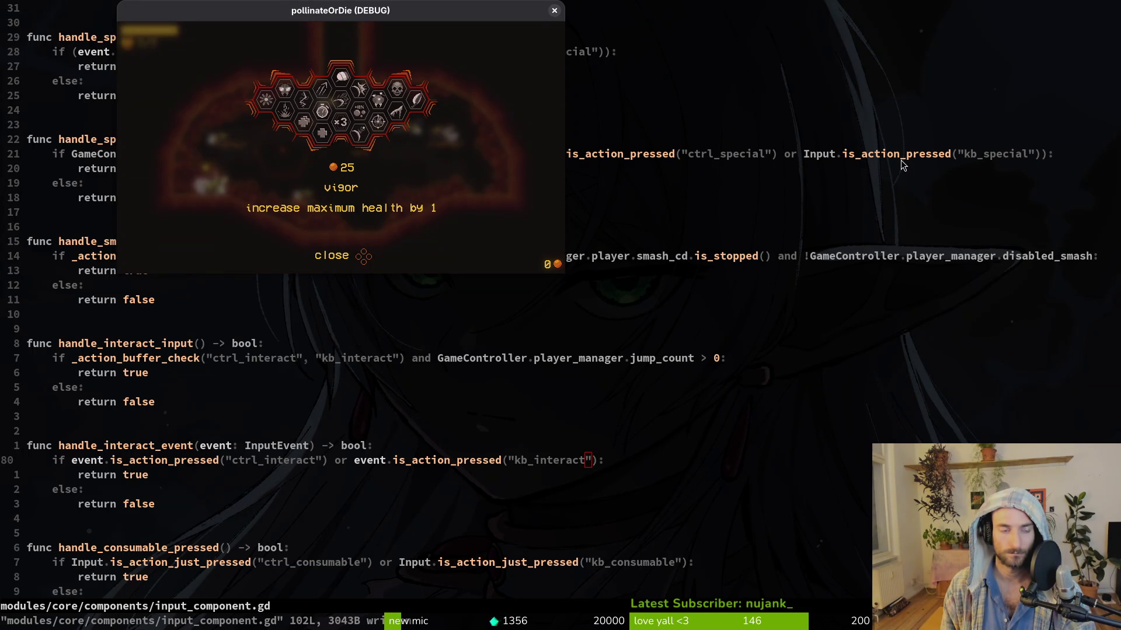
Step: Grant the player honey with GIVE HONEY from the pause menu's debugging panel
{"action": "key", "text": "Escape"}
{"action": "key", "text": "Escape"}
{"action": "key", "text": "Return"}
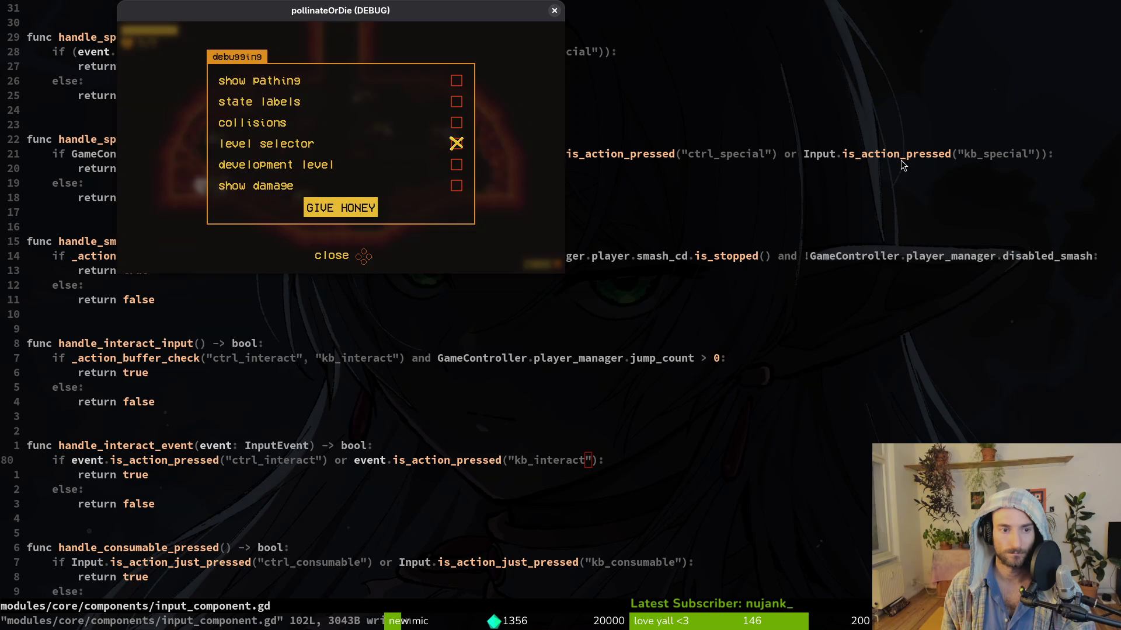
{"action": "key", "text": "Escape"}
{"action": "key", "text": "Escape"}
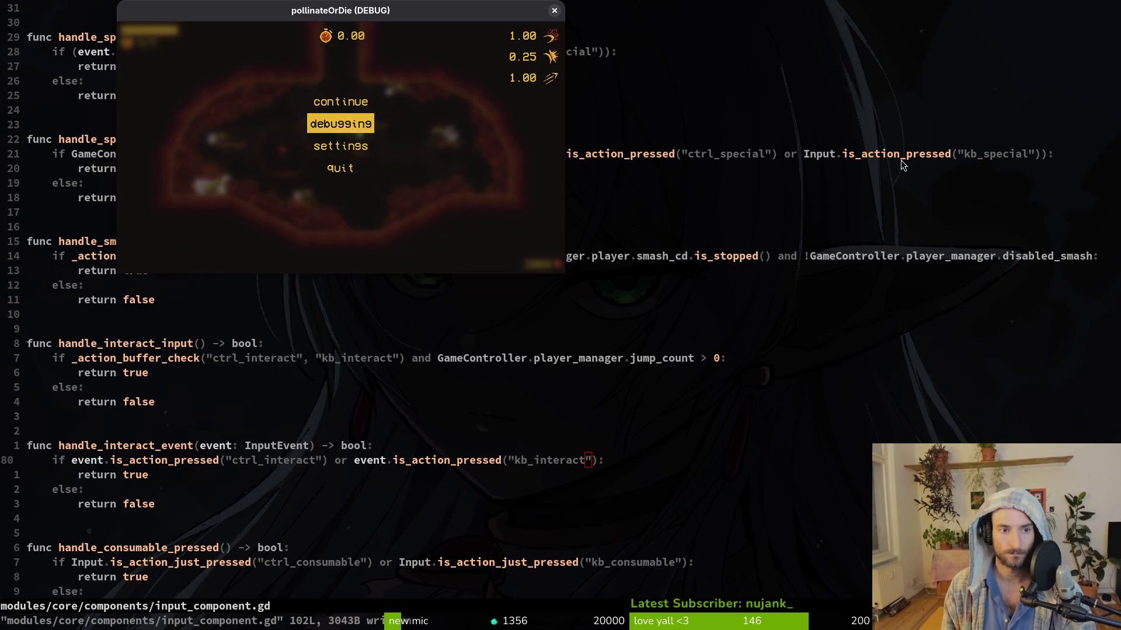
{"action": "key", "text": "Return"}
{"action": "key", "text": "Up"}
{"action": "key", "text": "Return"}
{"action": "key", "text": "Escape"}
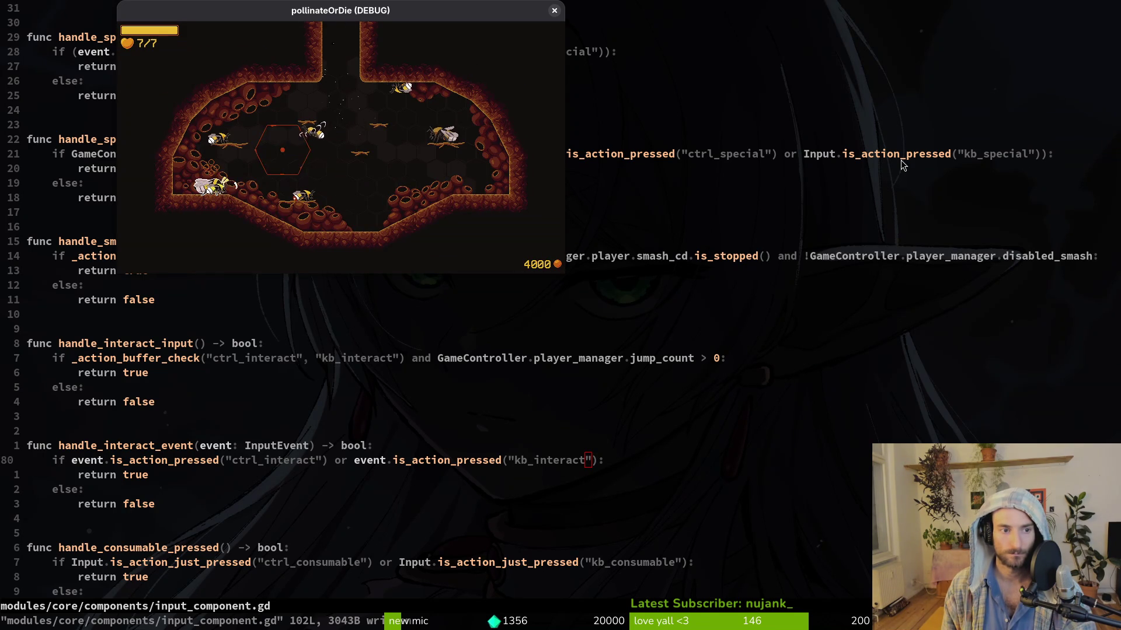
Step: Buy hive upgrades including deep wound, precision, dash chains, dasher, smasher, lucky charm and recoil
{"action": "key", "text": "Tab"}
{"action": "key", "text": "Return"}
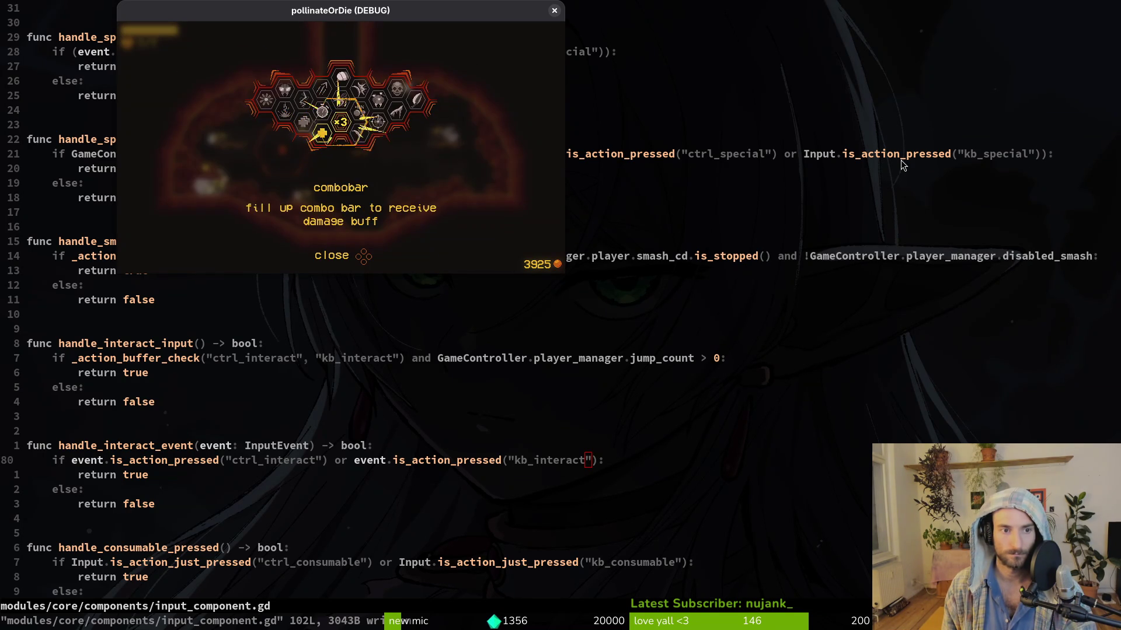
{"action": "key", "text": "Right"}
{"action": "key", "text": "Right"}
{"action": "key", "text": "Right"}
{"action": "key", "text": "Right"}
{"action": "key", "text": "Return"}
{"action": "key", "text": "Return"}
{"action": "key", "text": "Return"}
{"action": "key", "text": "Return"}
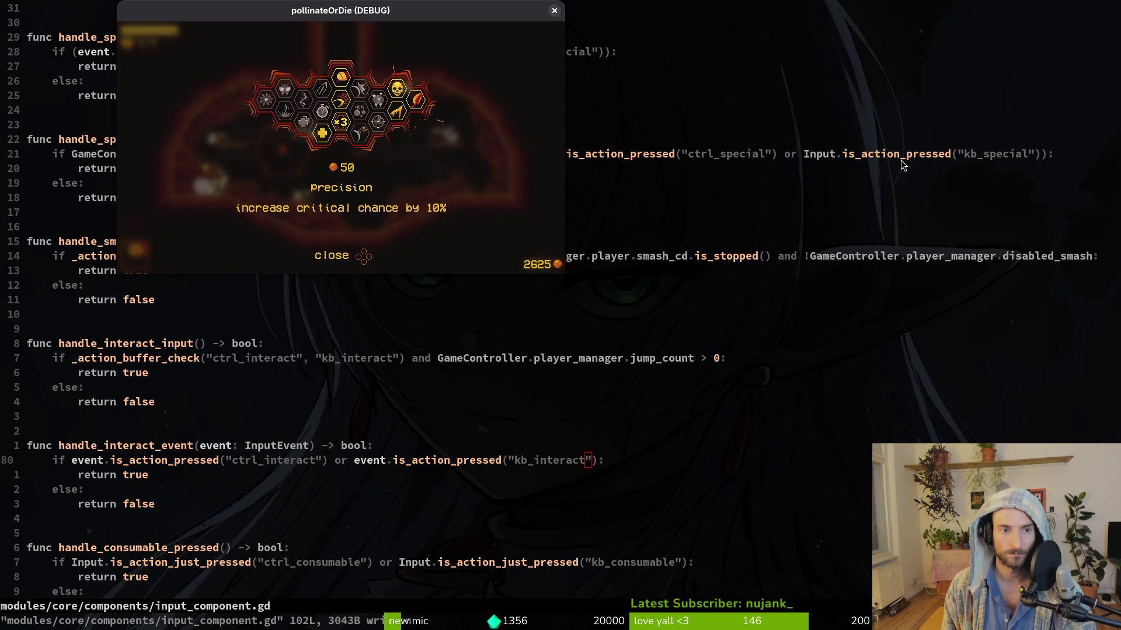
{"action": "key", "text": "Return"}
{"action": "key", "text": "Return"}
{"action": "key", "text": "Return"}
{"action": "key", "text": "Return"}
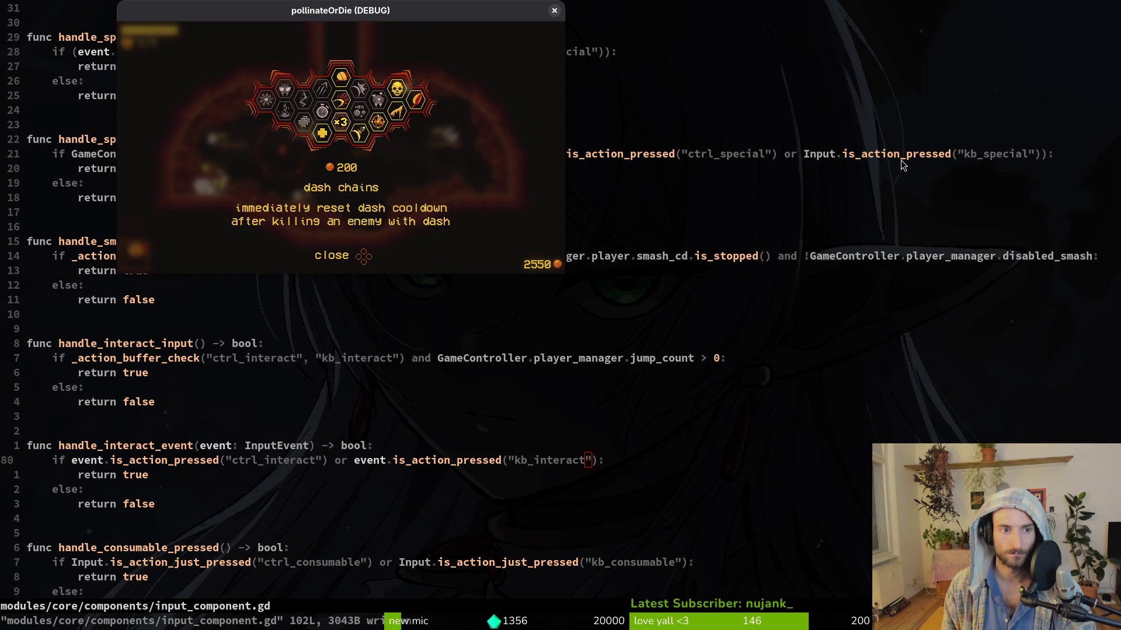
{"action": "key", "text": "Return"}
{"action": "key", "text": "Return"}
{"action": "key", "text": "Return"}
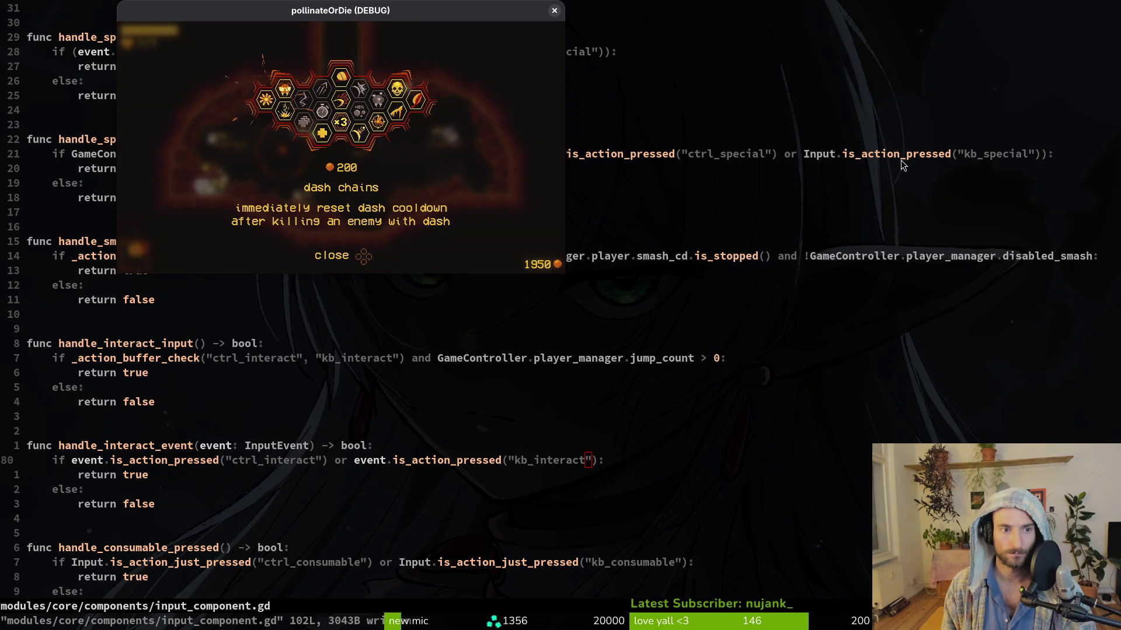
{"action": "key", "text": "Return"}
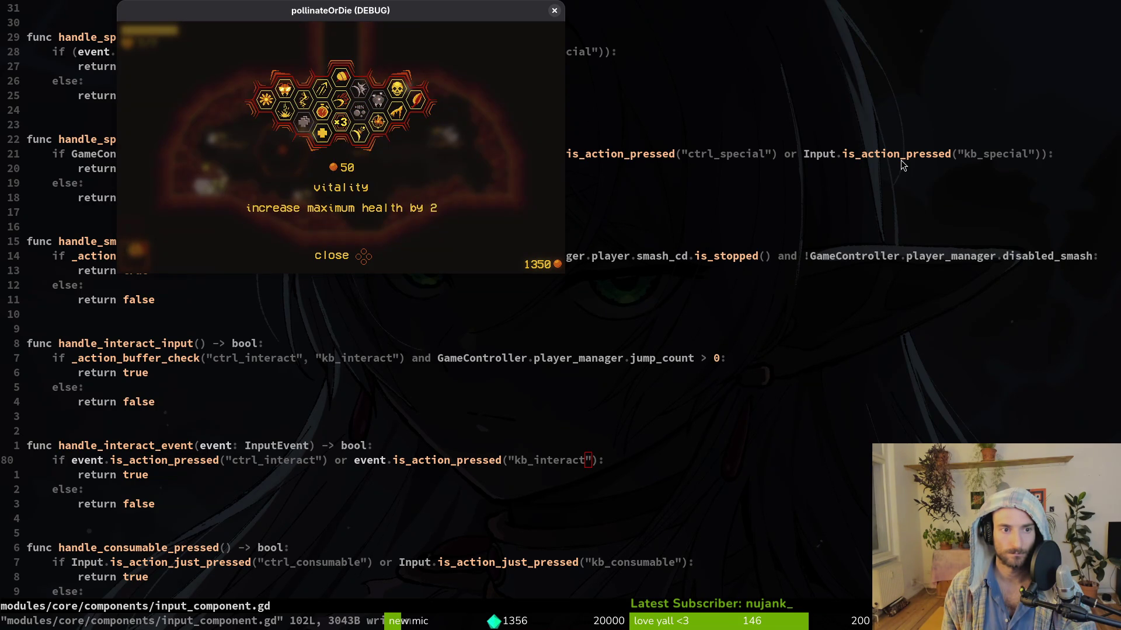
{"action": "key", "text": "Return"}
{"action": "key", "text": "Return"}
{"action": "key", "text": "Return"}
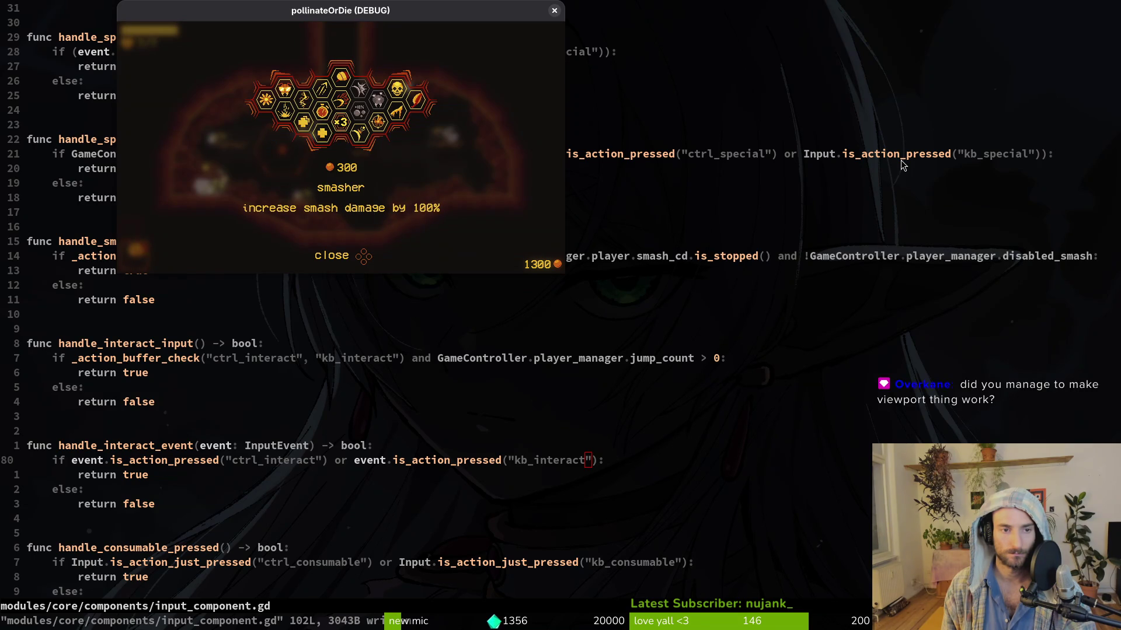
{"action": "key", "text": "Return"}
{"action": "key", "text": "Return"}
{"action": "key", "text": "Return"}
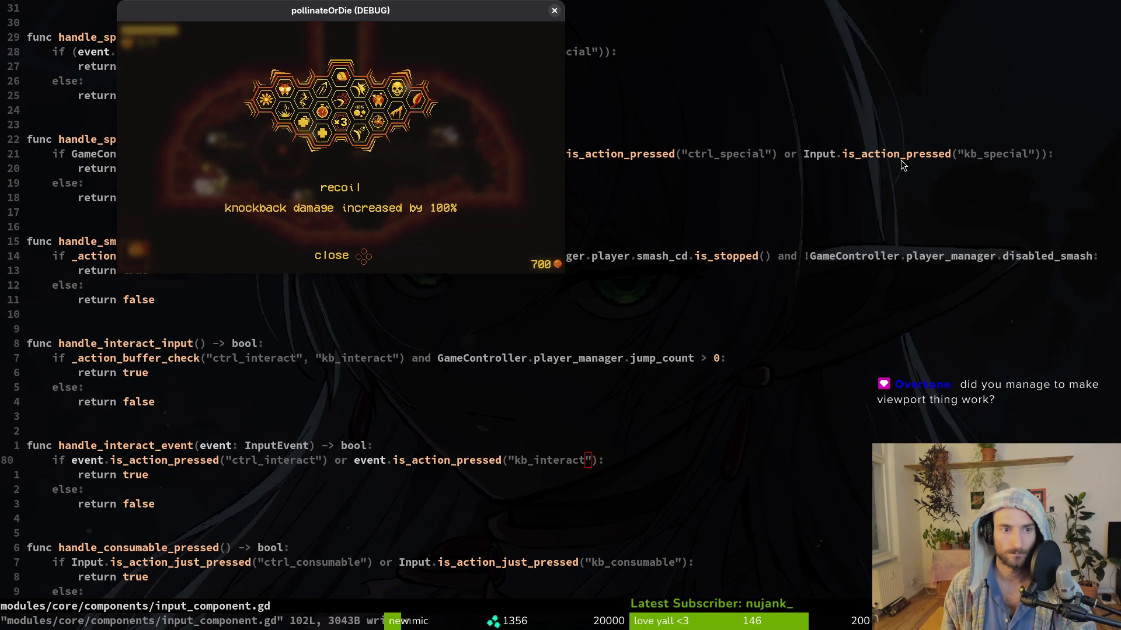
{"action": "key", "text": "Escape"}
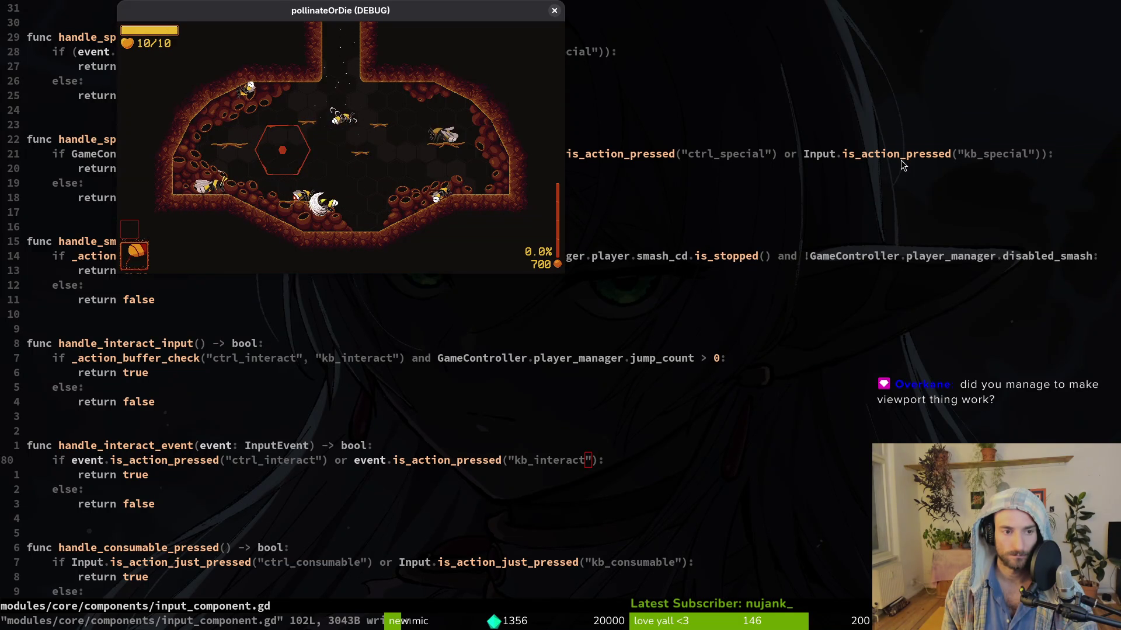
Step: Buy a Potion for 150 honey in the items shop, then close the game window
{"action": "key", "text": "e"}
{"action": "key", "text": "Return"}
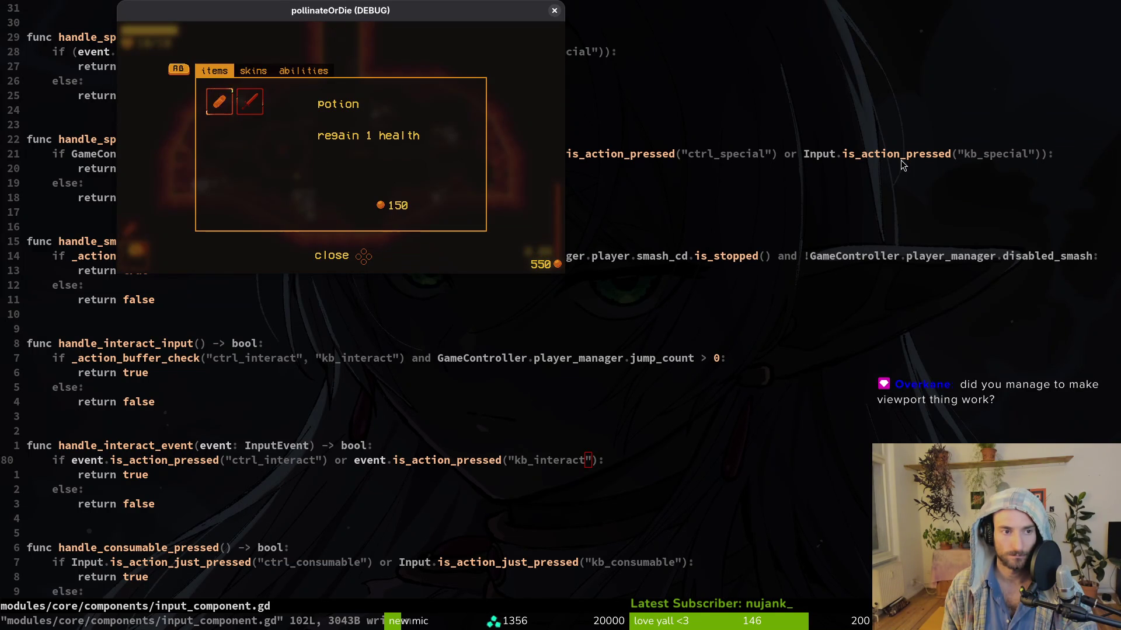
{"action": "key", "text": "Escape"}
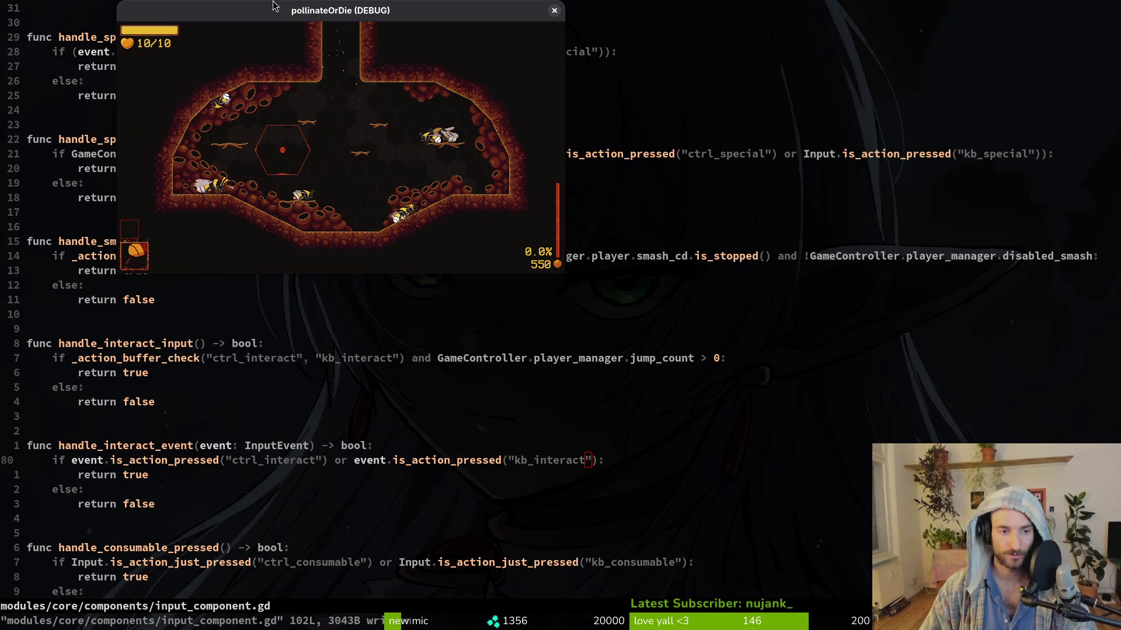
{"action": "left_click", "coordinate": [554, 11]}
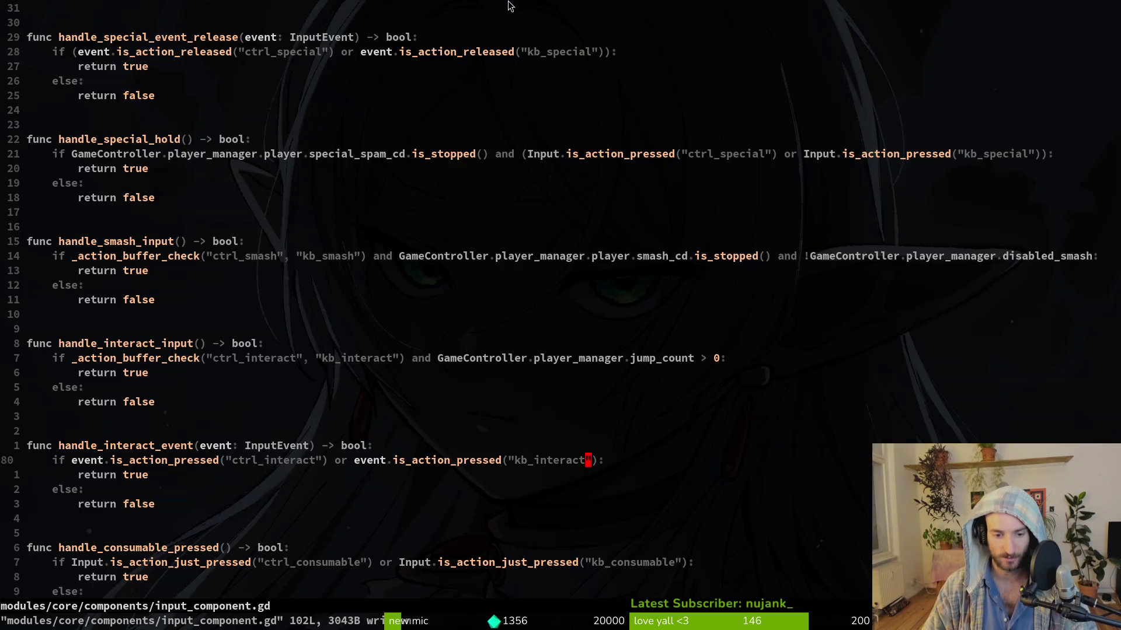
Step: Quit vim with :wq and change the interact label's text to KEYBIND_INTERACT, saving the scene
{"action": "type", "text": ":wq"}
{"action": "key", "text": "Return"}
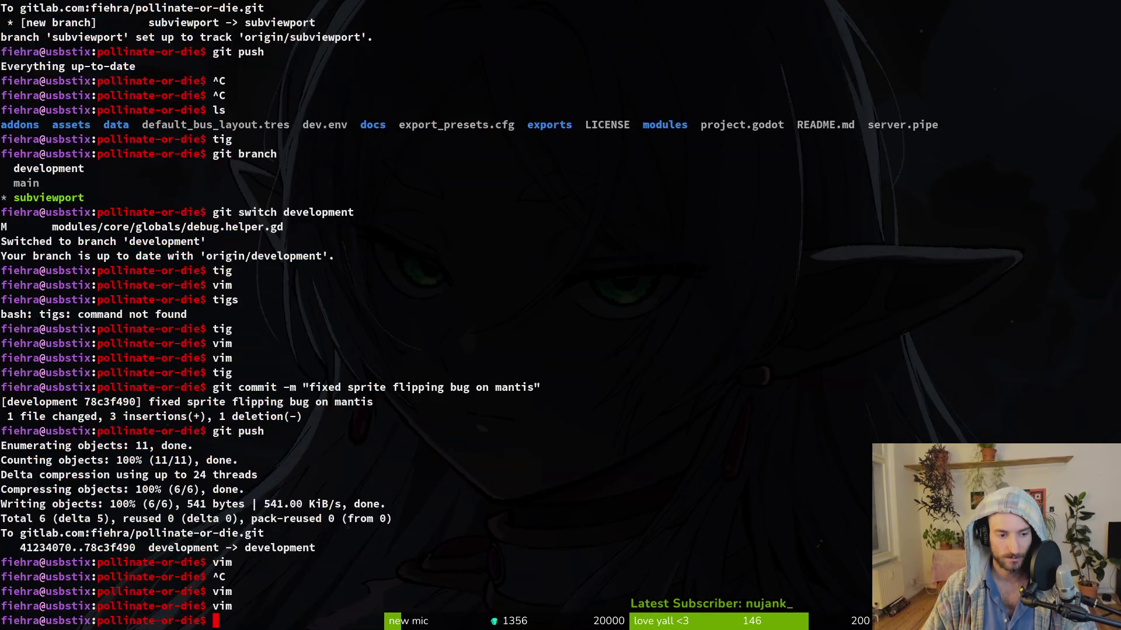
{"action": "key", "text": "alt+Tab"}
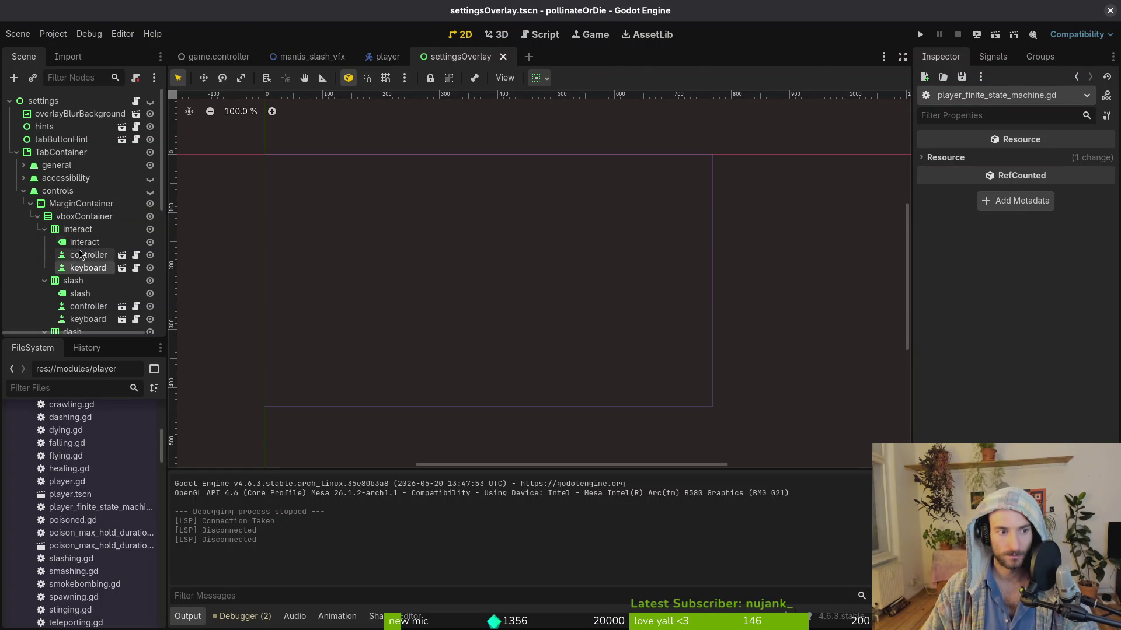
{"action": "left_click", "coordinate": [84, 241]}
{"action": "left_click", "coordinate": [1010, 290]}
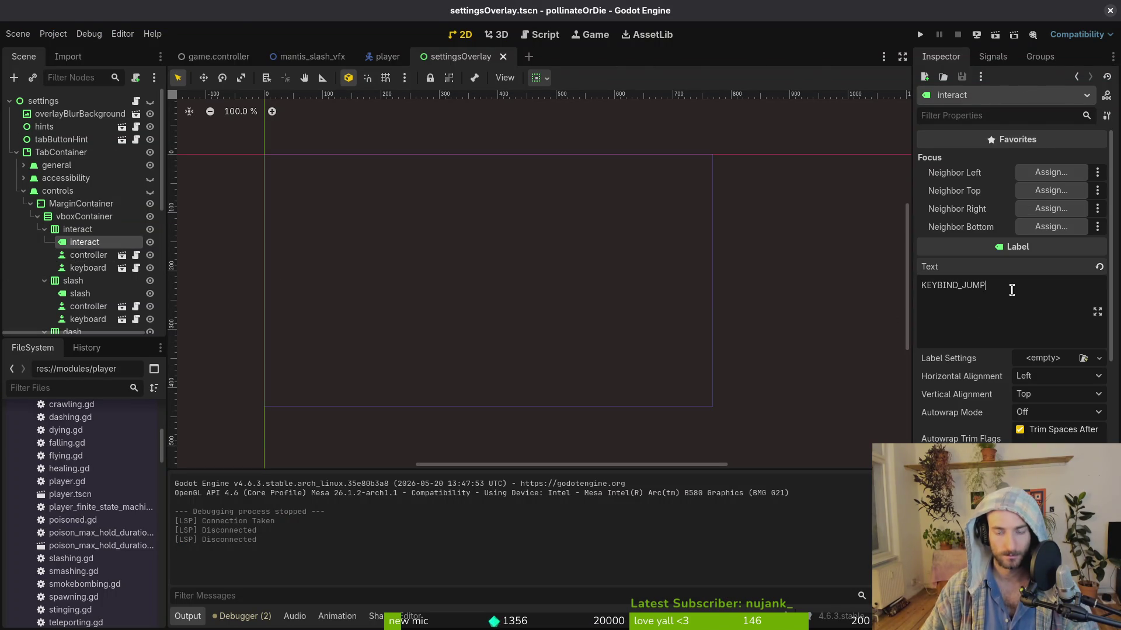
{"action": "key", "text": "BackSpace"}
{"action": "key", "text": "BackSpace"}
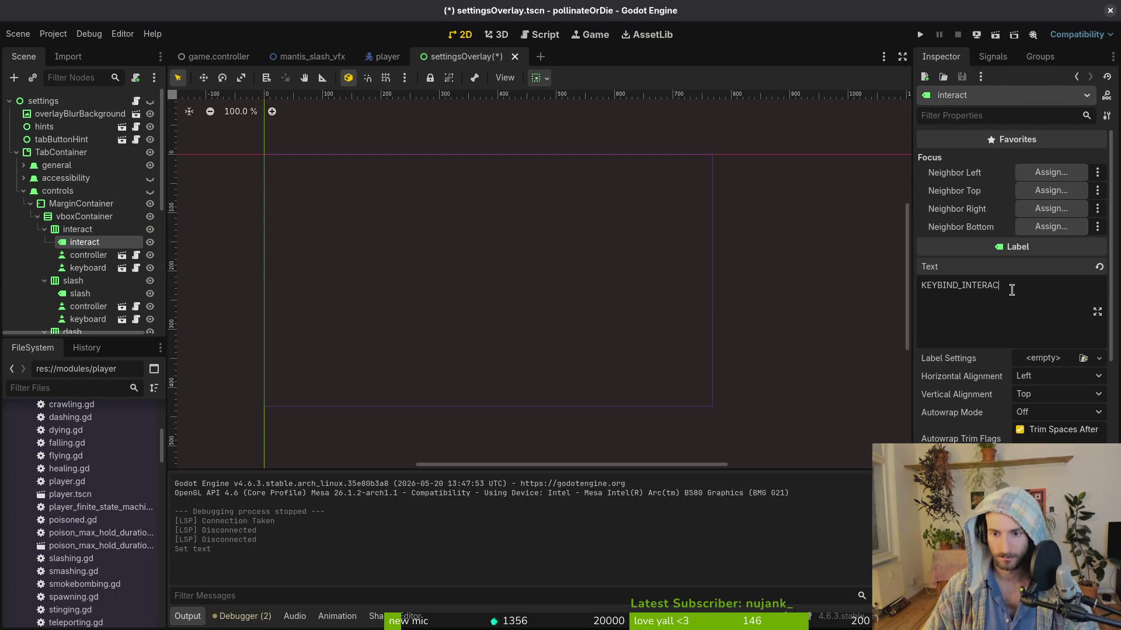
{"action": "key", "text": "ctrl+s"}
Step: Check the interact row's controller button text, save again, and bring up Google Drive
{"action": "left_click", "coordinate": [88, 255]}
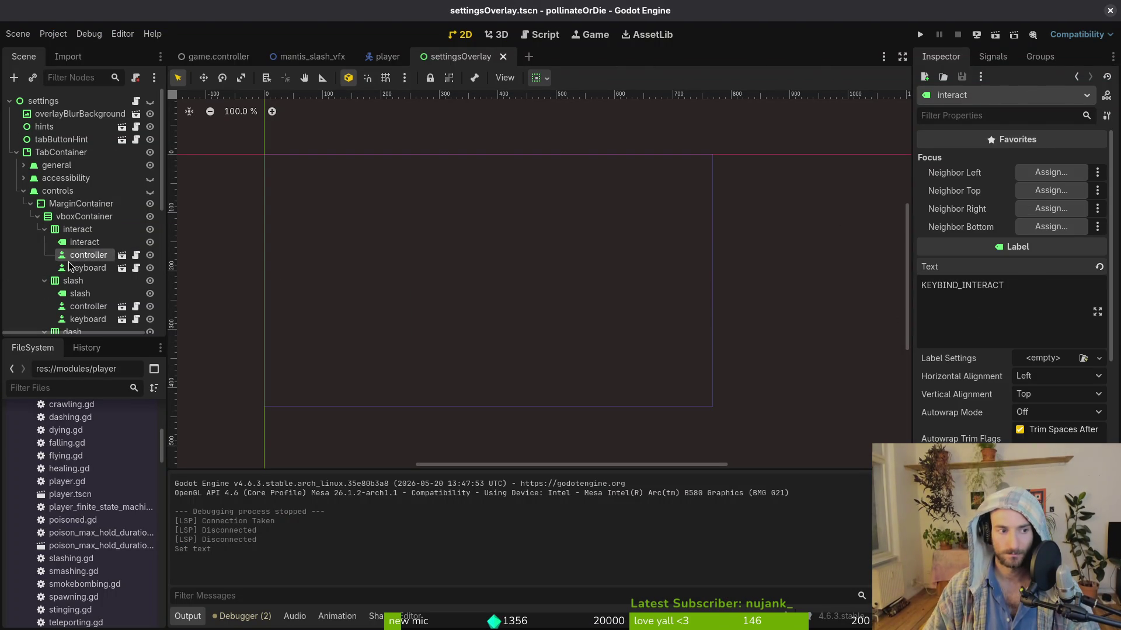
{"action": "key", "text": "ctrl+s"}
{"action": "left_click", "coordinate": [1028, 339]}
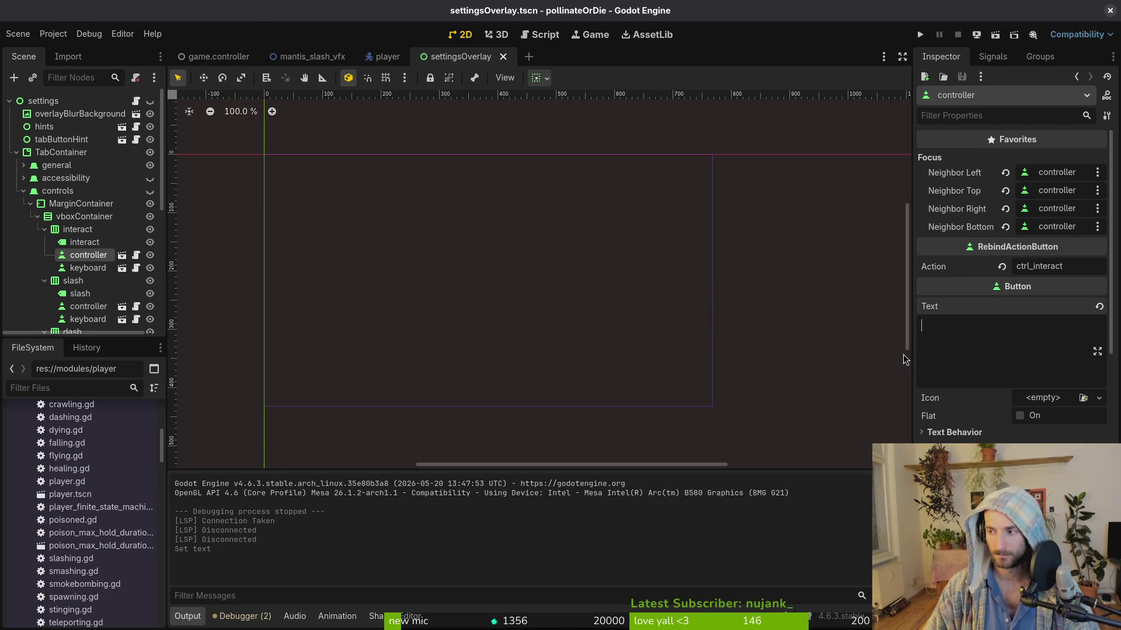
{"action": "key", "text": "alt+Tab"}
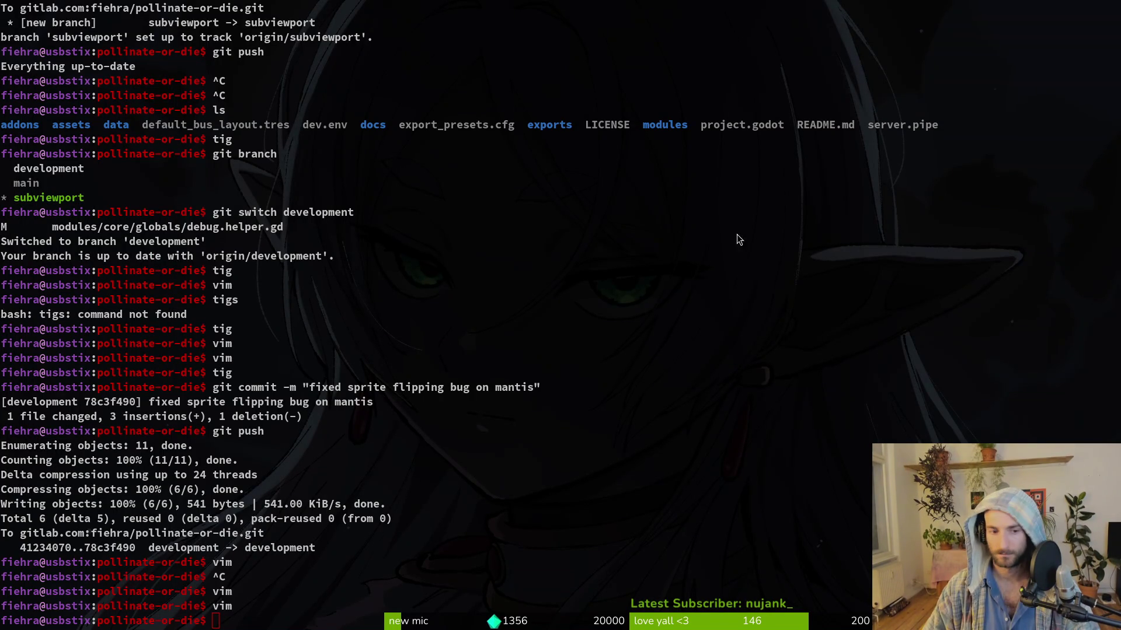
{"action": "key", "text": "alt+Tab"}
{"action": "left_click", "coordinate": [305, 247]}
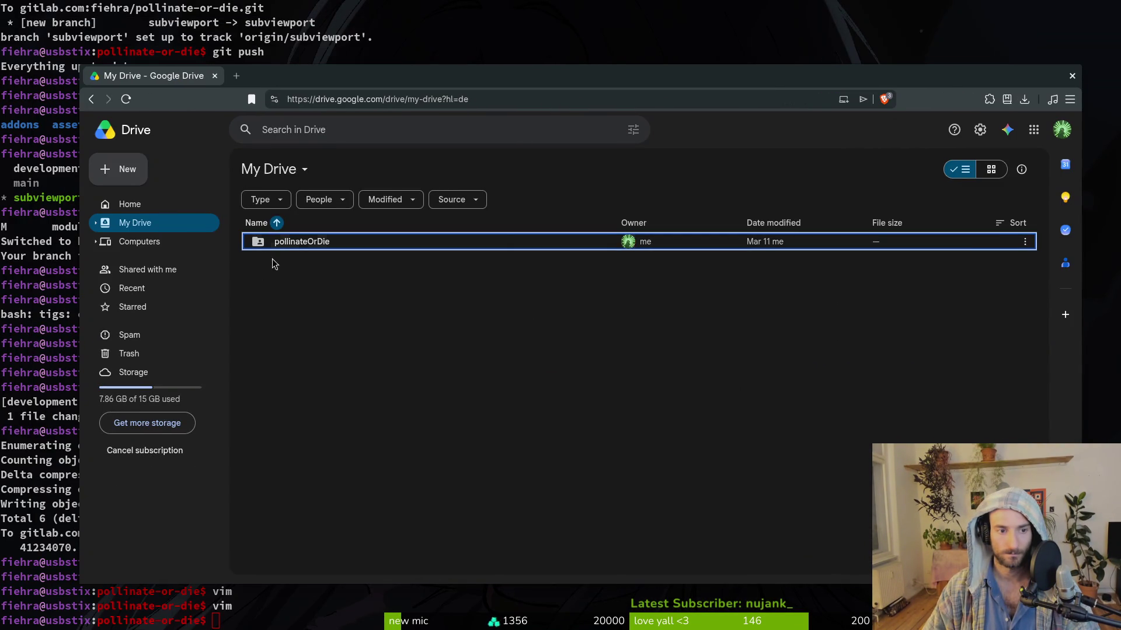
{"action": "double_click", "coordinate": [305, 247]}
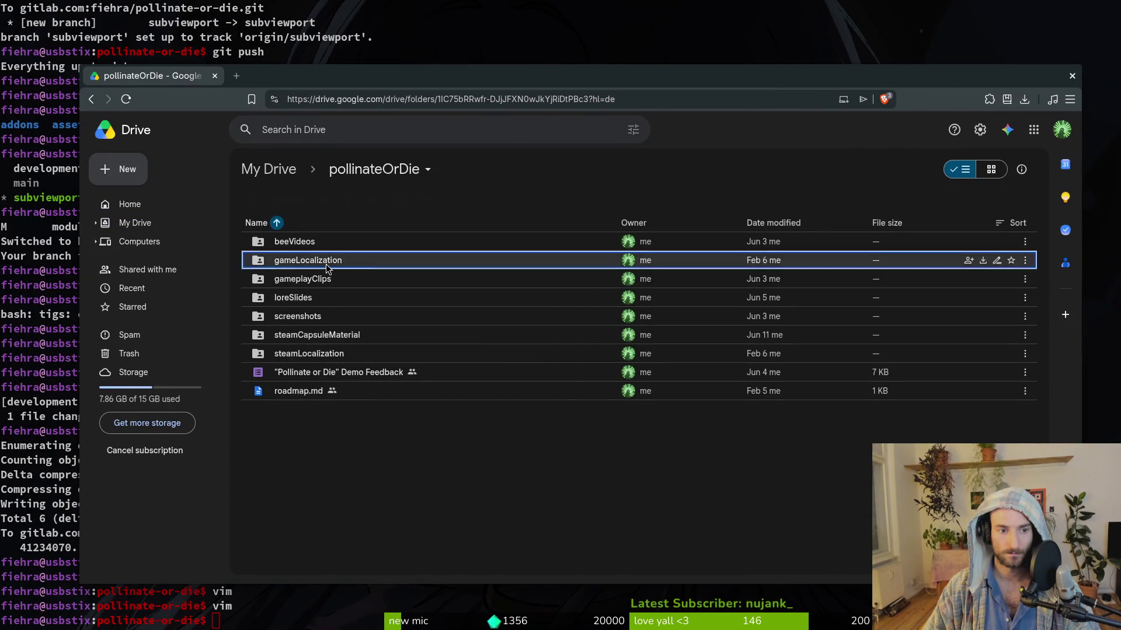
{"action": "double_click", "coordinate": [327, 251]}
{"action": "double_click", "coordinate": [300, 247]}
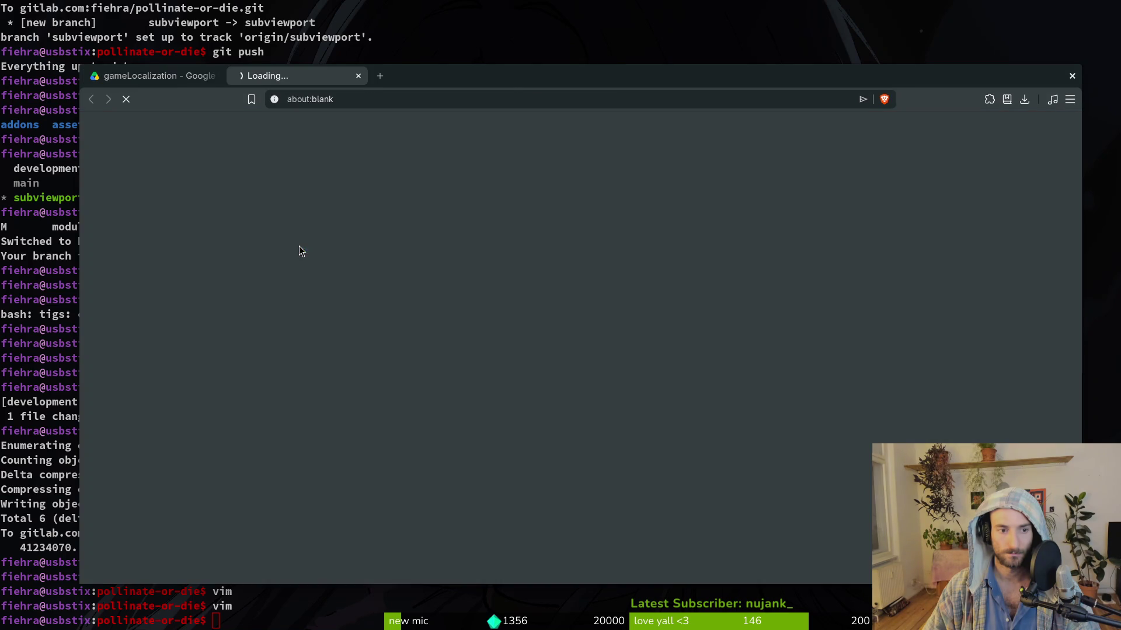
{"action": "key", "text": "ctrl+shift+Tab"}
{"action": "key", "text": "ctrl+w"}
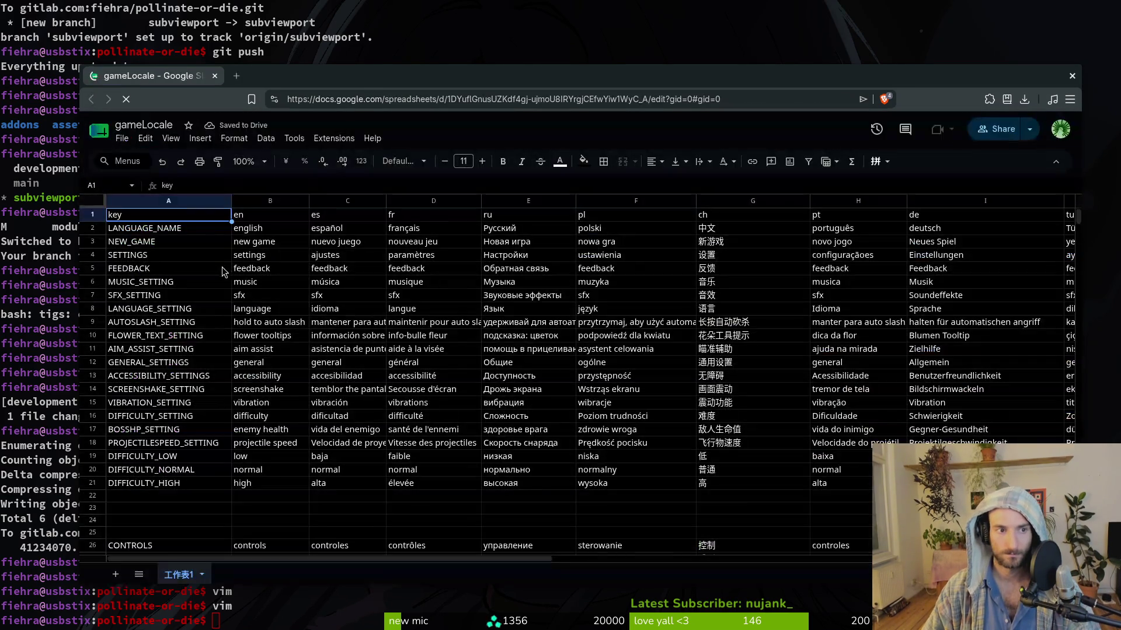
{"action": "scroll", "coordinate": [162, 365], "scroll_direction": "down", "scroll_amount": 15}
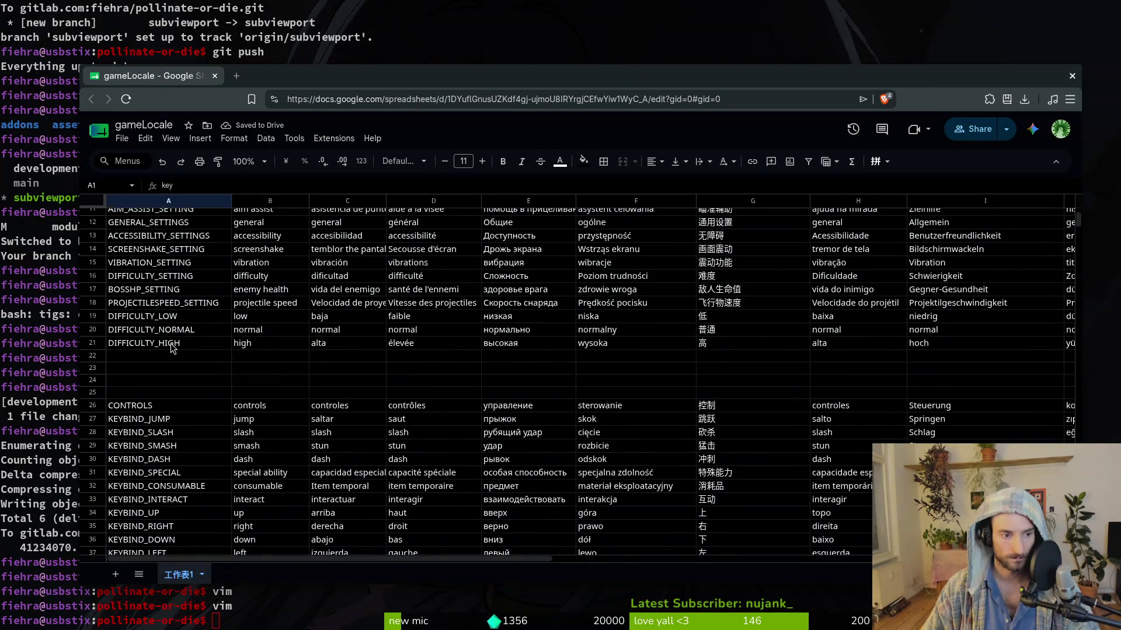
{"action": "scroll", "coordinate": [173, 347], "scroll_direction": "up", "scroll_amount": 10}
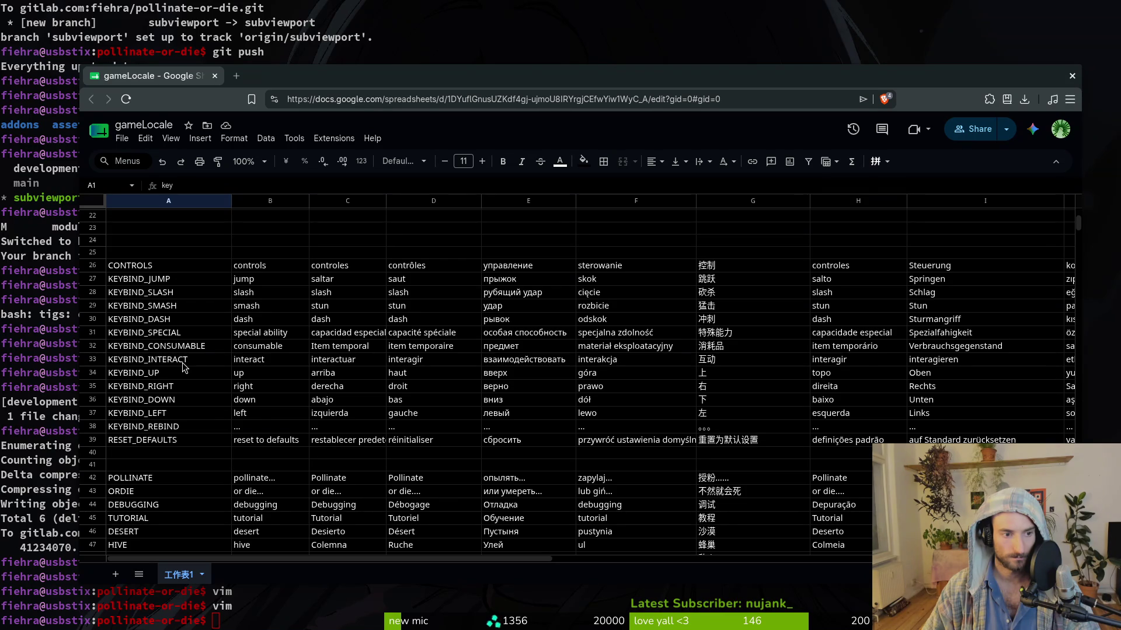
{"action": "left_click", "coordinate": [1071, 76]}
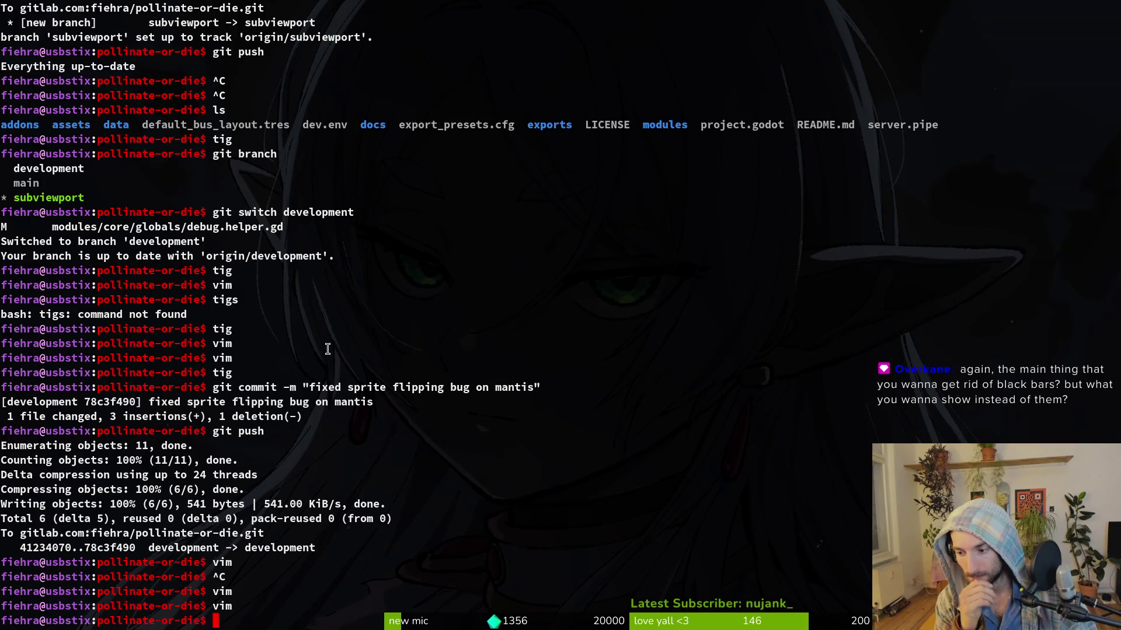
Step: Run the pollinateOrDie project from Godot and start playing from the main menu
{"action": "key", "text": "alt+Tab"}
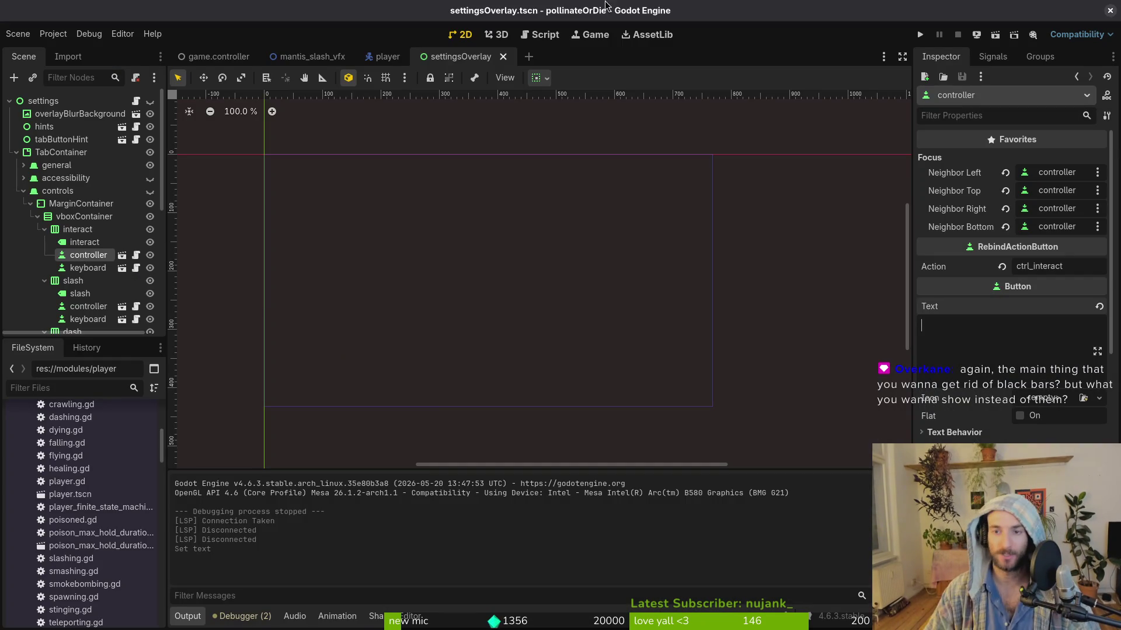
{"action": "left_click", "coordinate": [926, 35]}
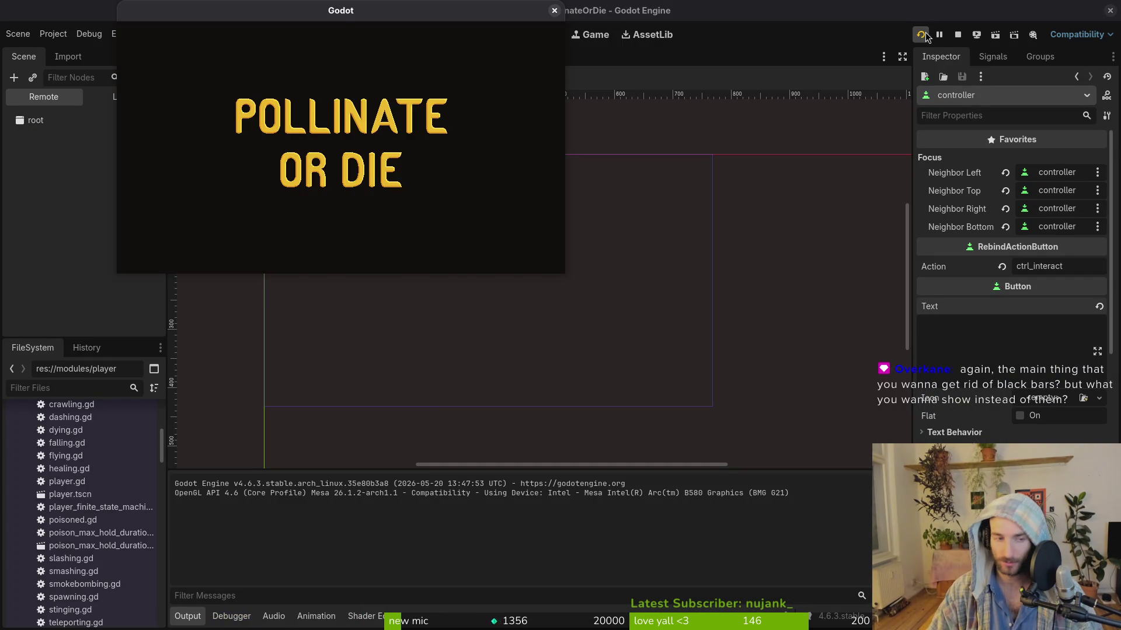
{"action": "key", "text": "Return"}
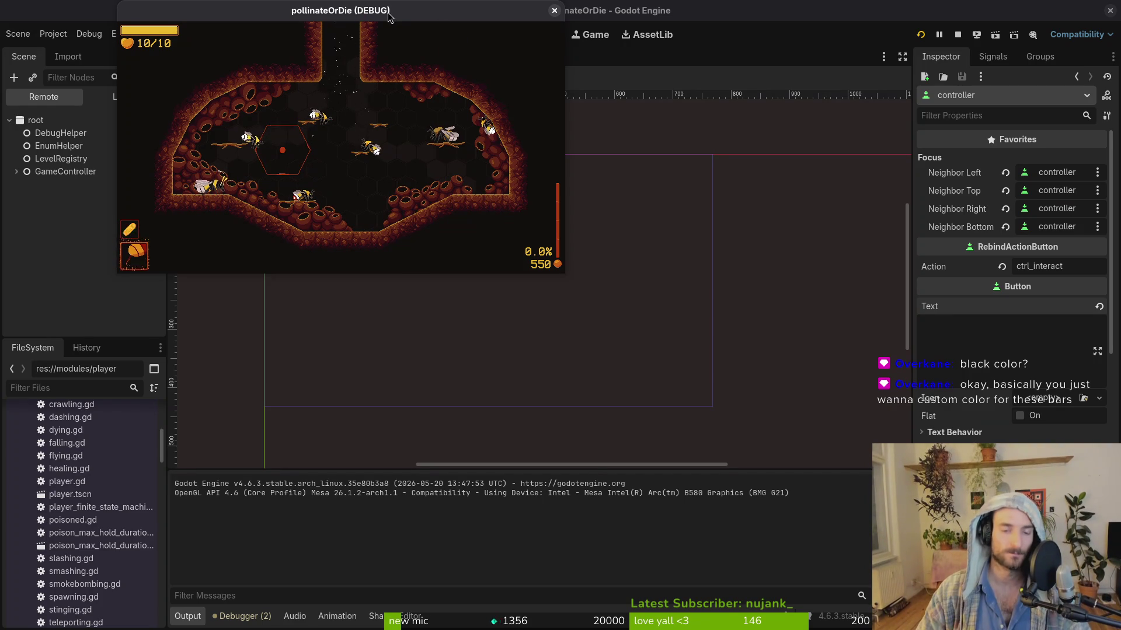
Step: Close the game, collapse the interact, slash, dash, smash, special, resetDefaults and MarginContainer nodes, and save
{"action": "left_click", "coordinate": [554, 10]}
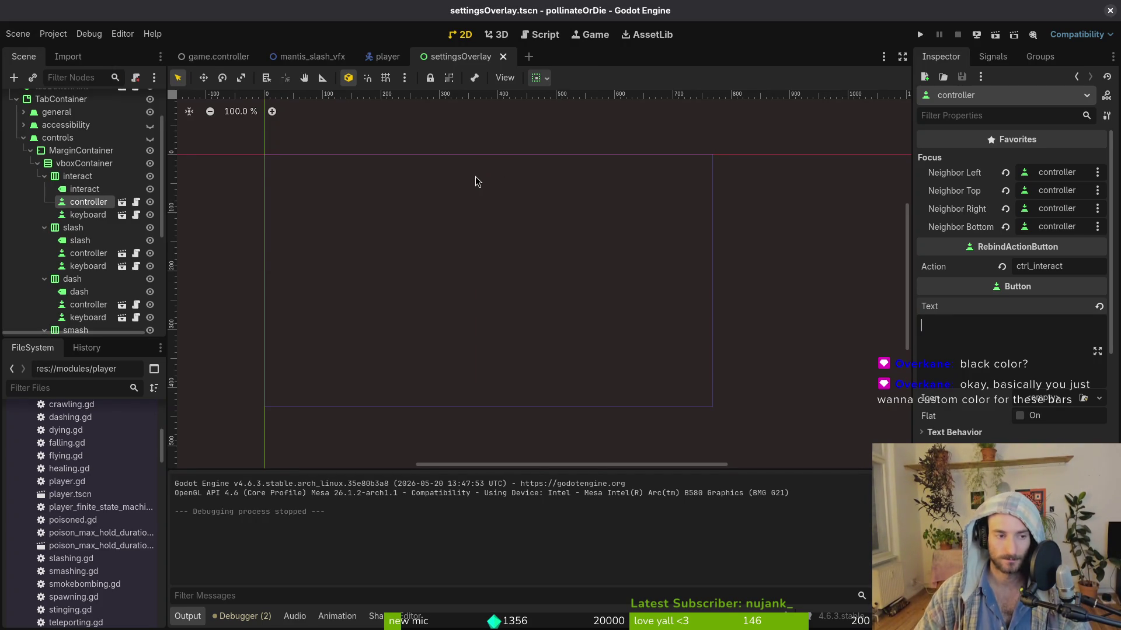
{"action": "left_click", "coordinate": [45, 176]}
{"action": "left_click", "coordinate": [45, 189]}
{"action": "left_click", "coordinate": [45, 202]}
{"action": "left_click", "coordinate": [45, 214]}
{"action": "left_click", "coordinate": [45, 227]}
{"action": "left_click", "coordinate": [45, 304]}
{"action": "left_click", "coordinate": [31, 205]}
{"action": "key", "text": "ctrl+s"}
Step: Relaunch the game, review the controls tab bindings from interact on I down to smash, then continue playing
{"action": "left_click", "coordinate": [920, 35]}
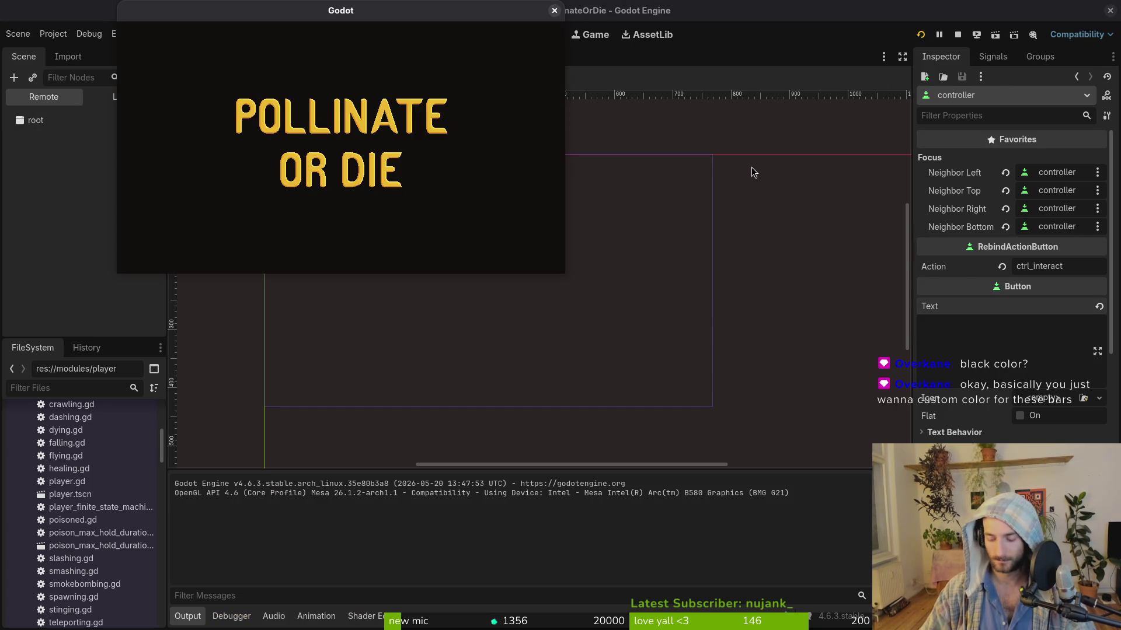
{"action": "key", "text": "Down"}
{"action": "key", "text": "Down"}
{"action": "key", "text": "Return"}
{"action": "key", "text": "Tab"}
{"action": "key", "text": "Tab"}
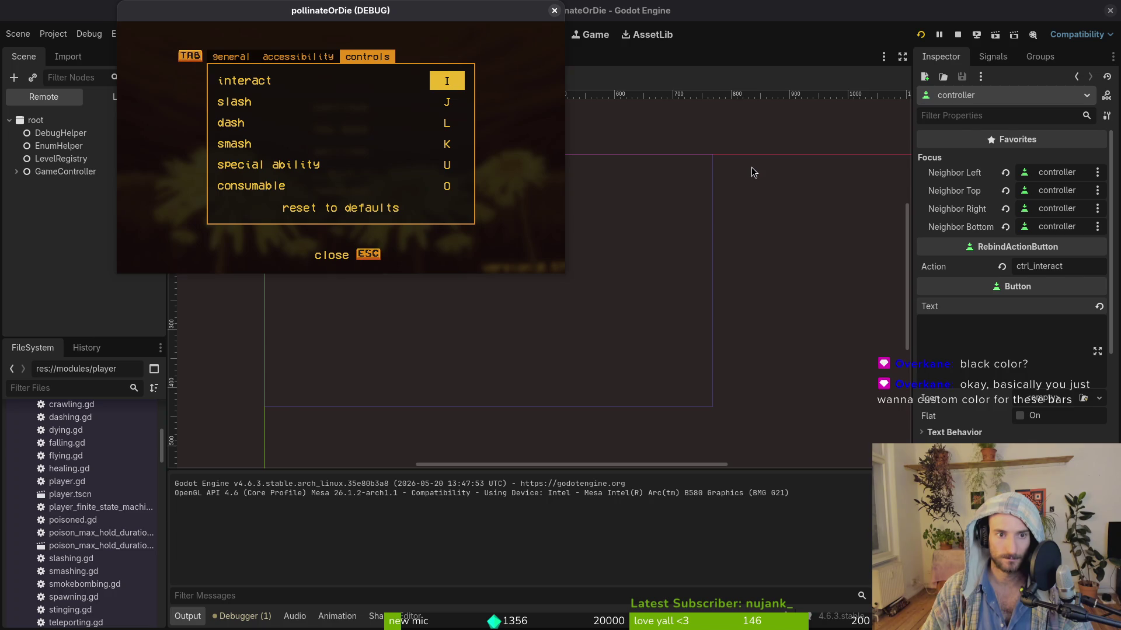
{"action": "key", "text": "Down"}
{"action": "key", "text": "Down"}
{"action": "key", "text": "Down"}
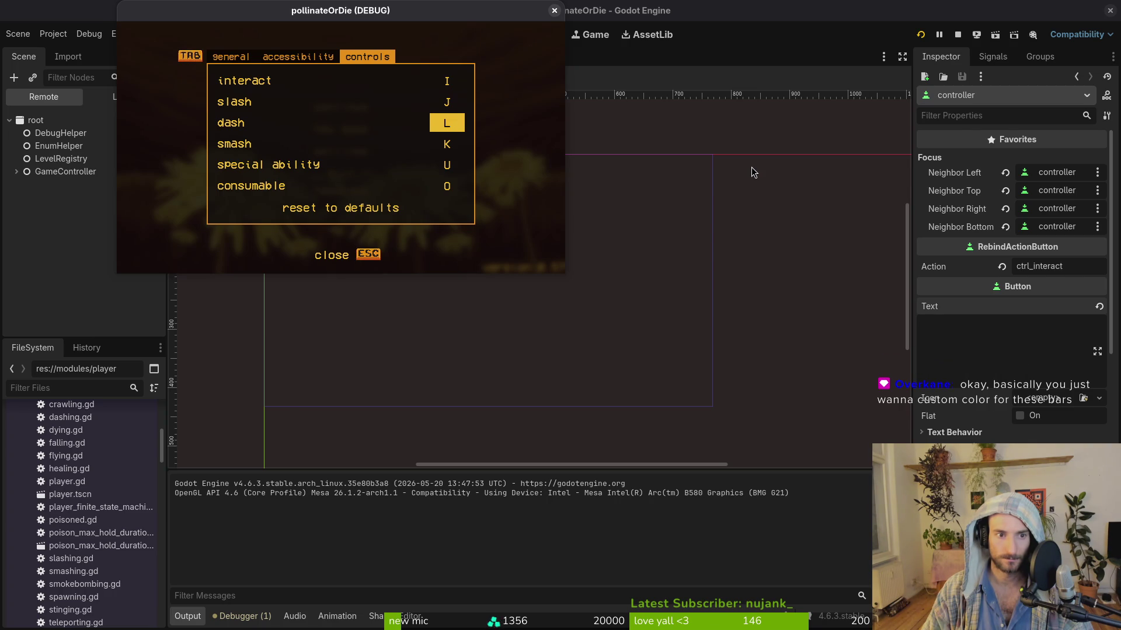
{"action": "key", "text": "Down"}
{"action": "key", "text": "Down"}
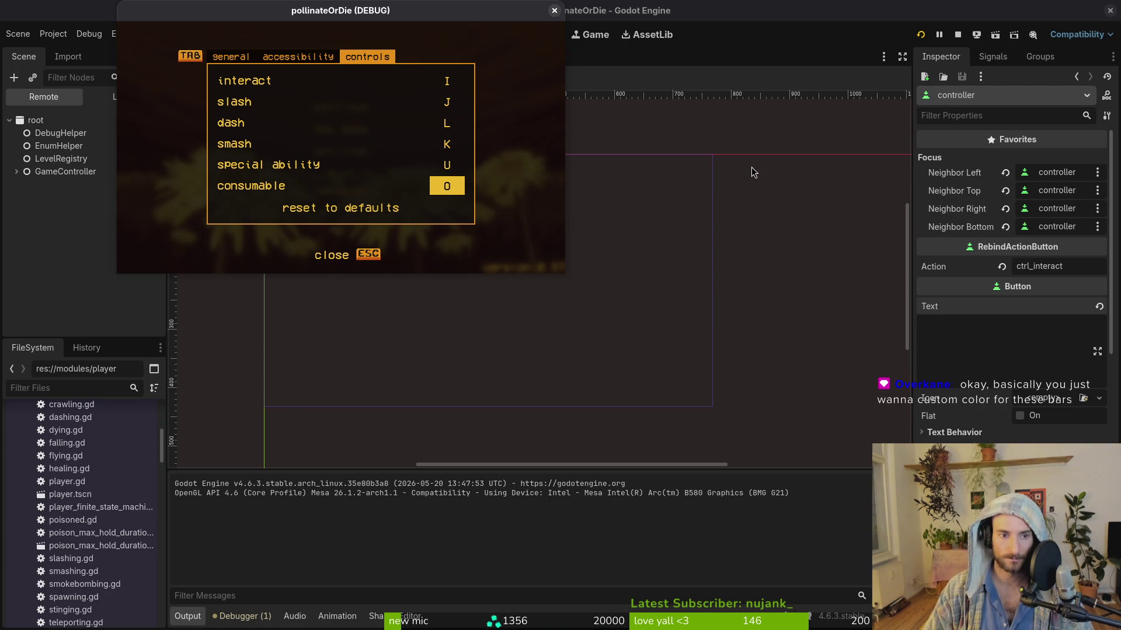
{"action": "key", "text": "Escape"}
{"action": "key", "text": "Down"}
{"action": "key", "text": "Down"}
{"action": "key", "text": "Up"}
{"action": "key", "text": "Up"}
{"action": "key", "text": "Up"}
{"action": "key", "text": "Up"}
{"action": "key", "text": "Return"}
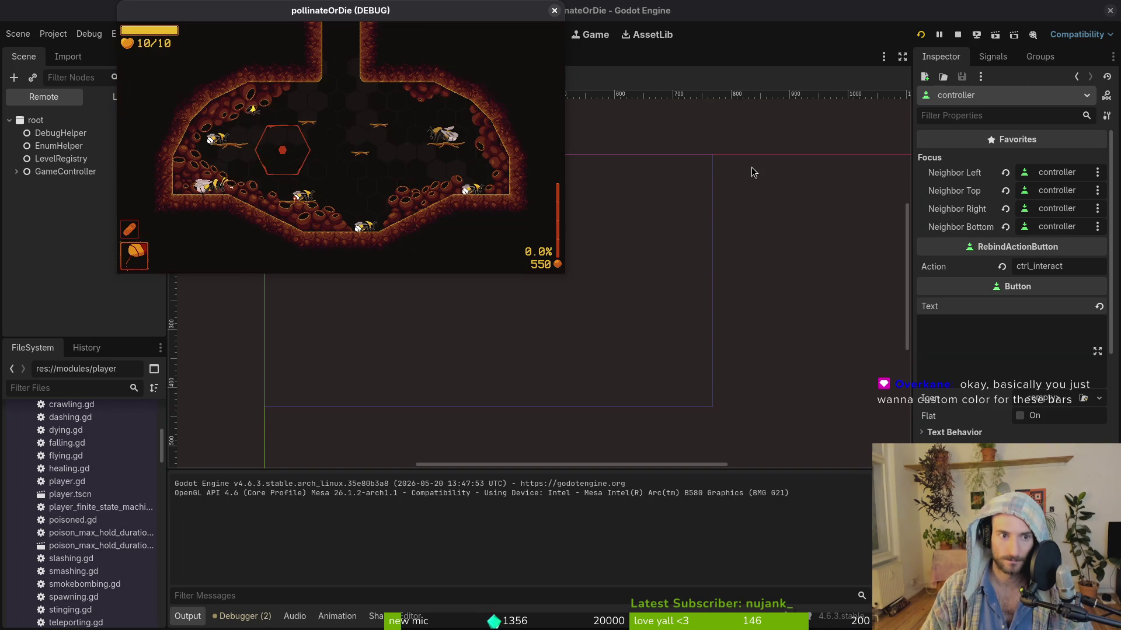